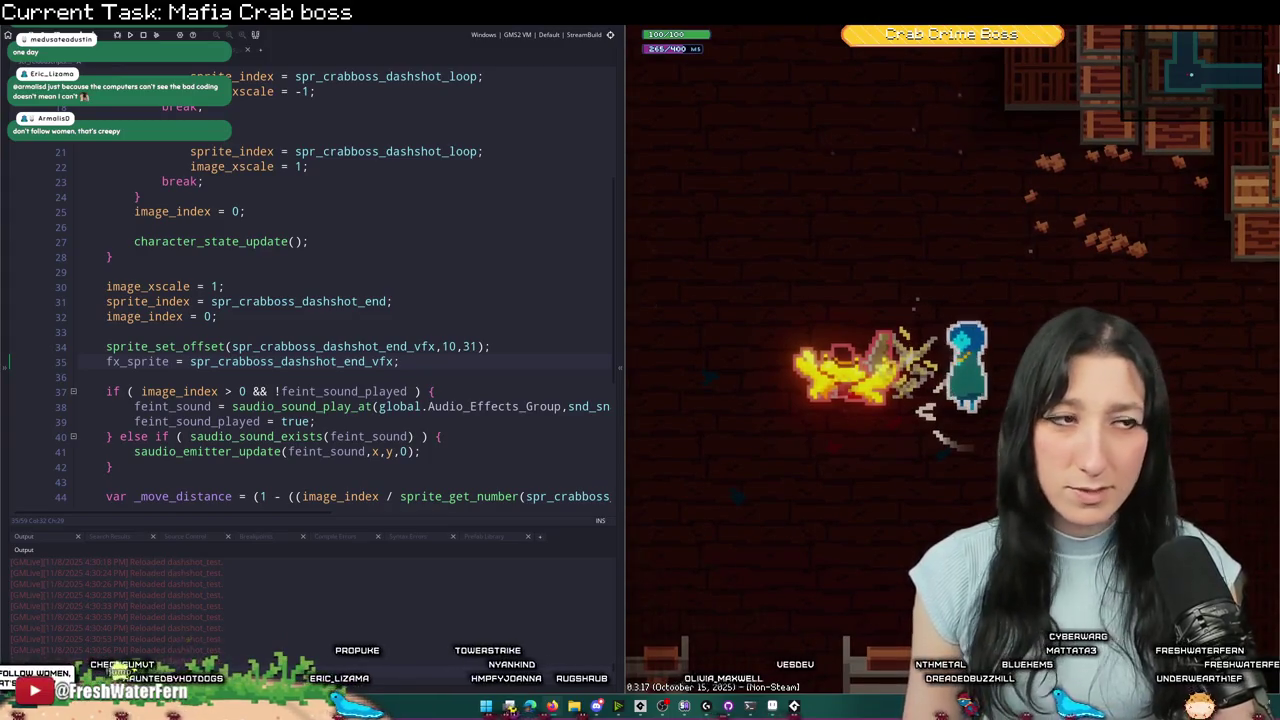
- Check the origin of spr_crabboss_dashshot_end_vfx, the sprite used on line 34
click(458, 346)
click(523, 358)
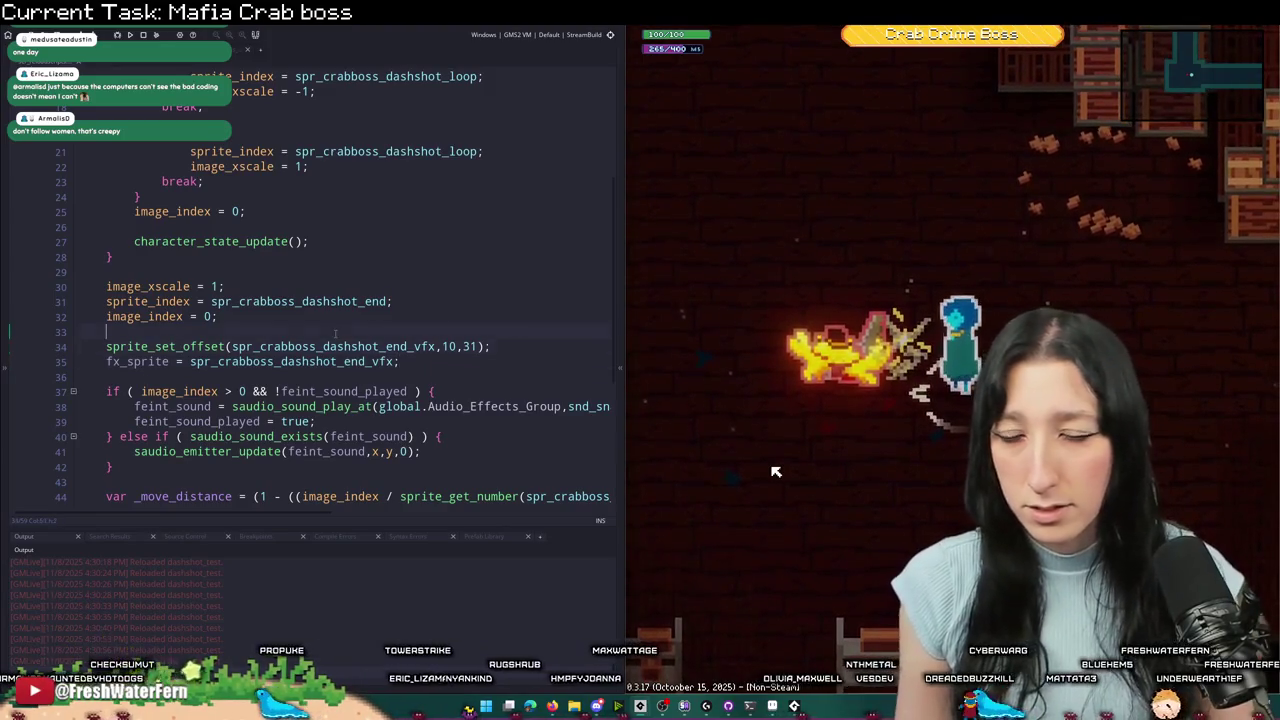
click(394, 316)
middle_click(437, 338)
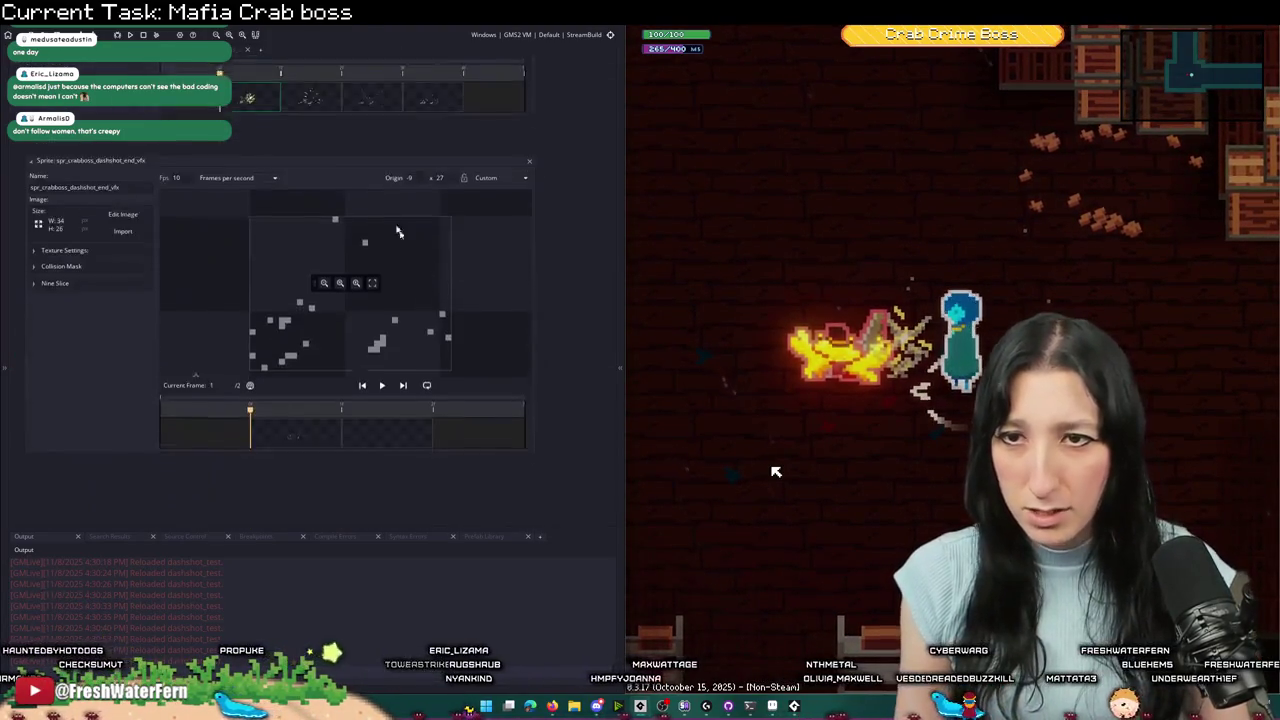
click(247, 49)
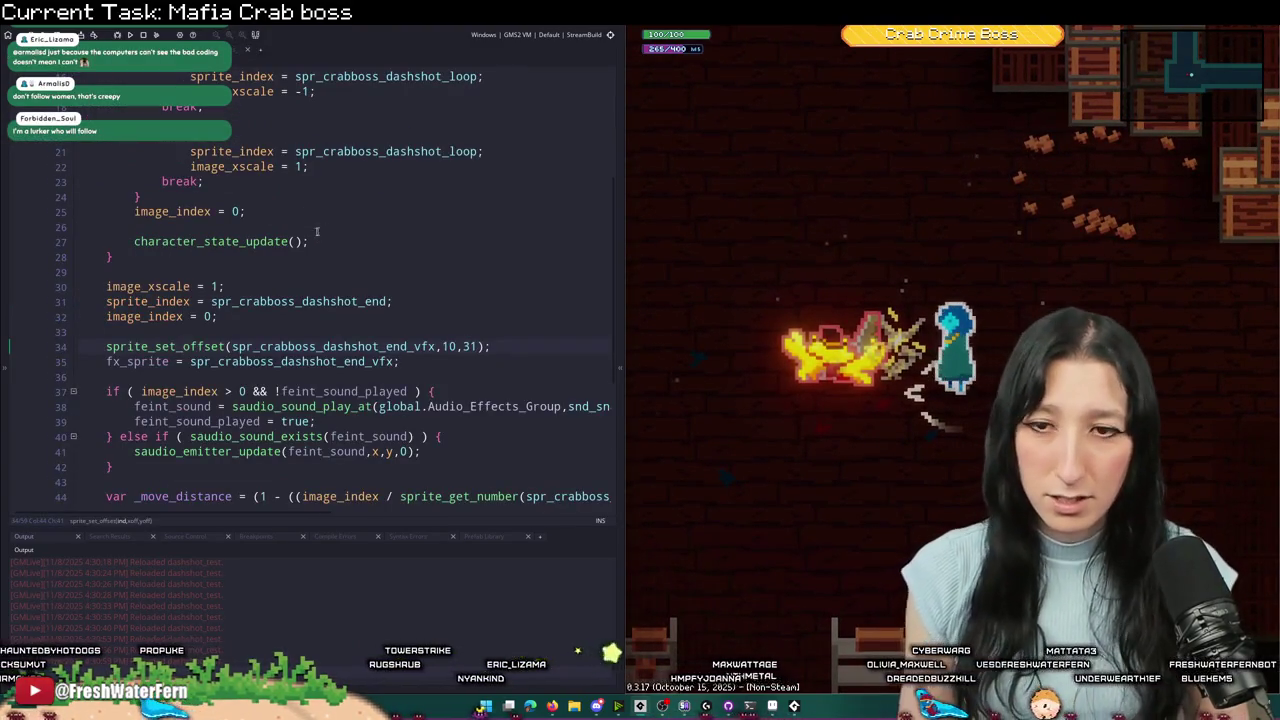
- Replace the 10,31 offset in sprite_set_offset with -9,27
drag(443, 346, 478, 346)
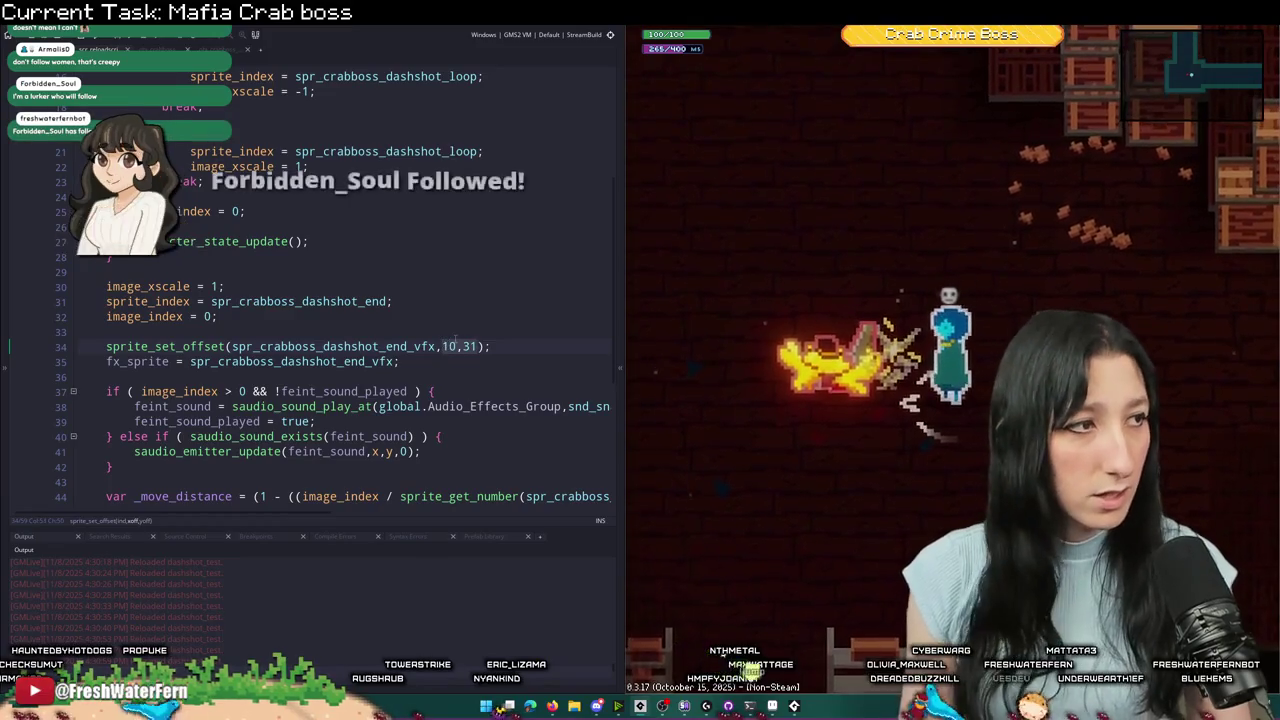
text(-9,27)
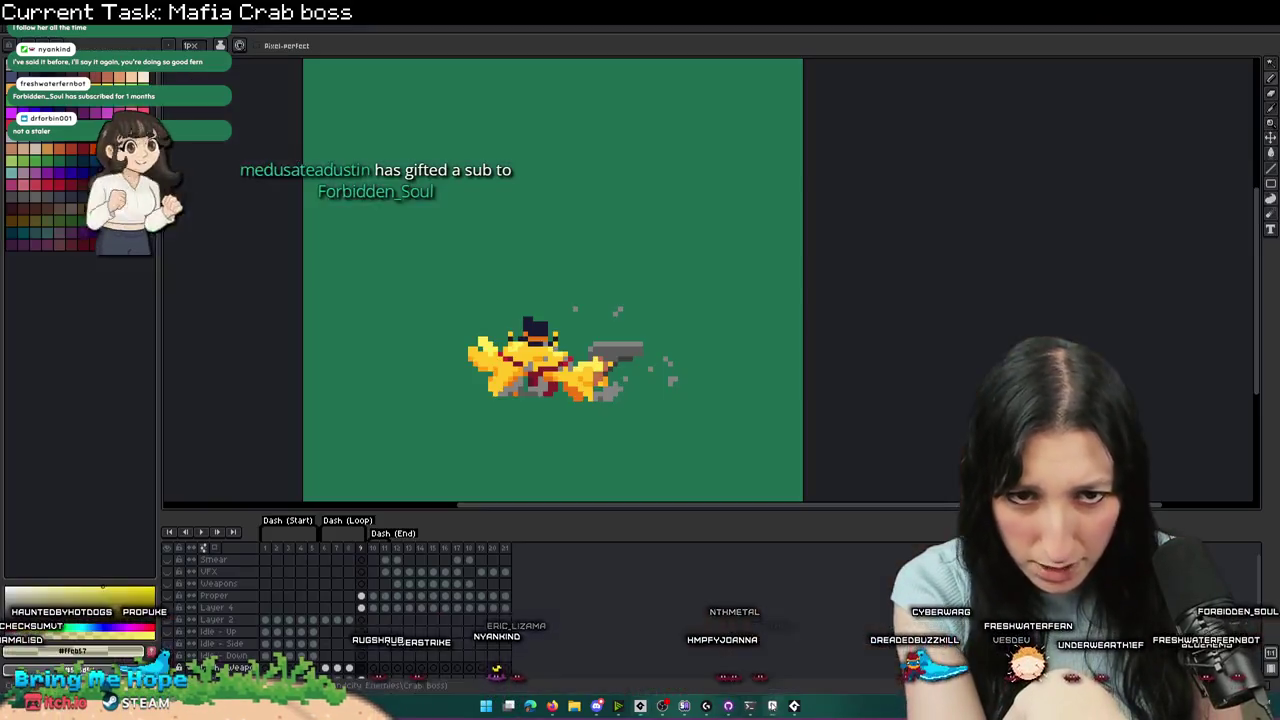
click(750, 705)
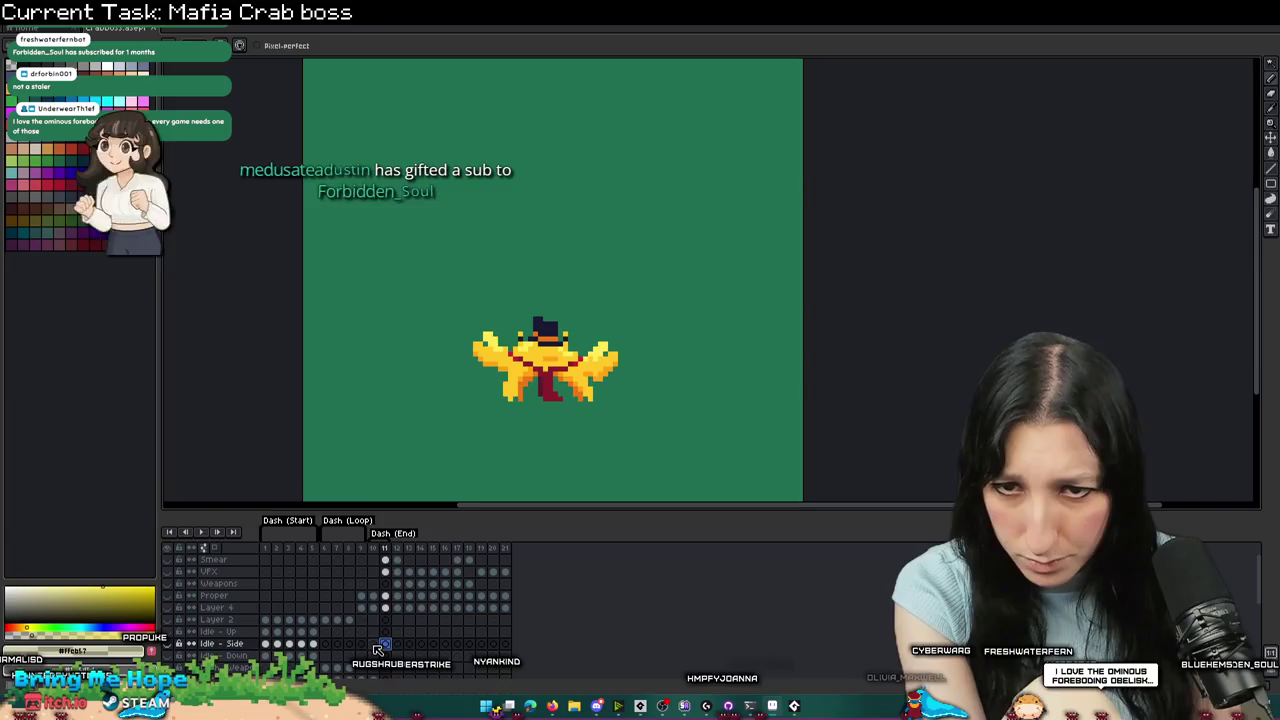
- Compare the Aseprite frames with the game while trying x offsets -4, 0 and -2 on line 34
drag(600, 25, 604, 536)
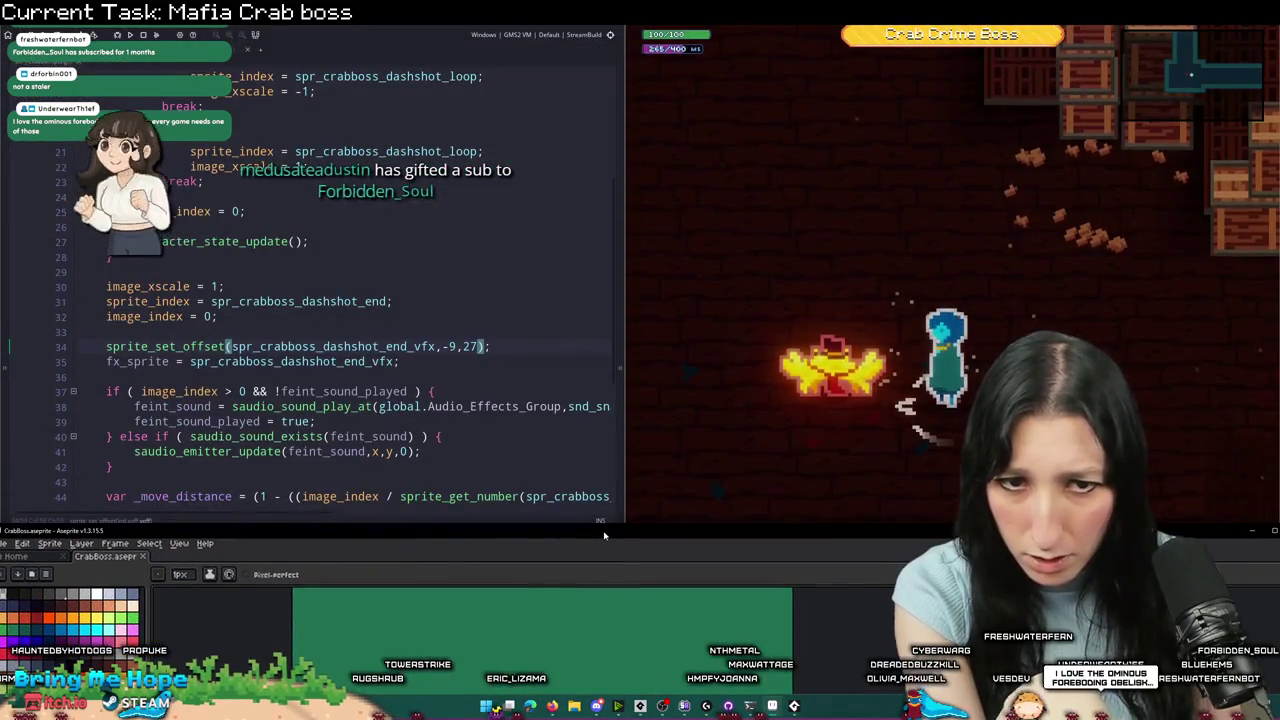
double_click(604, 536)
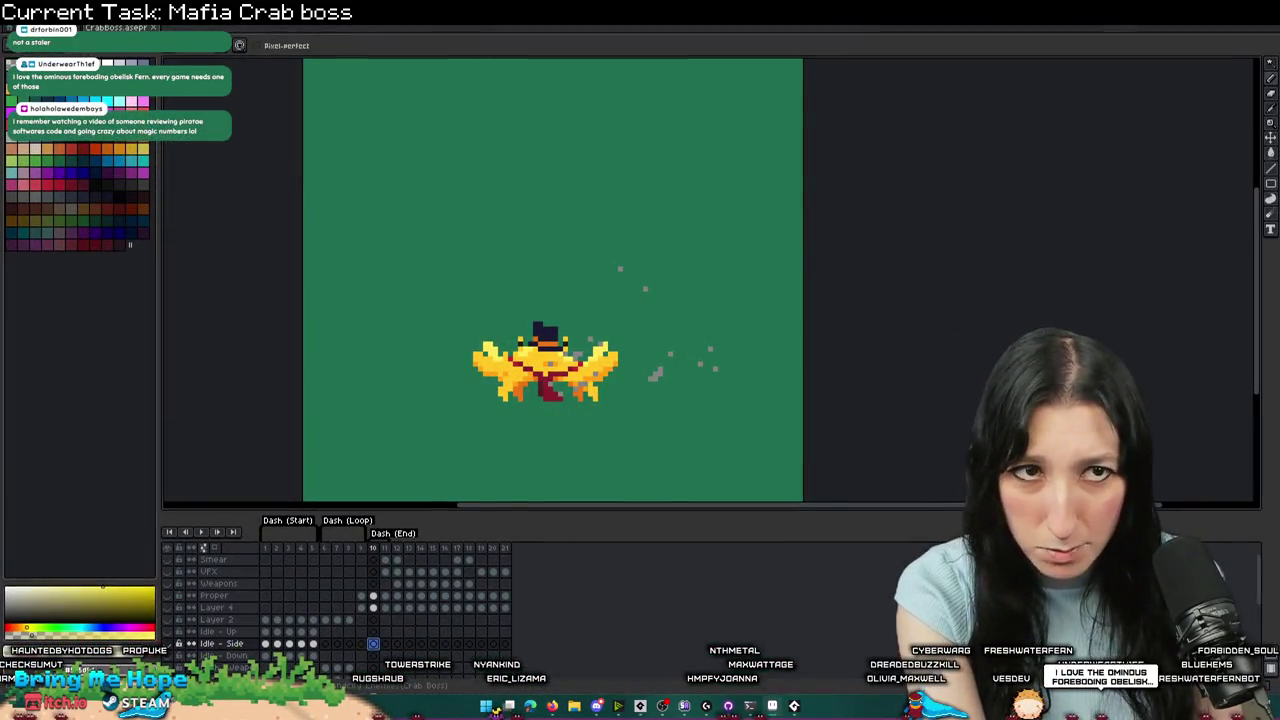
click(597, 705)
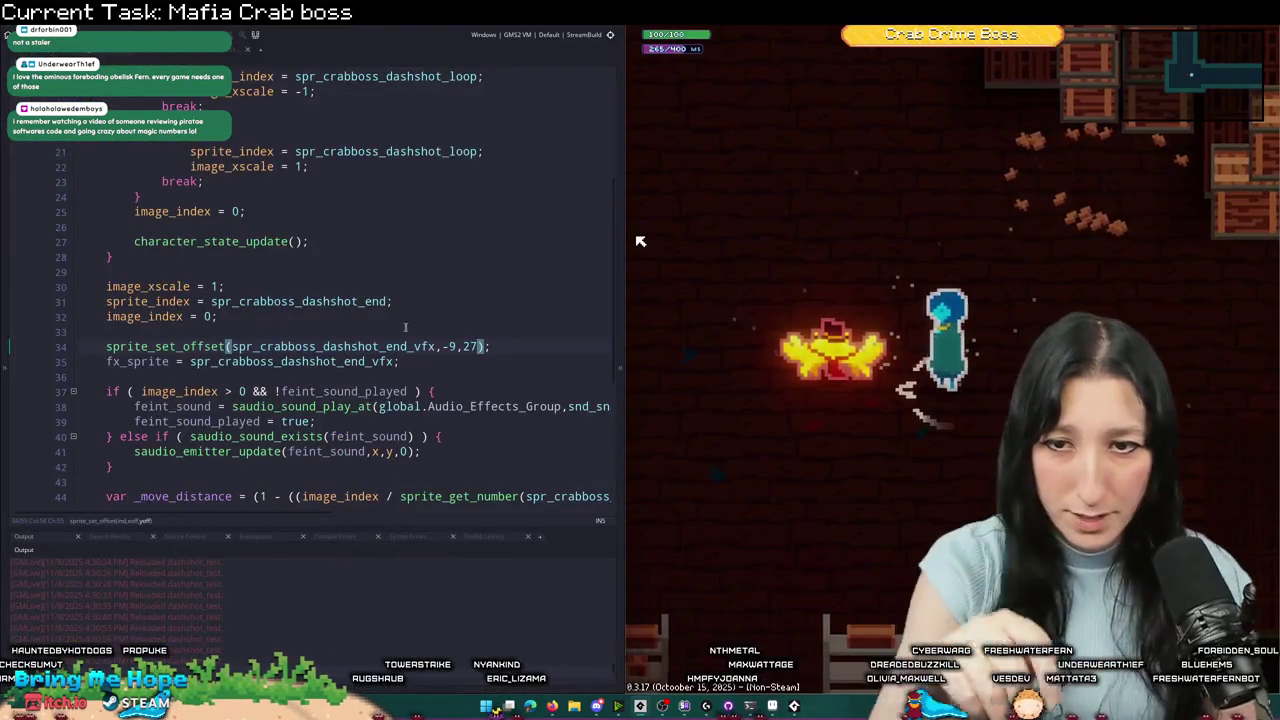
click(450, 346)
key(BackSpace)
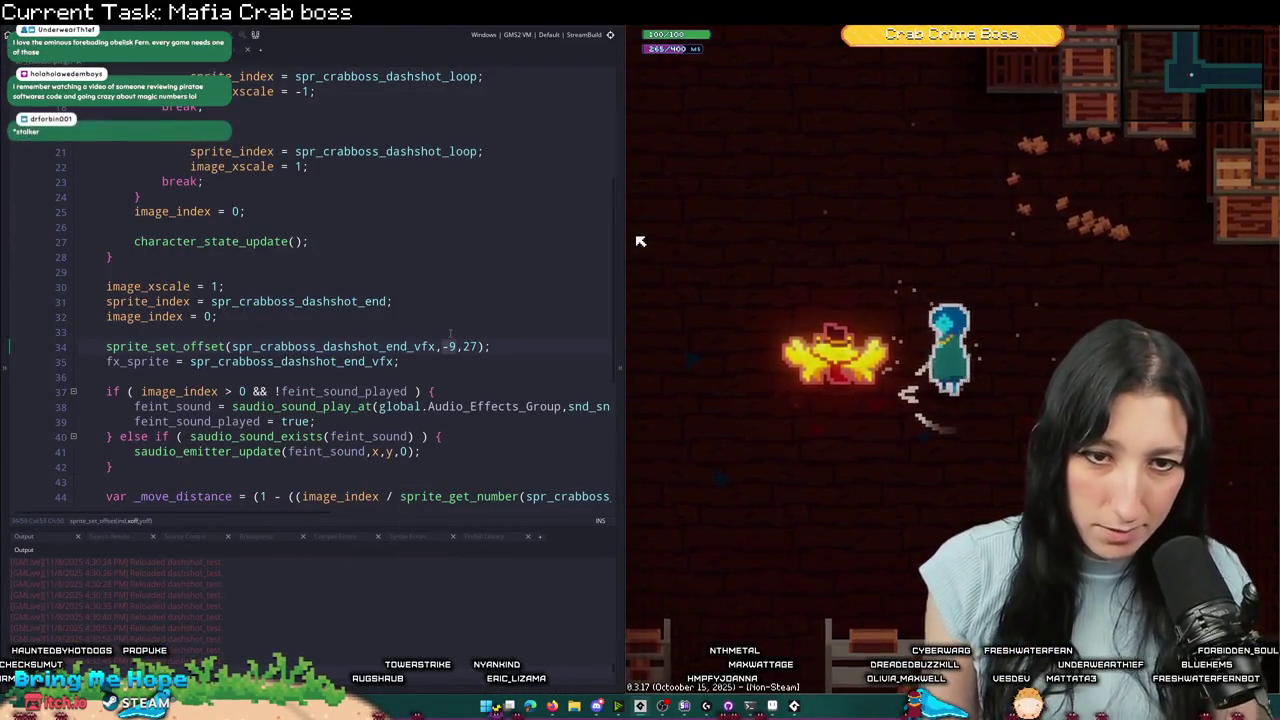
text(4)
key(BackSpace)
key(BackSpace)
text(0)
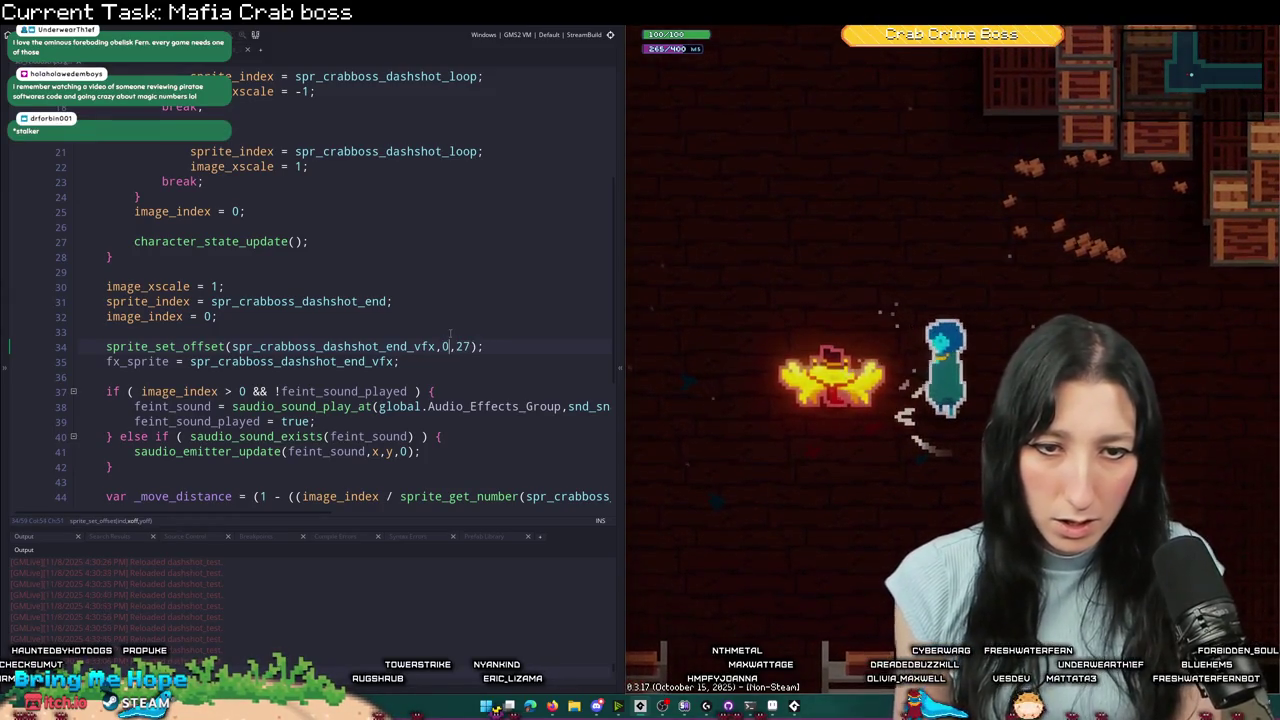
key(BackSpace)
text(-2)
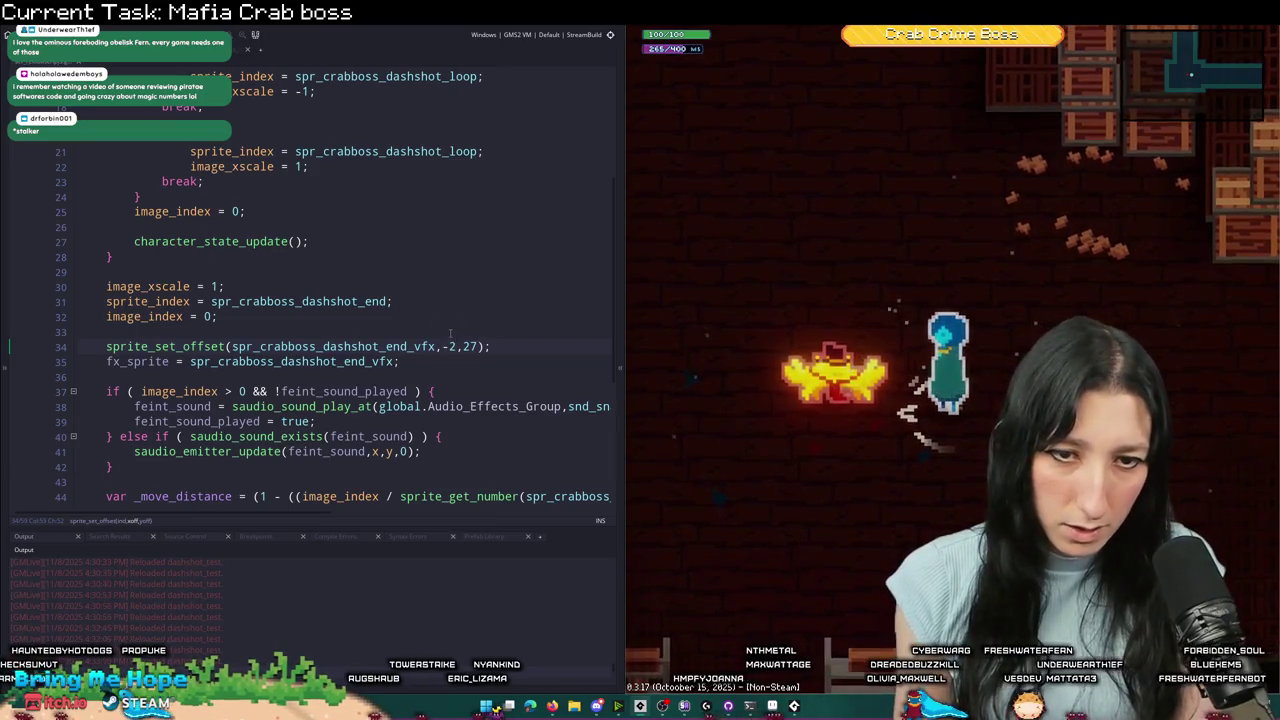
- Recheck against Aseprite and settle the end VFX x offset at -1, then open that sprite
key(alt+Tab)
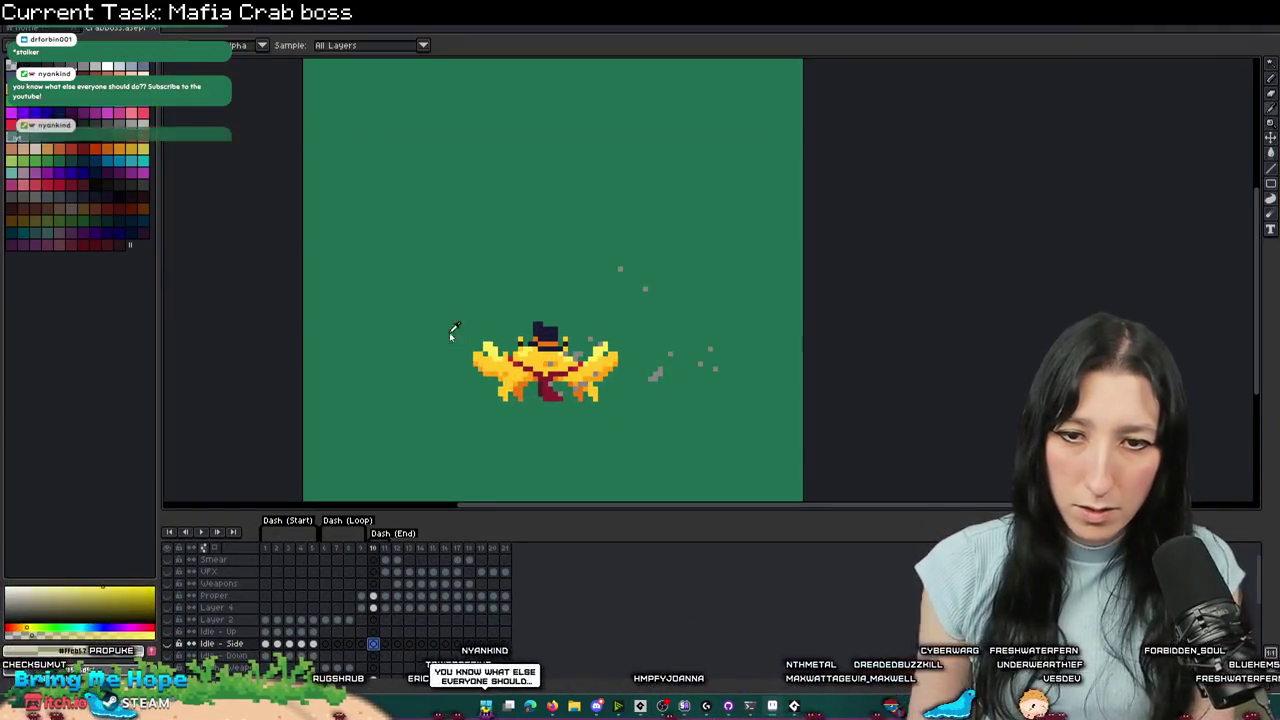
key(alt+Tab)
key(BackSpace)
key(BackSpace)
text(1)
text(-)
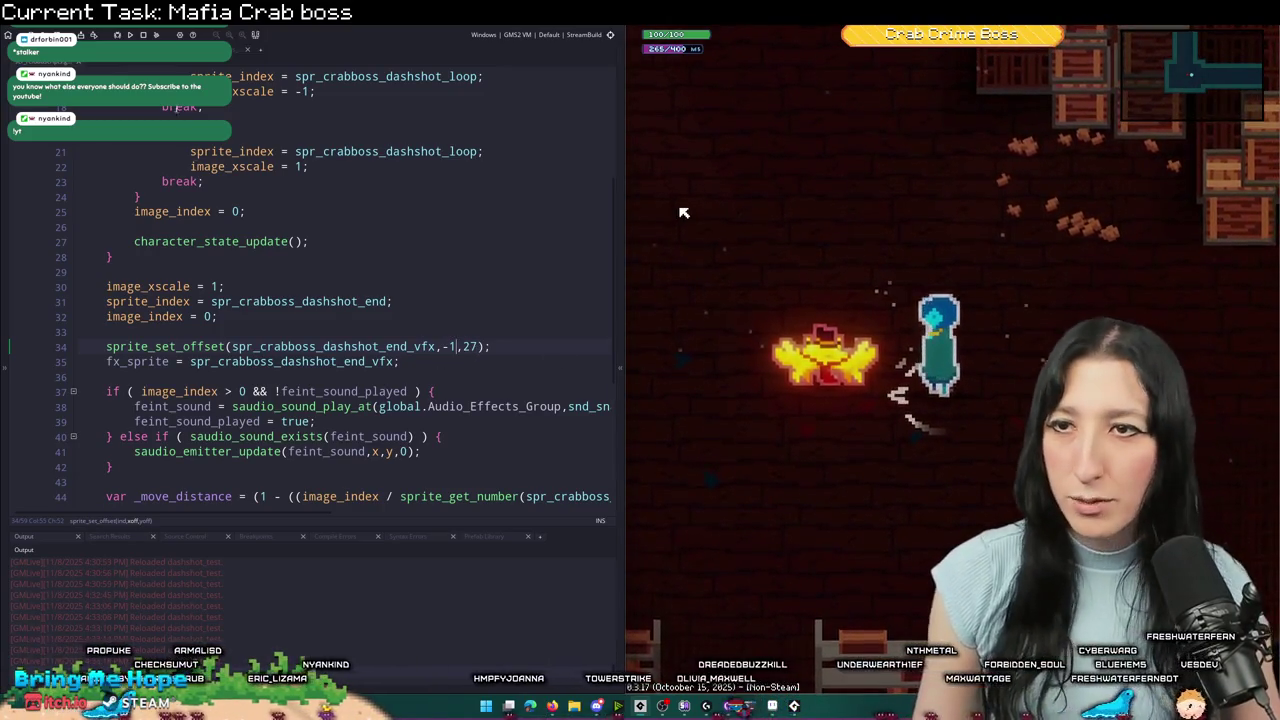
key(alt+Tab)
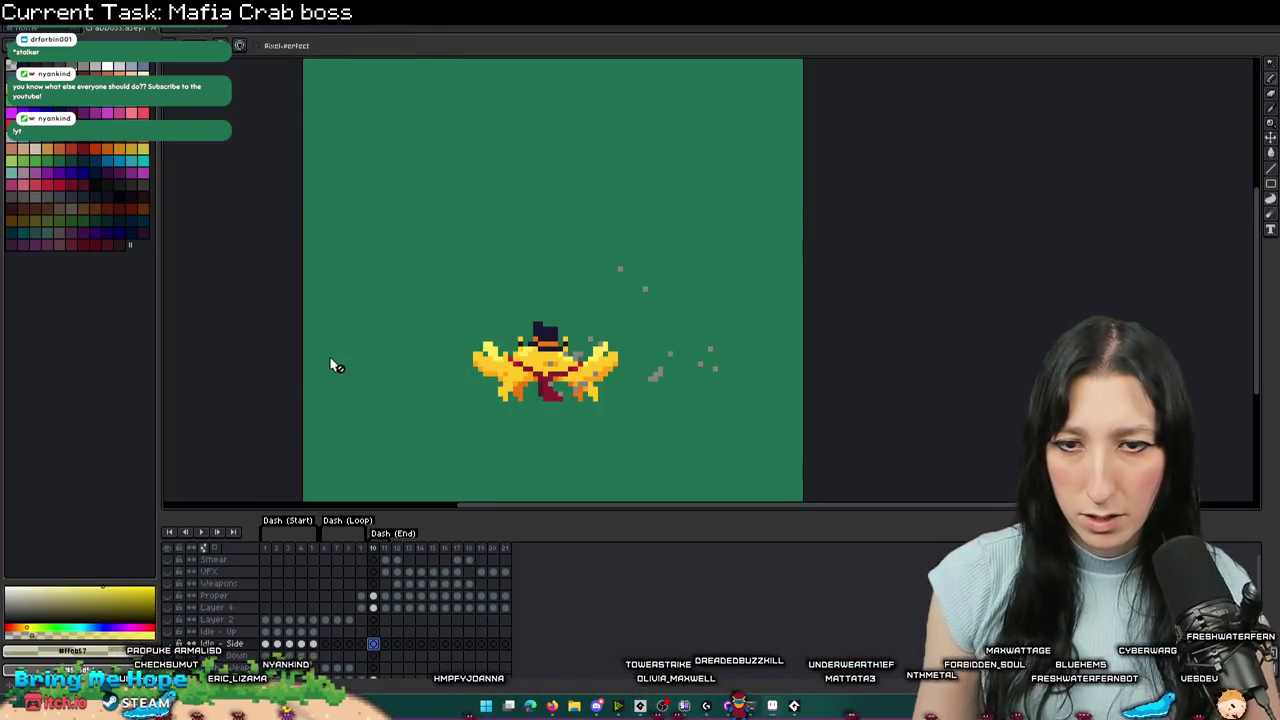
key(alt+Tab)
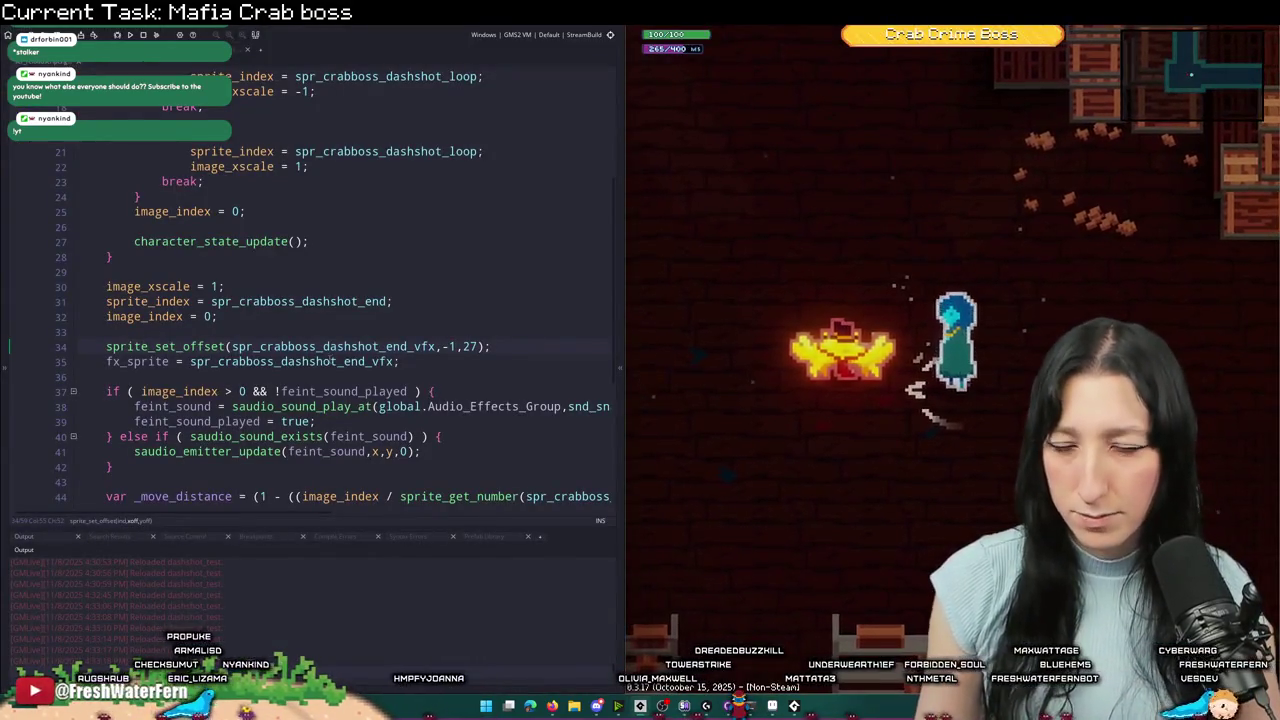
key(F12)
text(-1)
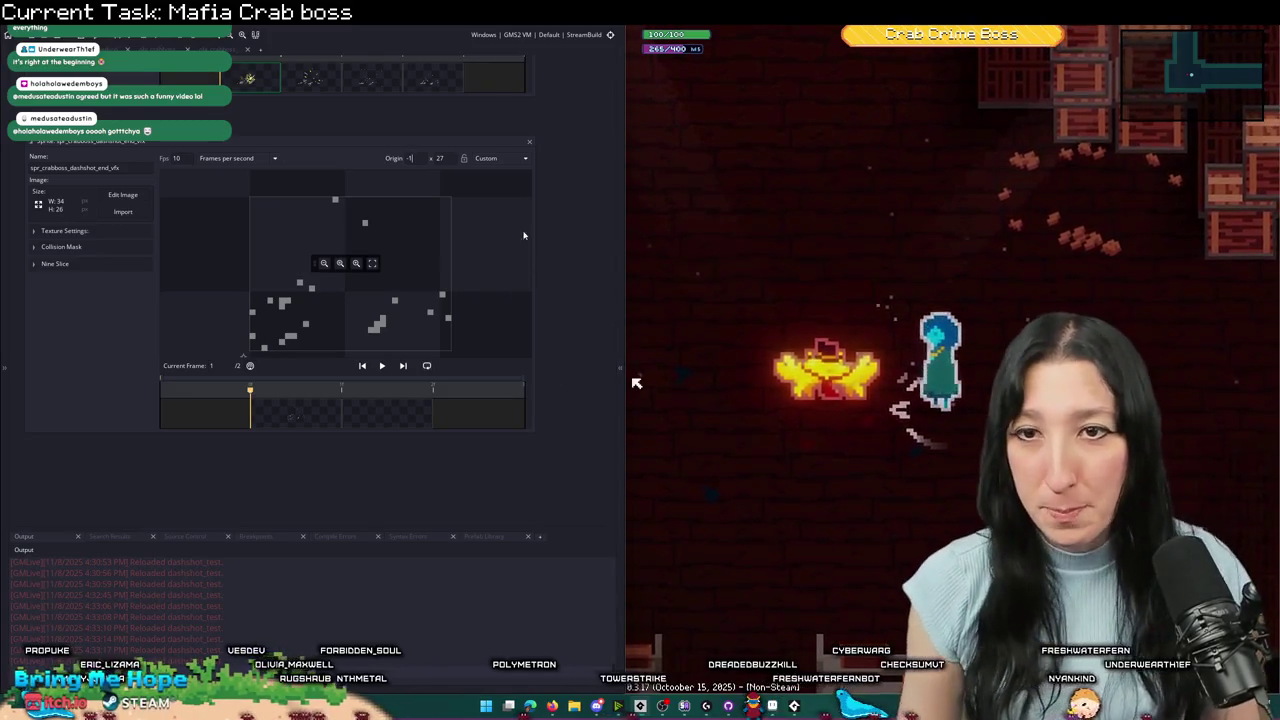
- Add a dashshot_state = 0; line right after feint_distance = 4 in the dashshot setup
scroll(551, 112, up, 10)
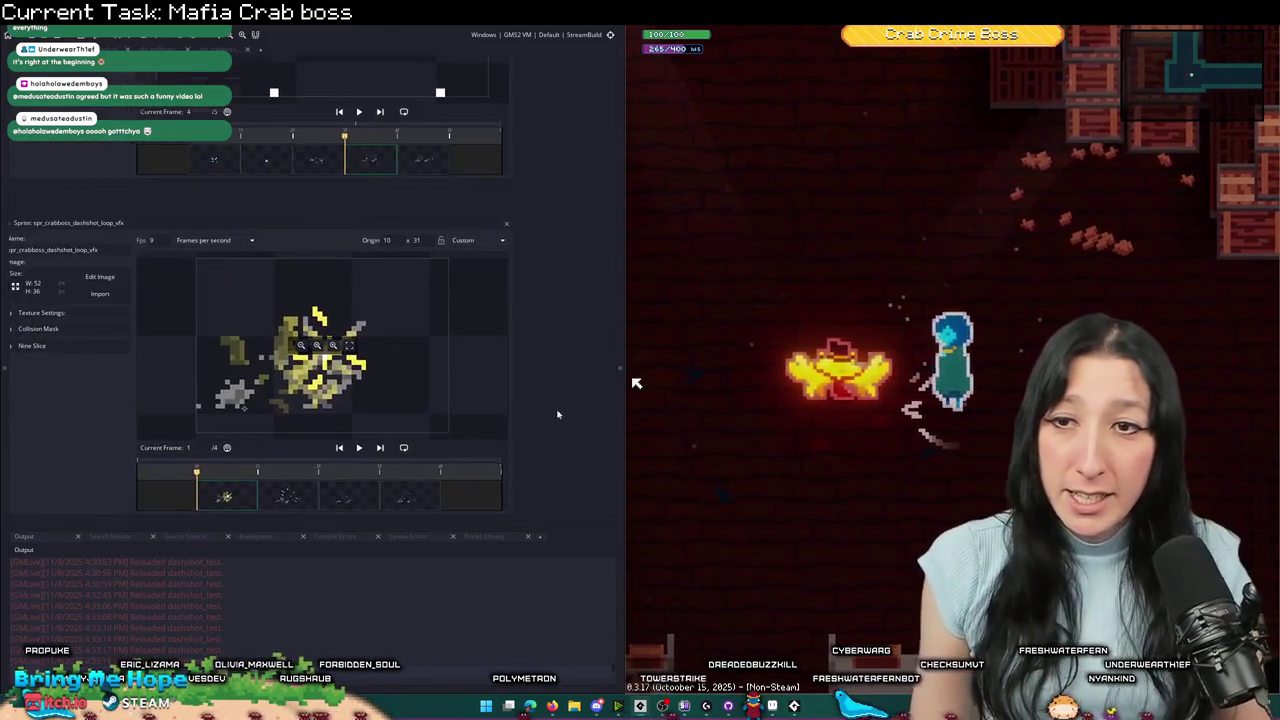
scroll(584, 325, up, 10)
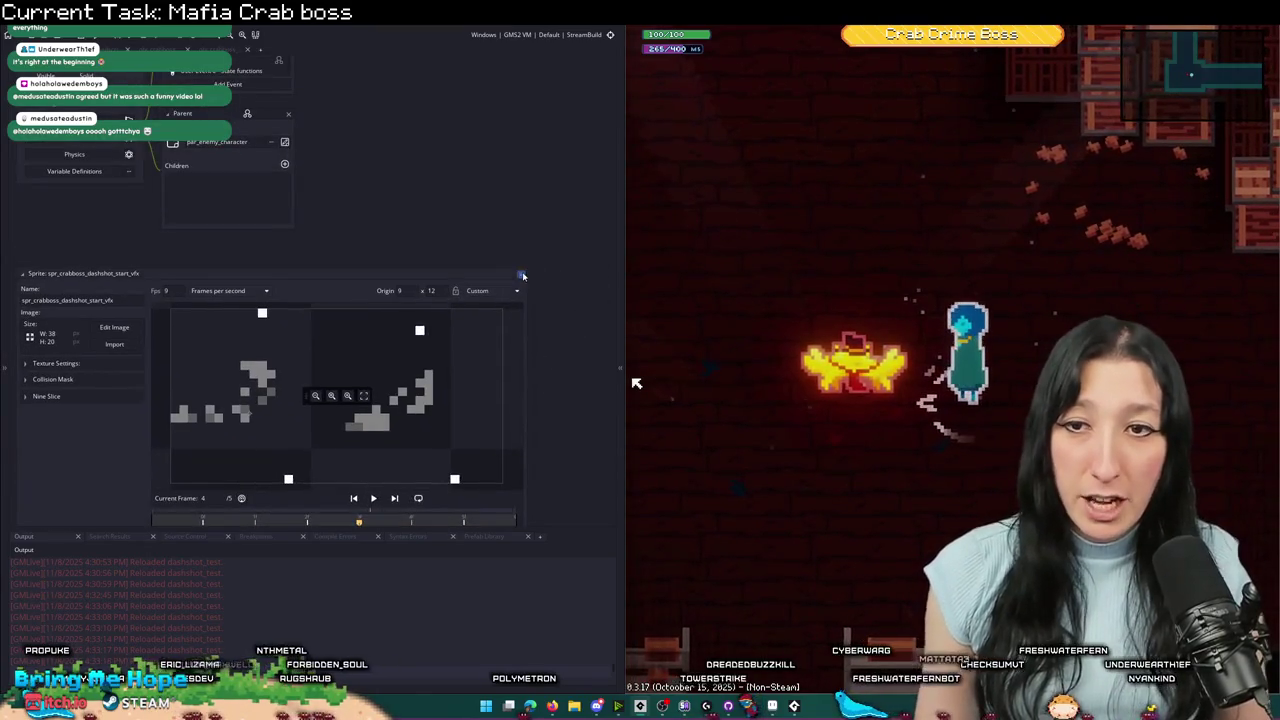
scroll(306, 186, up, 10)
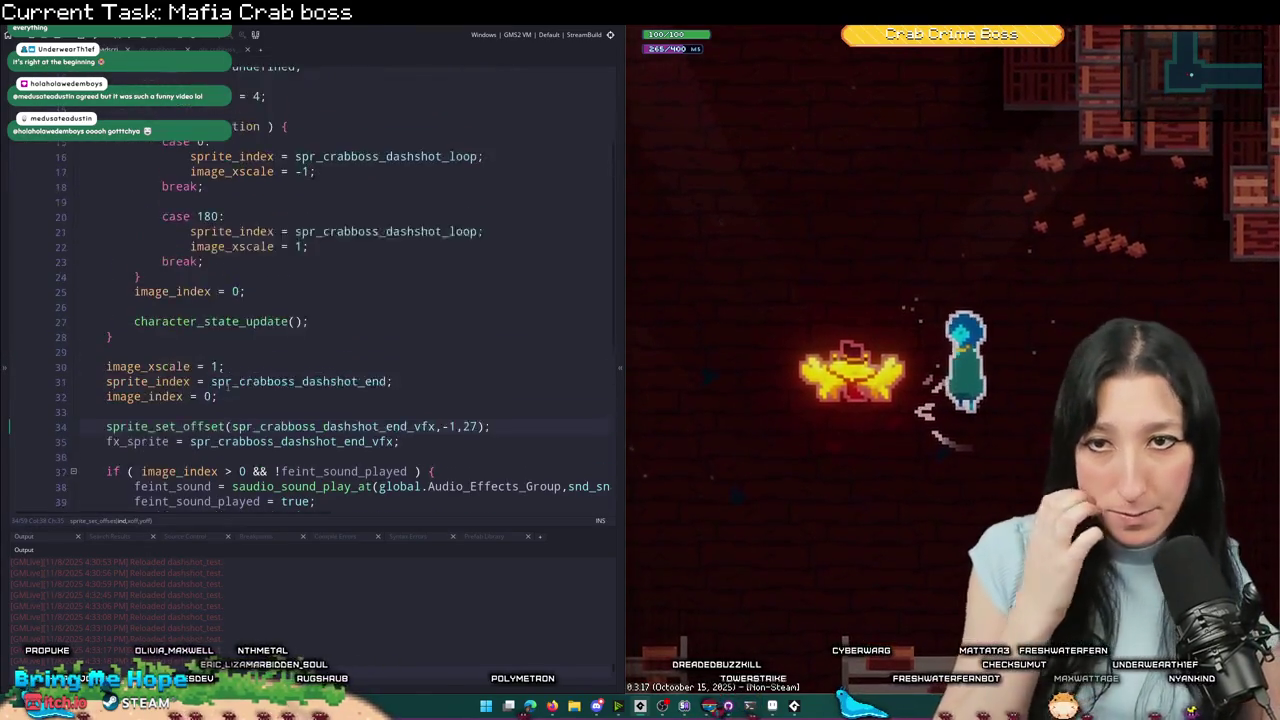
mouse_move(300, 197)
mouse_down()
mouse_move(80, 151)
mouse_move(135, 153)
mouse_up()
click(306, 200)
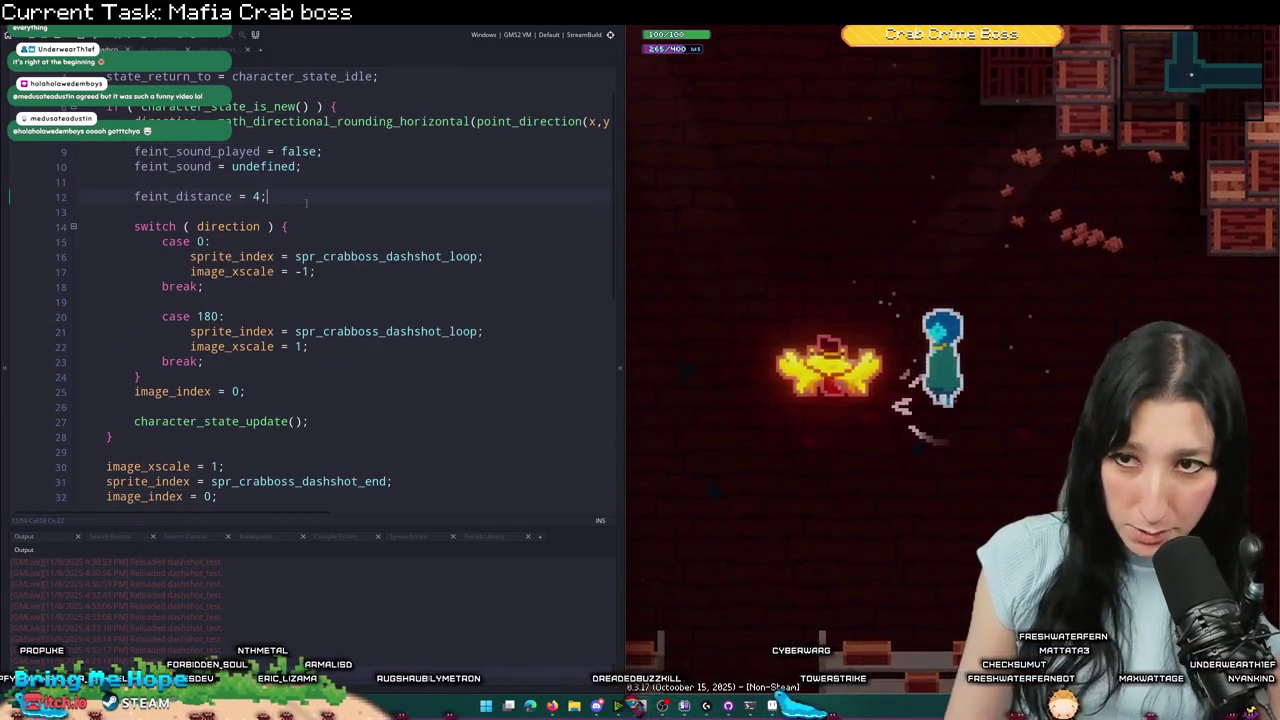
key(Return)
key(Return)
text(das)
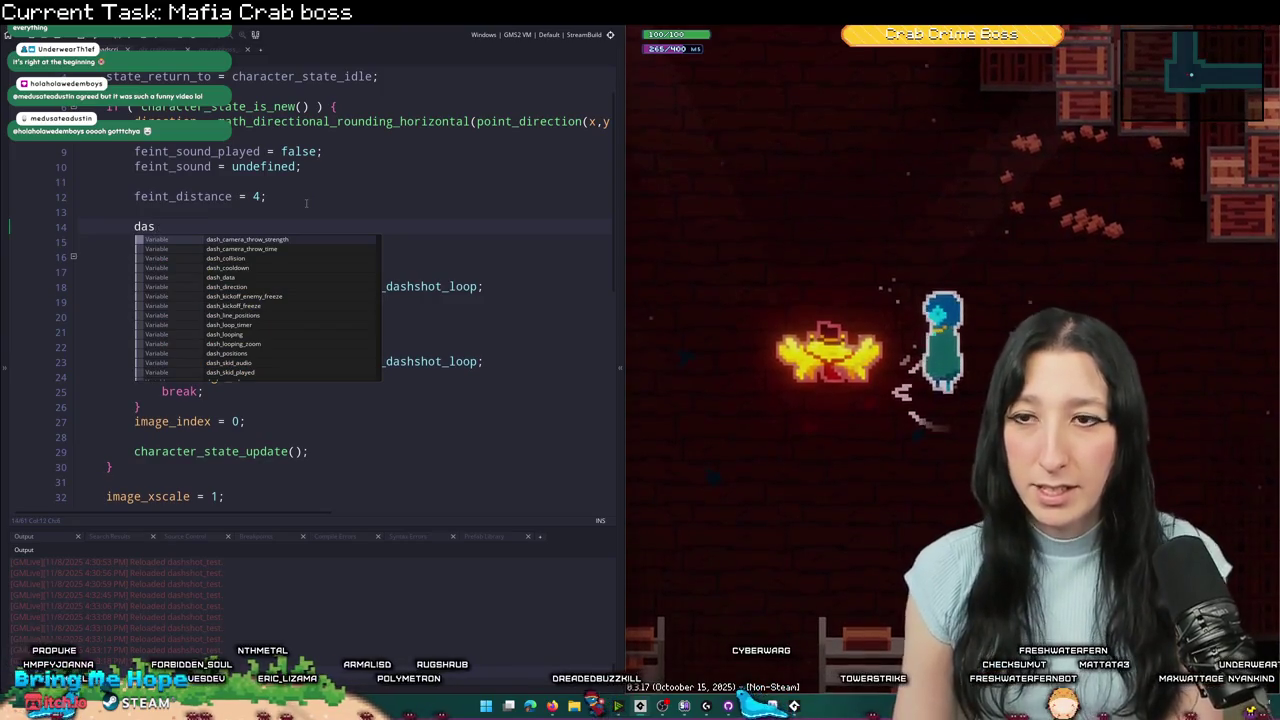
text(hshot_state = 0;)
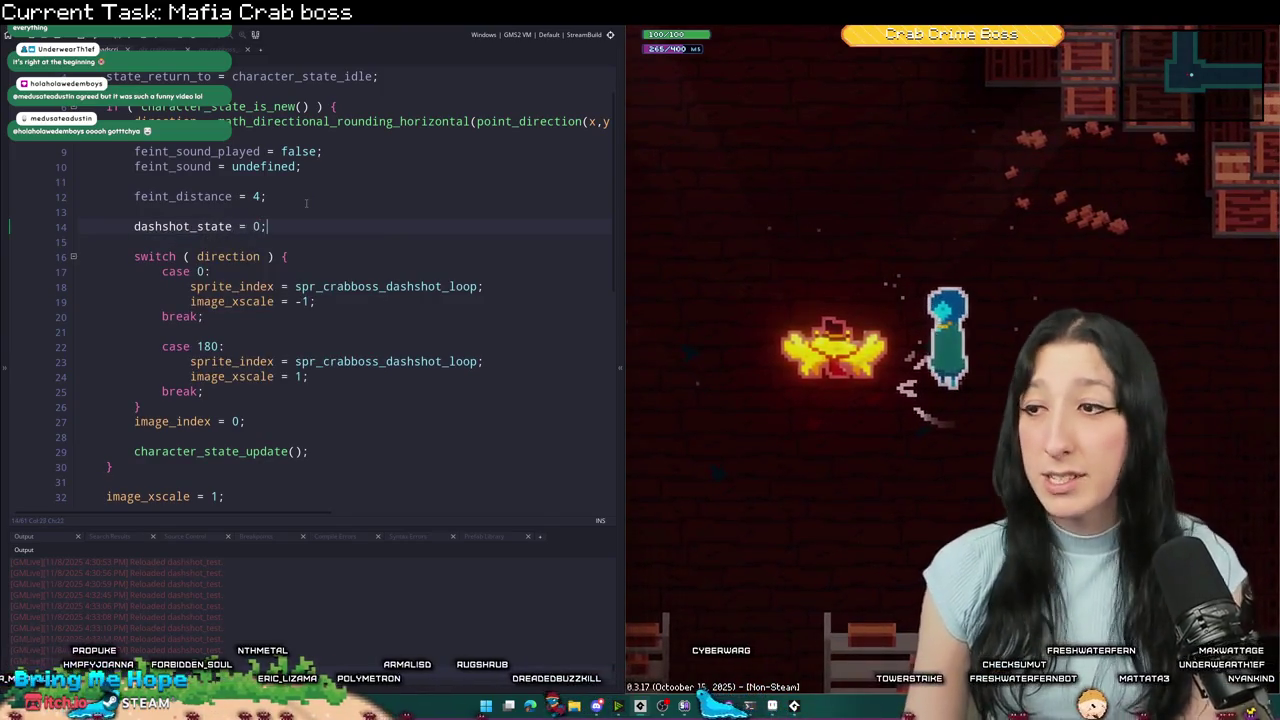
scroll(148, 228, down, 1)
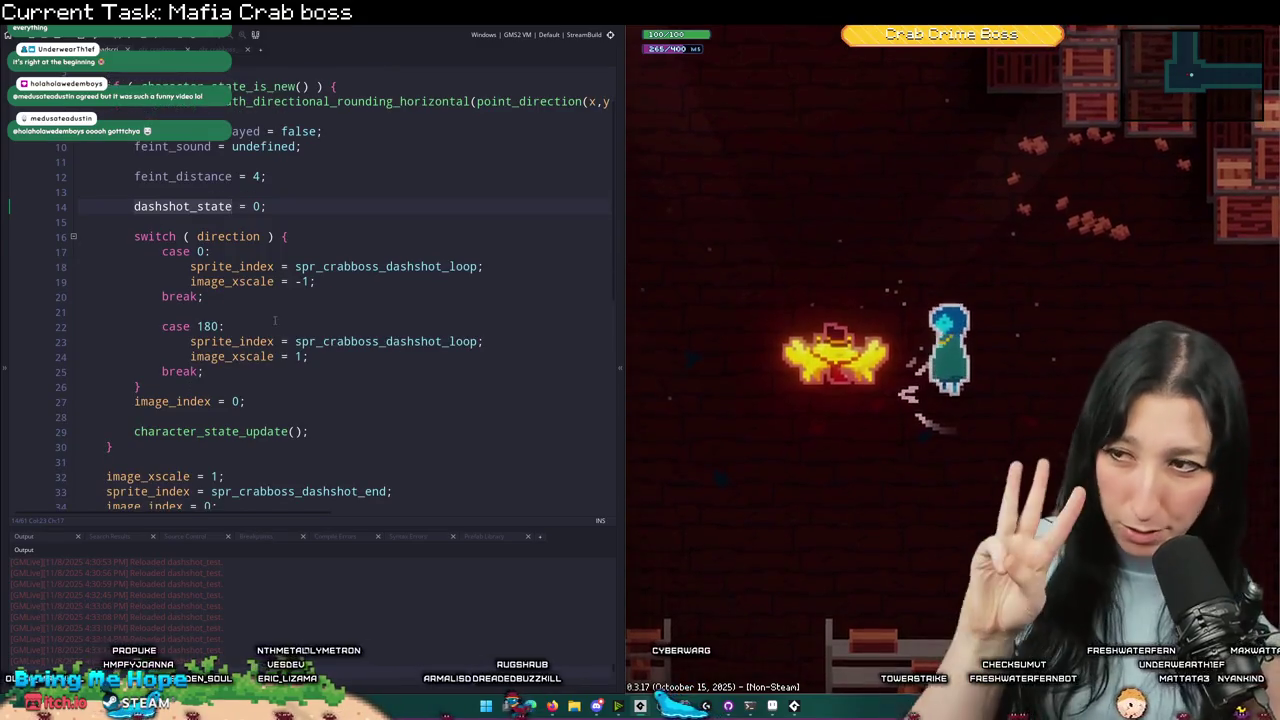
scroll(277, 357, down, 3)
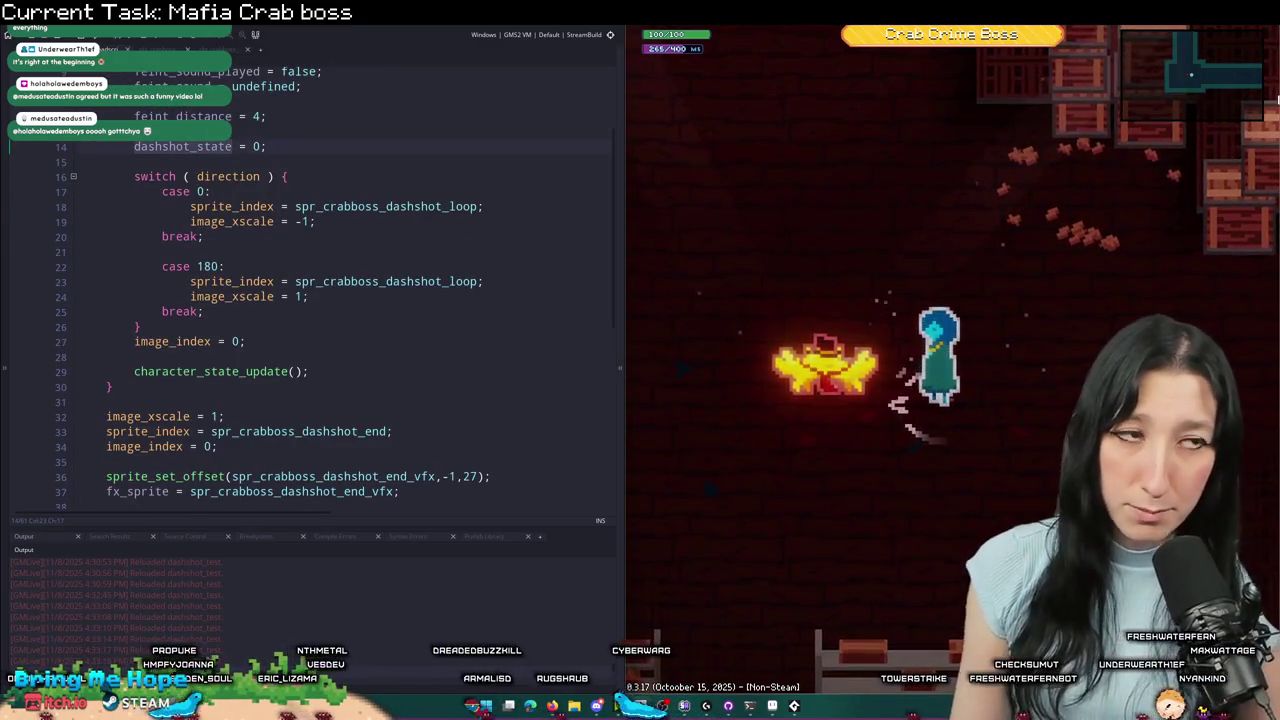
click(398, 229)
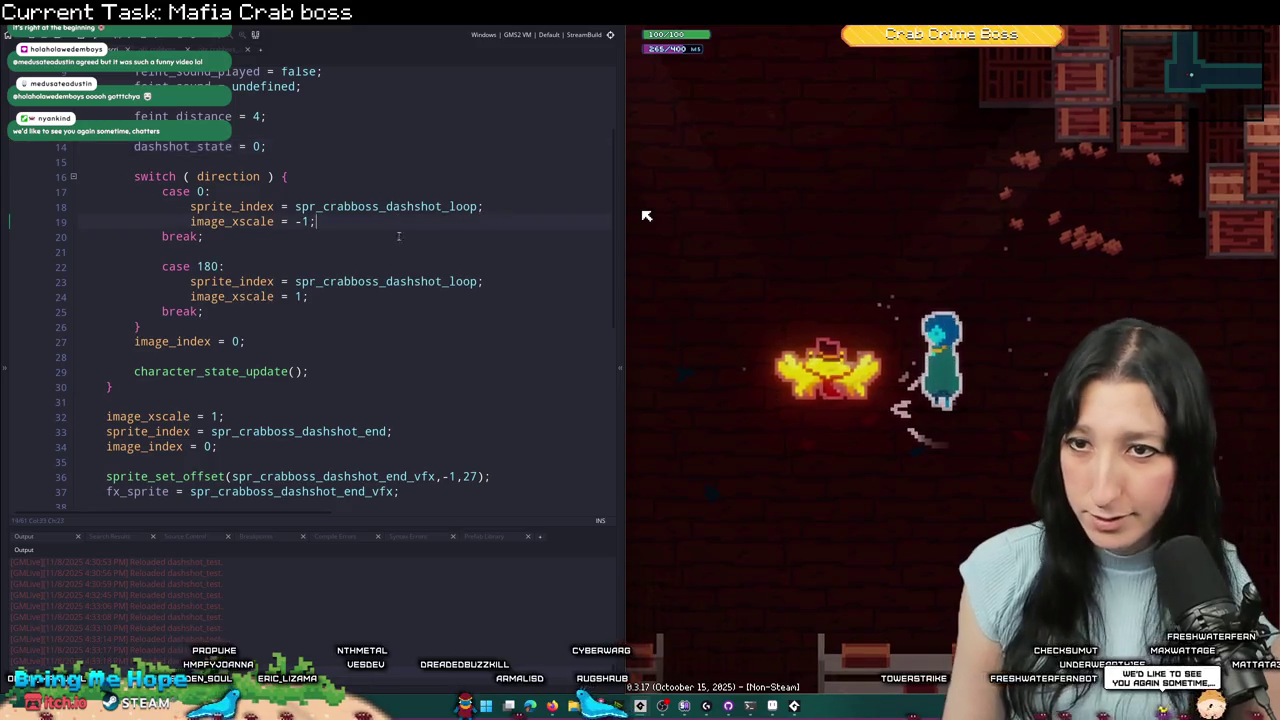
- Change the line 18 sprite from spr_crabboss_dashshot_loop to spr_crabboss_dashshot_start
click(218, 206)
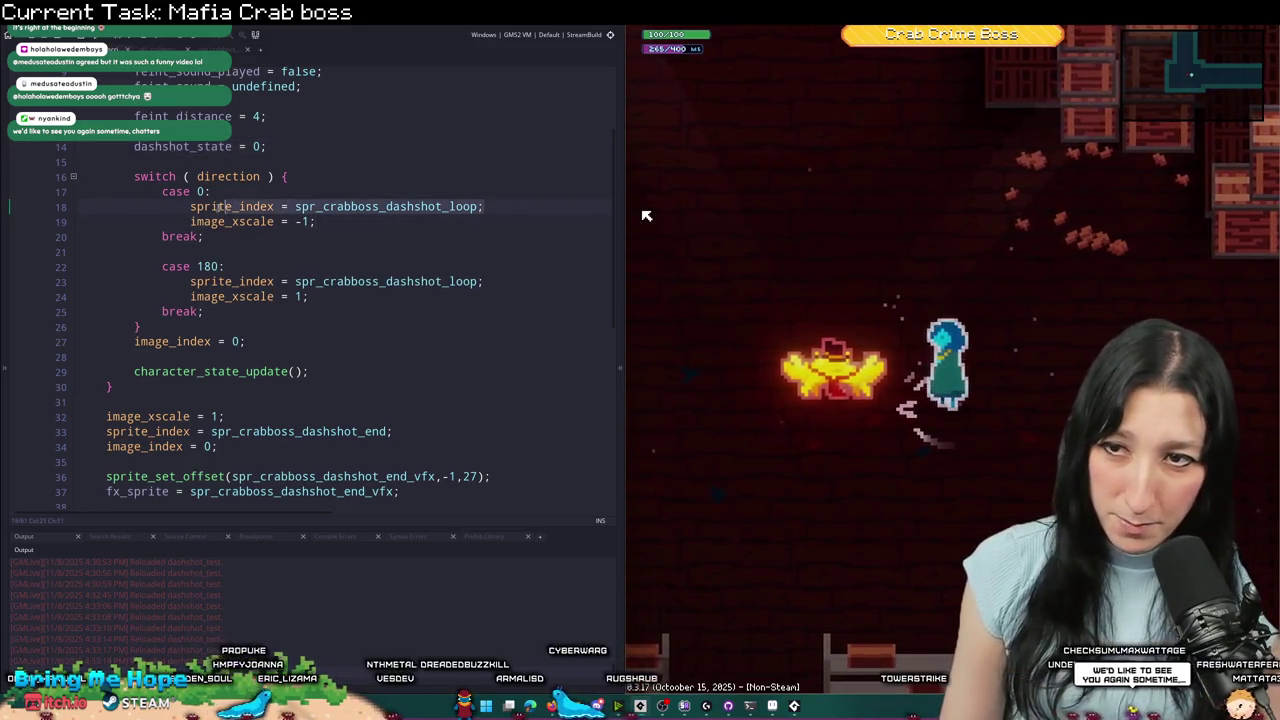
click(478, 206)
key(BackSpace)
key(BackSpace)
key(BackSpace)
text(s)
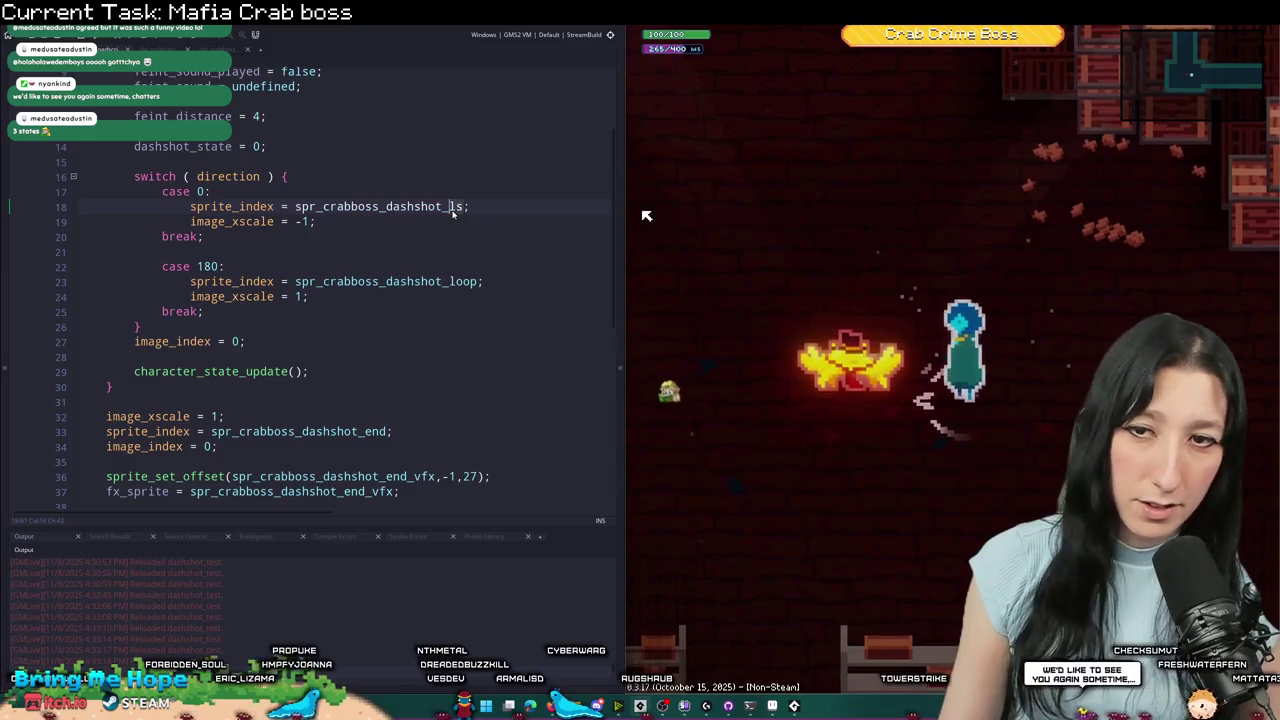
key(BackSpace)
key(BackSpace)
text(startr)
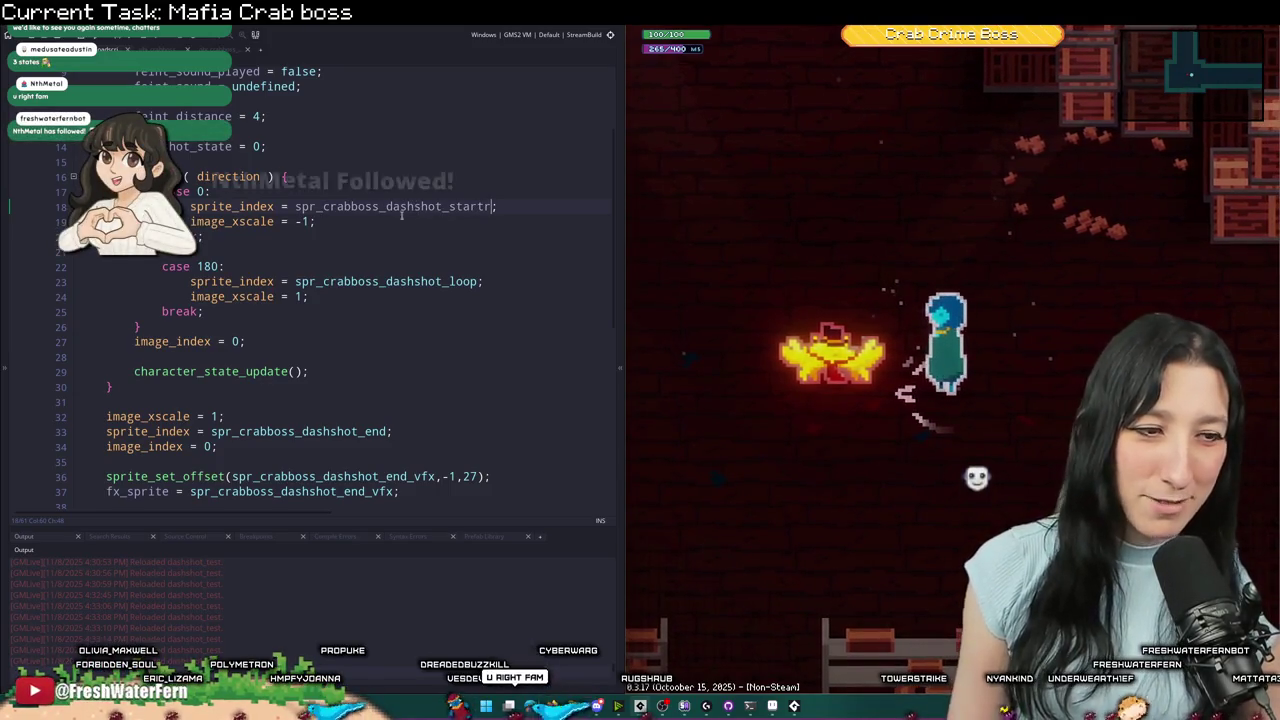
- Copy spr_crabboss_dashshot_start over the loop sprite in the 180 case on line 23
double_click(490, 205)
key(ctrl+c)
double_click(394, 281)
key(ctrl+v)
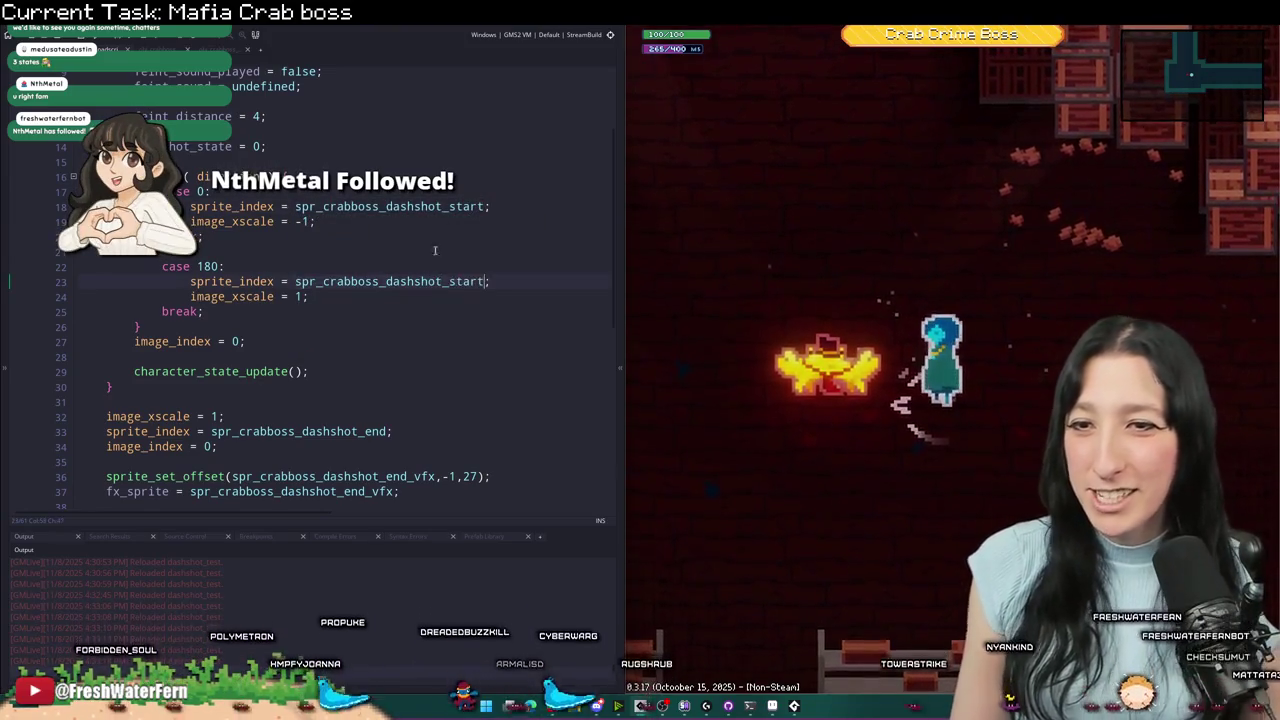
click(434, 251)
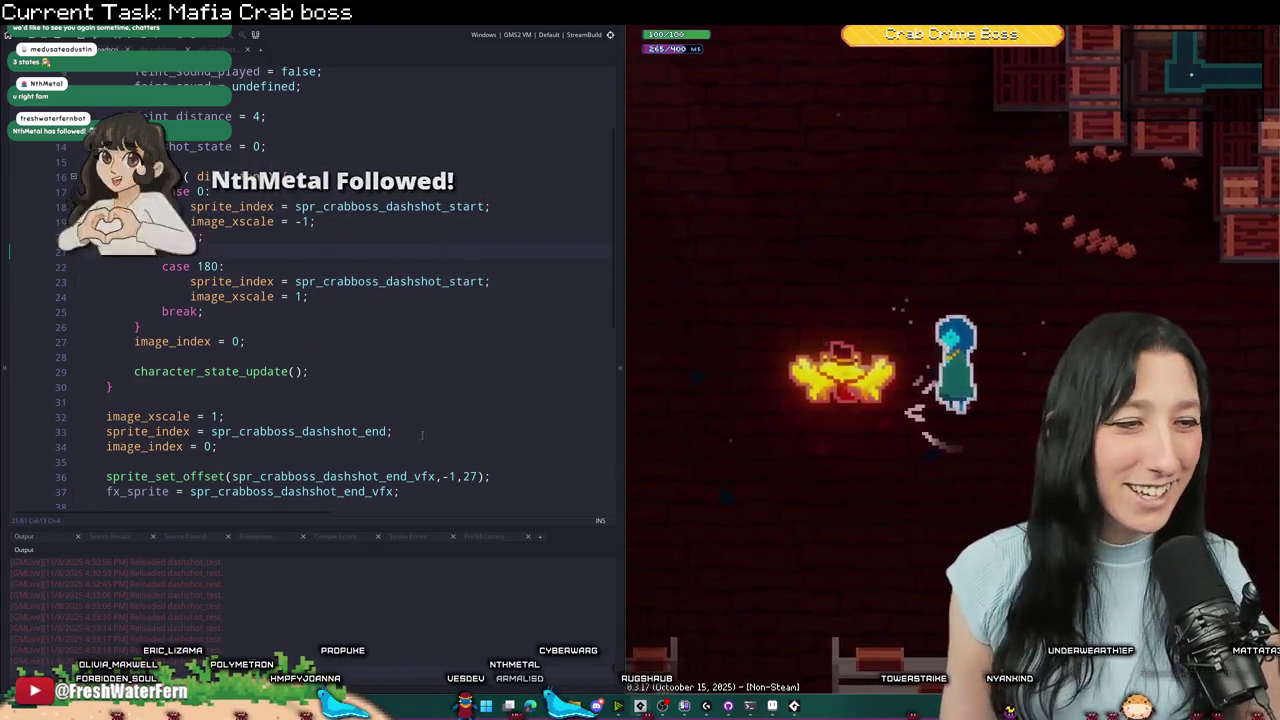
scroll(421, 436, down, 3)
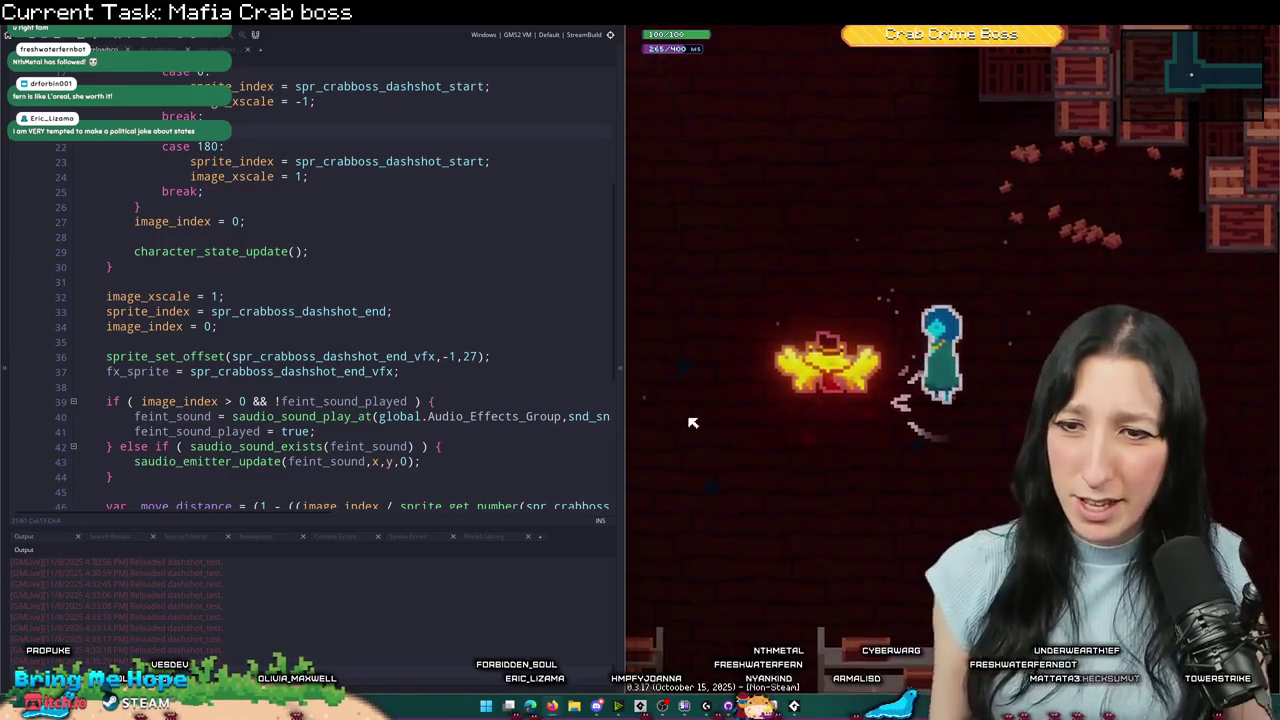
- Replace the dashshot_end sprite name on line 33 with the dashshot start sprite
click(440, 317)
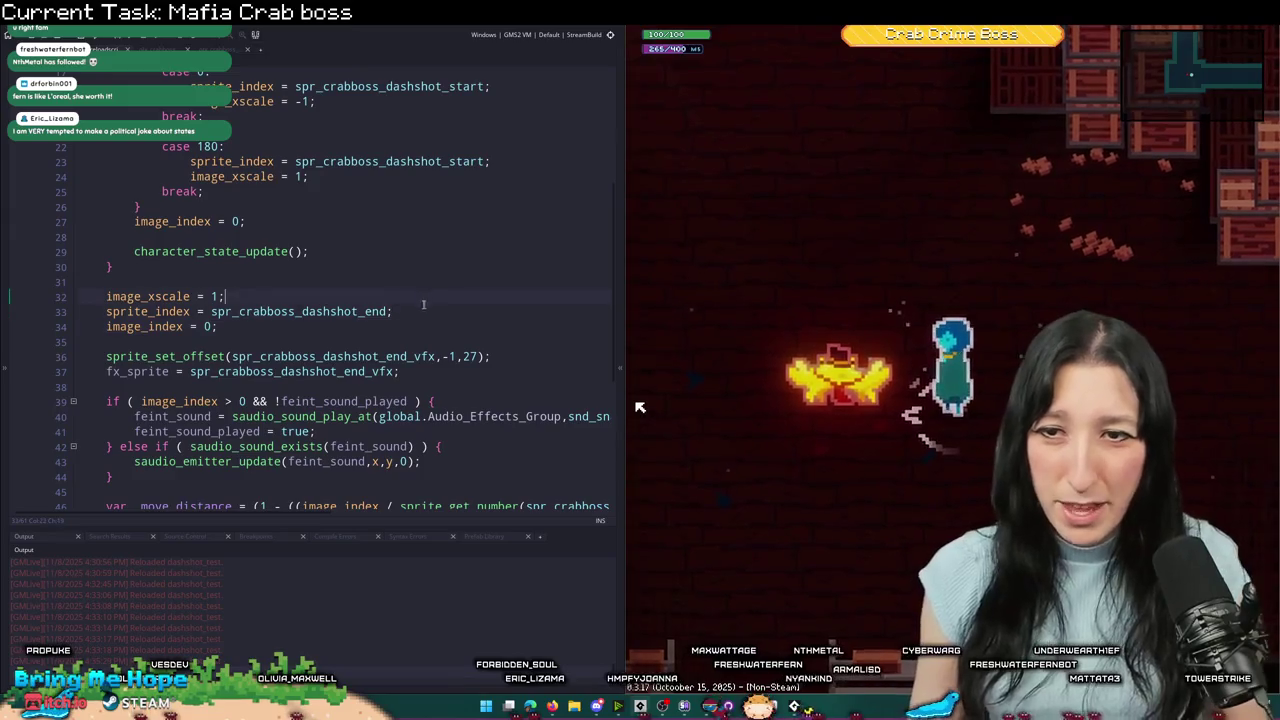
click(359, 312)
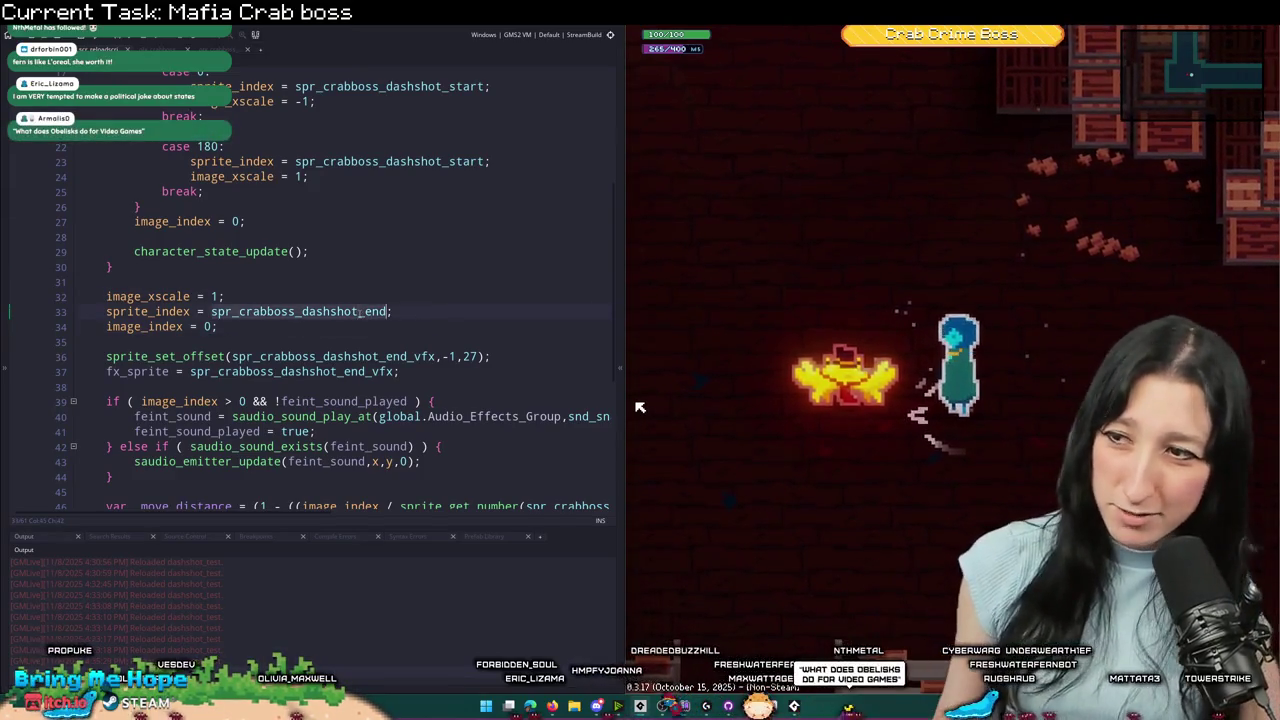
key(ctrl+v)
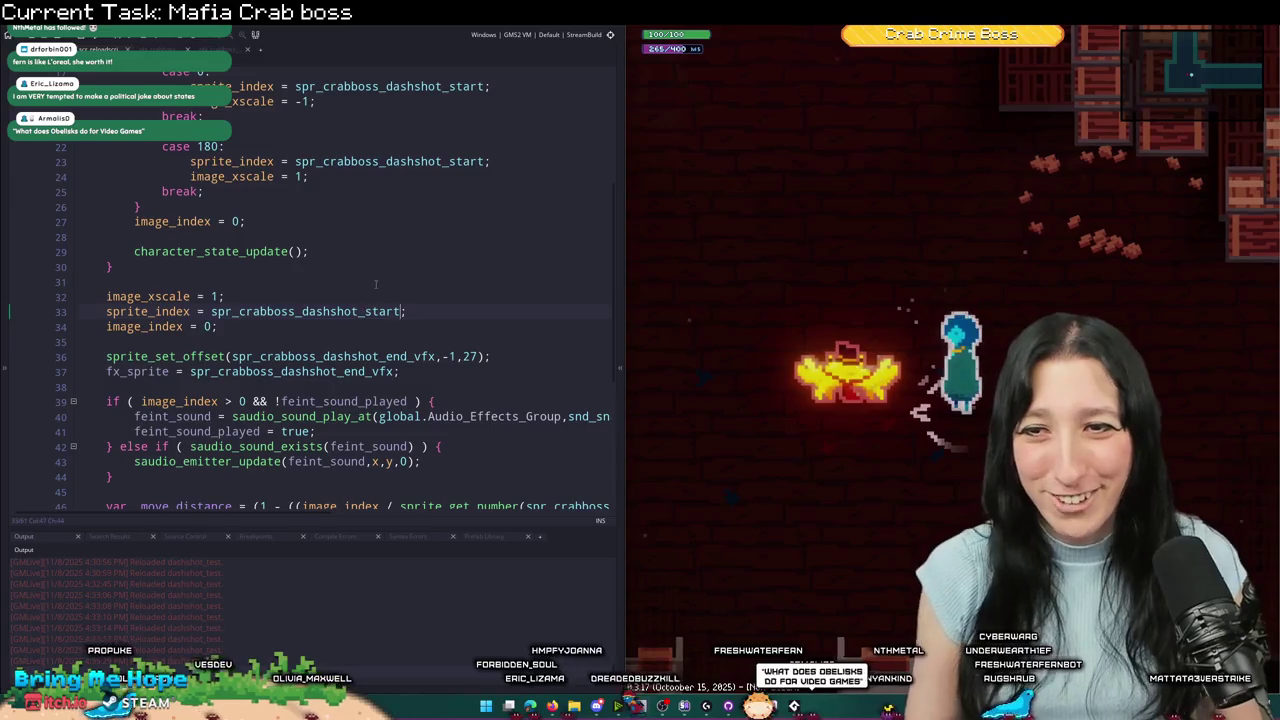
- Write a switch on dashshot_state containing case 0 and a break
key(Return)
key(Return)
text(switch)
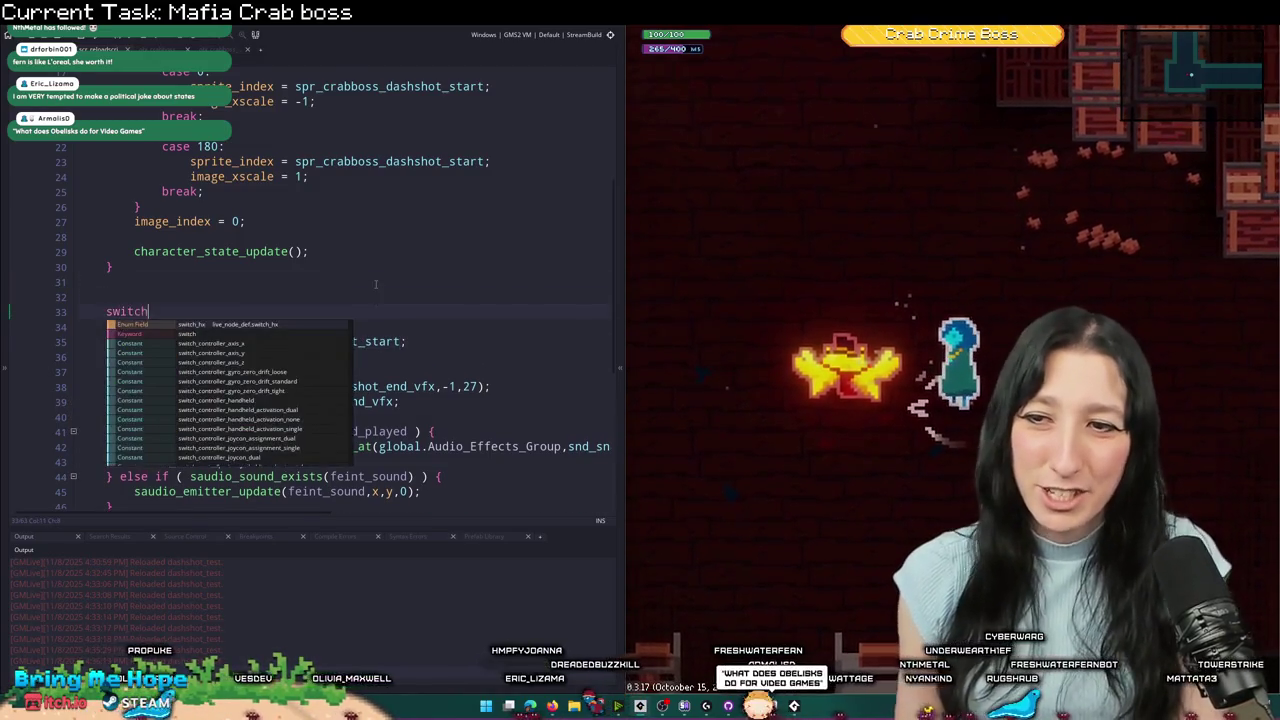
text( ( state)
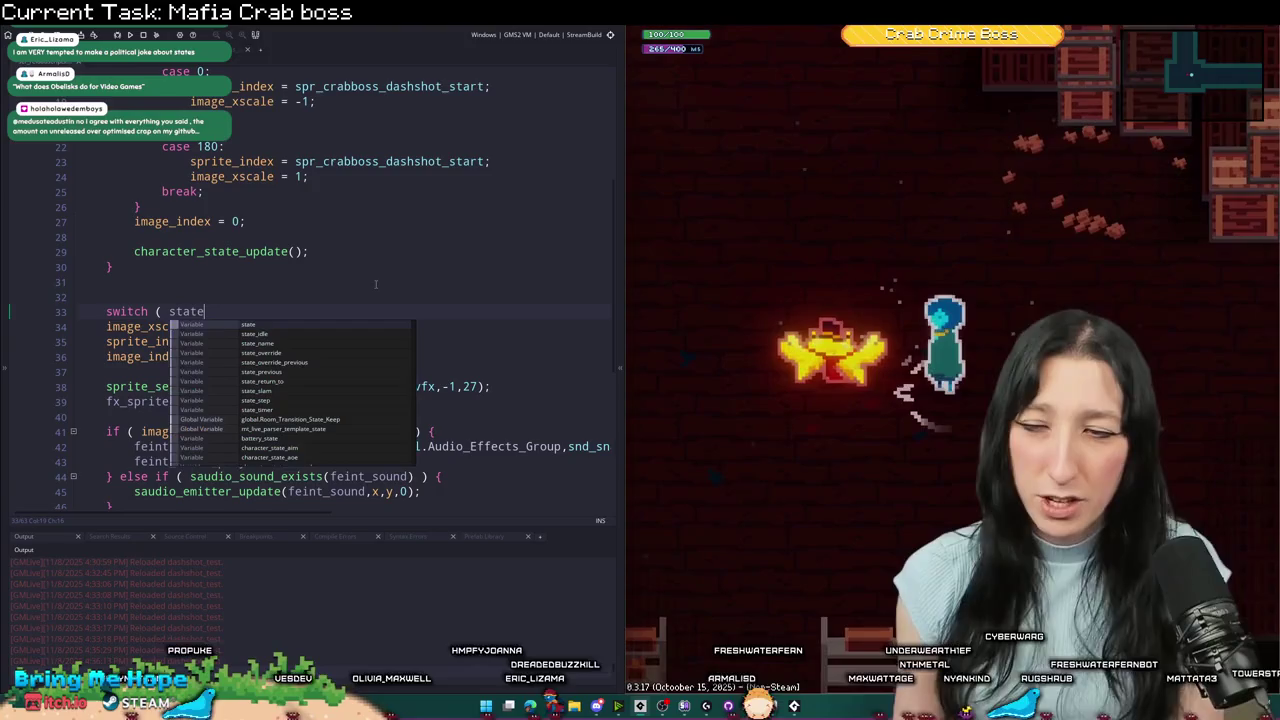
scroll(316, 215, up, 5)
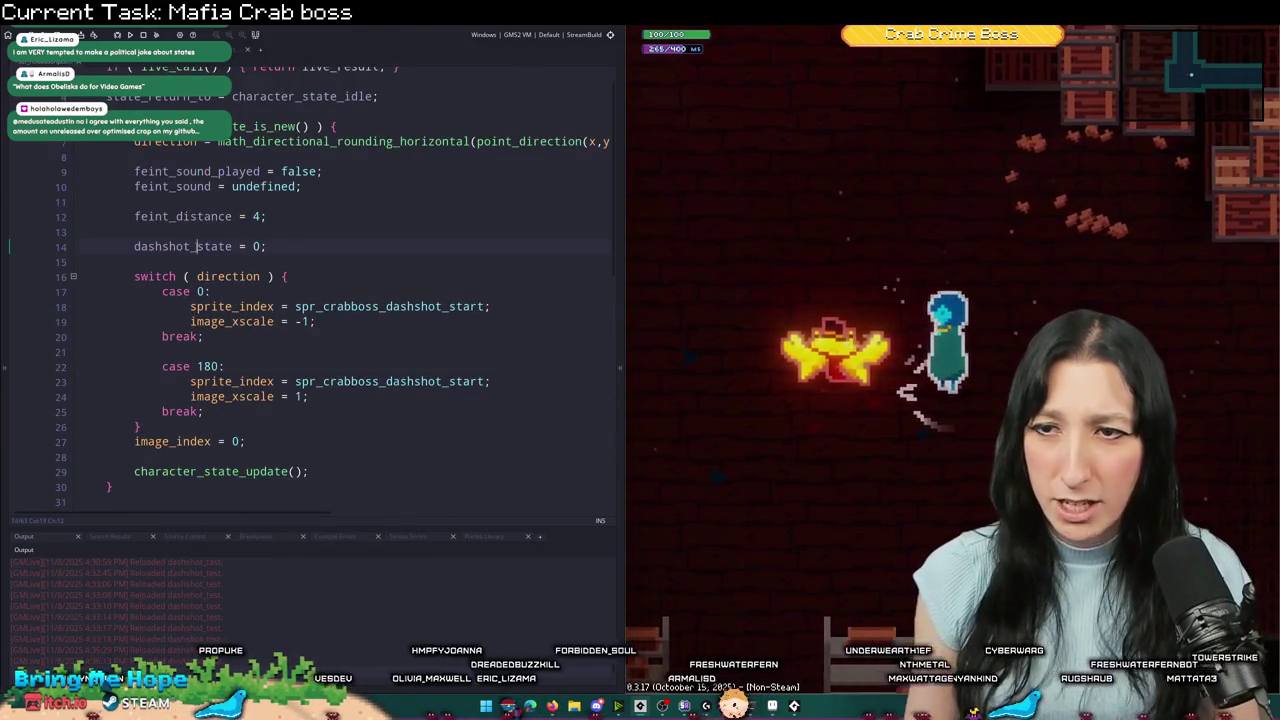
scroll(189, 381, down, 3)
double_click(186, 411)
text(dashshot_state)
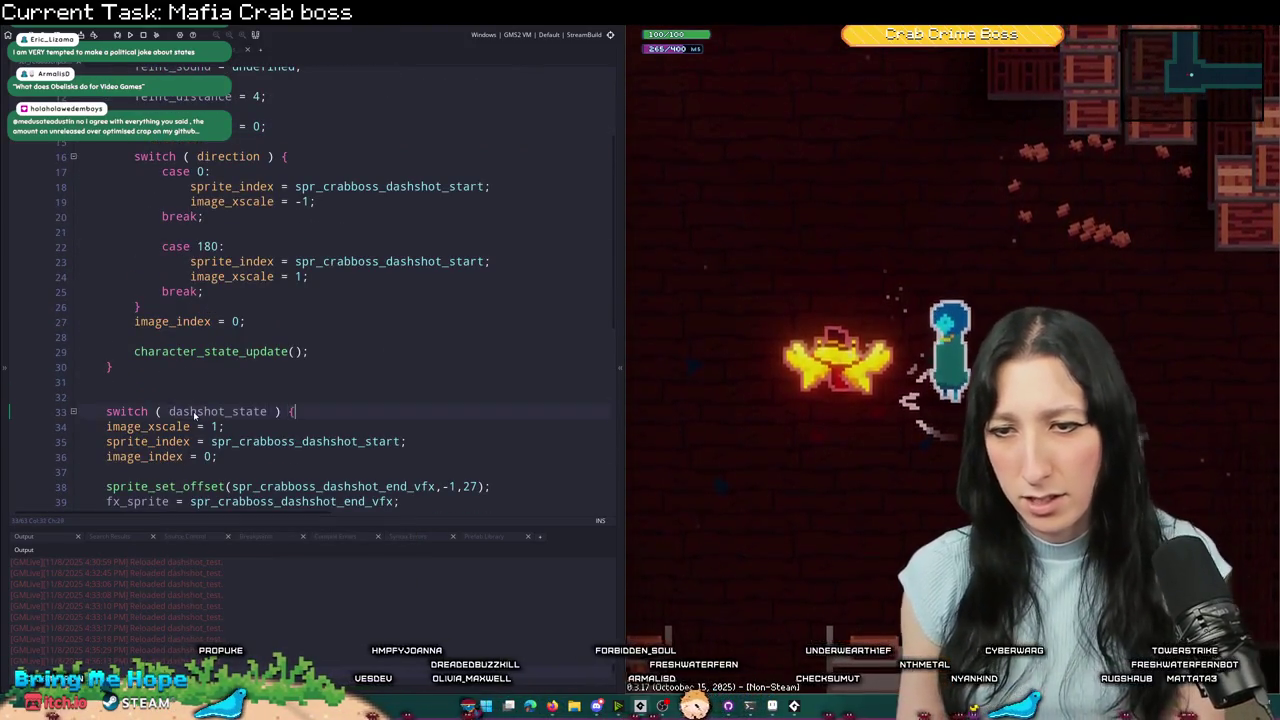
key(Return)
text(case 0:)
key(Return)
key(Return)
text(break;)
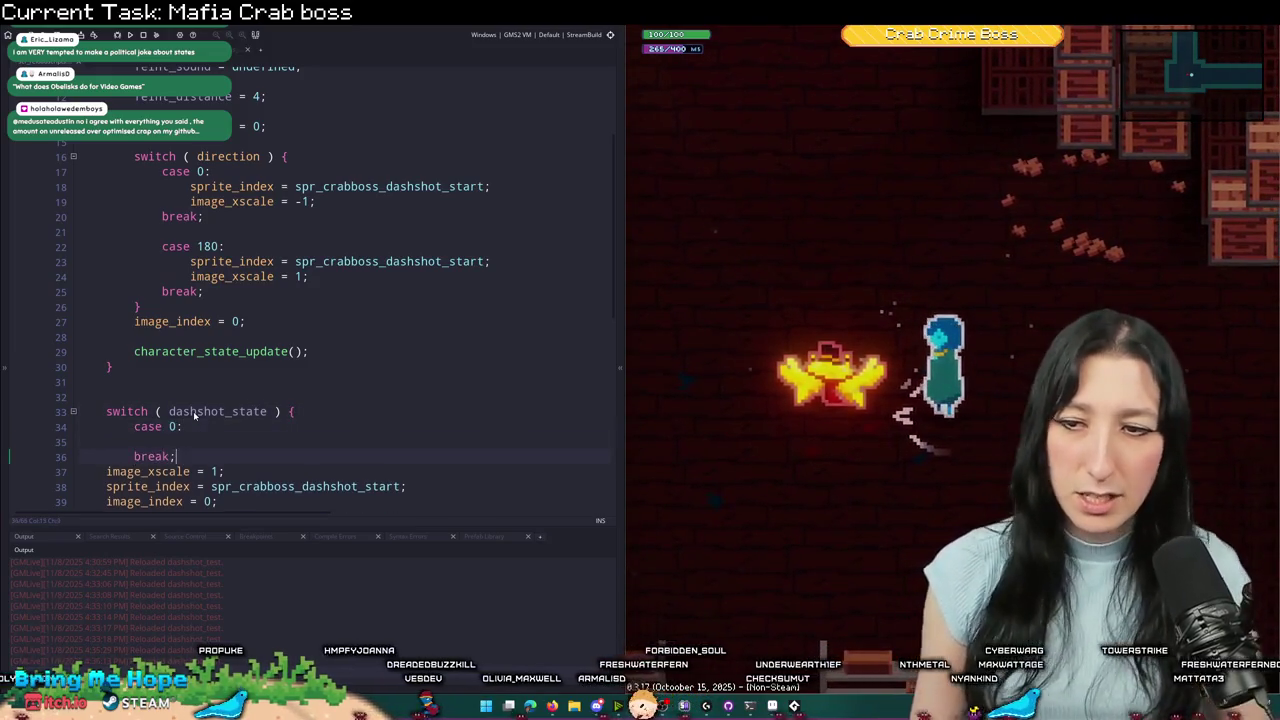
- Copy the sprite setup lines into case 0 and stop the running game
scroll(195, 415, down, 3)
mouse_move(217, 341)
mouse_down()
mouse_move(108, 326)
mouse_move(104, 311)
mouse_up()
key(ctrl+c)
click(134, 281)
key(ctrl+v)
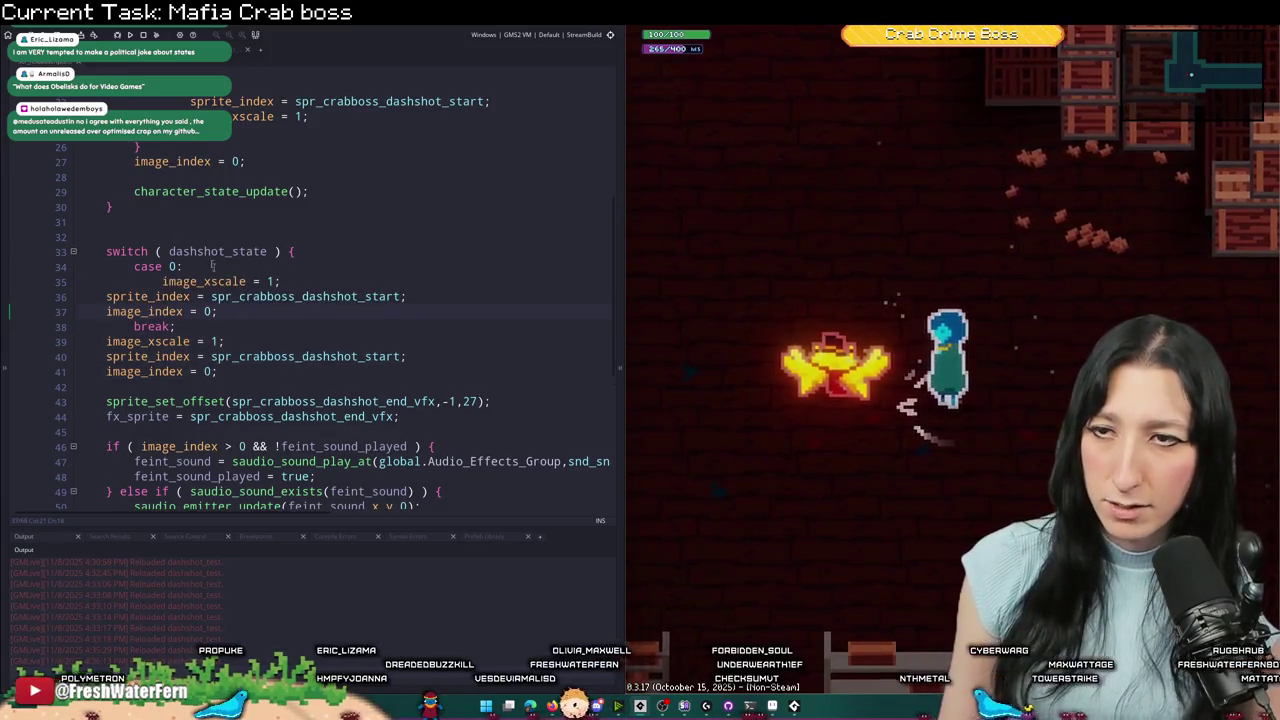
key(F5)
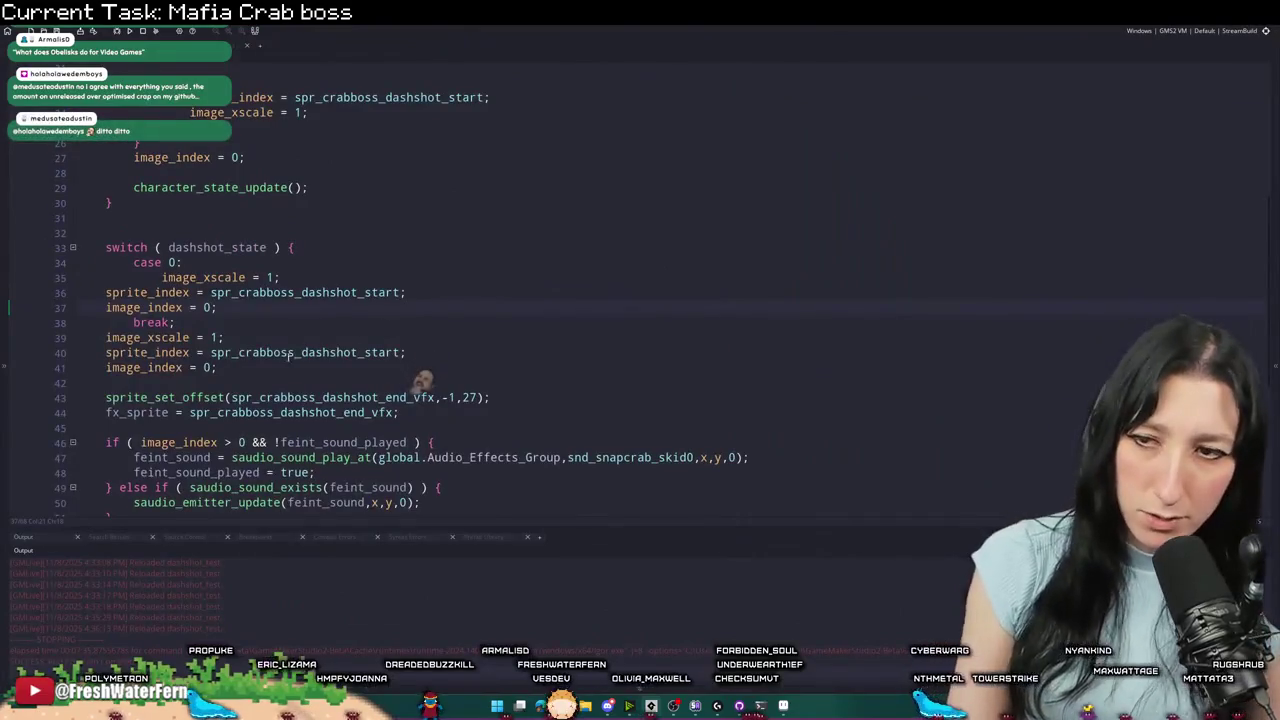
- Delete the leftover duplicate sprite lines and indent the case 0 body under its label
mouse_move(217, 367)
mouse_down()
mouse_move(54, 331)
mouse_move(217, 310)
mouse_up()
key(Delete)
key(Tab)
click(215, 324)
key(Return)
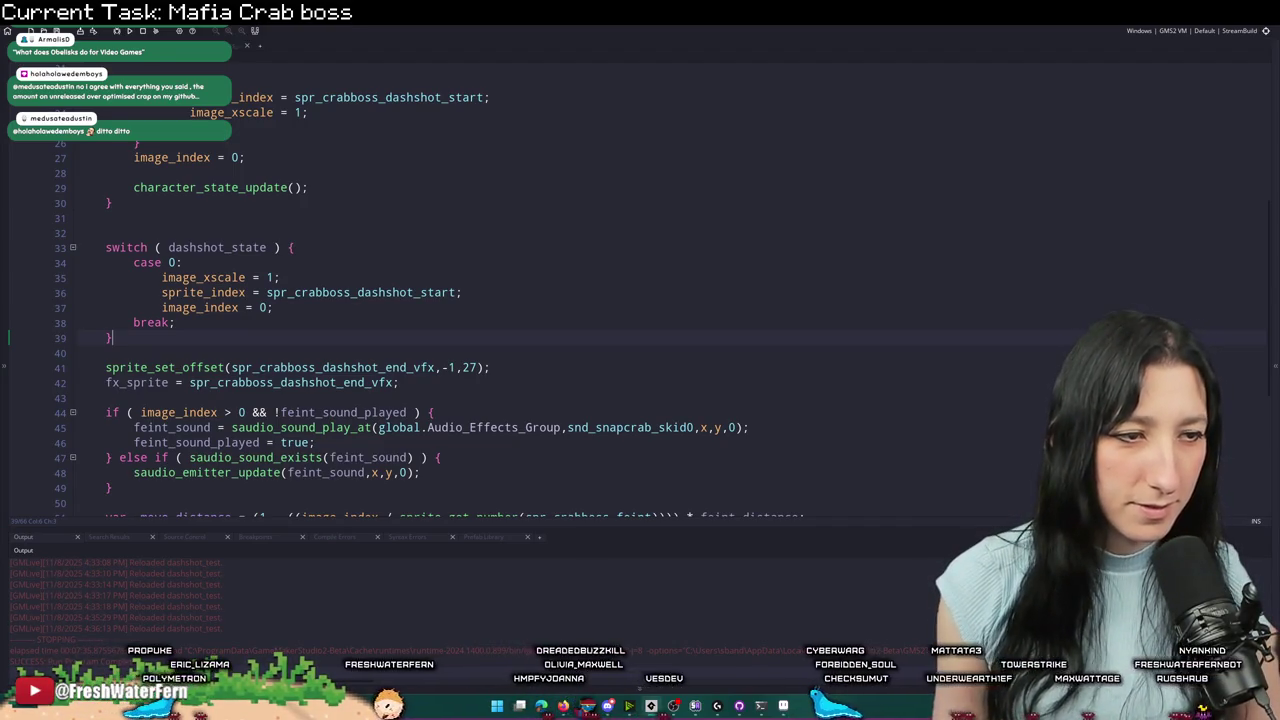
click(467, 267)
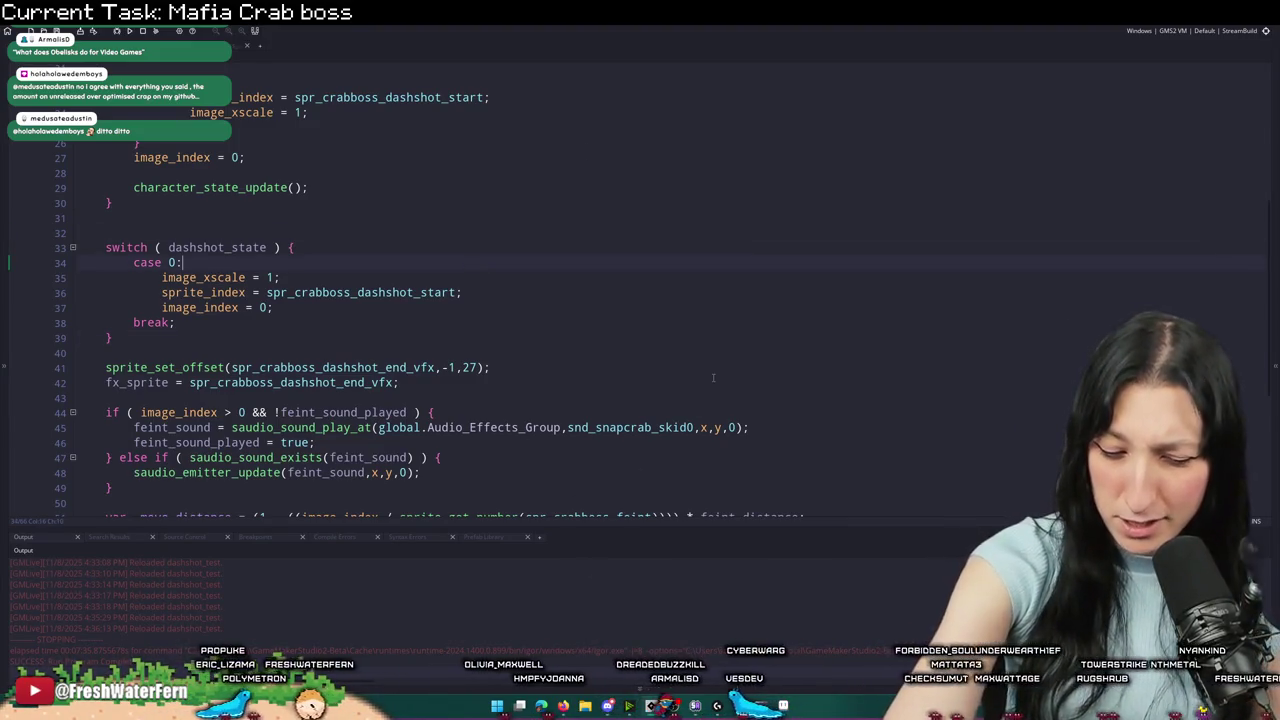
scroll(690, 368, up, 1)
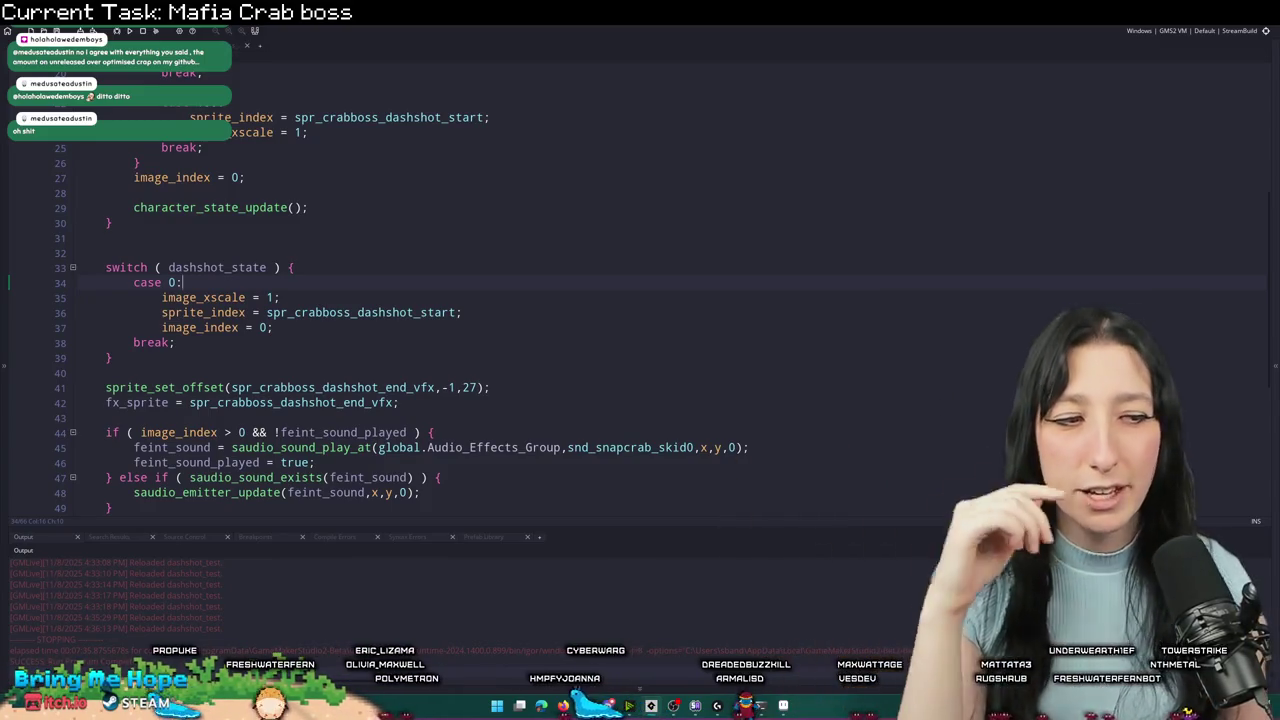
- Duplicate the case 0 block below itself, separated by a blank line
scroll(333, 330, down, 2)
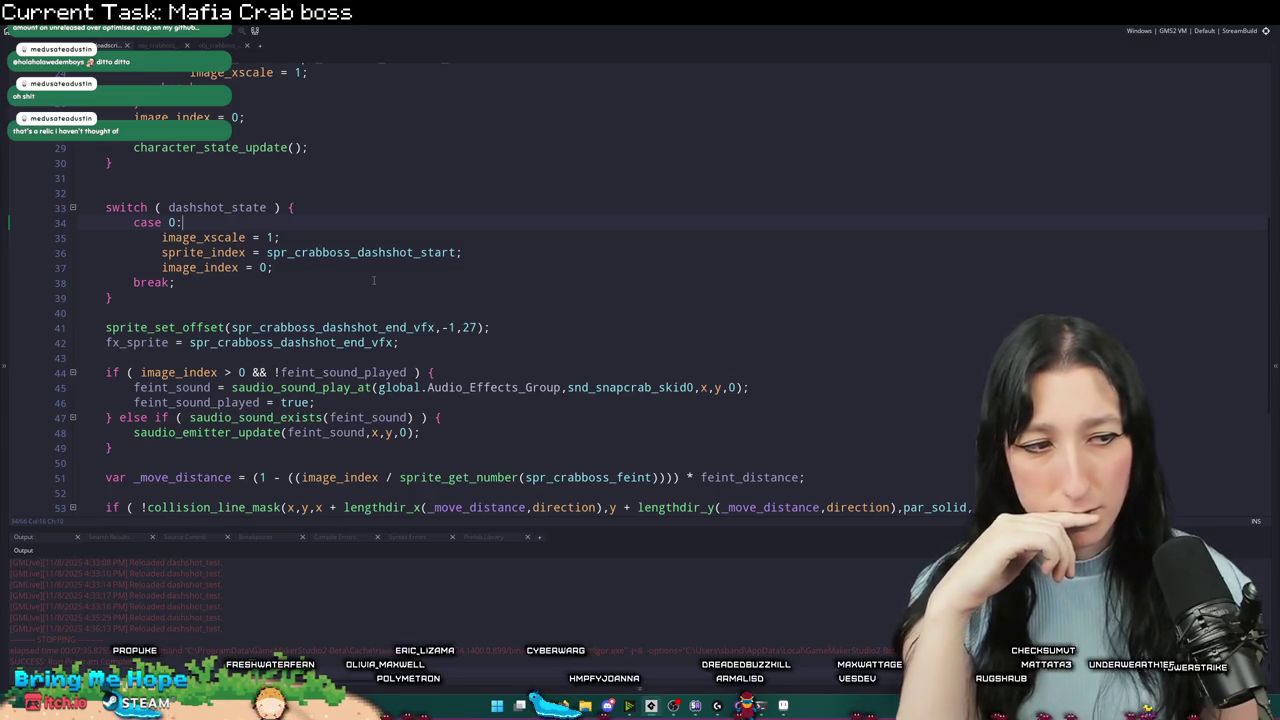
drag(174, 282, 78, 222)
key(ctrl+d)
click(176, 282)
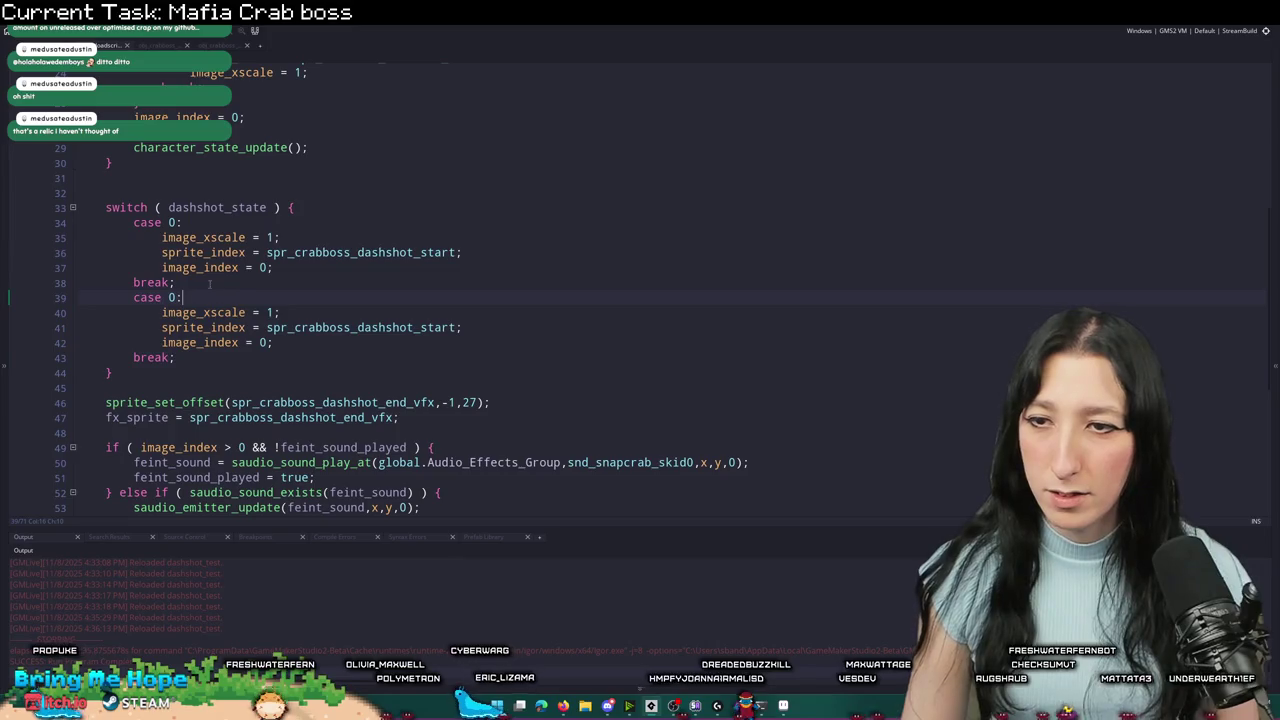
key(Return)
- Remove image_index = 0 from case 0 and relabel the copied block as case 1
click(59, 277)
key(Delete)
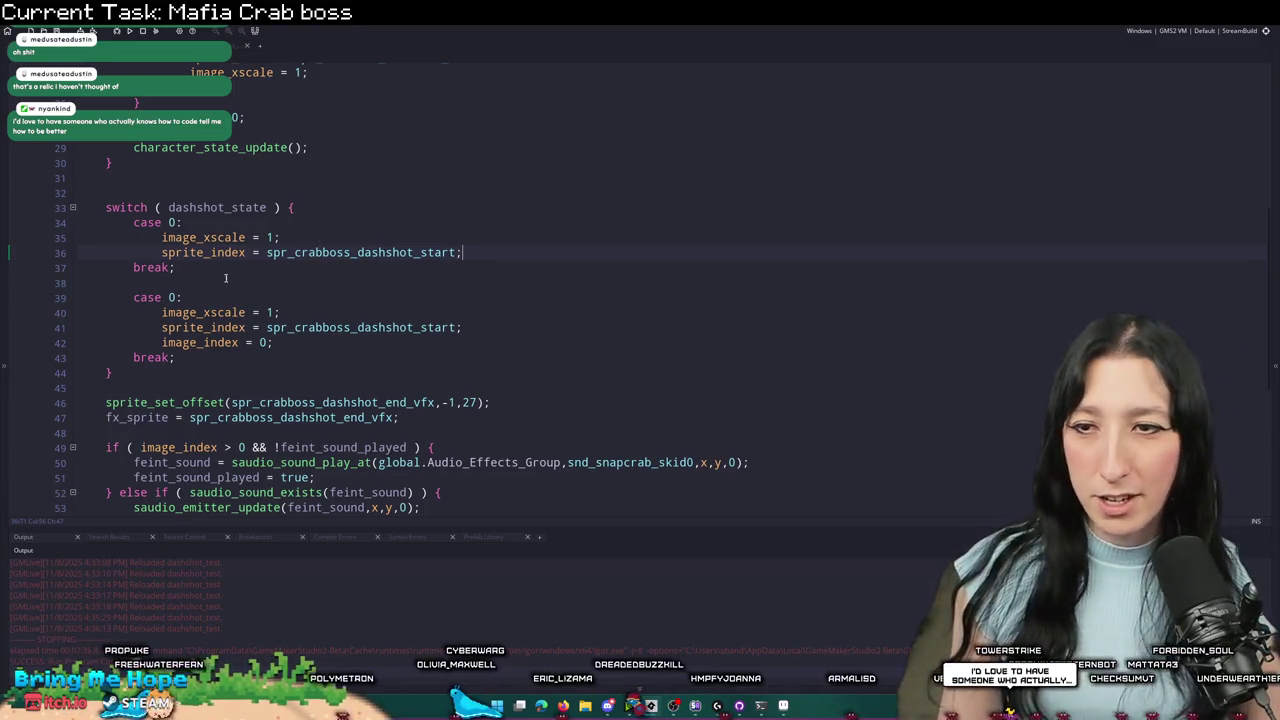
click(171, 297)
text(1)
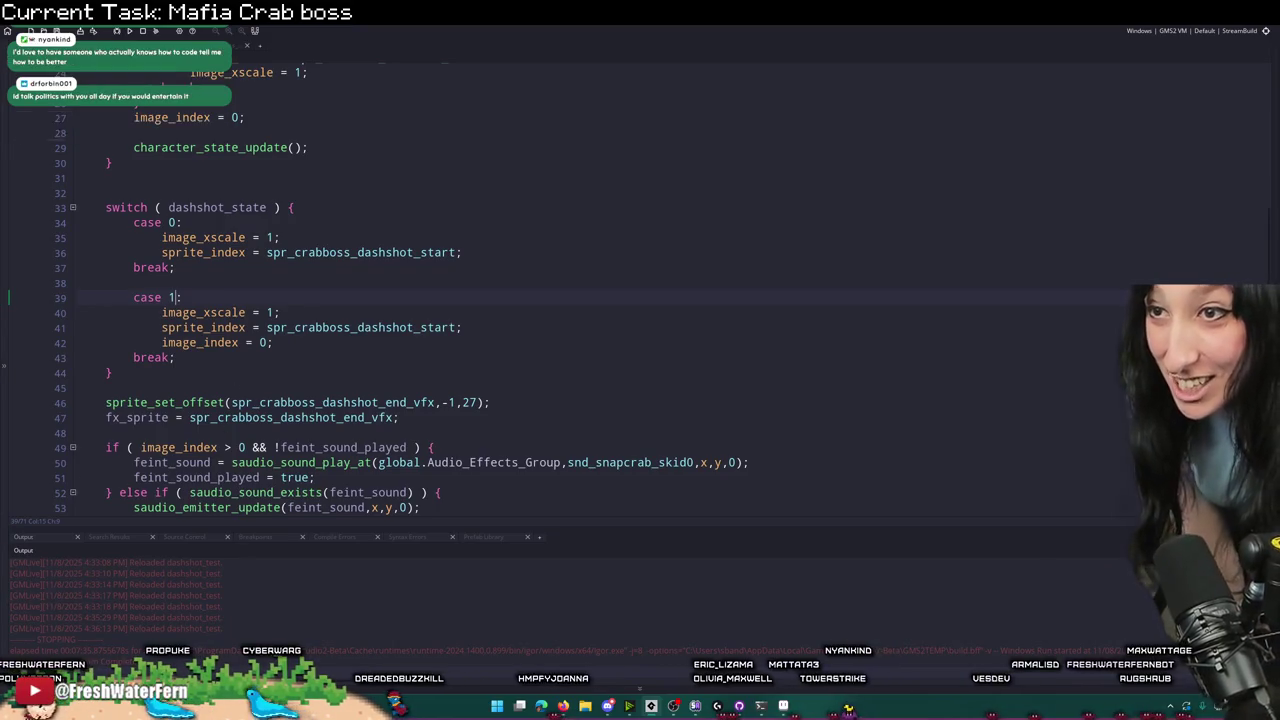
mouse_move(625, 712)
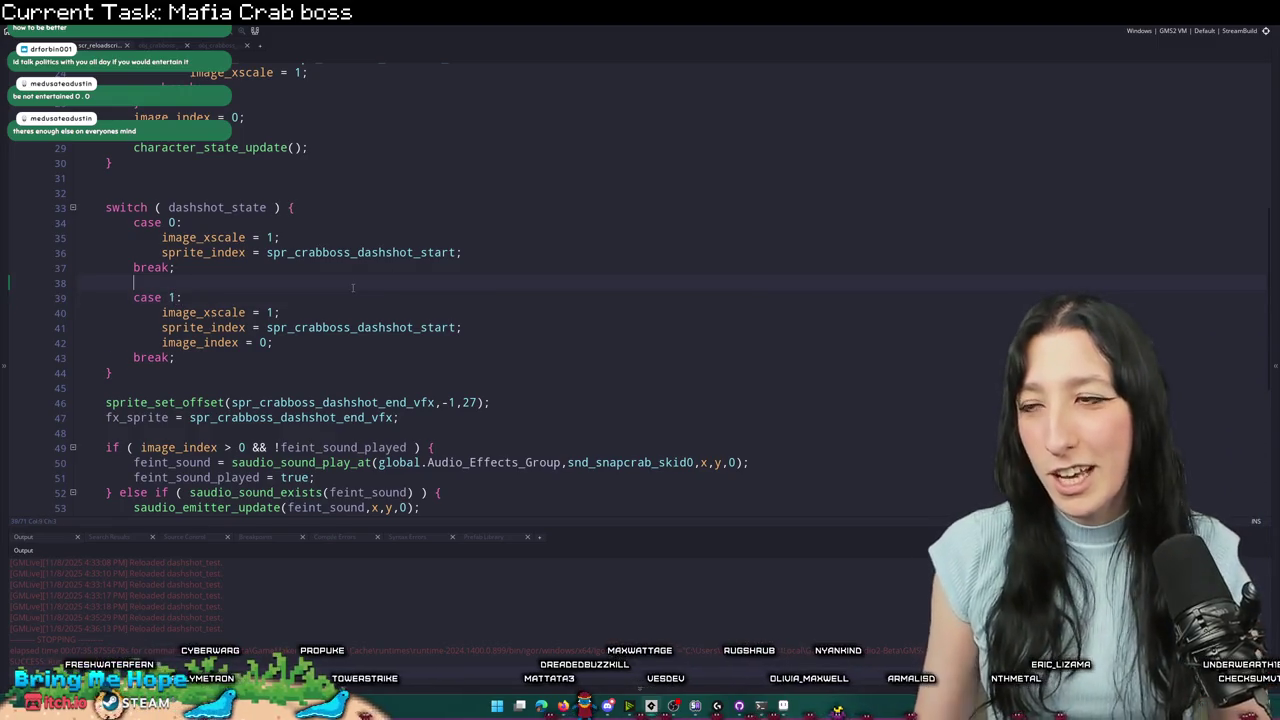
drag(306, 237, 195, 240)
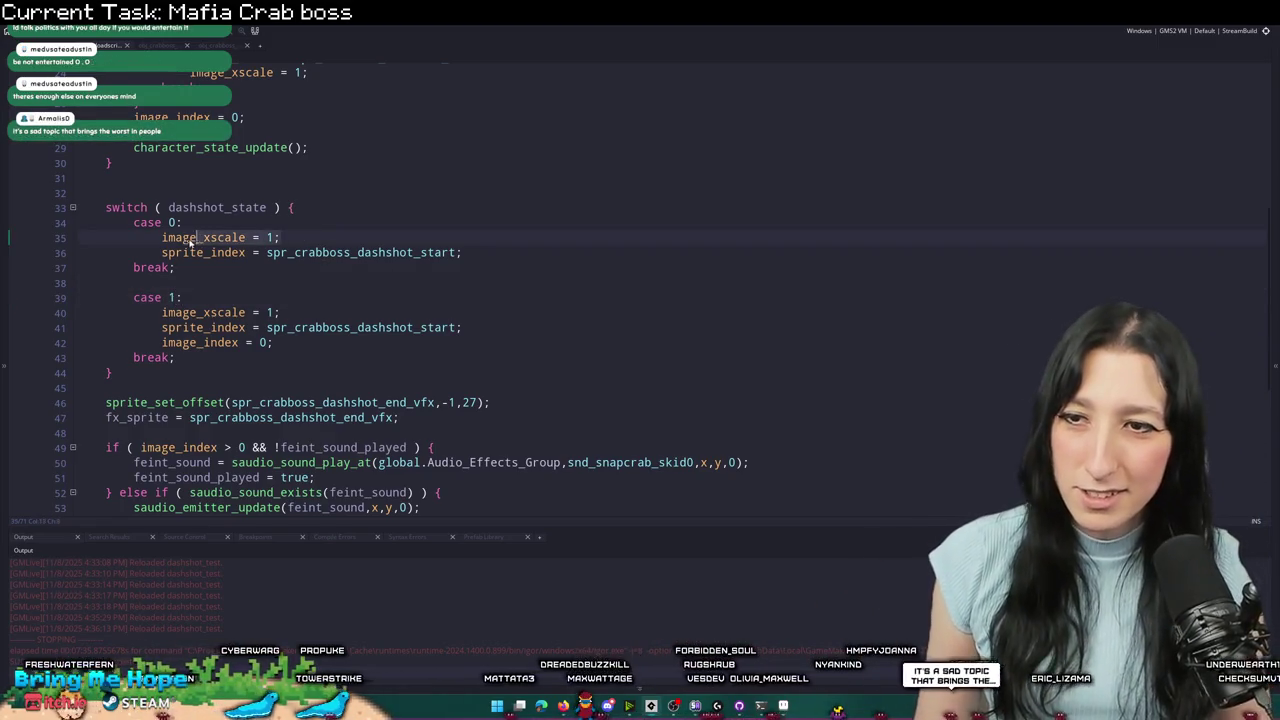
key(BackSpace)
key(BackSpace)
key(BackSpace)
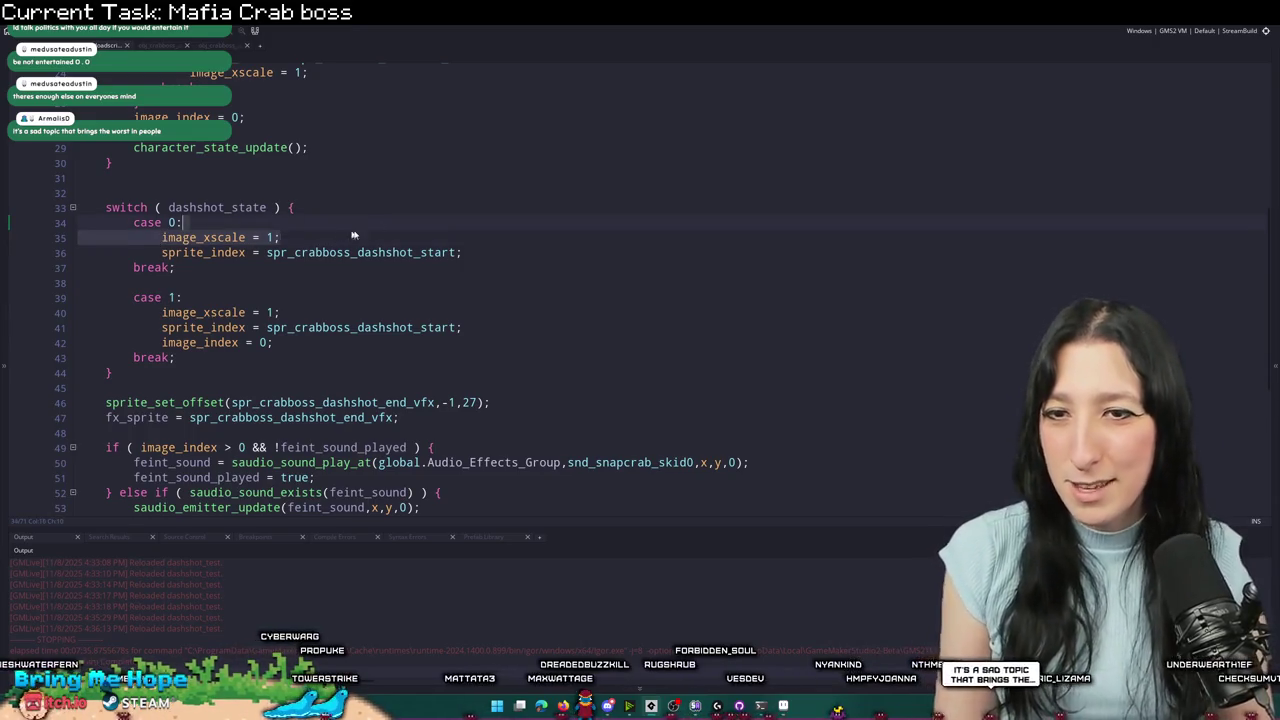
scroll(430, 283, up, 5)
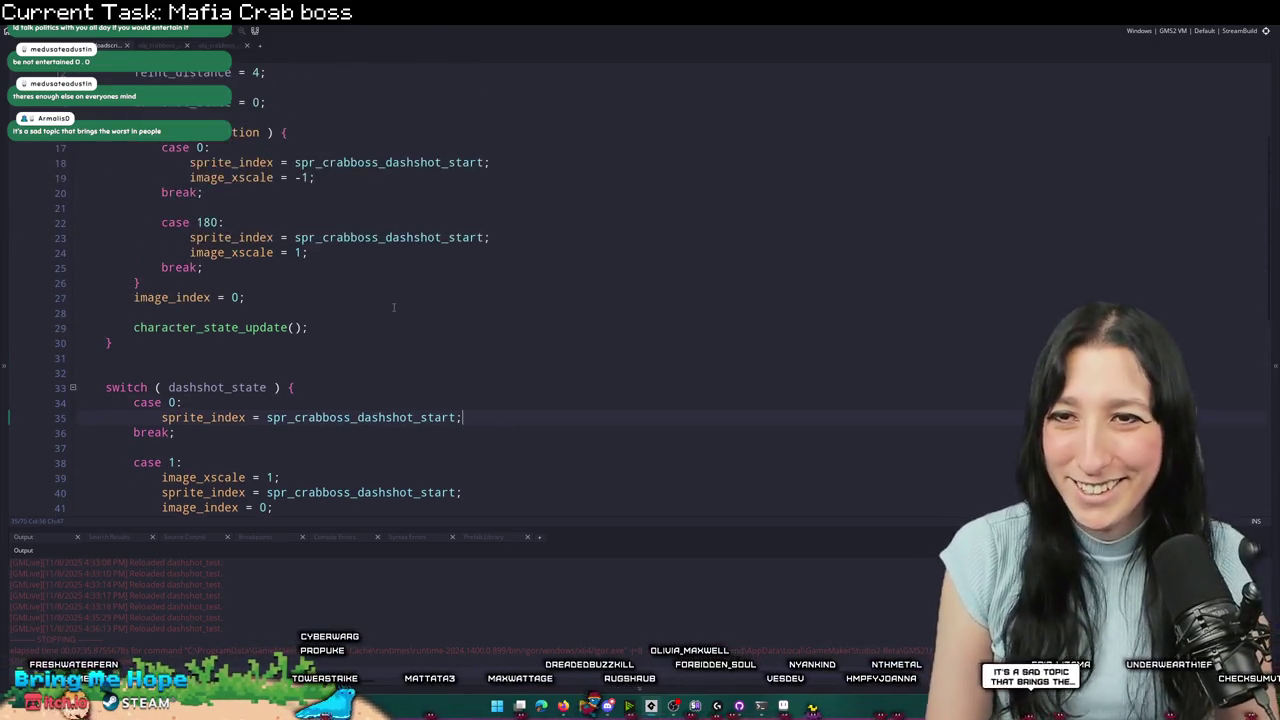
scroll(384, 165, down, 1)
click(517, 142)
key(shift+Up)
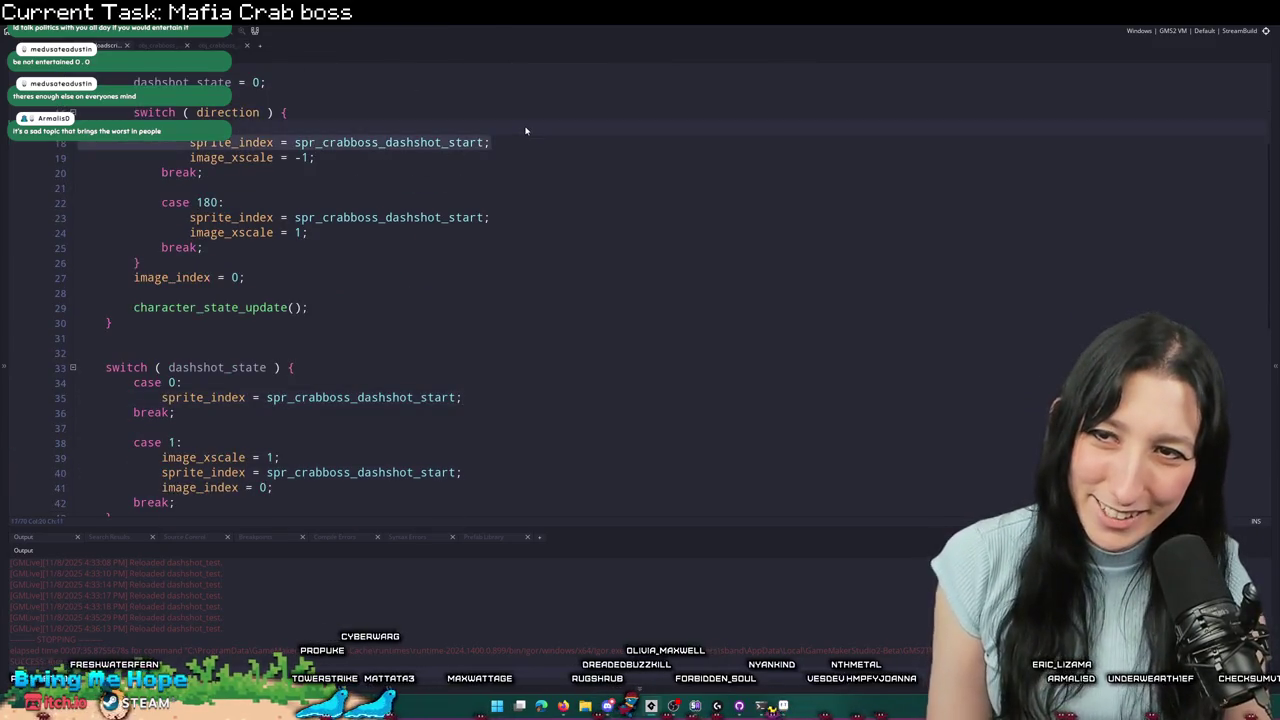
key(BackSpace)
click(517, 200)
key(shift+Up)
key(BackSpace)
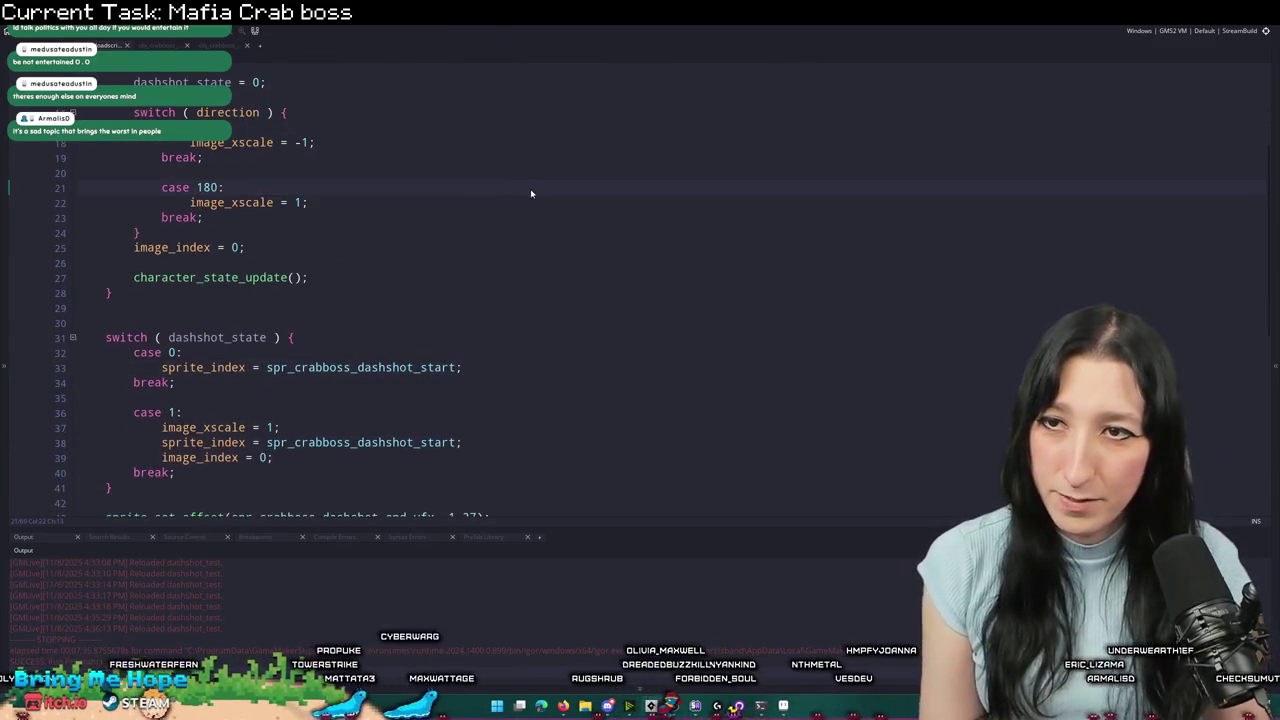
scroll(350, 236, down, 3)
scroll(347, 254, up, 1)
scroll(341, 377, down, 1)
drag(399, 412, 107, 417)
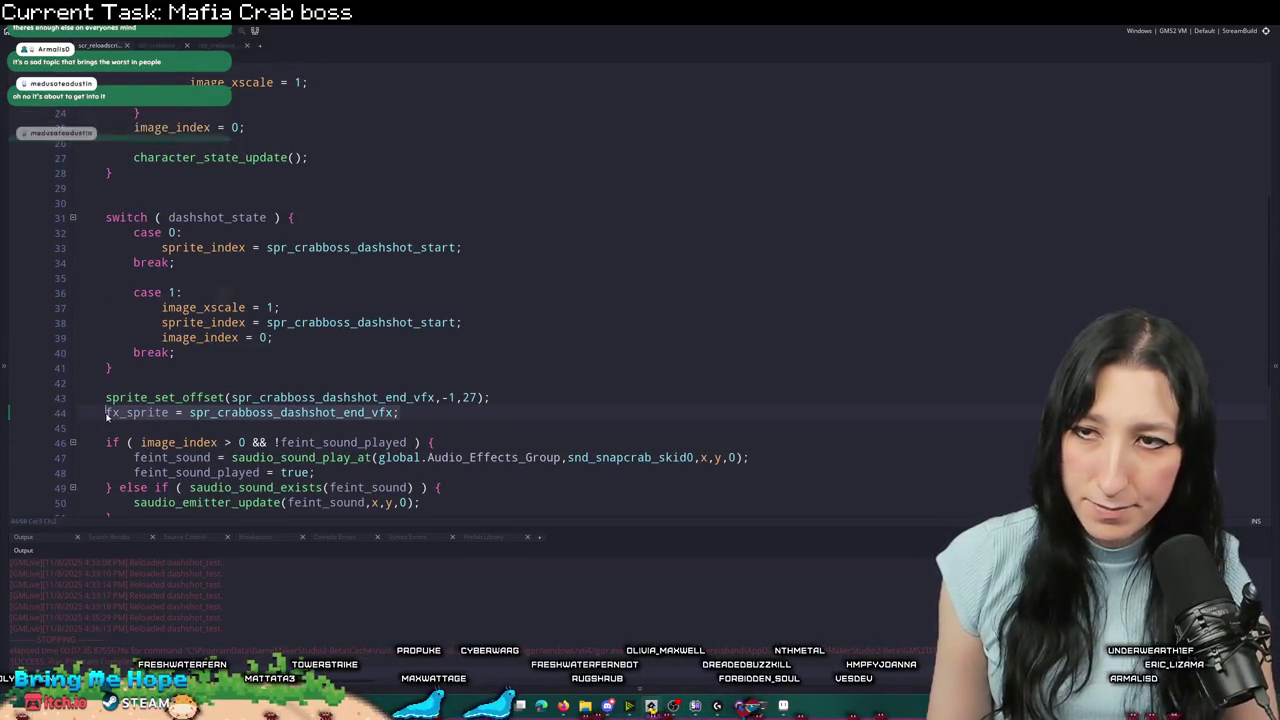
key(ctrl+c)
scroll(300, 350, up, 3)
click(497, 388)
key(Return)
key(ctrl+v)
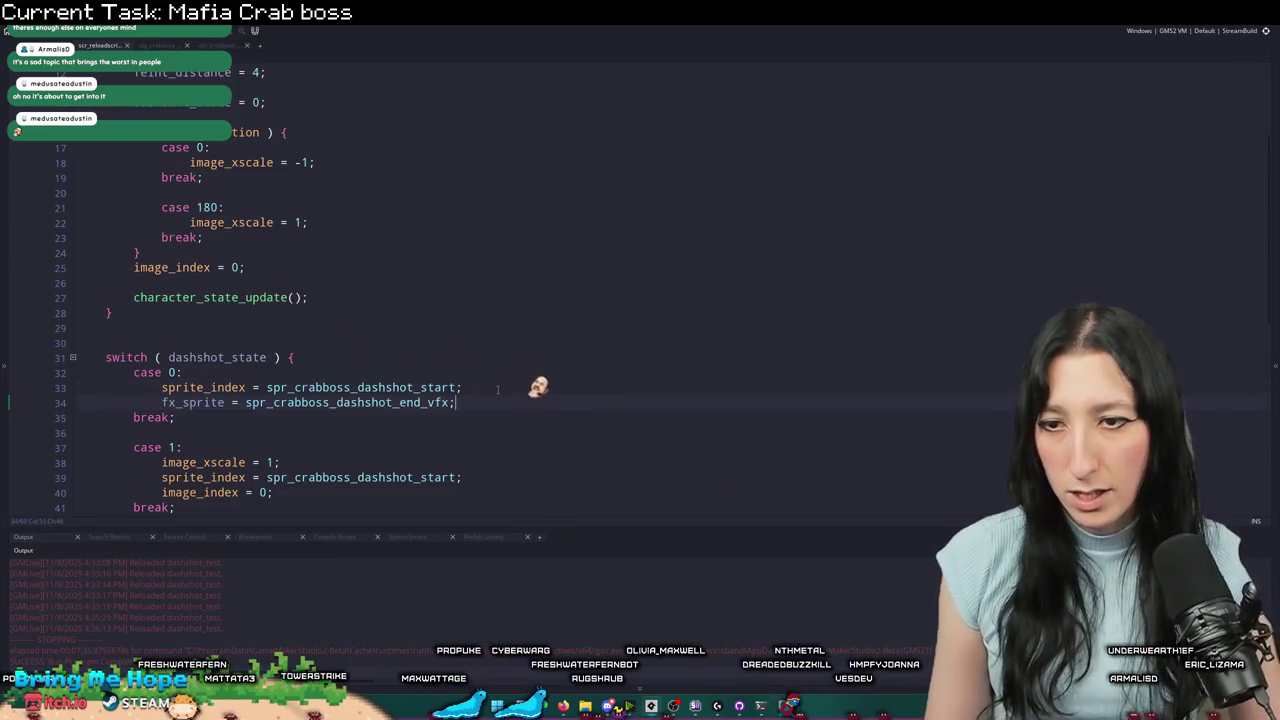
click(399, 403)
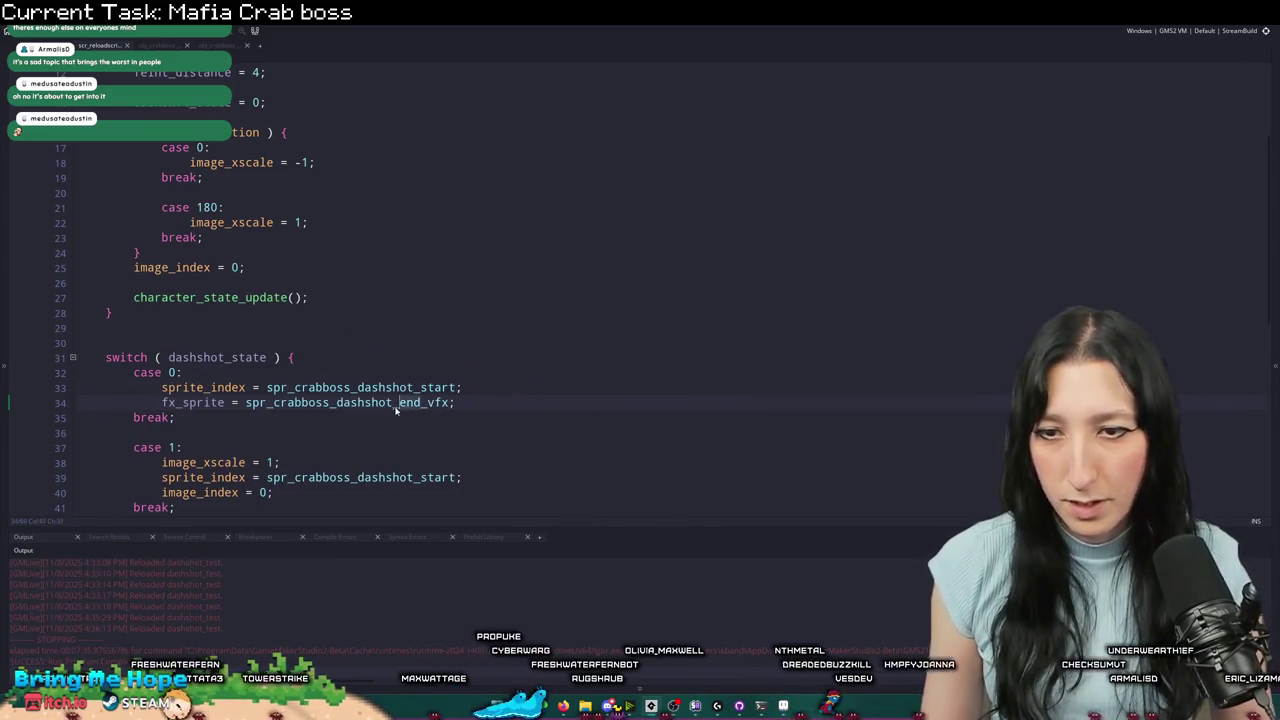
text(st)
key(Delete)
key(Delete)
key(Delete)
text(start)
scroll(394, 406, down, 3)
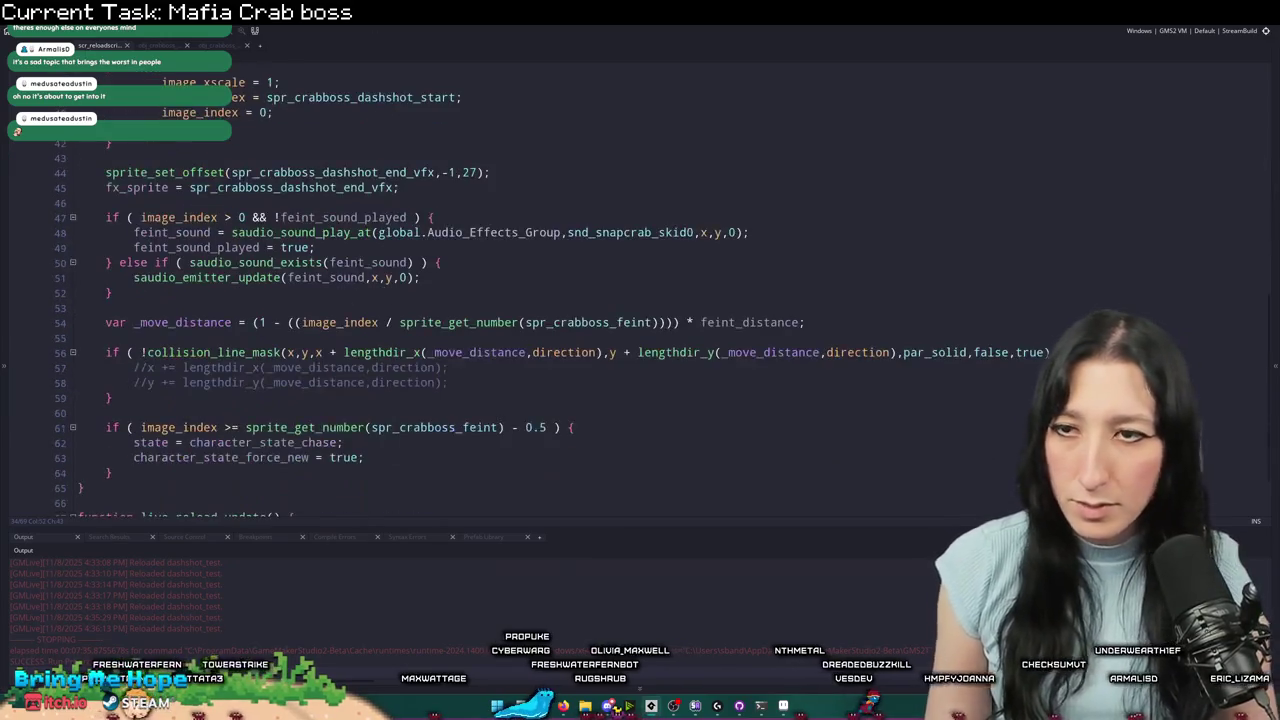
drag(428, 302, 110, 268)
key(BackSpace)
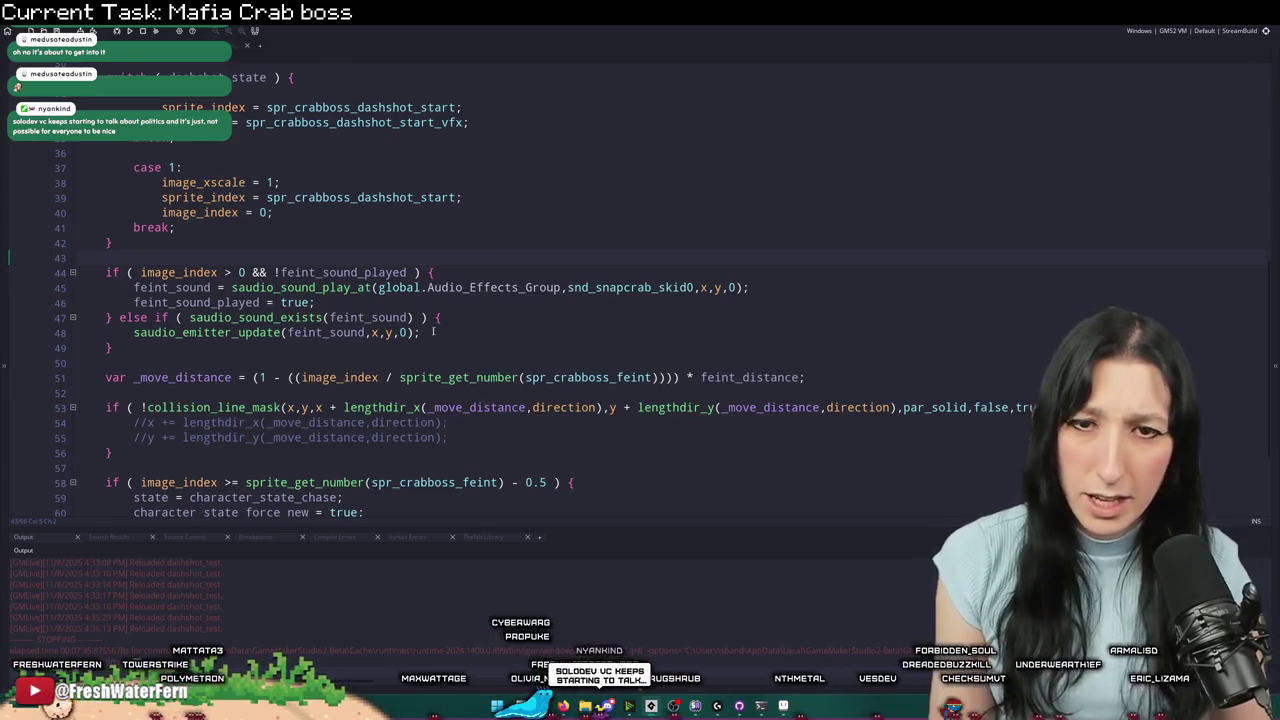
click(653, 287)
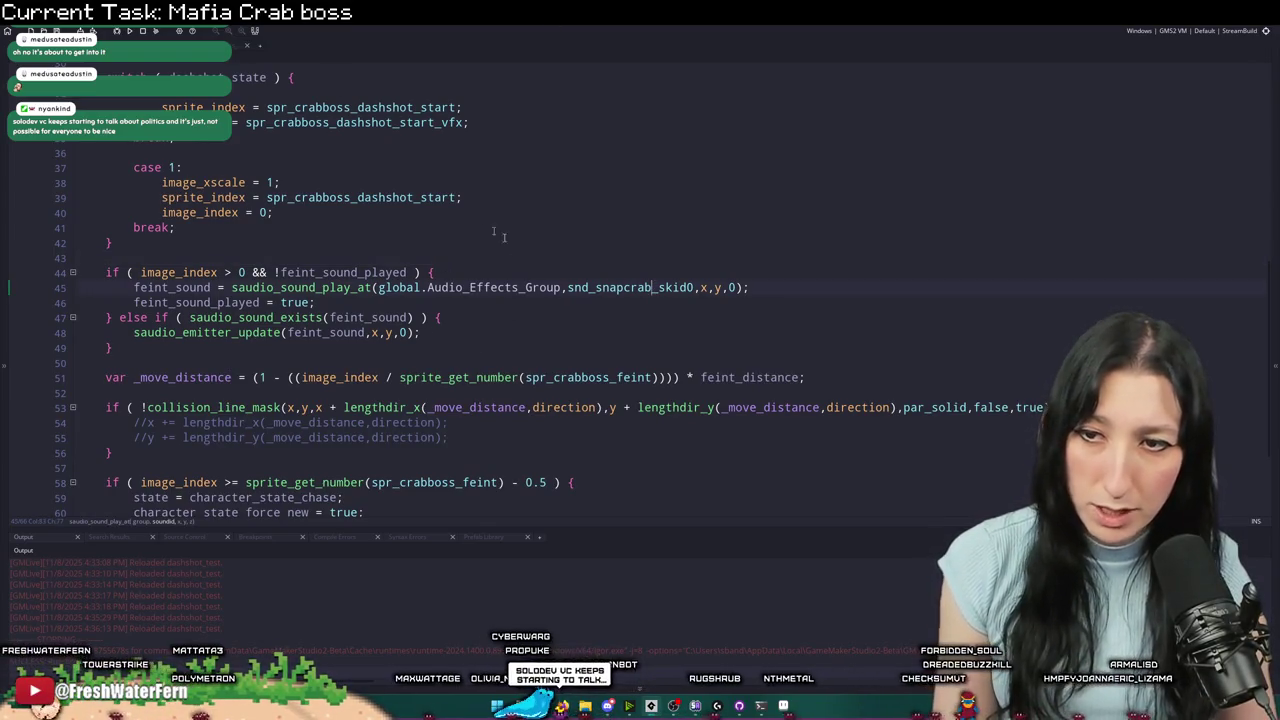
scroll(494, 231, down, 2)
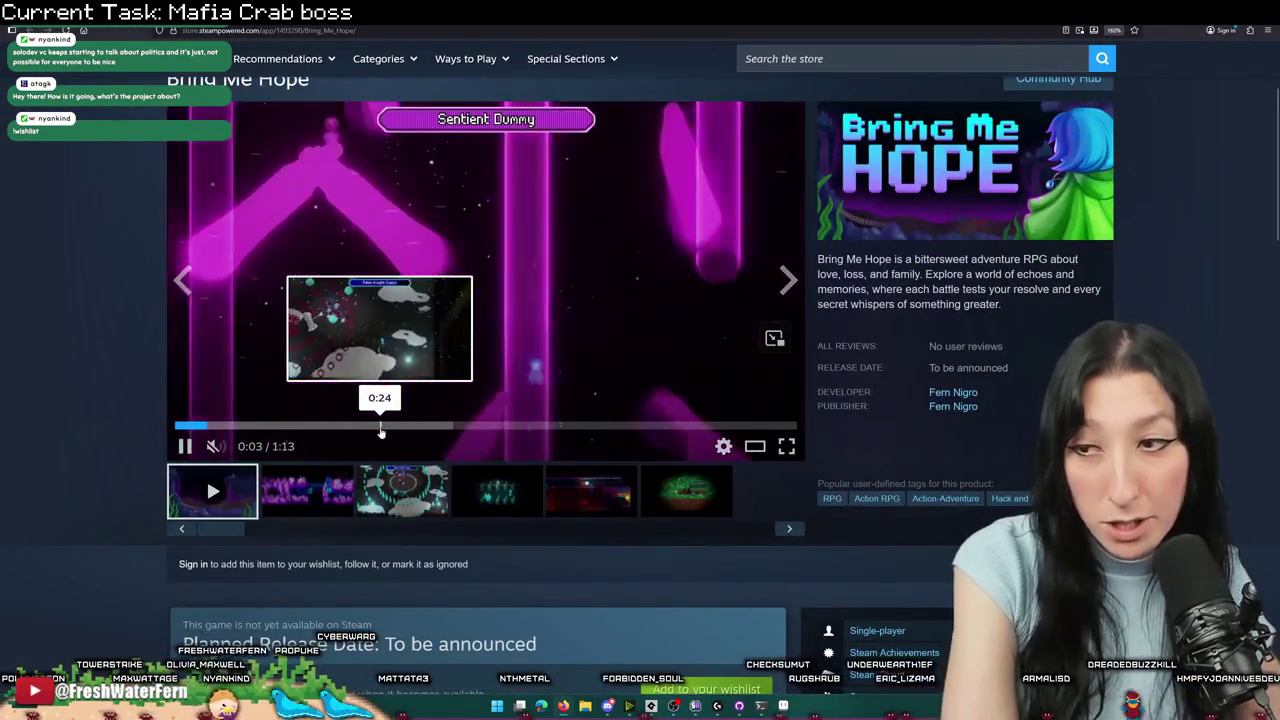
- Restart the Bring Me Hope trailer from 0:00 with sound unmuted, in full screen
click(379, 425)
click(507, 425)
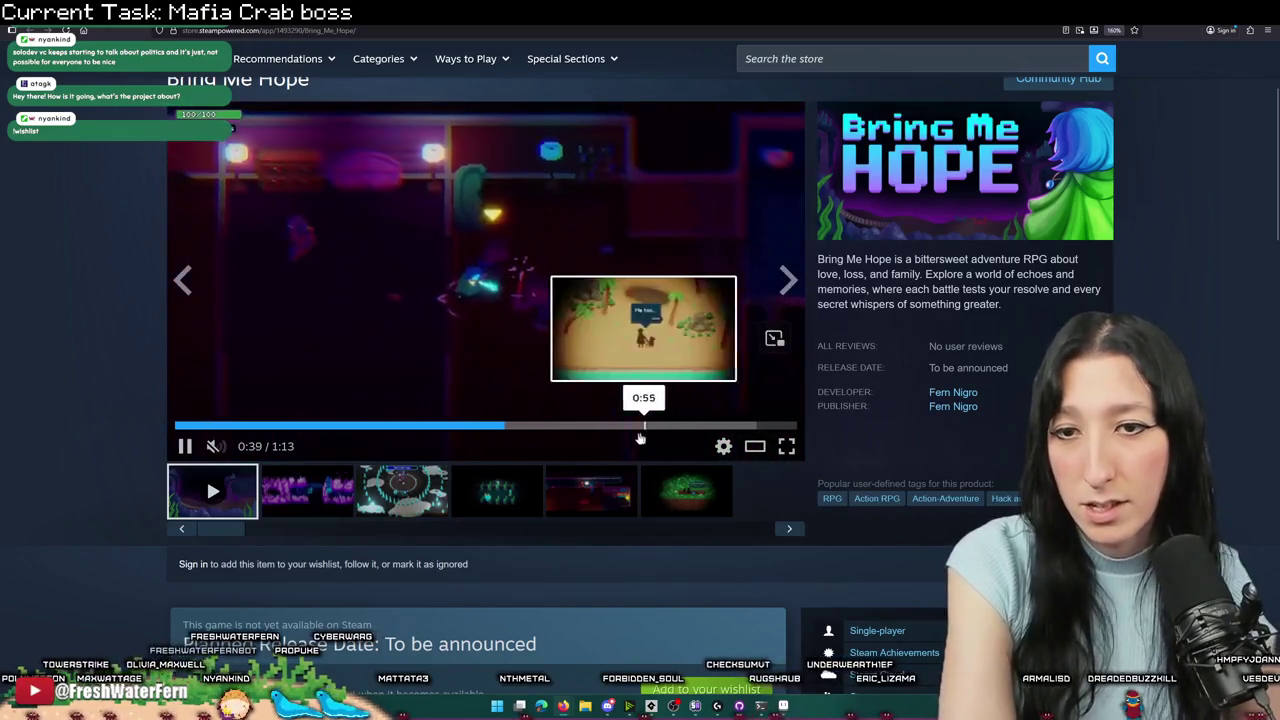
key(space)
click(214, 425)
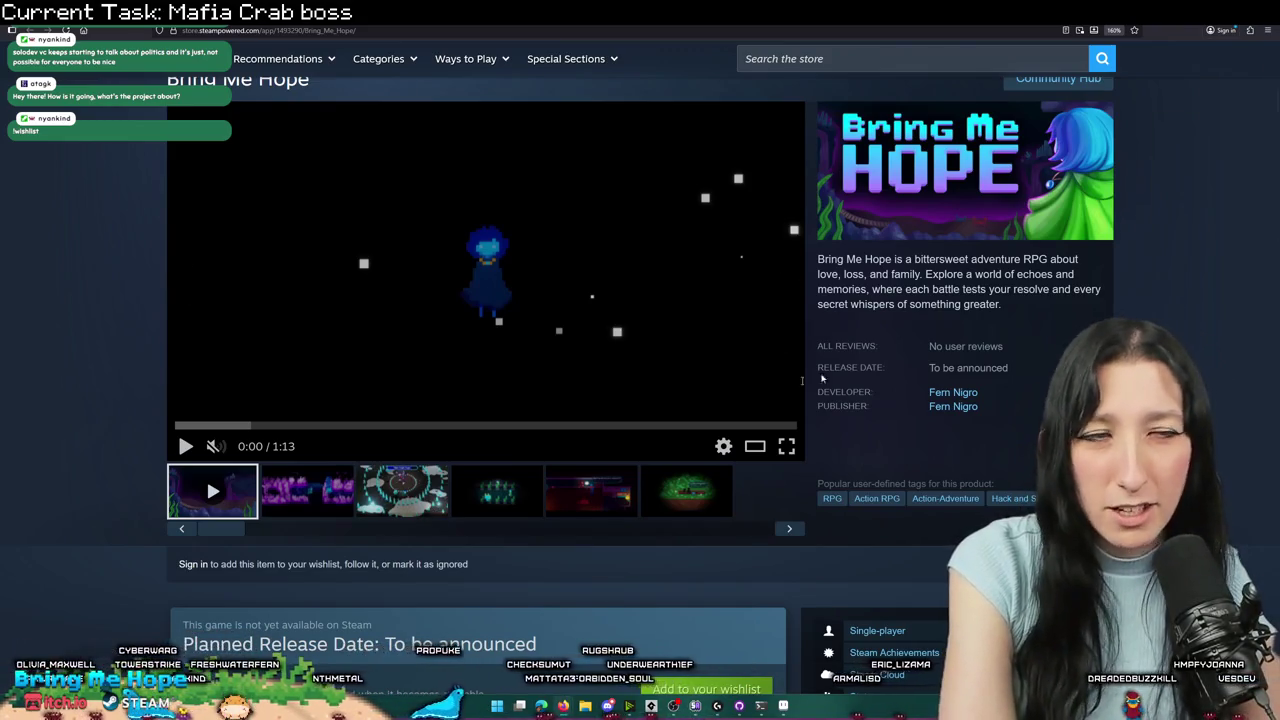
click(213, 446)
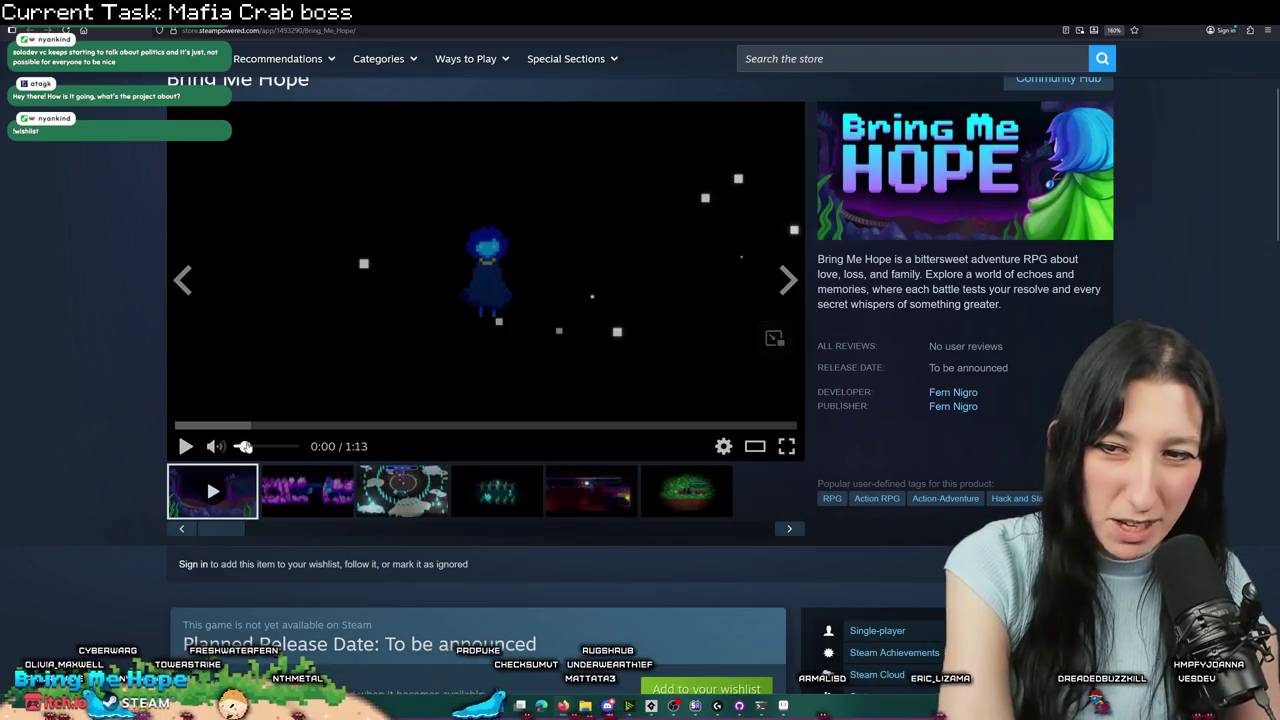
click(787, 447)
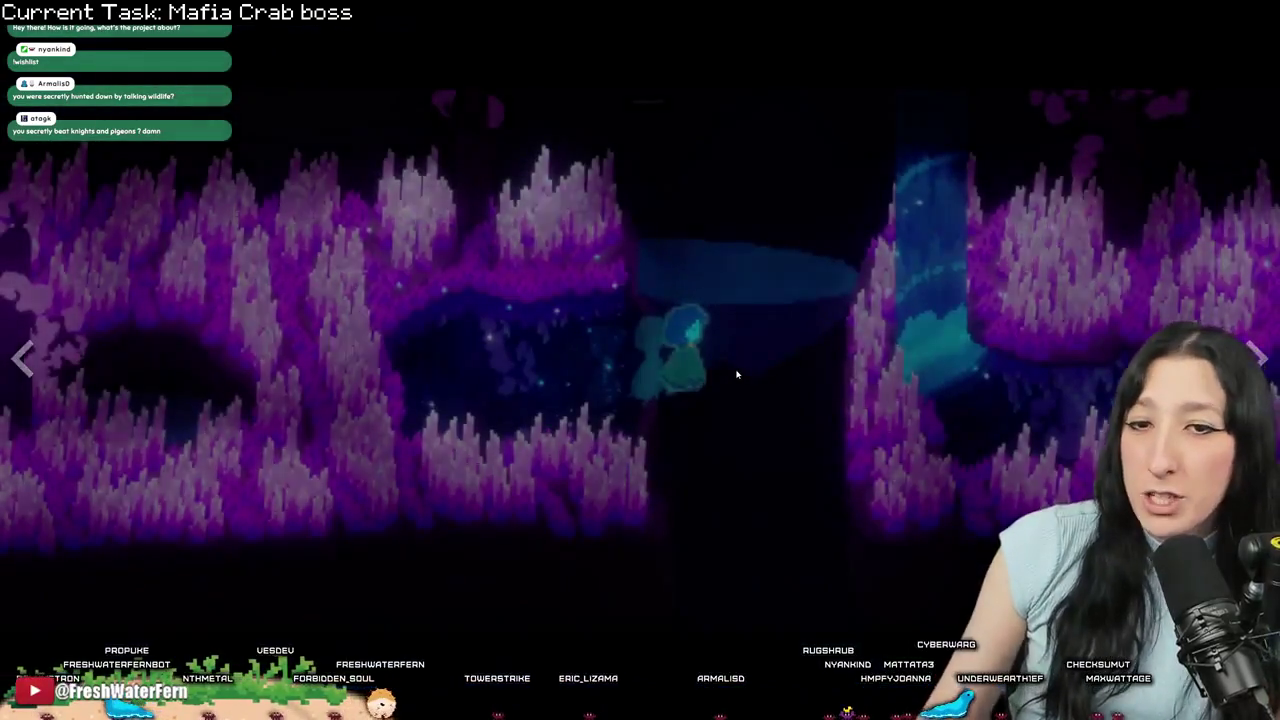
- Exit fullscreen and open the developer's list of seven games
key(Escape)
scroll(553, 300, down, 2)
scroll(503, 353, up, 4)
click(949, 570)
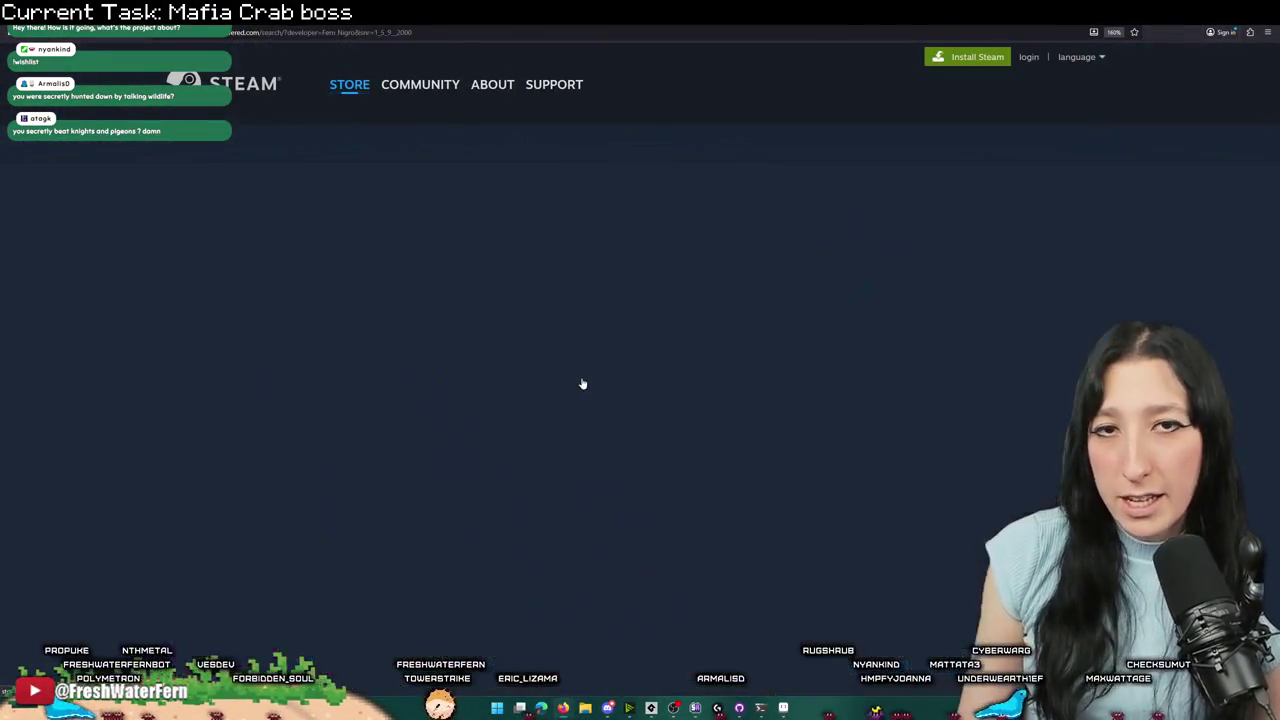
scroll(580, 381, down, 2)
scroll(578, 383, down, 2)
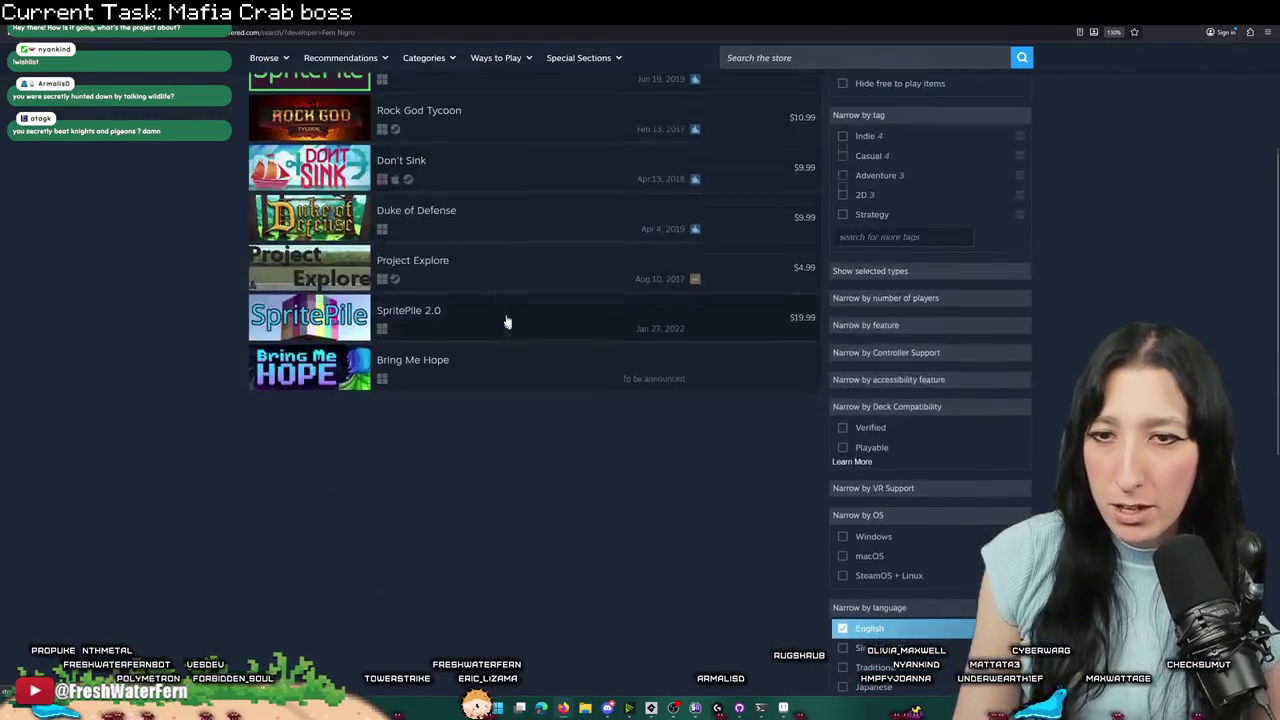
scroll(508, 334, up, 1)
- Look over the results, zoom the store page out and return to GameMaker
mouse_move(426, 201)
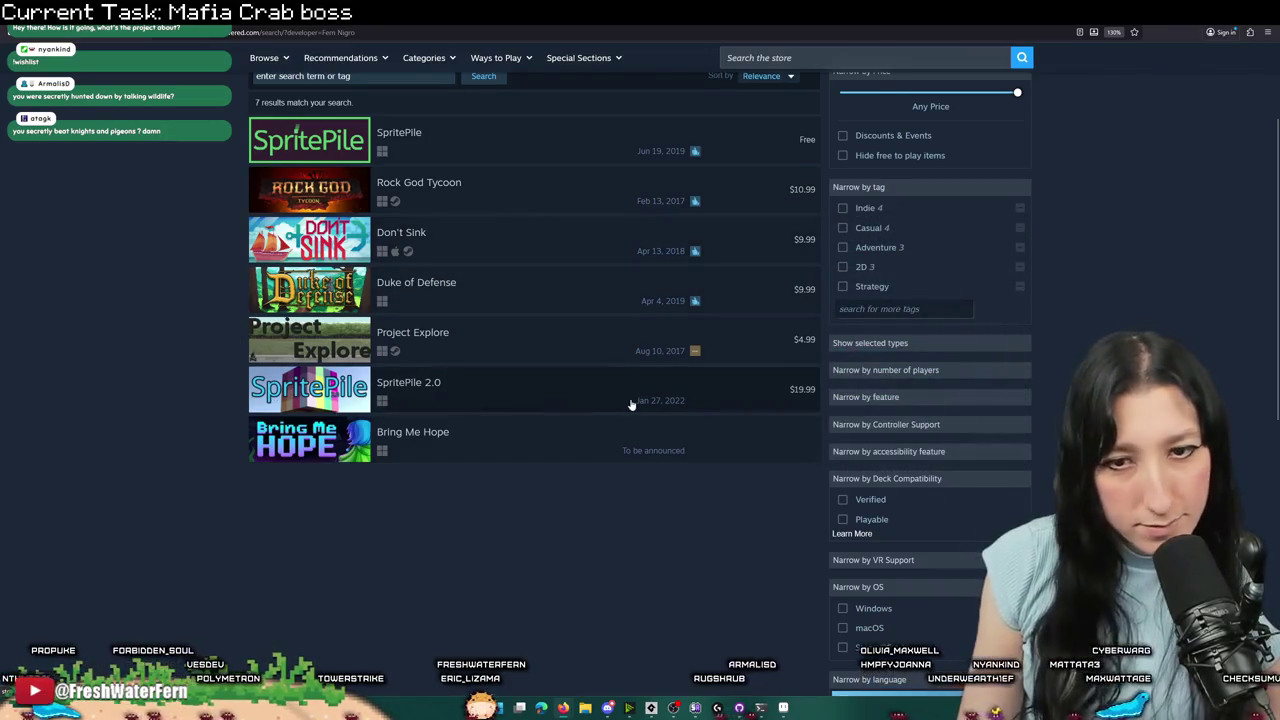
mouse_move(631, 404)
scroll(571, 277, up, 3)
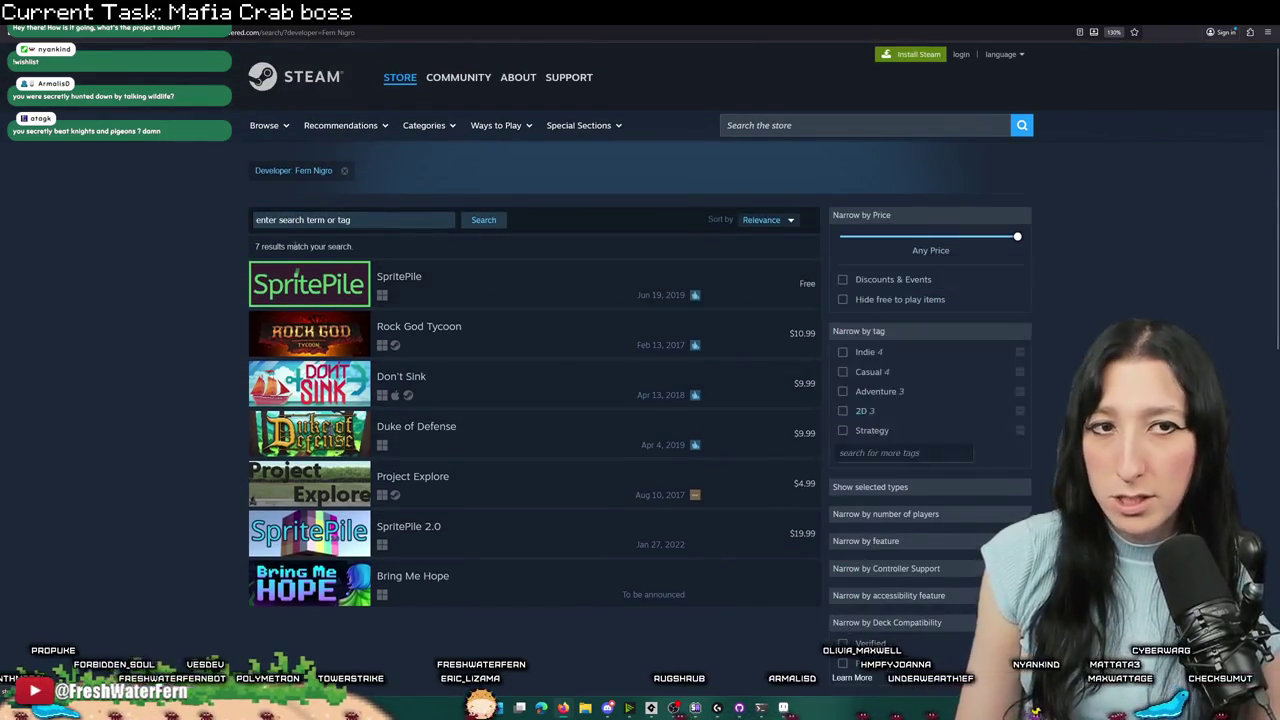
key(ctrl+minus)
key(ctrl+minus)
key(ctrl+minus)
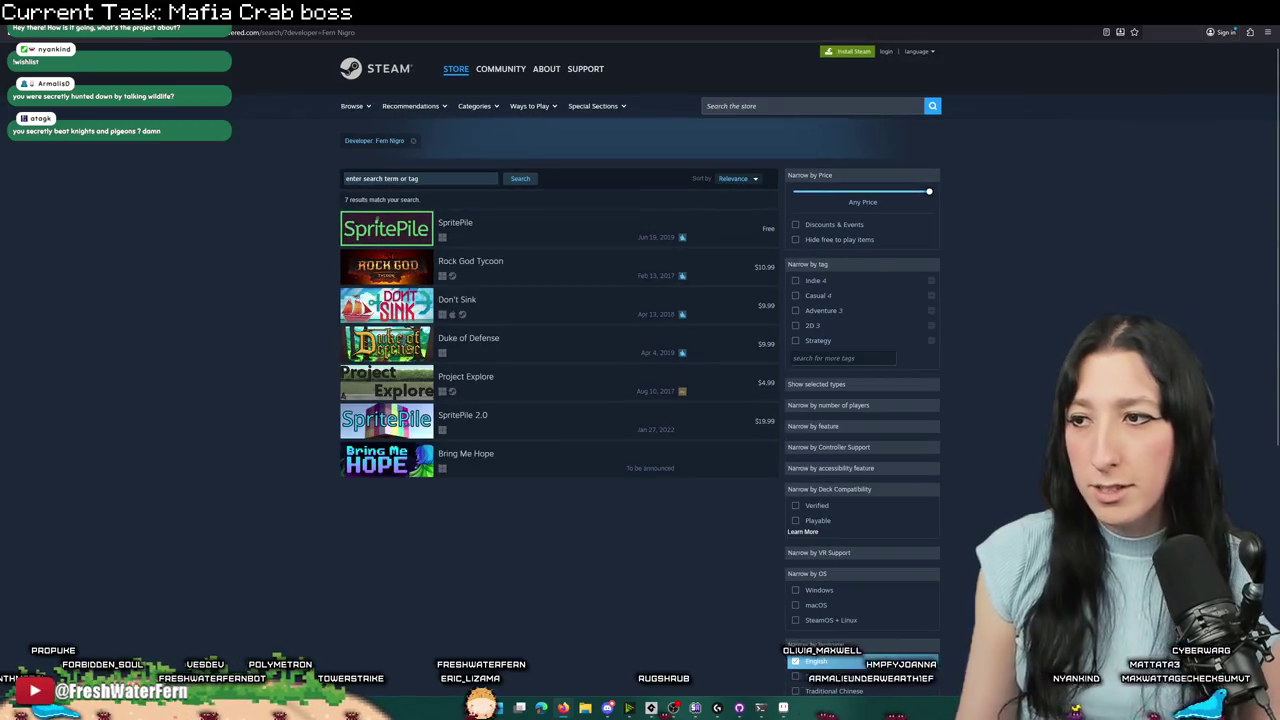
key(alt+Tab)
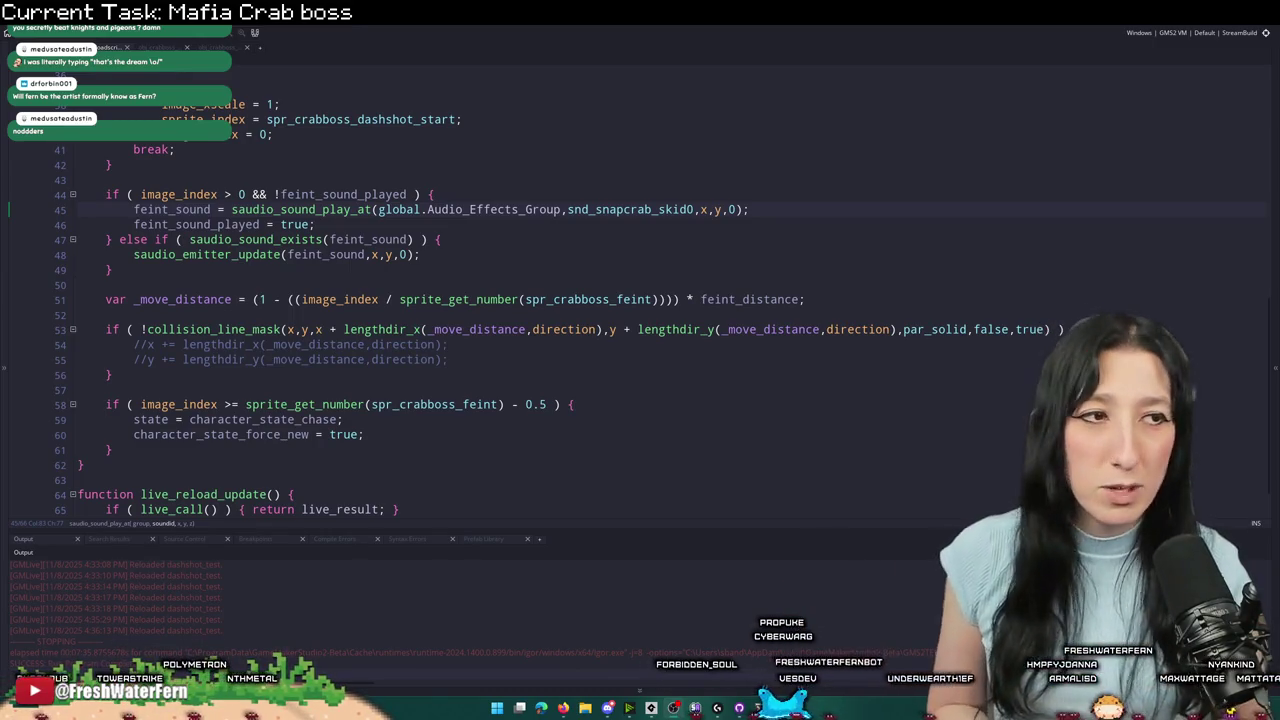
- Add an opening brace after the collision_line_mask condition on line 53
text({)
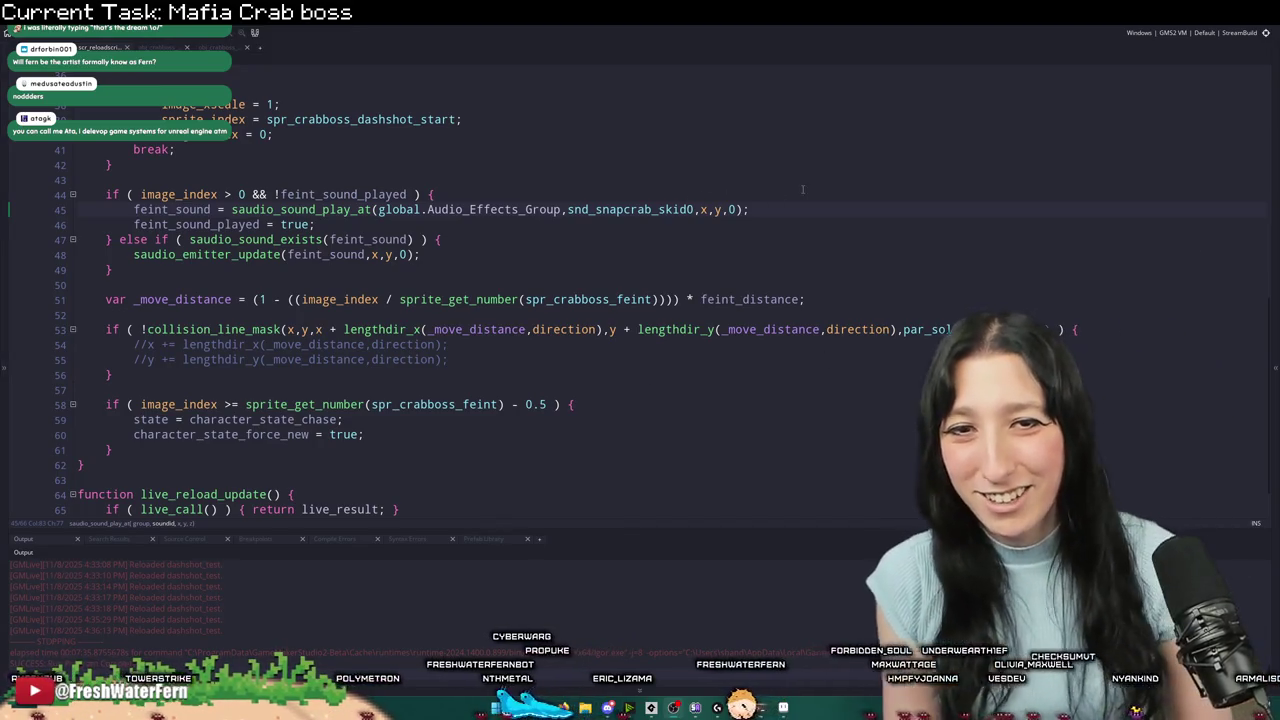
scroll(793, 226, down, 1)
scroll(443, 309, up, 3)
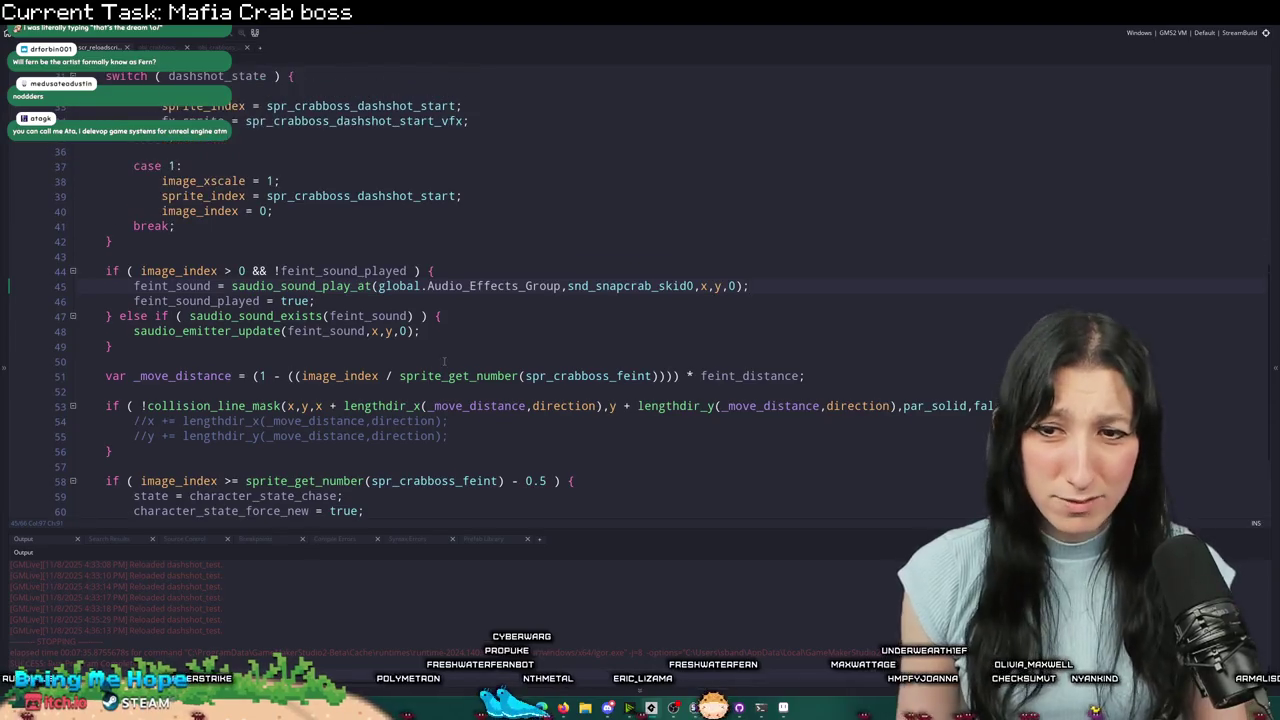
scroll(461, 436, down, 3)
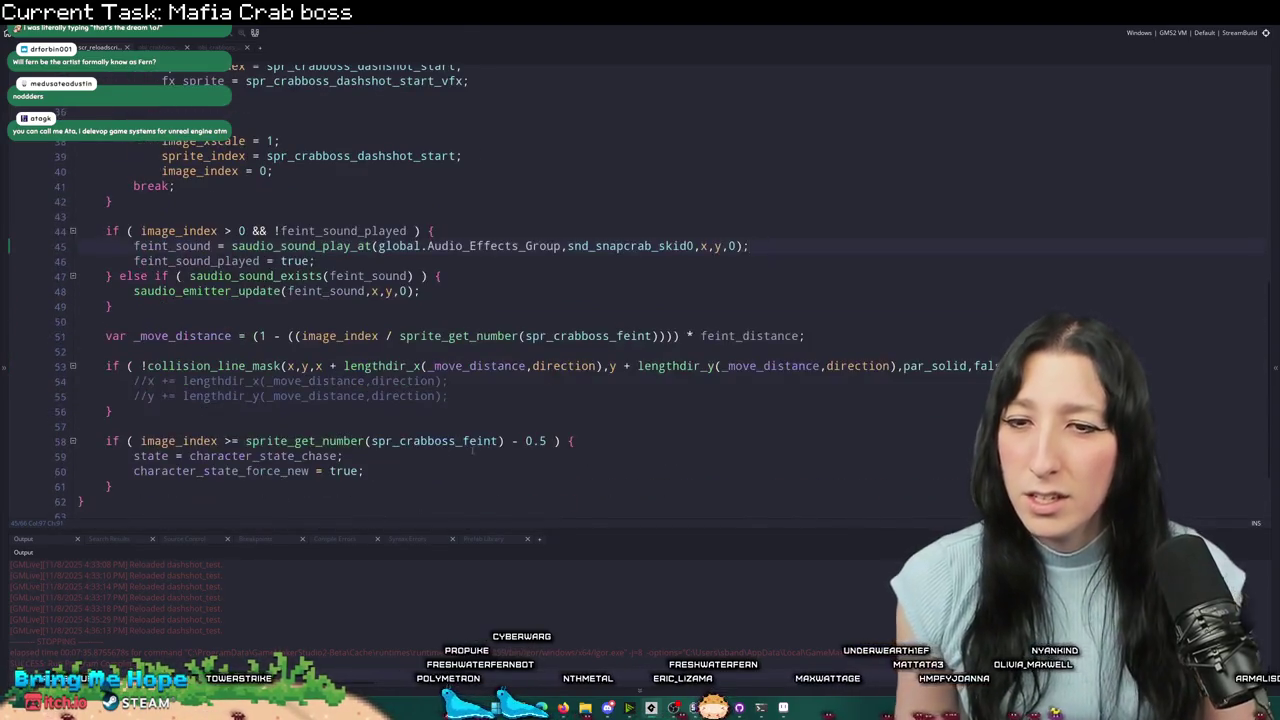
scroll(583, 437, up, 5)
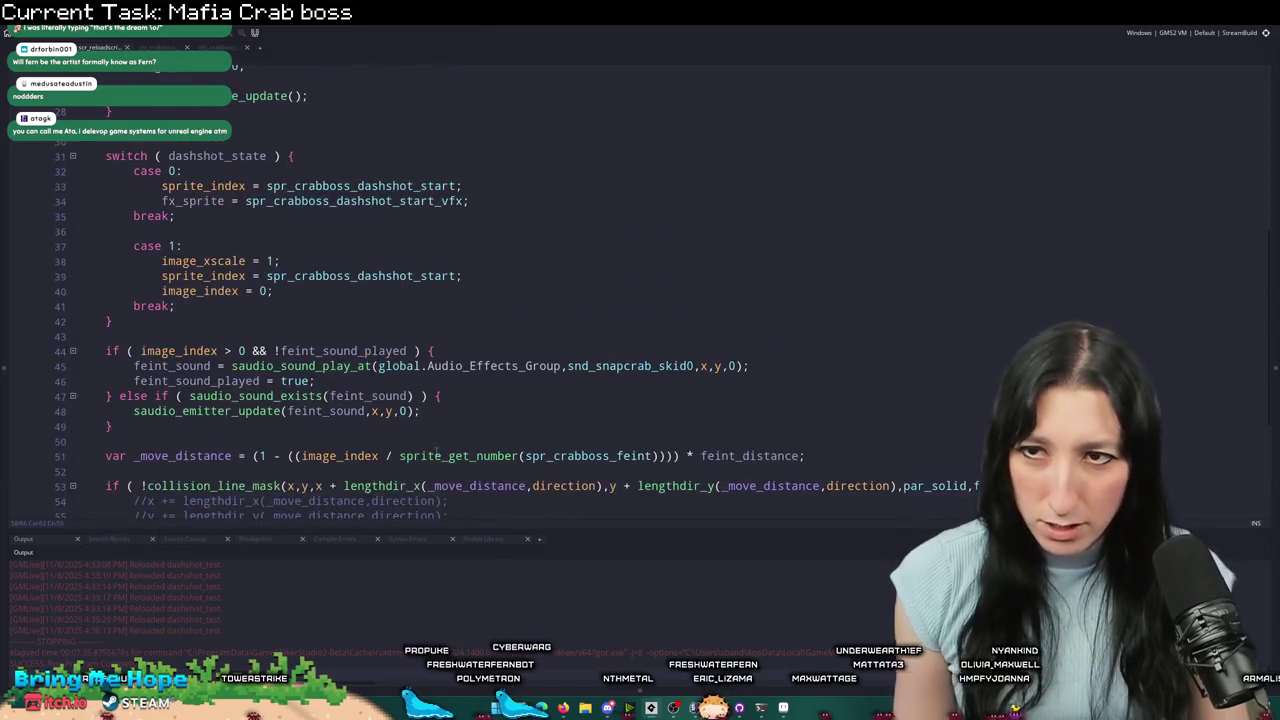
click(152, 47)
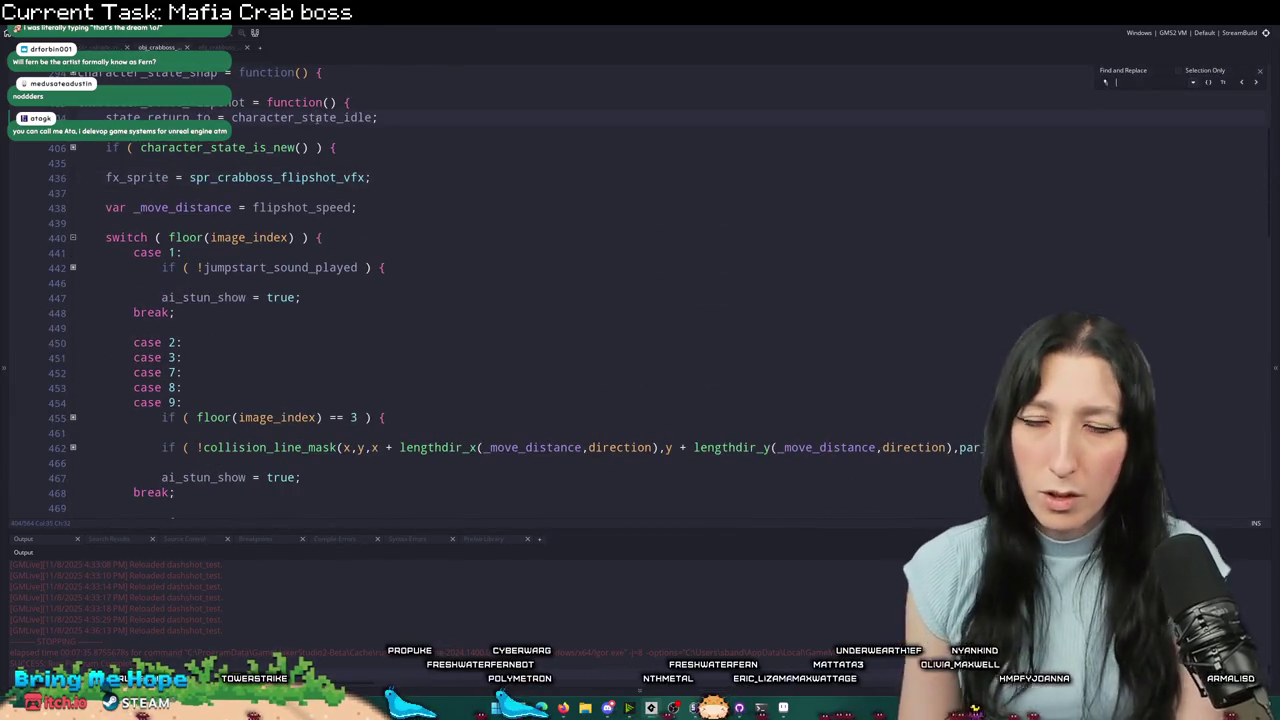
- Search the crab boss code for 'feint' and look over the flipshot section
text(feint)
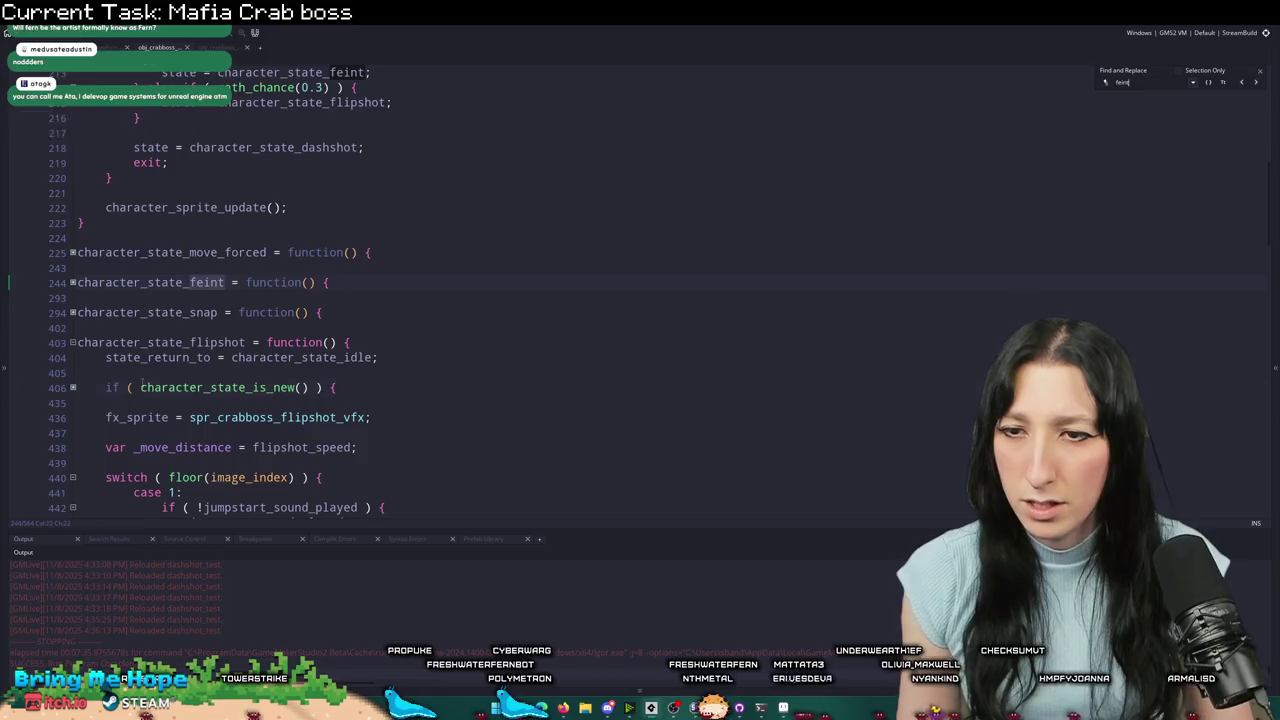
click(140, 387)
click(1261, 73)
scroll(1261, 73, down, 15)
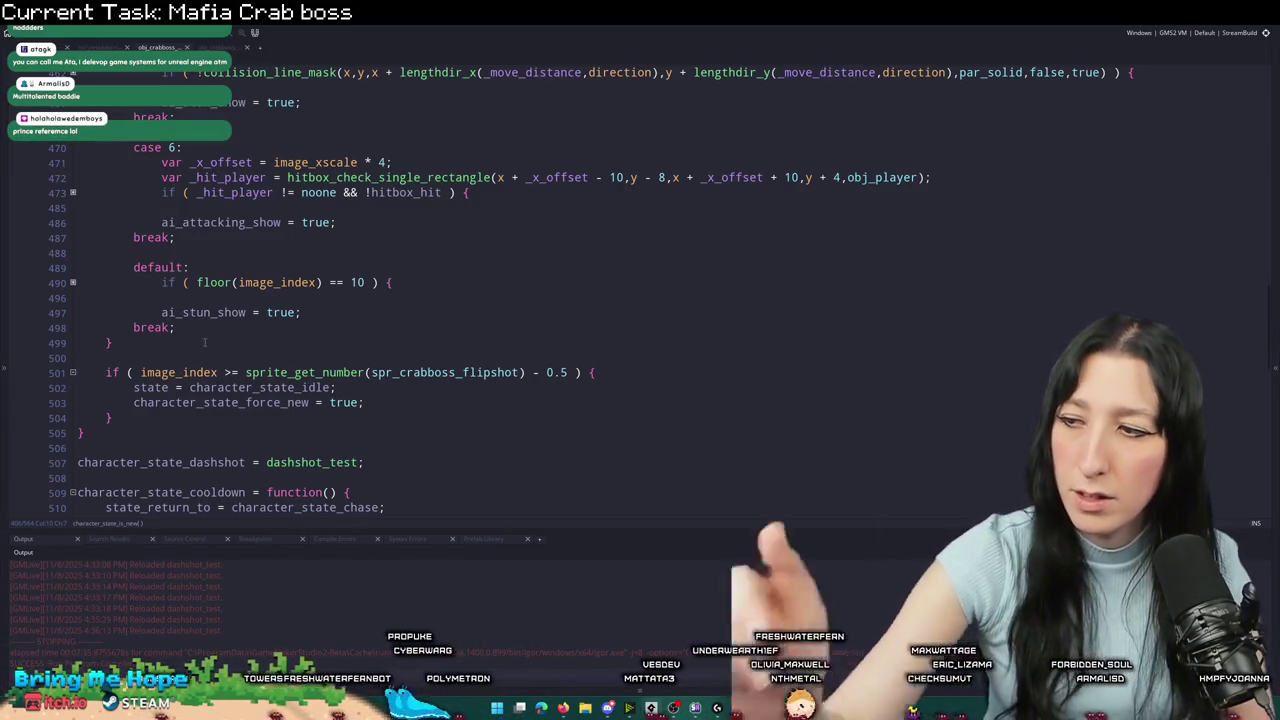
scroll(350, 264, up, 3)
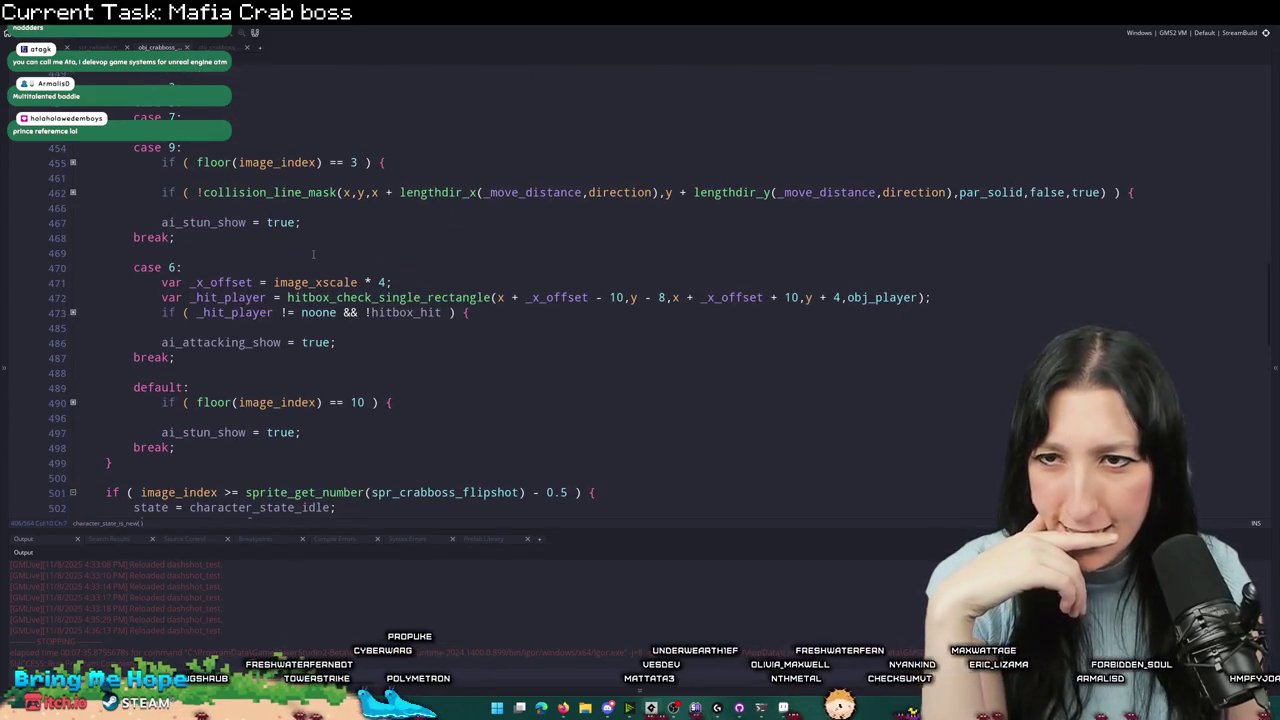
scroll(313, 254, down, 5)
scroll(615, 280, up, 4)
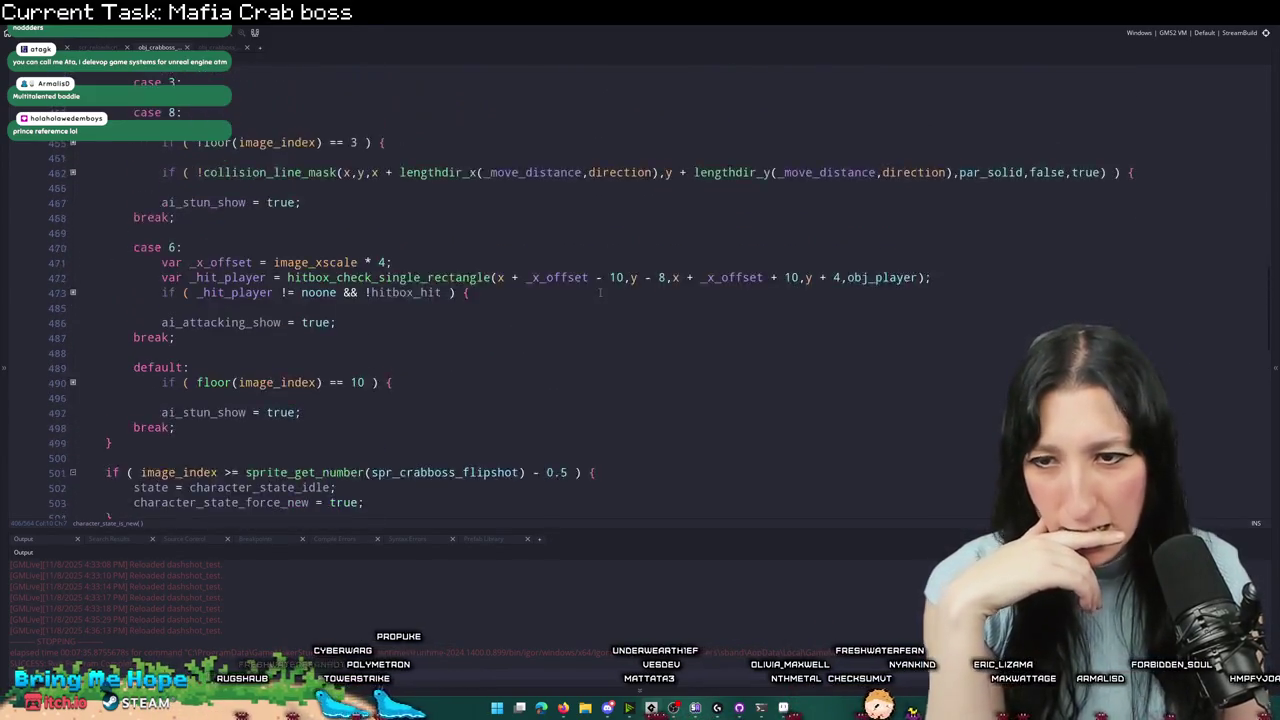
scroll(620, 270, down, 4)
scroll(630, 250, up, 1)
- Search for sprite_get_speed to reach the cooldown state's animation-speed check at line 531
click(634, 240)
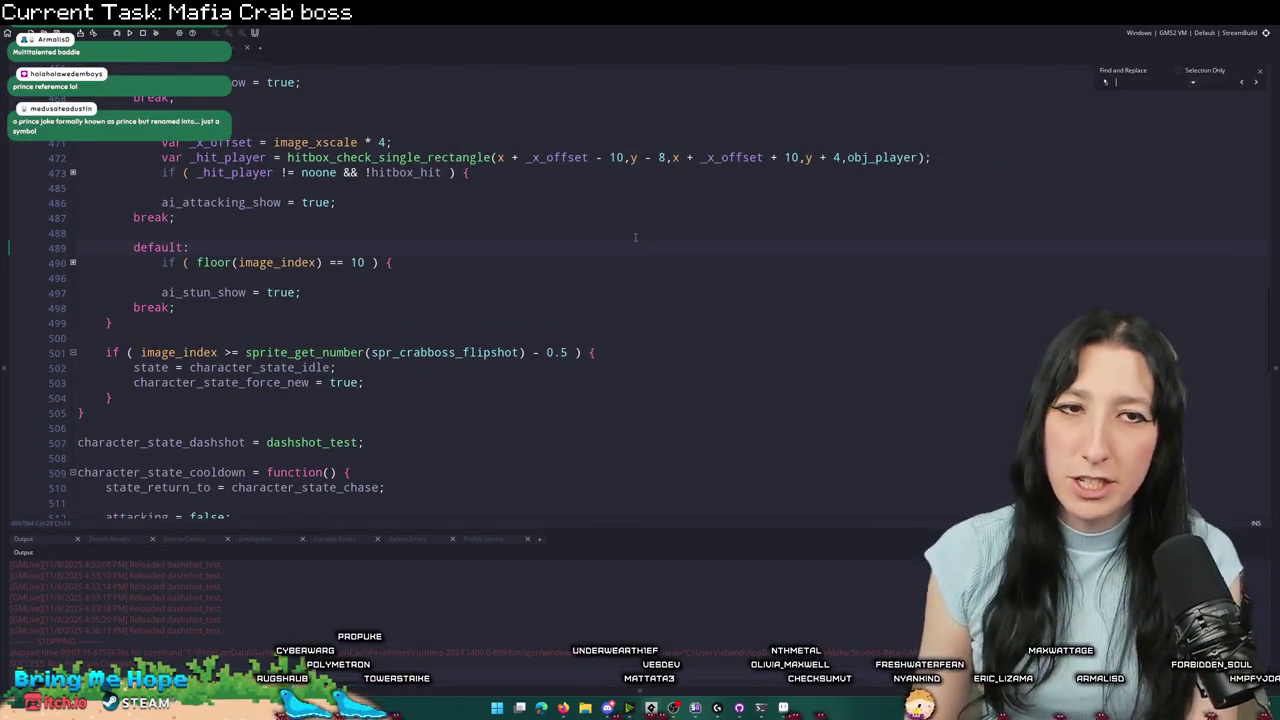
text(sprite_get_speed)
scroll(600, 290, up, 7)
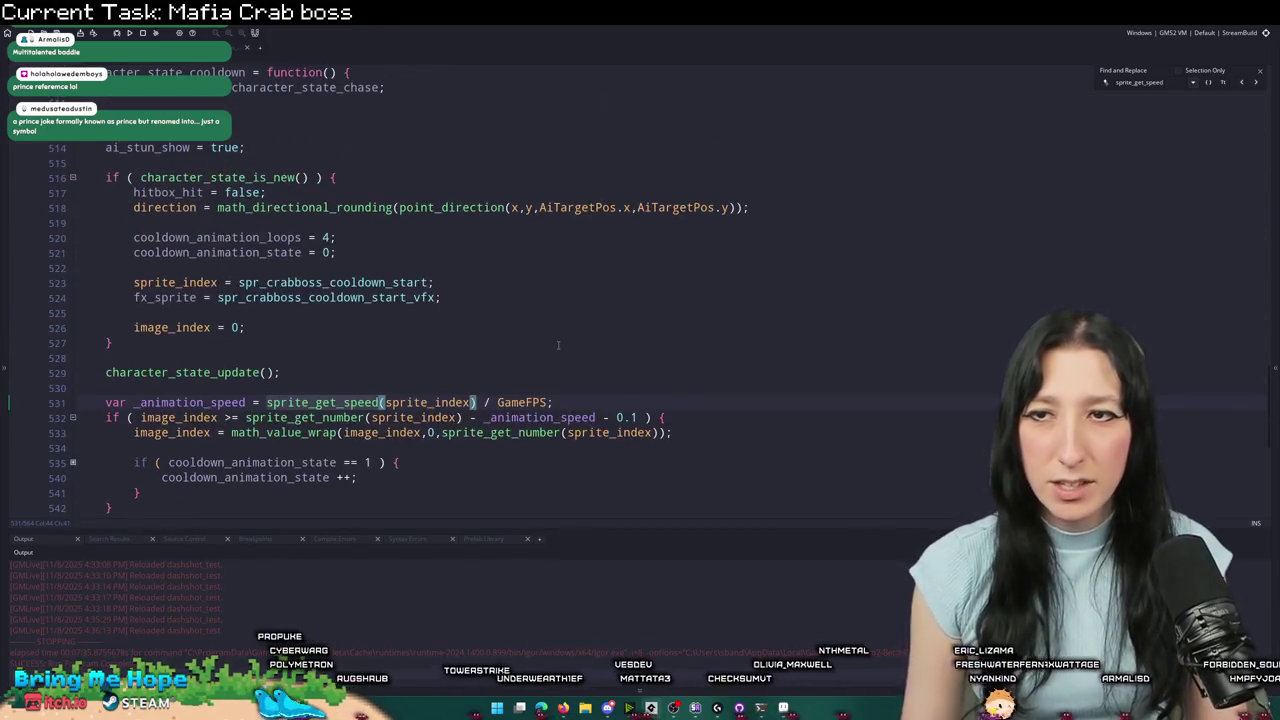
- Replace the dashshot script's end-of-animation check on line 58 with the copied animation-speed check
click(668, 417)
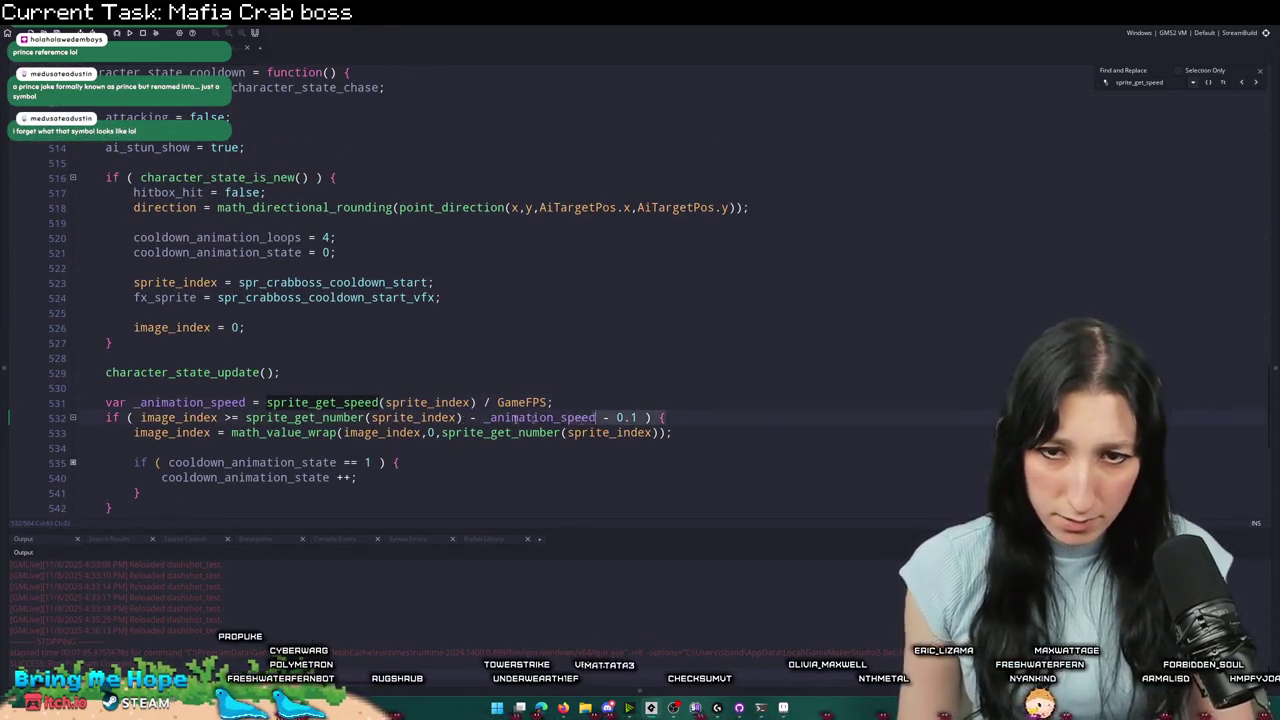
shift+click(106, 402)
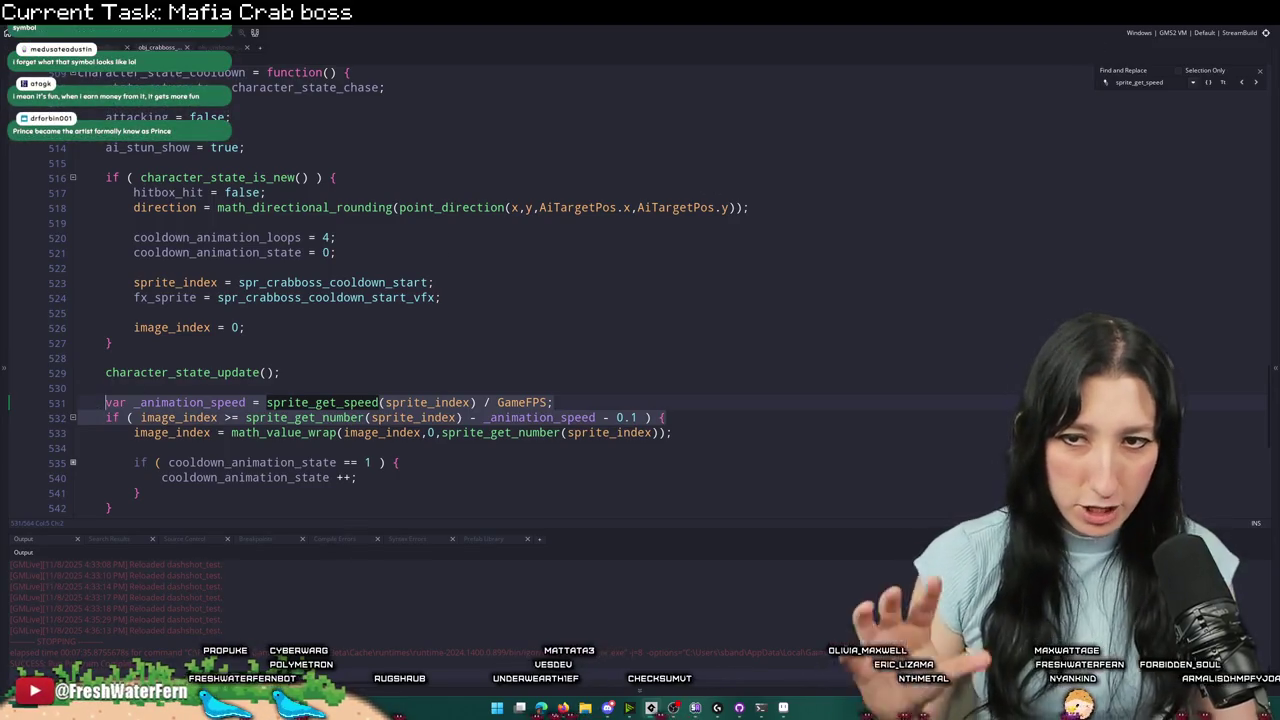
key(Escape)
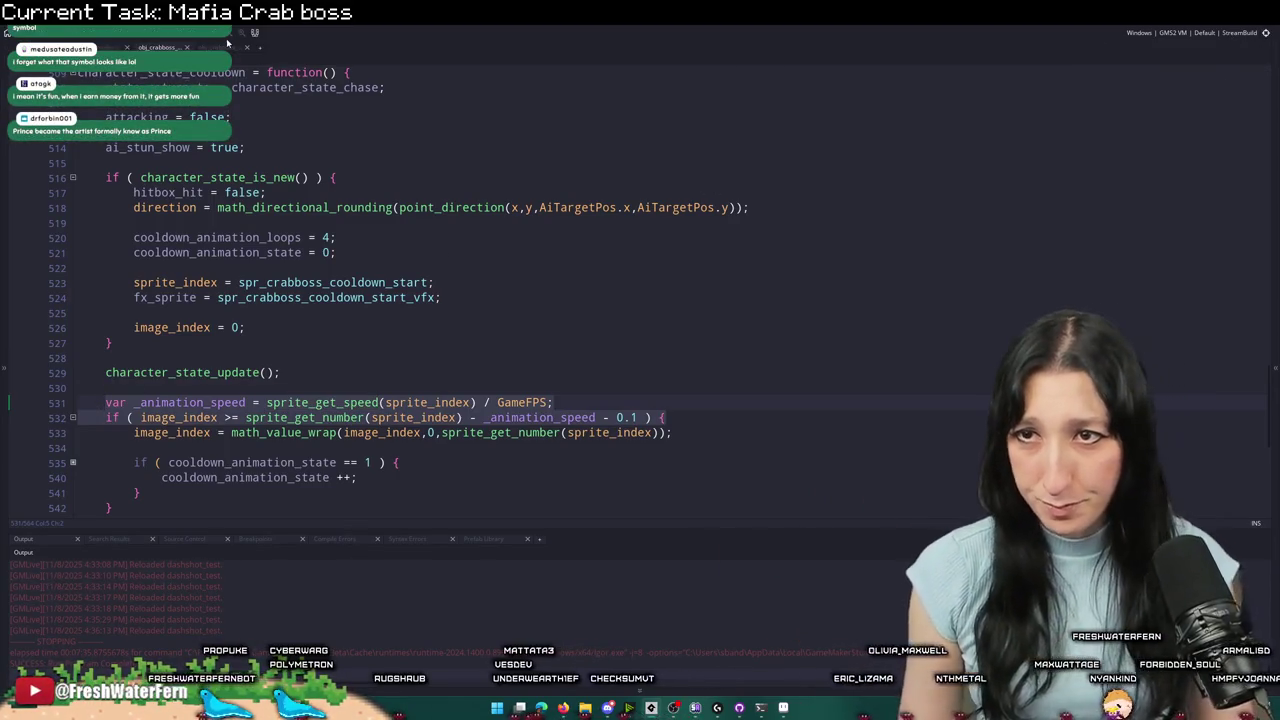
click(228, 46)
key(ctrl+Tab)
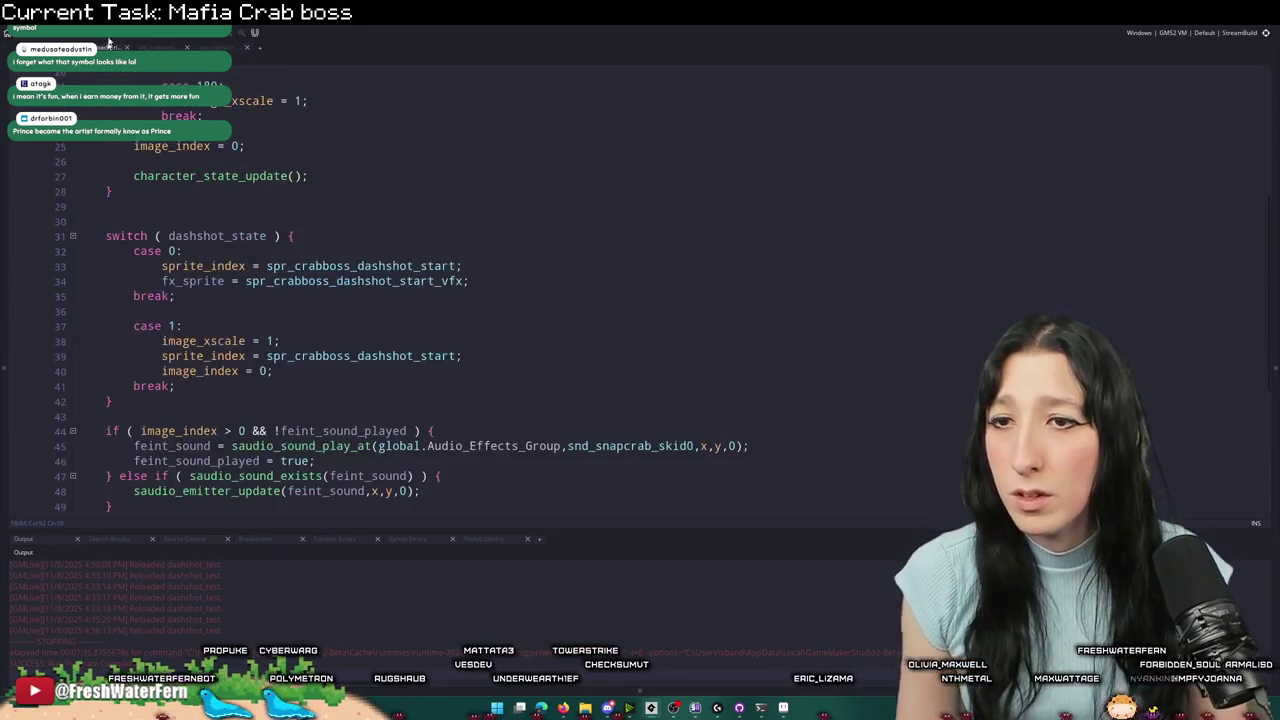
scroll(481, 393, down, 3)
scroll(700, 410, down, 3)
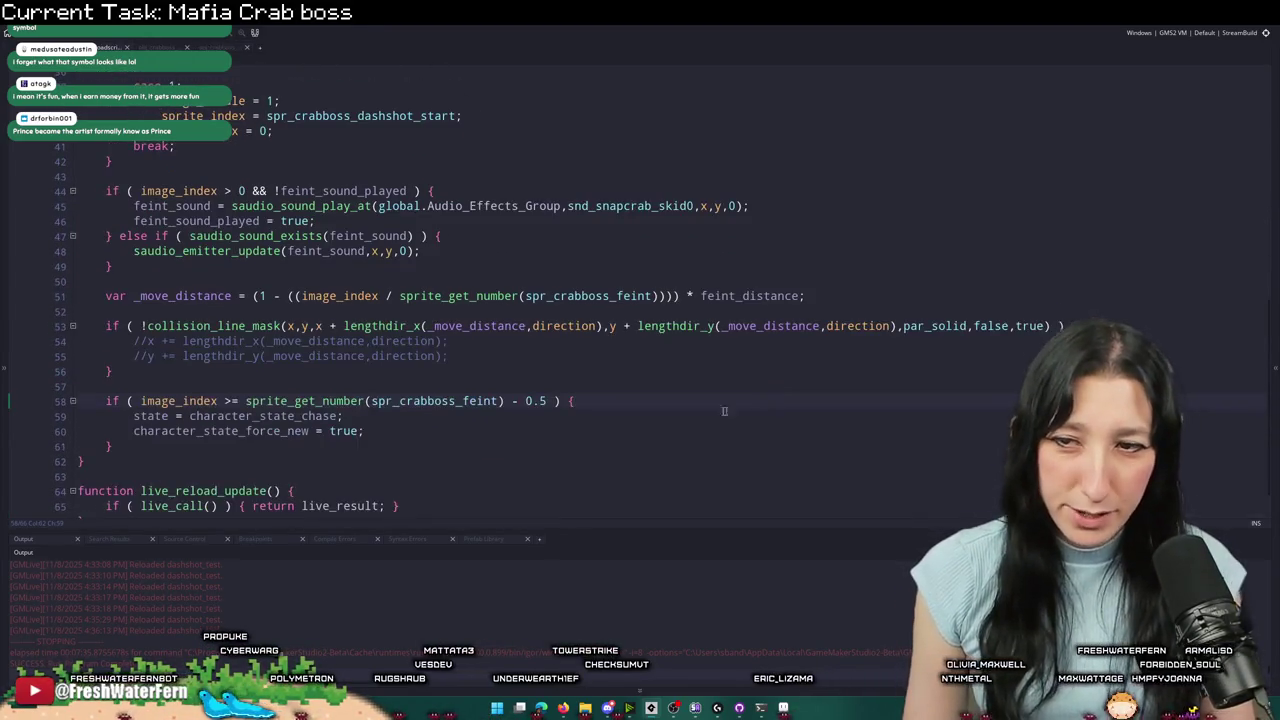
drag(581, 400, 108, 401)
text(var _animation_speed = sprite_get_speed(sprite_index) / GameFPS; 	if ( image_index >= sprite_get_number(sprite_index) - _animation_speed - 0.1 ) {)
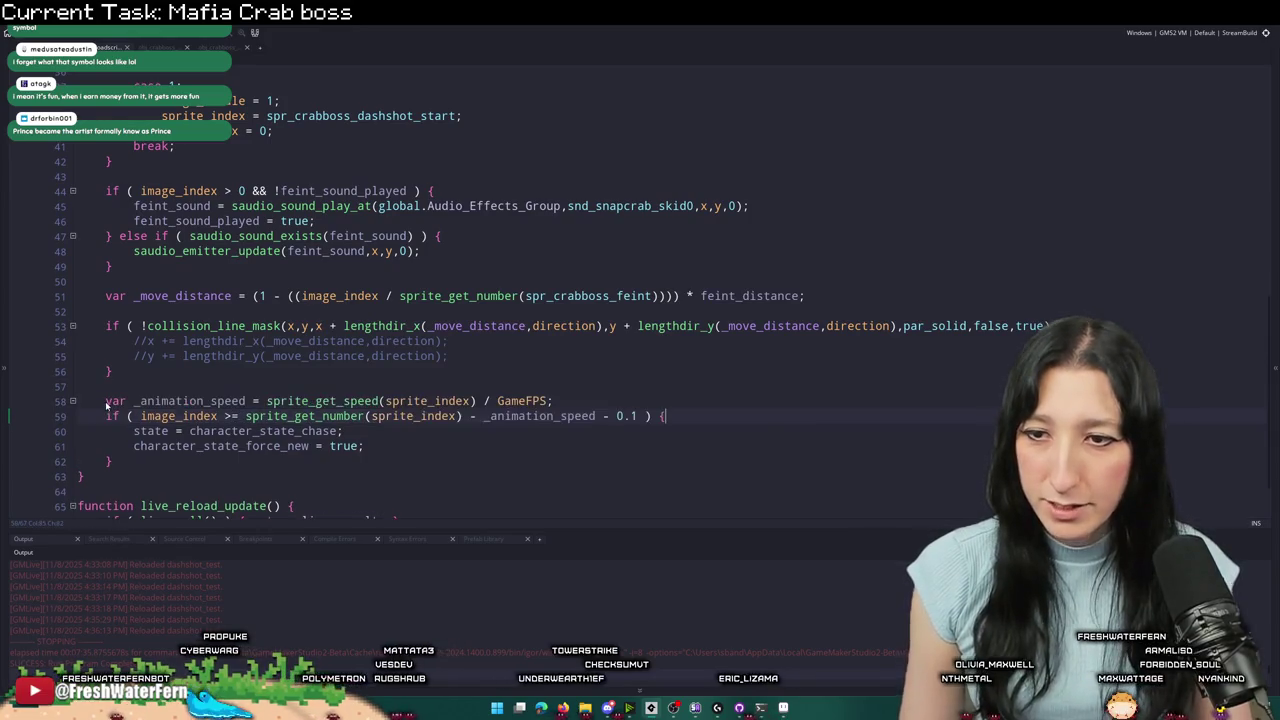
key(Down)
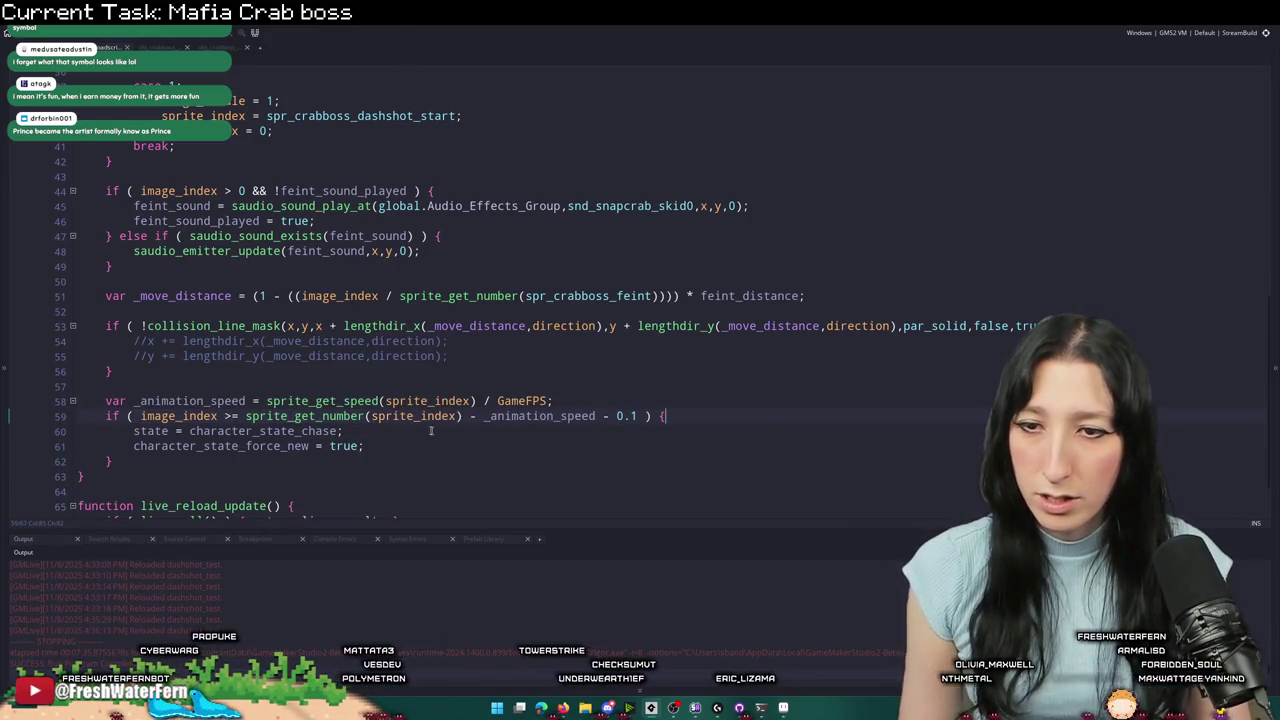
- Wrap the chase-state switch in 'if ( ++ dashshot_state > 2 ) {' with a closing brace
scroll(178, 236, up, 5)
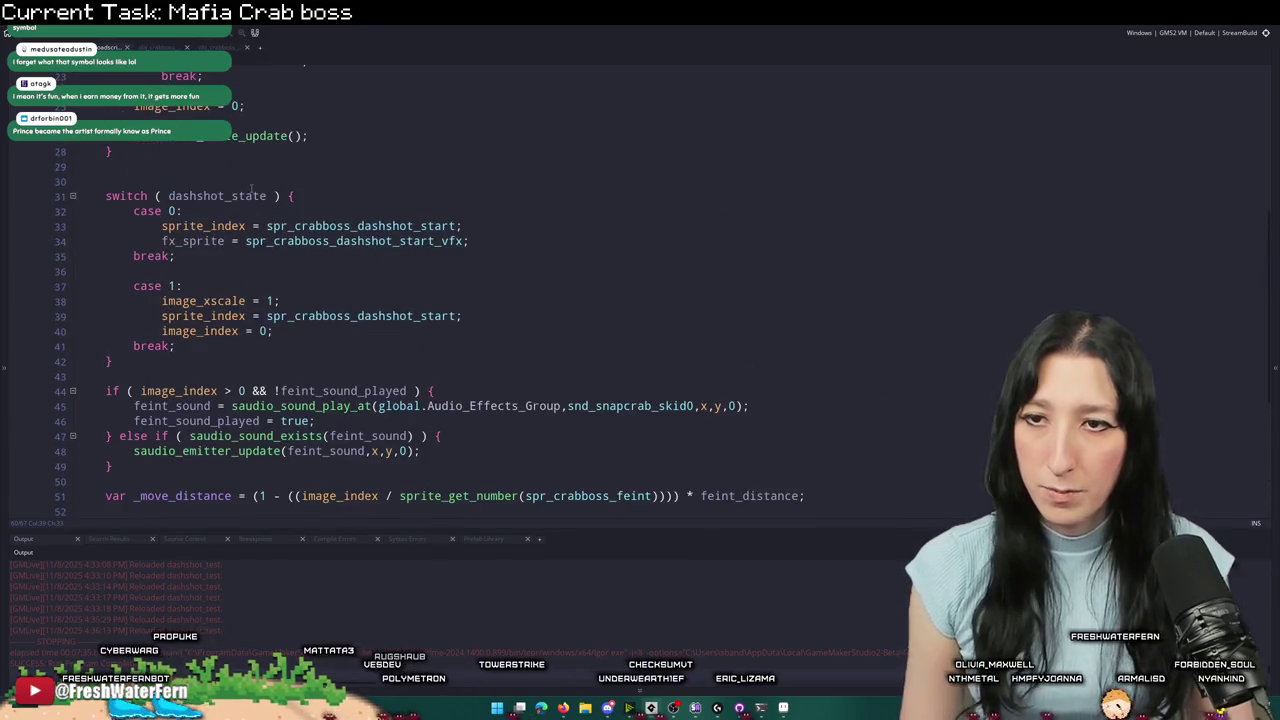
click(268, 196)
scroll(268, 300, down, 5)
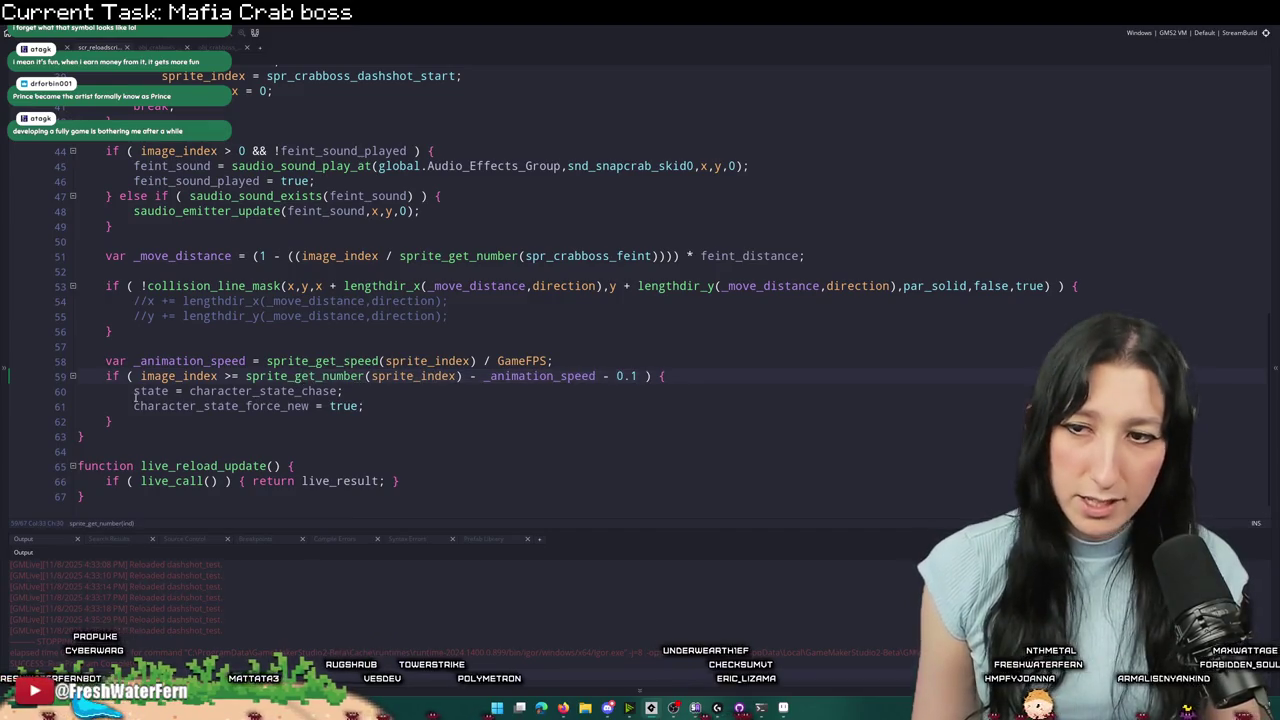
double_click(285, 392)
click(341, 392)
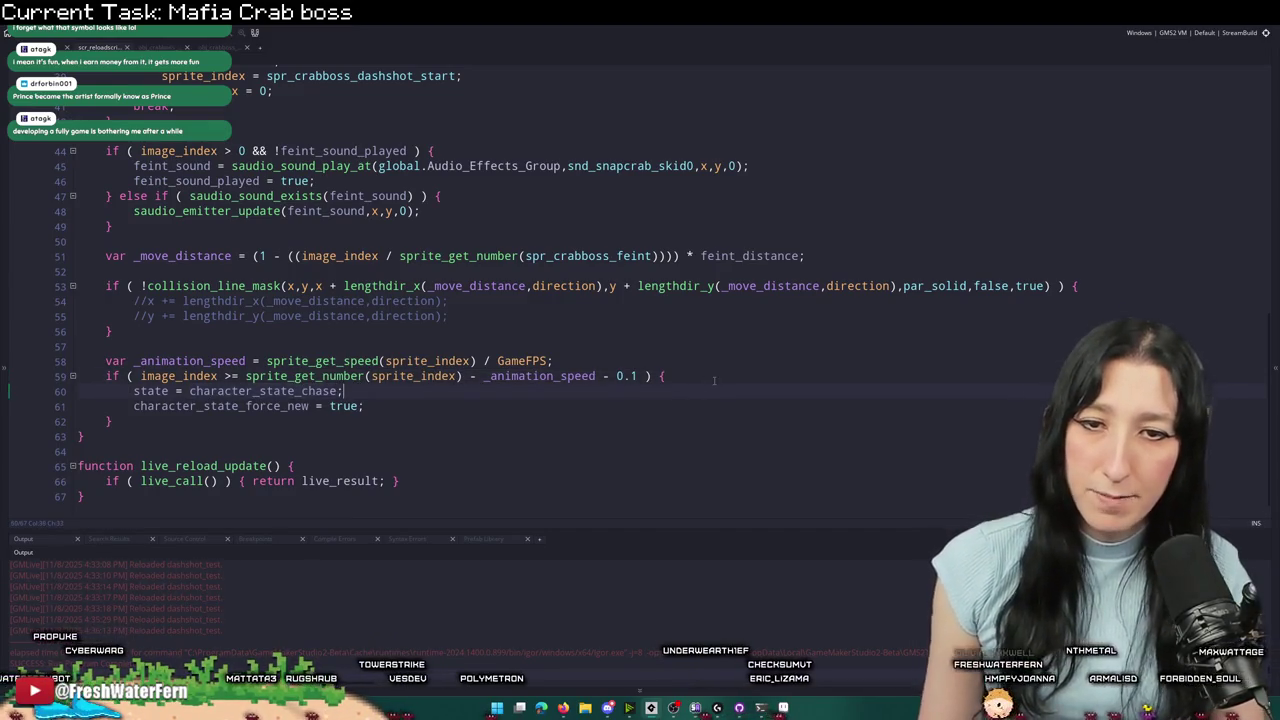
text(if)
key(Return)
text(if ( dashshot_state O)
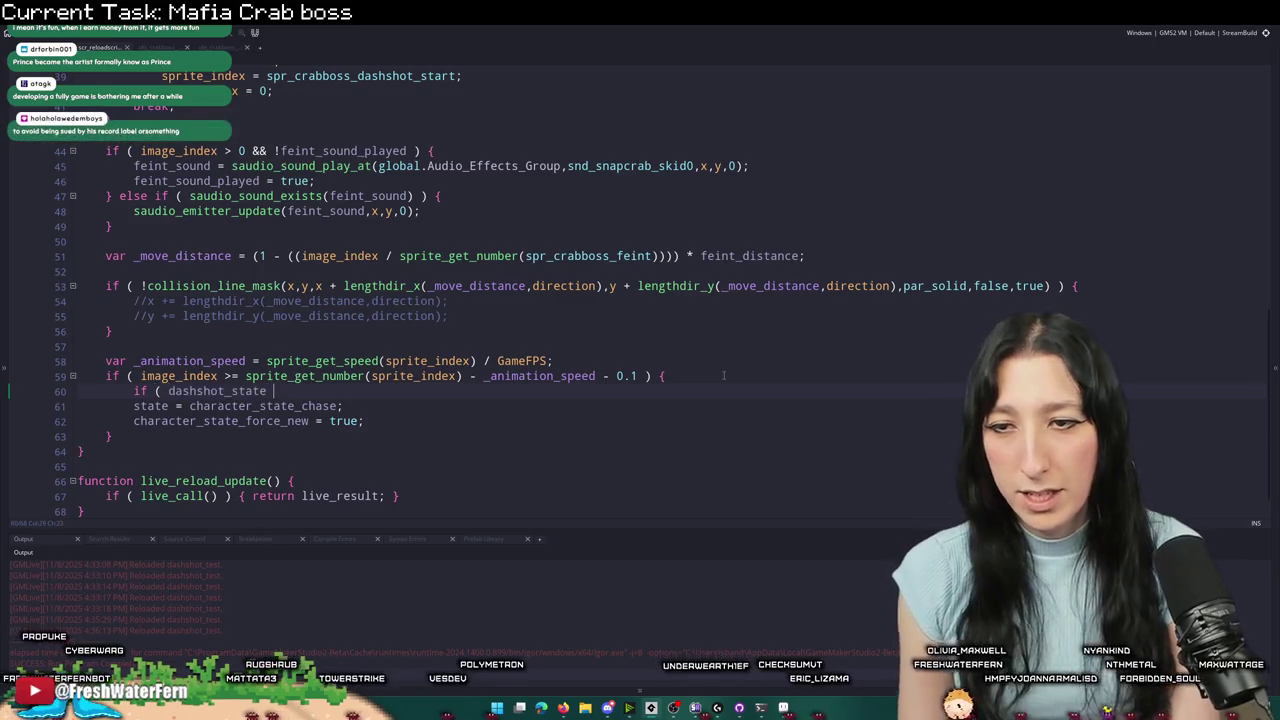
key(BackSpace)
key(BackSpace)
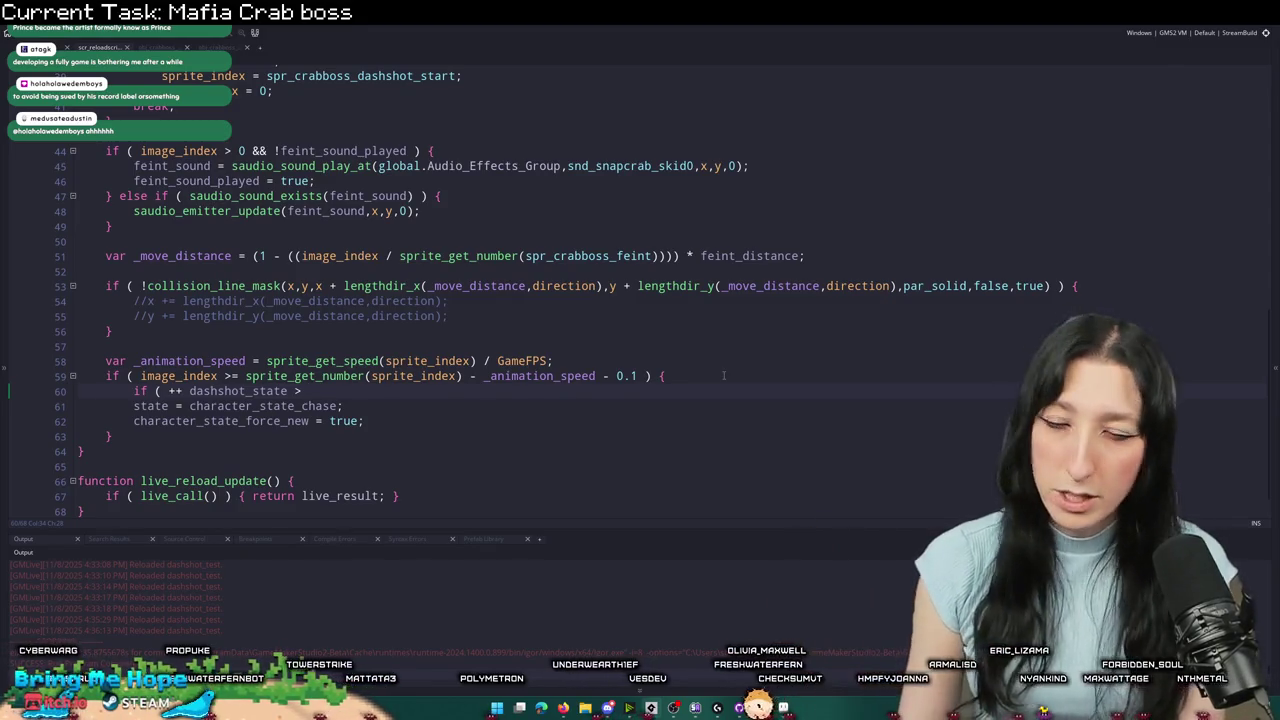
text() {)
key(Down)
key(Down)
key(End)
key(Return)
text(})
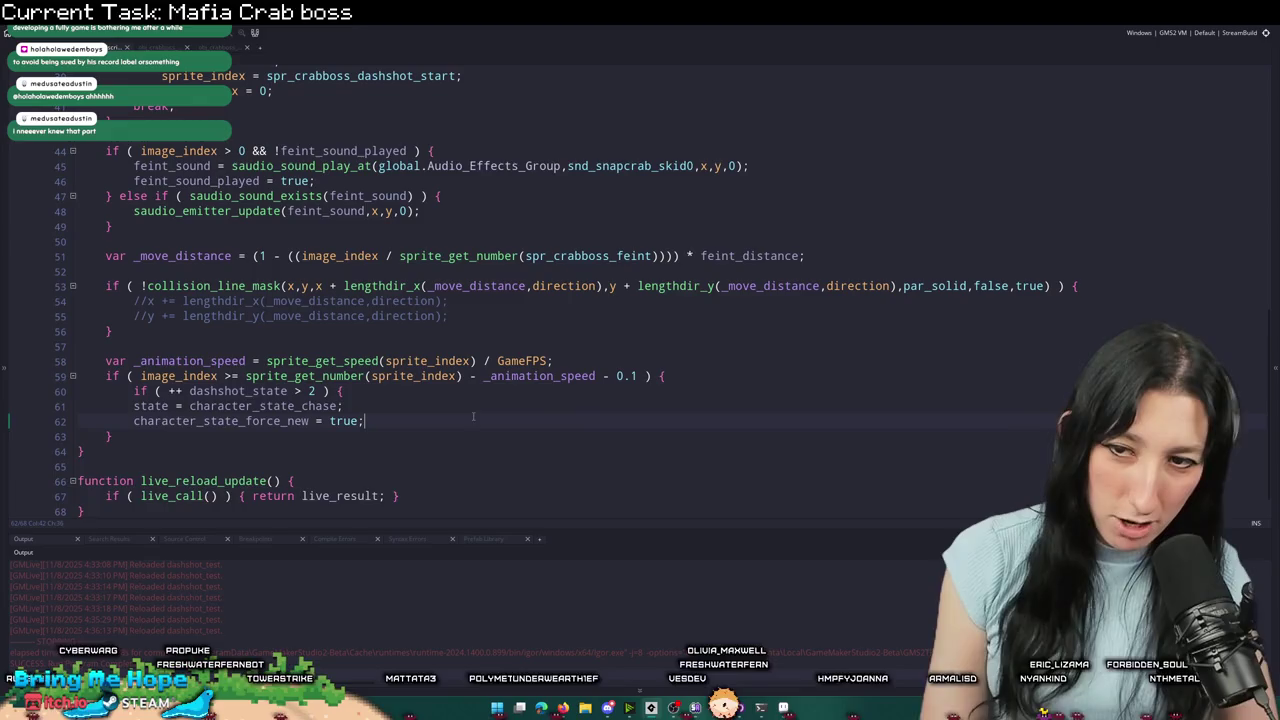
- Indent the two chase lines inside the new condition
drag(160, 421, 80, 406)
key(Tab)
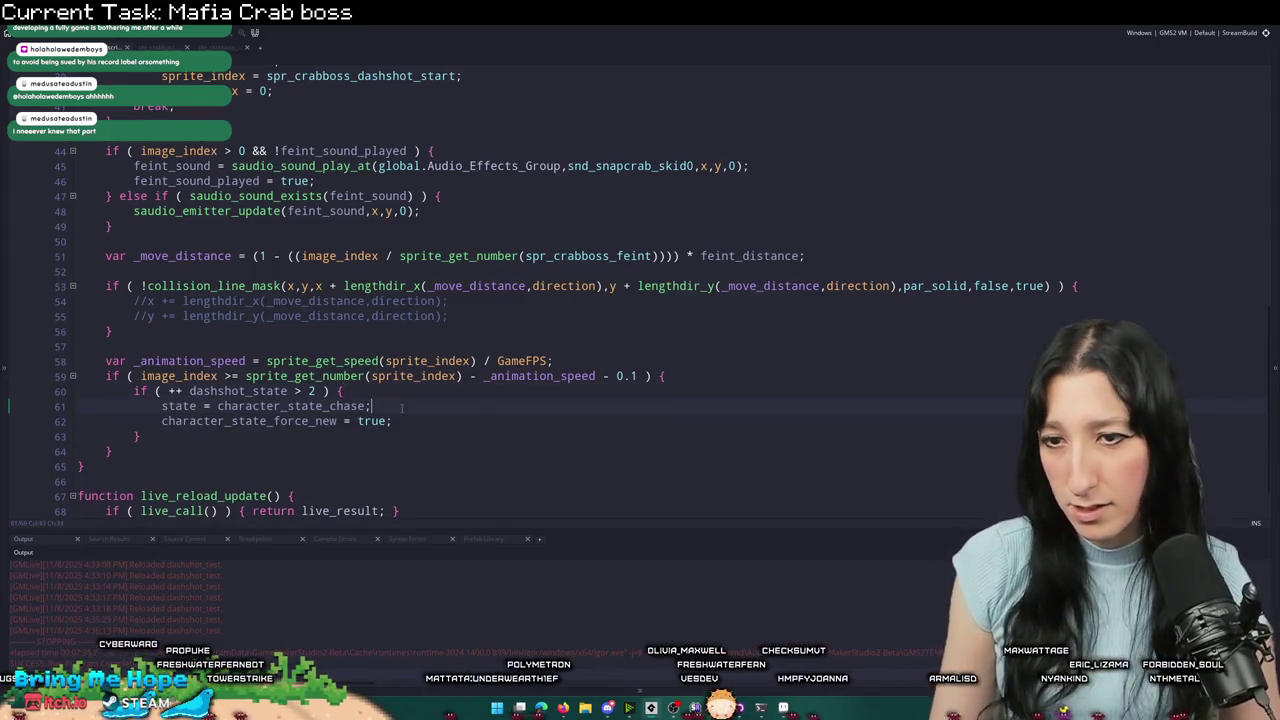
scroll(400, 300, up, 3)
scroll(295, 238, up, 9)
click(295, 240)
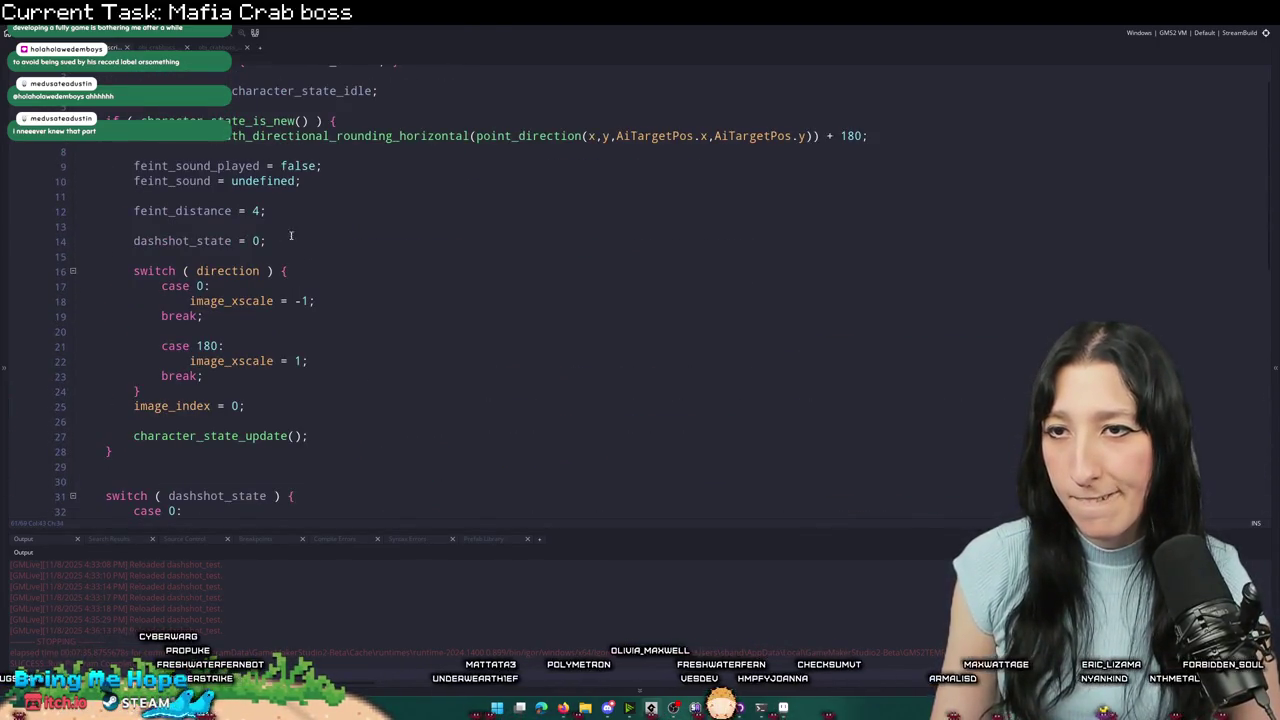
- Add 'cooldown_move_count ++;' on the line after dashshot_state = 0 in the setup block
key(Return)
key(Return)
text(cooldown)
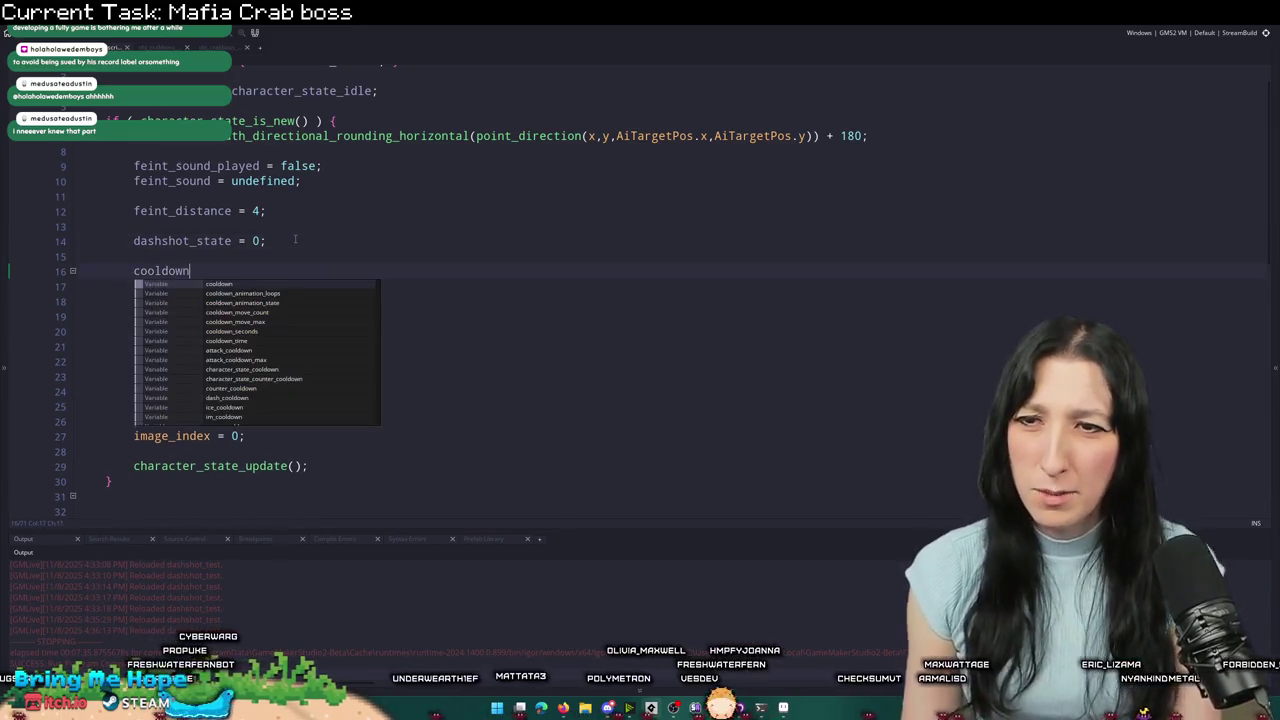
click(265, 311)
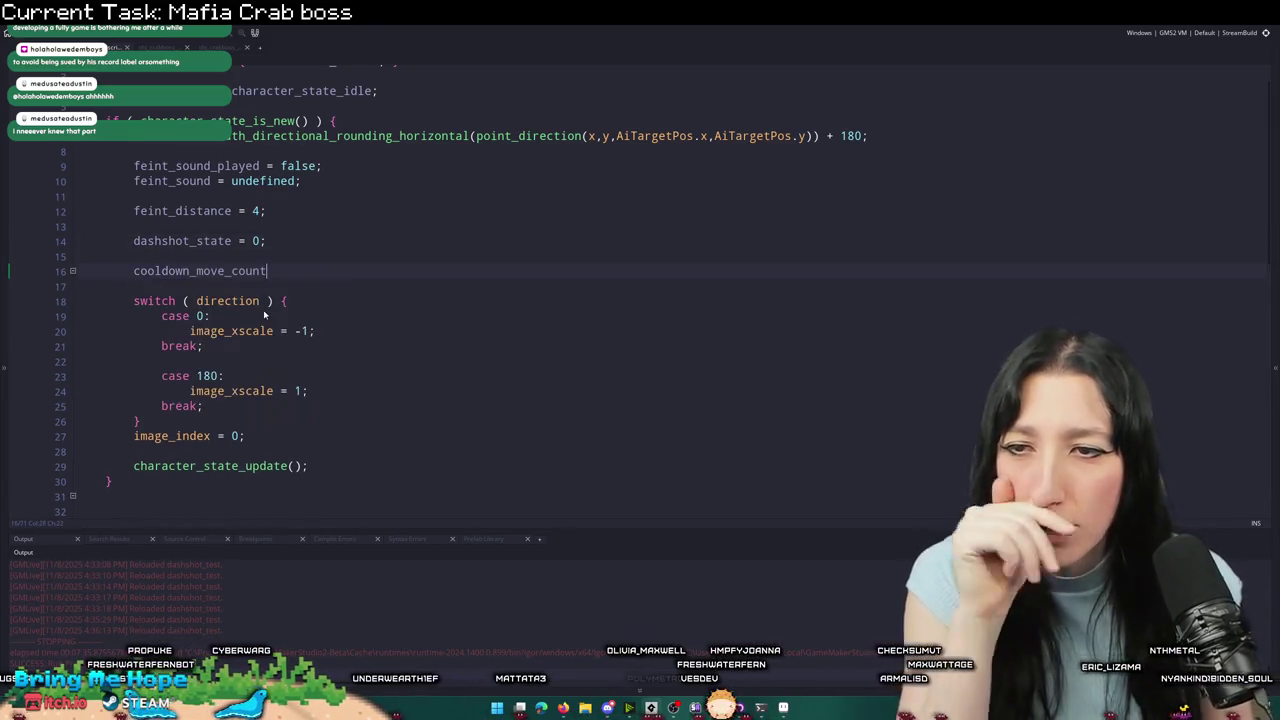
key(Return)
key(Return)
key(BackSpace)
key(BackSpace)
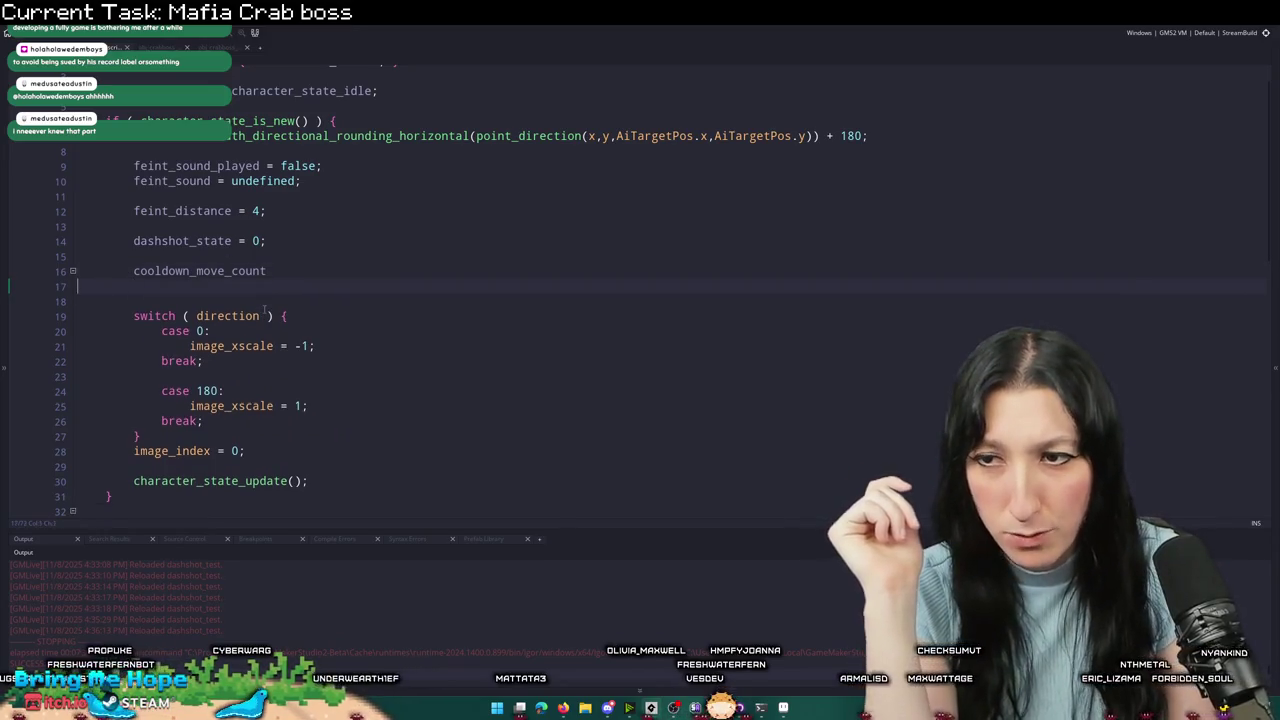
text(++;)
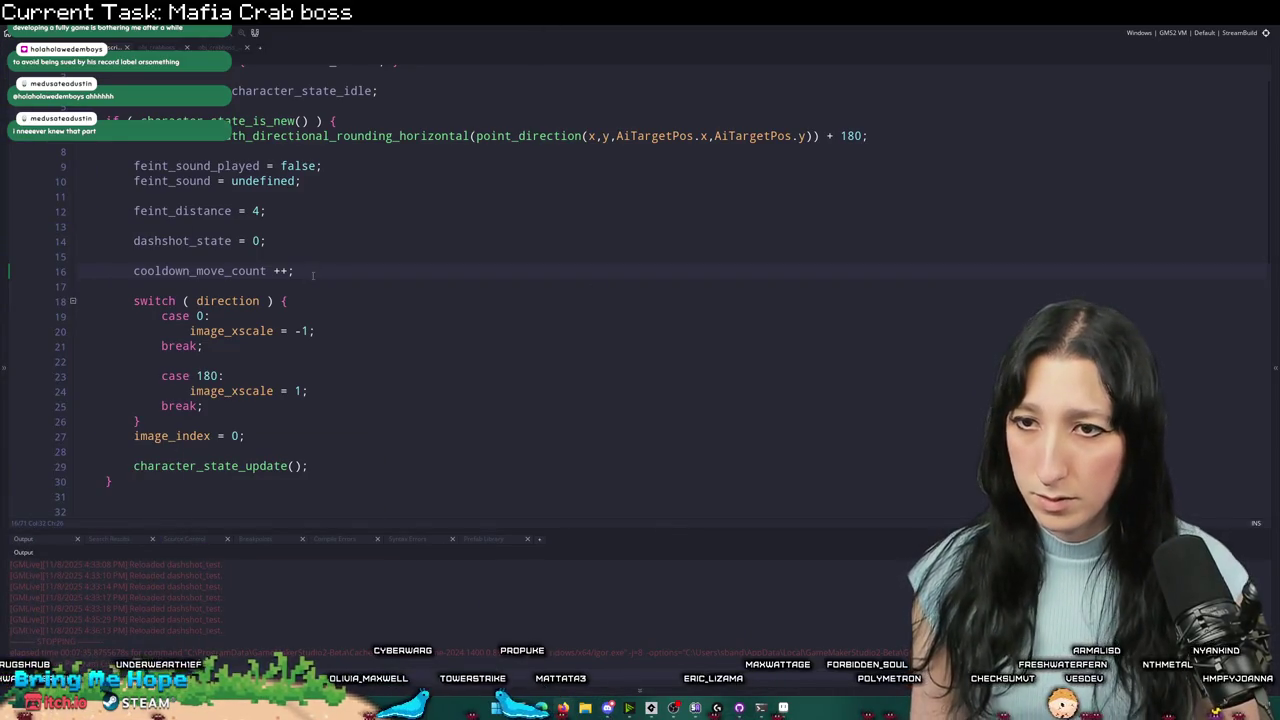
scroll(318, 229, down, 5)
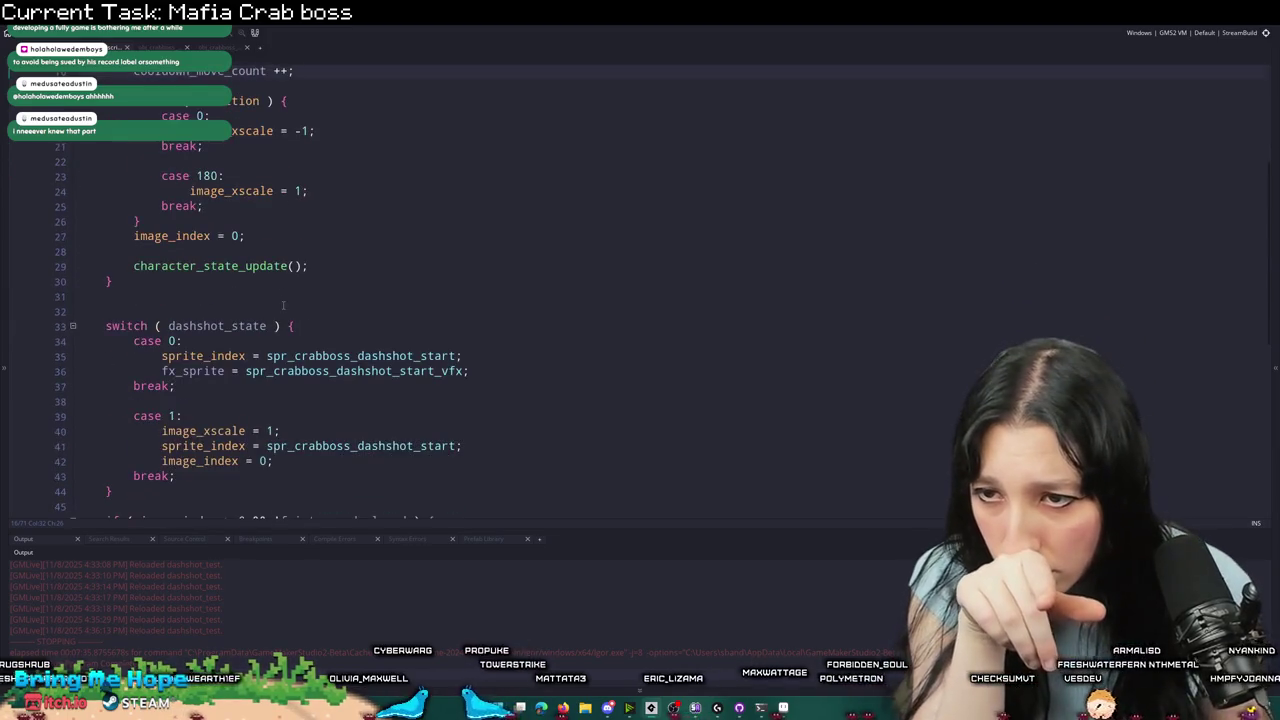
scroll(363, 393, down, 4)
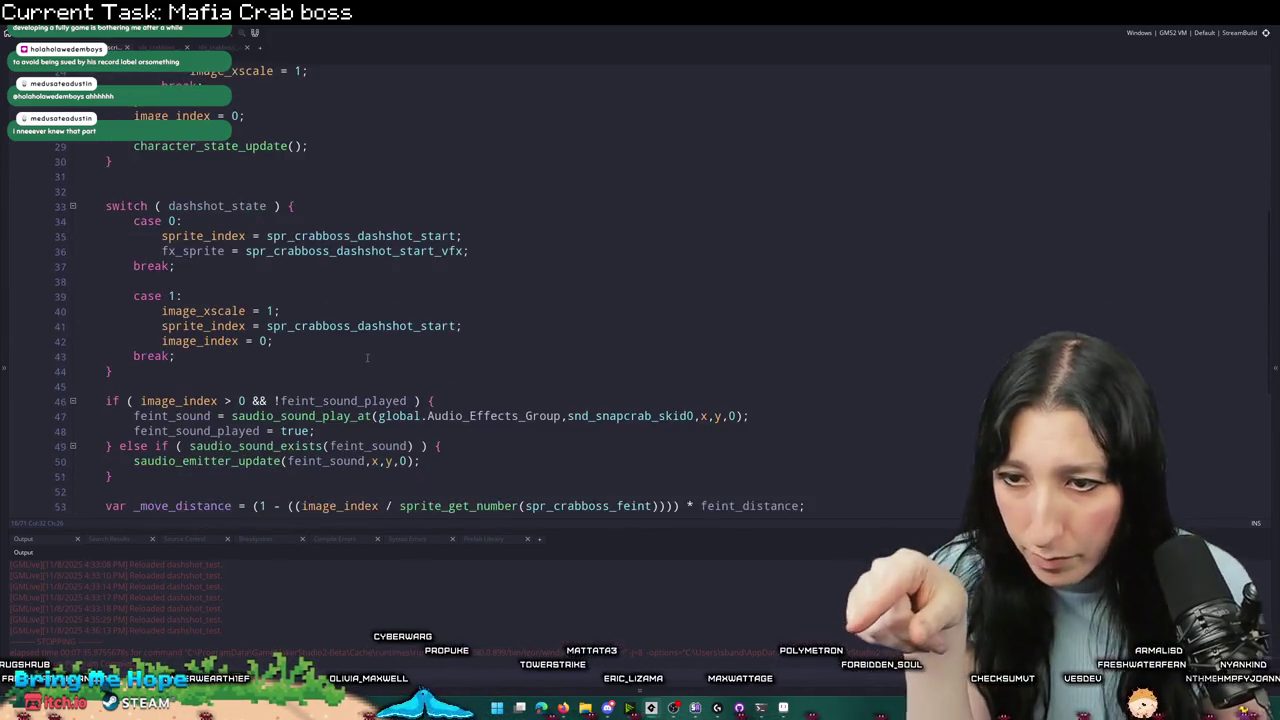
scroll(363, 393, down, 2)
click(730, 421)
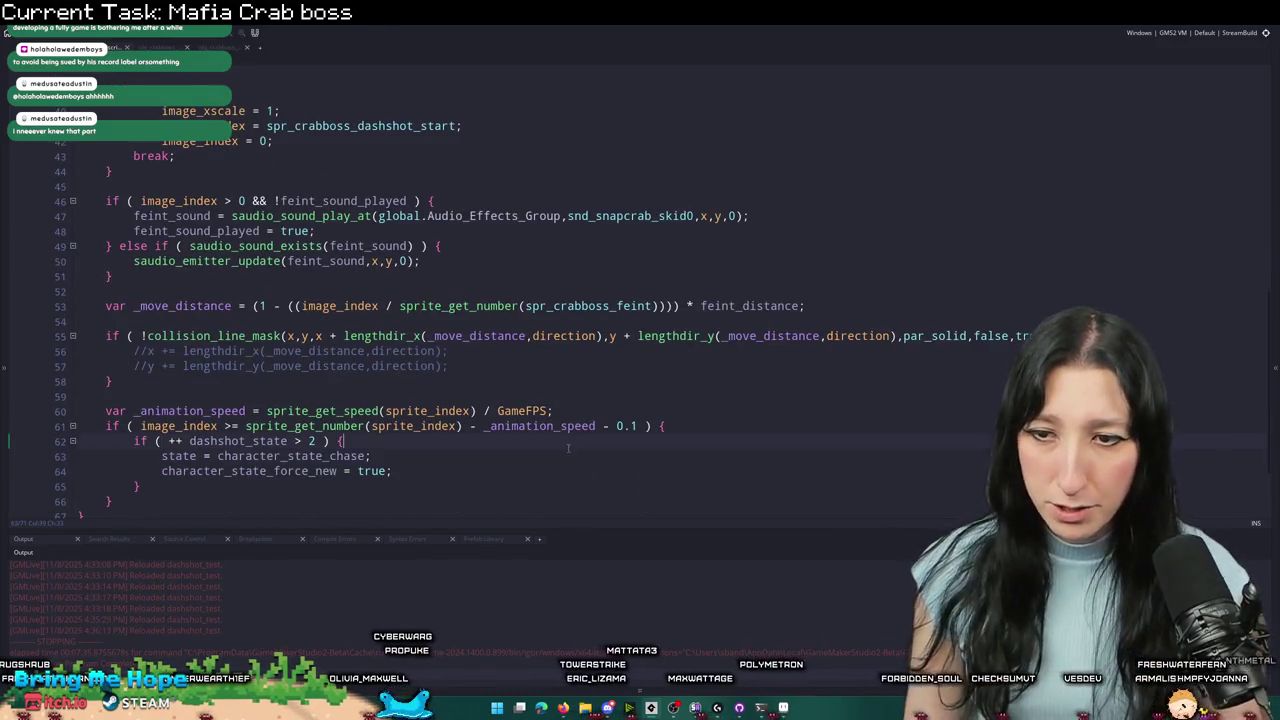
- Add 'image_index = 0;' inside the animation-end if block
key(Return)
text(image_iunde)
key(BackSpace)
key(BackSpace)
key(BackSpace)
text(ndex = 0 ;)
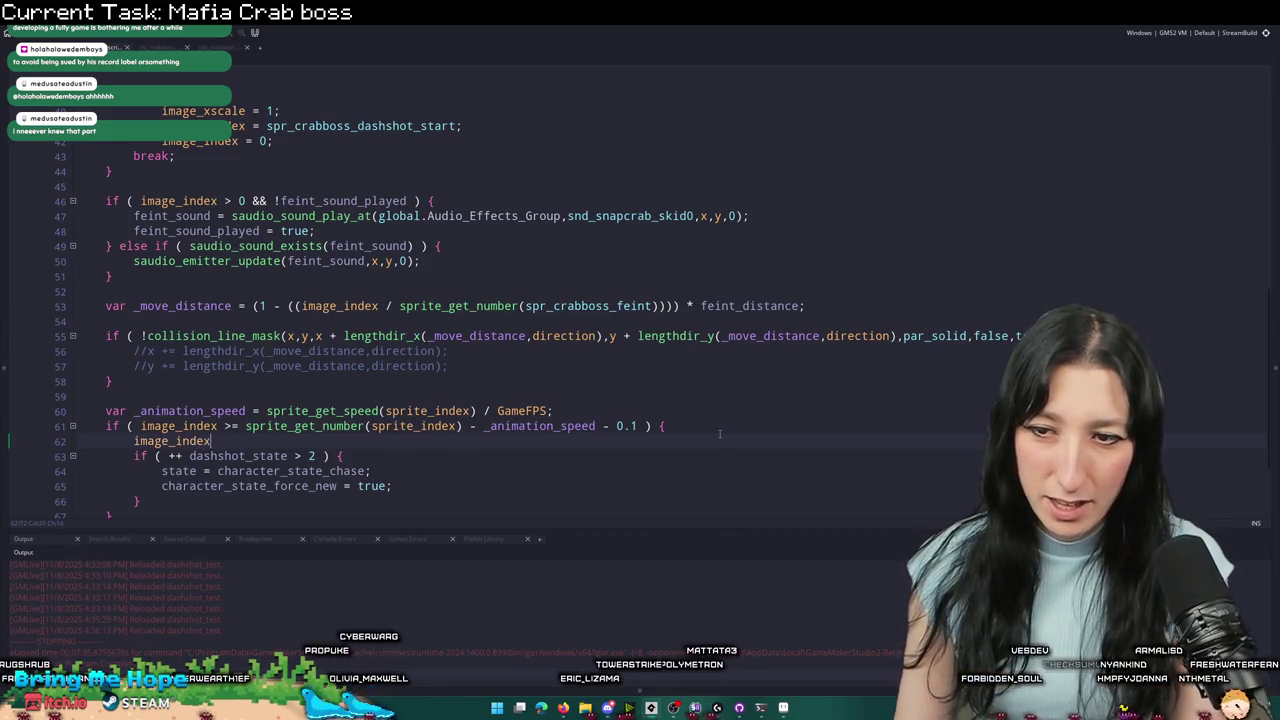
key(BackSpace)
key(BackSpace)
text(;)
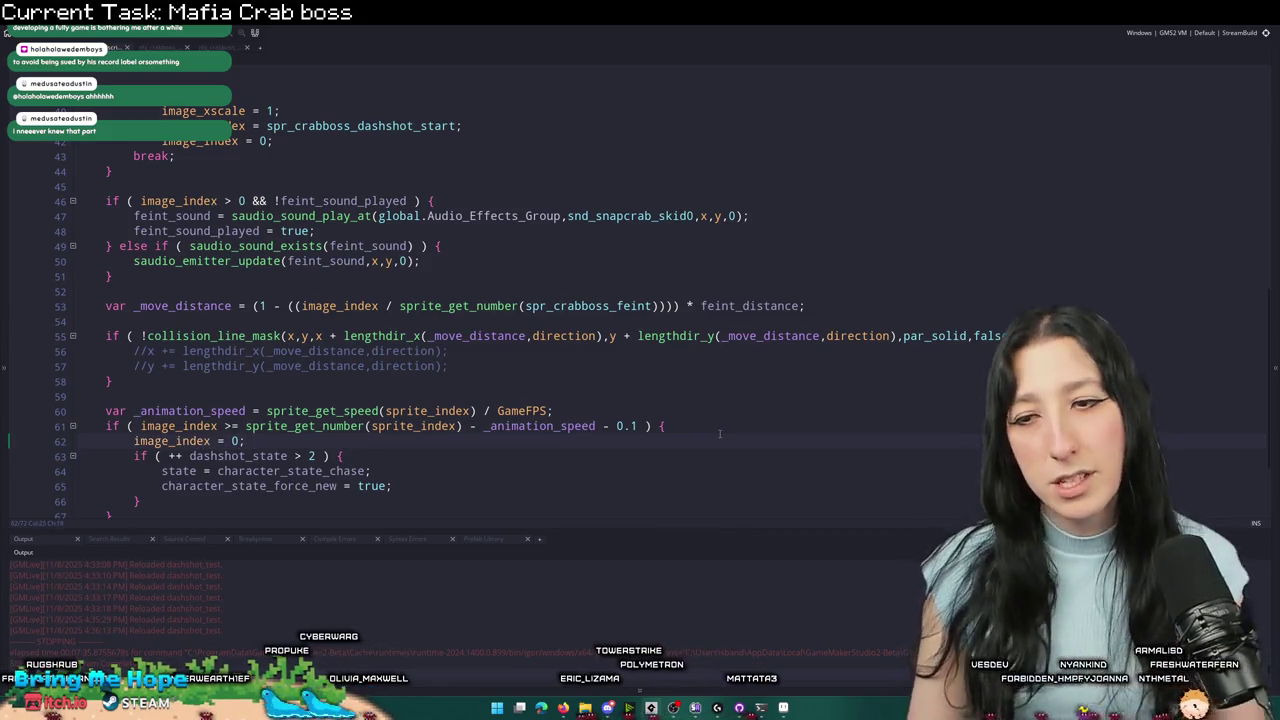
- Move the animation-end block up above the dashshot_state switch
scroll(318, 415, down, 1)
drag(114, 477, 97, 373)
key(ctrl+c)
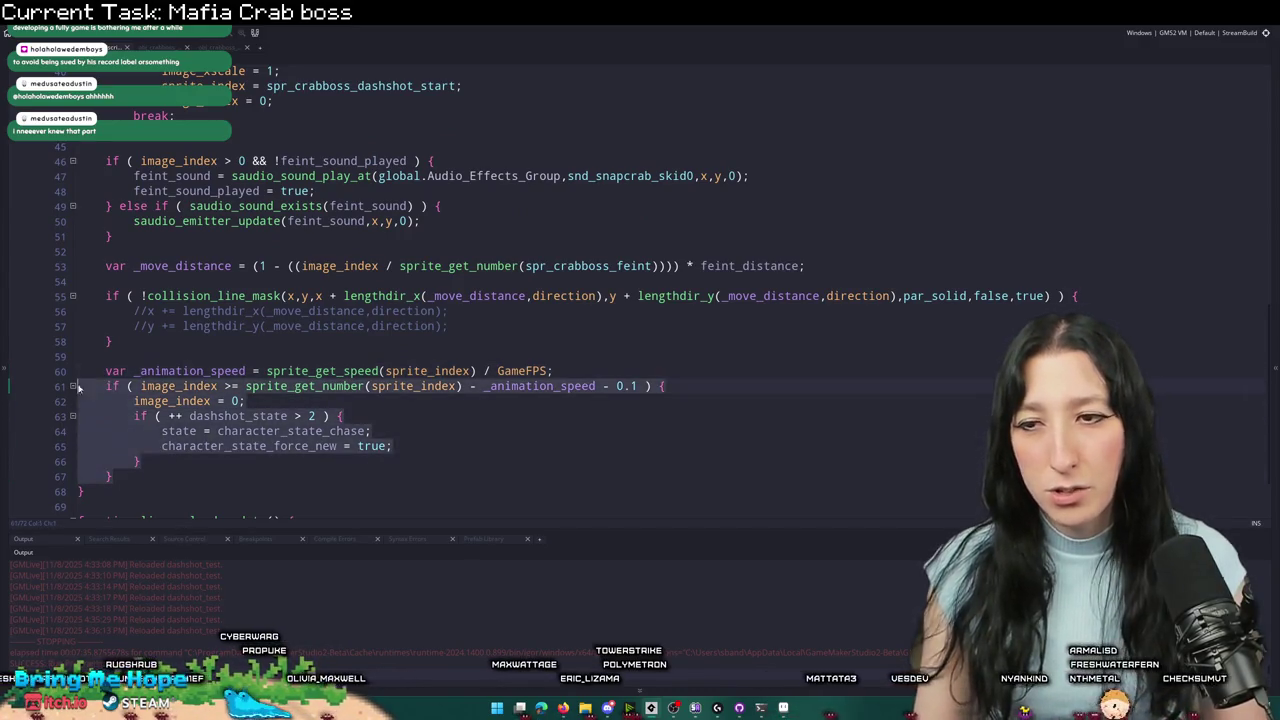
scroll(240, 343, up, 5)
scroll(240, 343, up, 3)
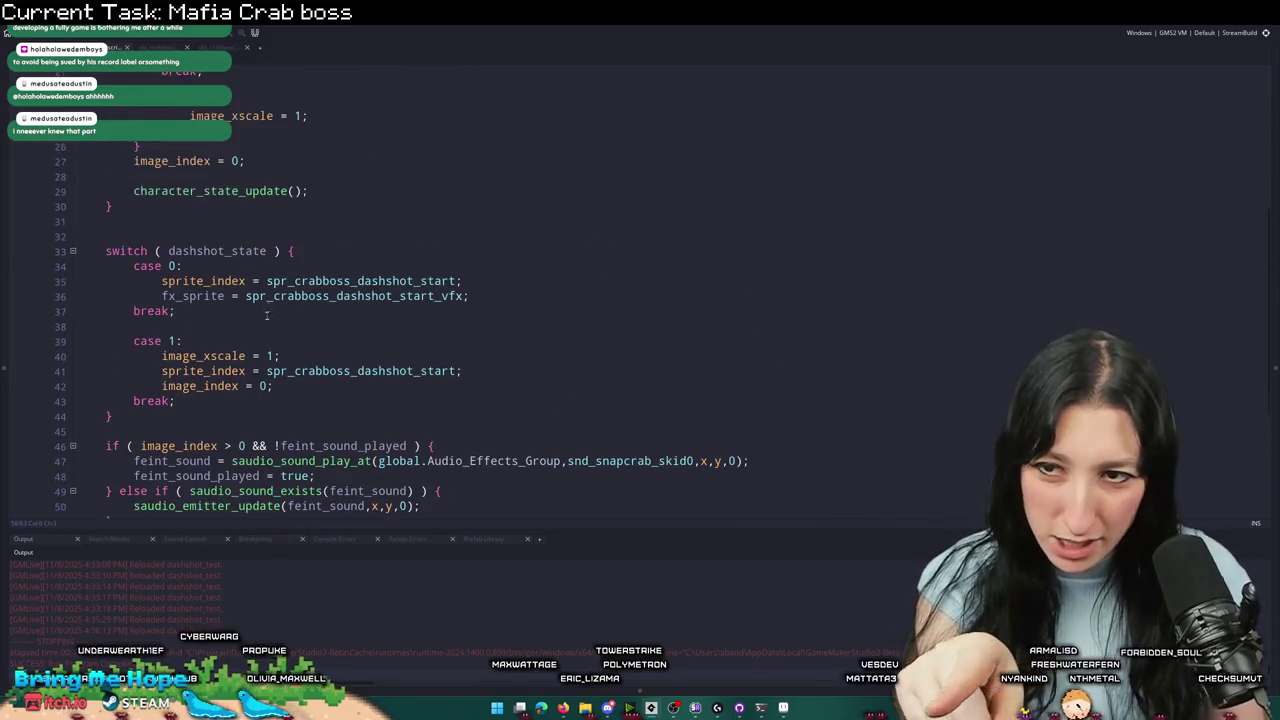
key(Return)
key(Return)
key(ctrl+v)
- Delete the 'image_index = 0;' reset from case 1
scroll(330, 250, up, 4)
scroll(323, 263, up, 2)
scroll(325, 240, down, 6)
scroll(287, 228, down, 3)
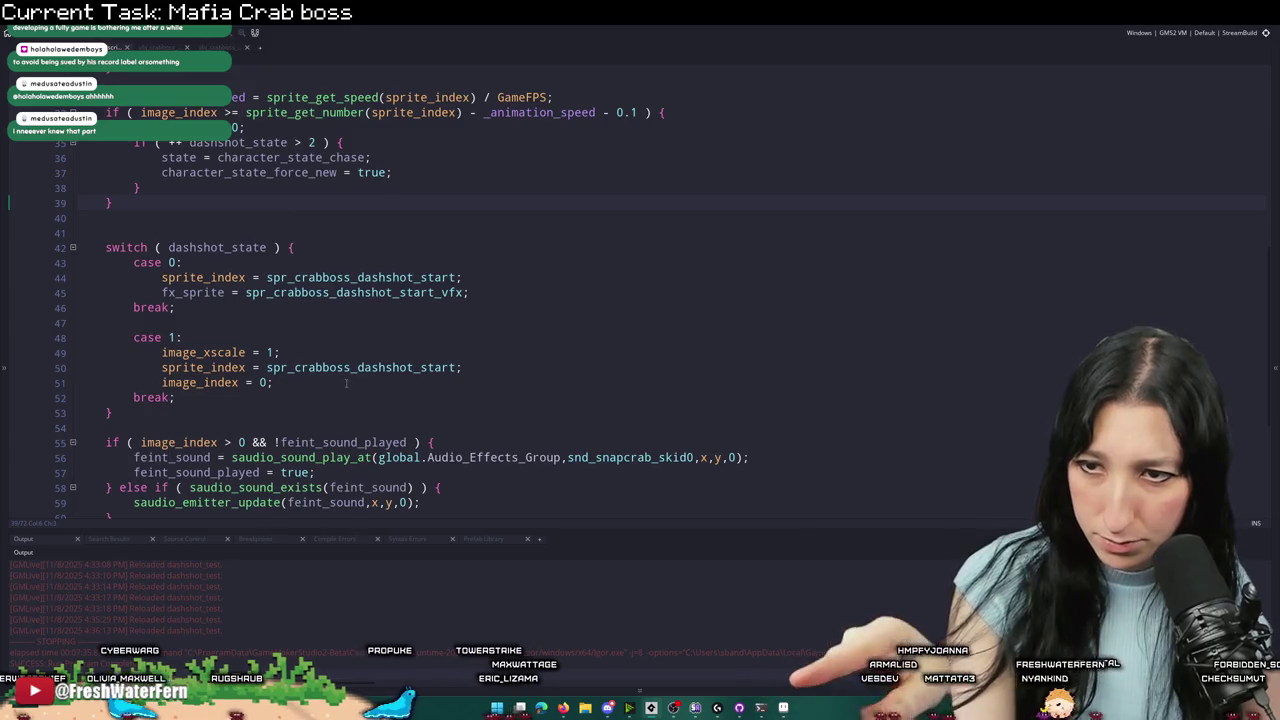
drag(346, 383, 498, 367)
key(BackSpace)
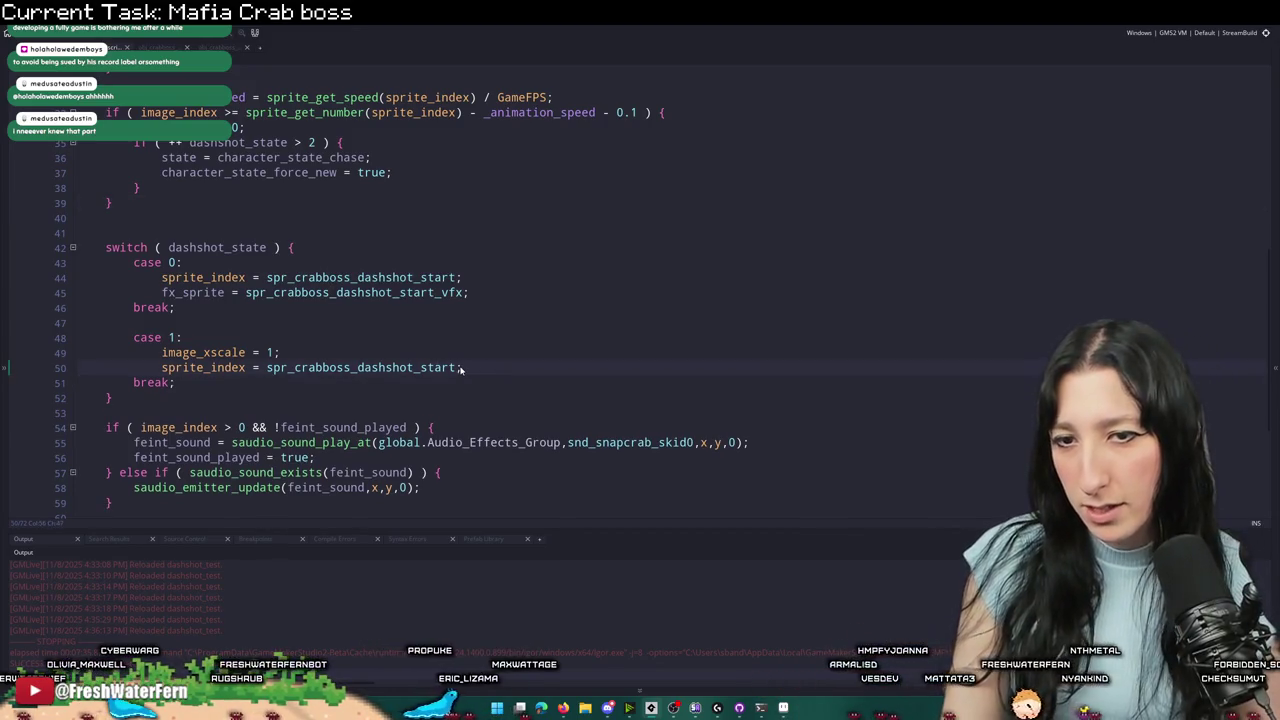
click(294, 277)
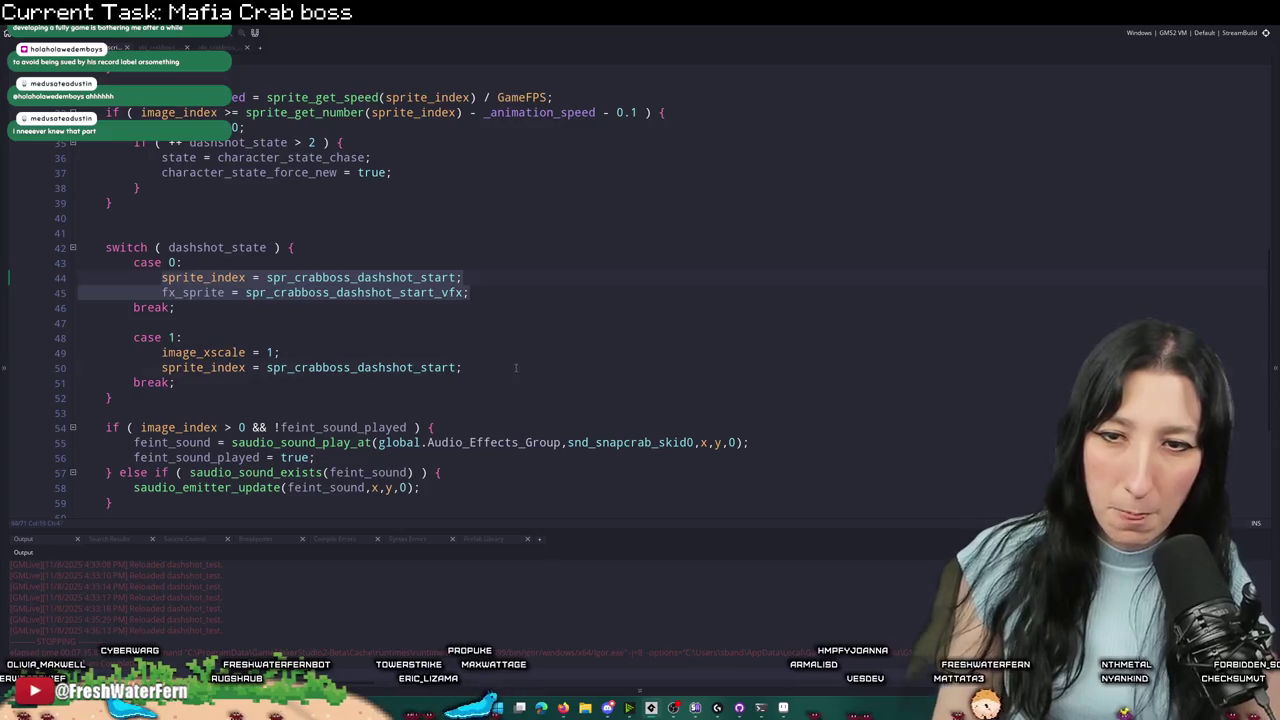
- Give case 1 case 0's sprite lines, with the sprite and VFX names changed from start to loop
click(162, 352)
text(sprite_index = spr_crabboss_dashshot_start; 			fx_sprite = spr_crabboss_dashshot_start_vfx;)
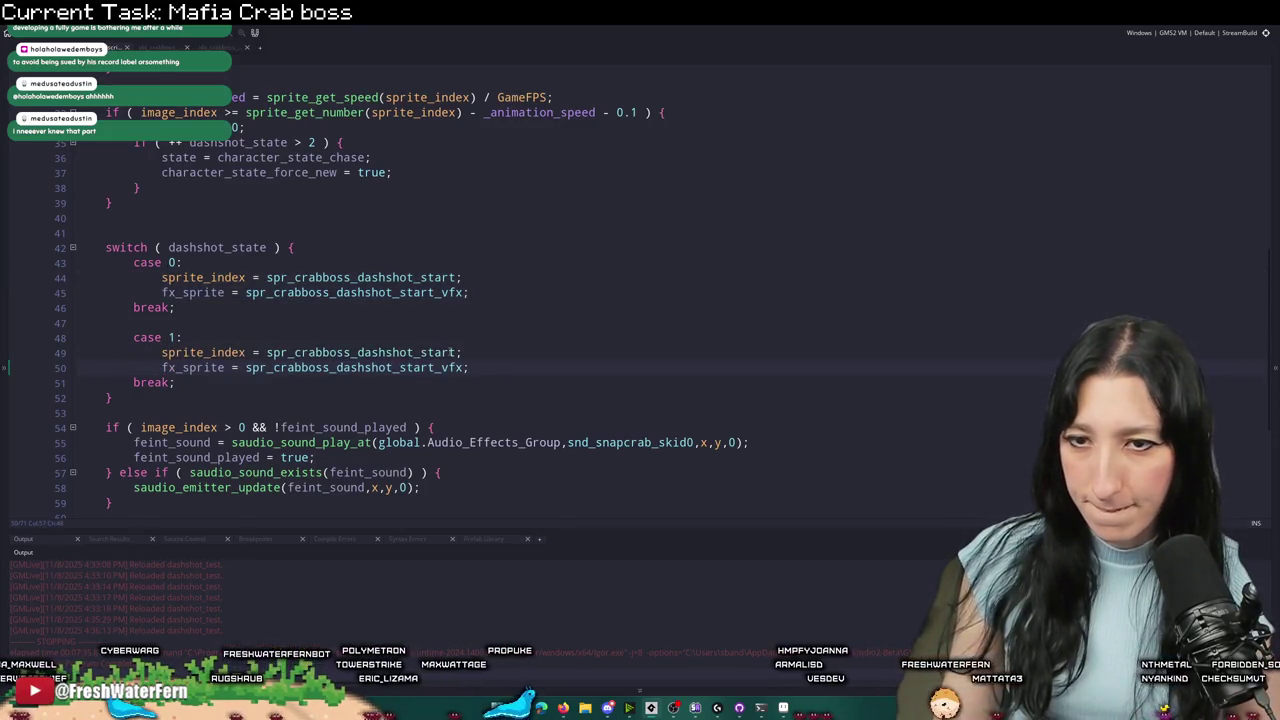
double_click(440, 352)
text(loop)
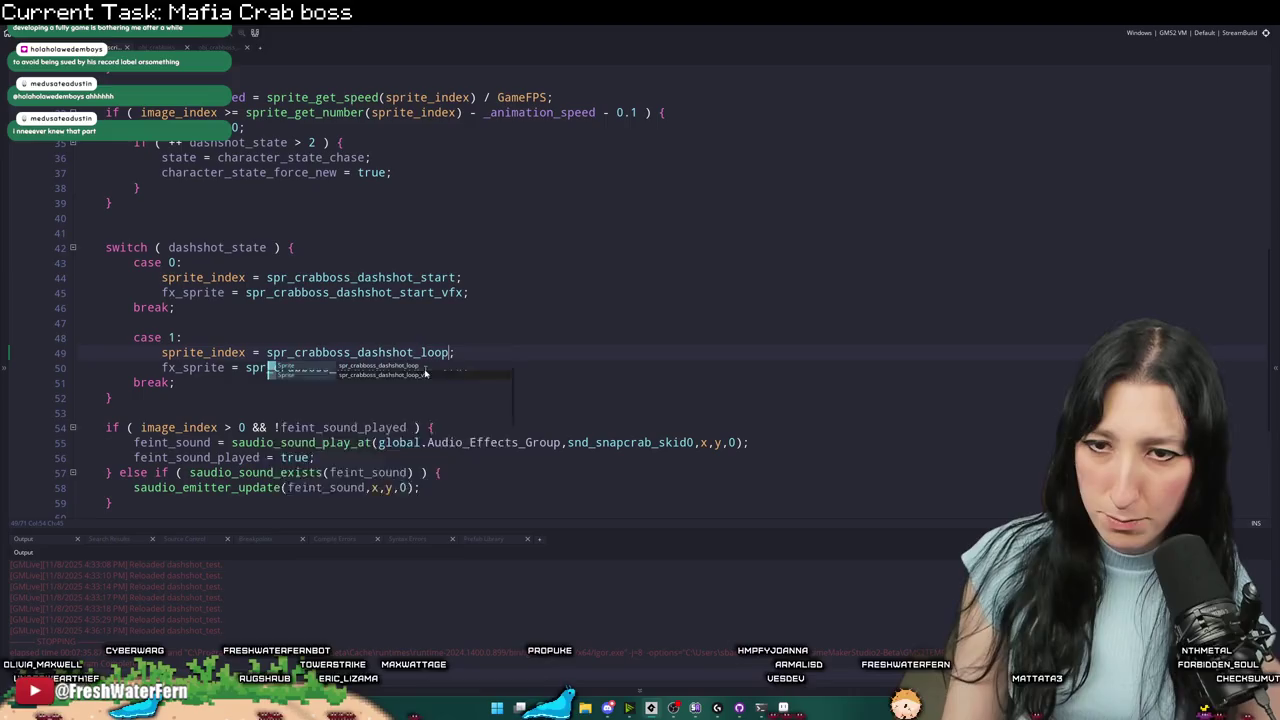
double_click(412, 367)
text(loop)
- Duplicate case 1 as case 2, switching its sprite and VFX names from loop to end
drag(182, 383, 240, 322)
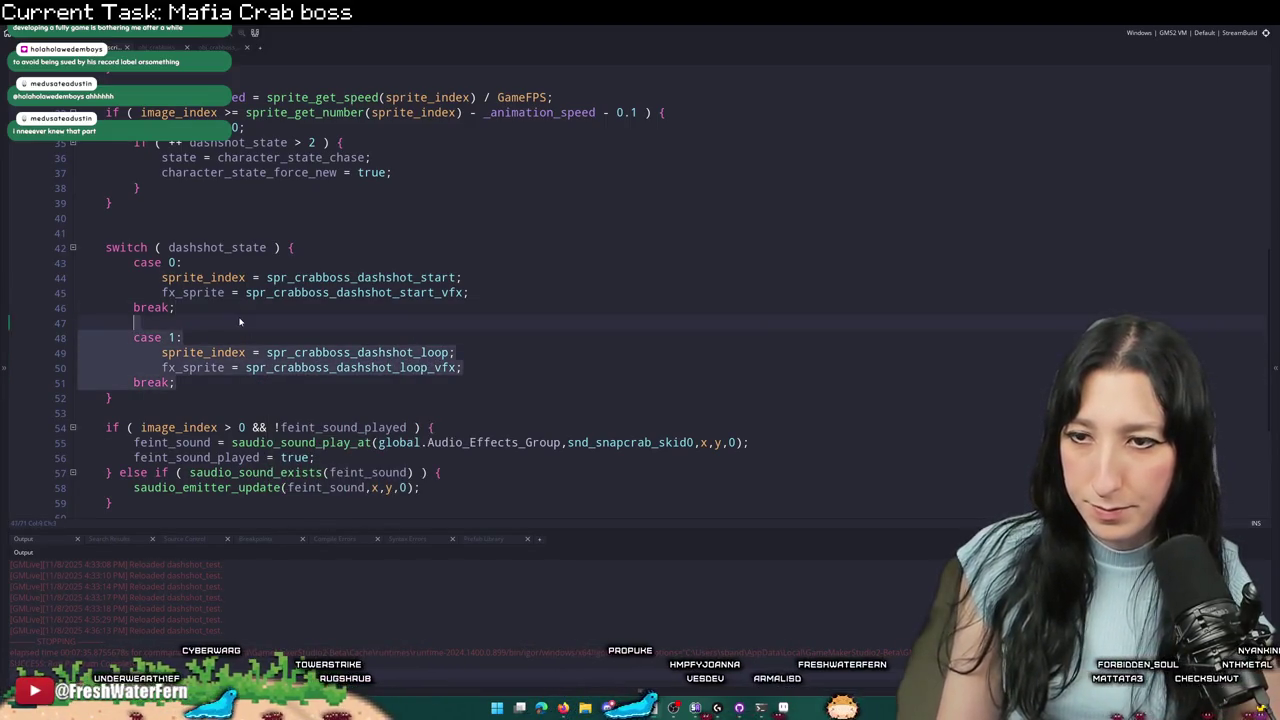
key(ctrl+d)
double_click(172, 412)
text(2:)
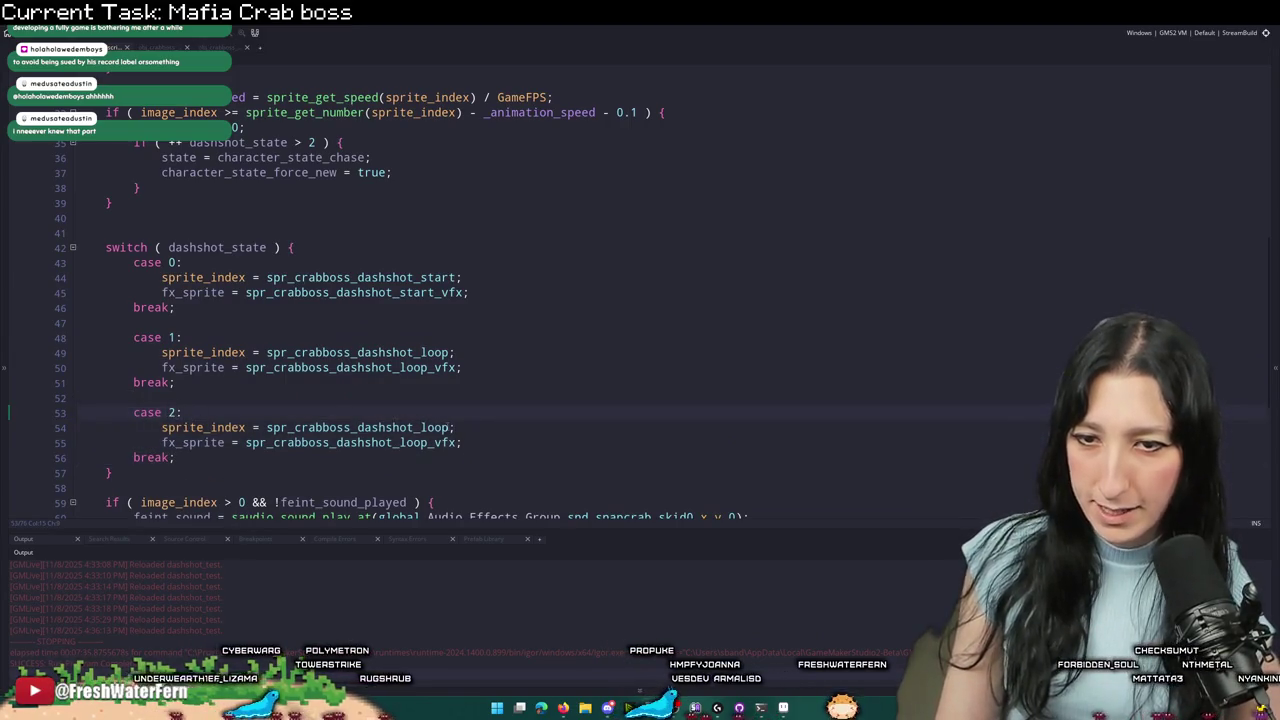
double_click(421, 427)
text(end)
click(456, 393)
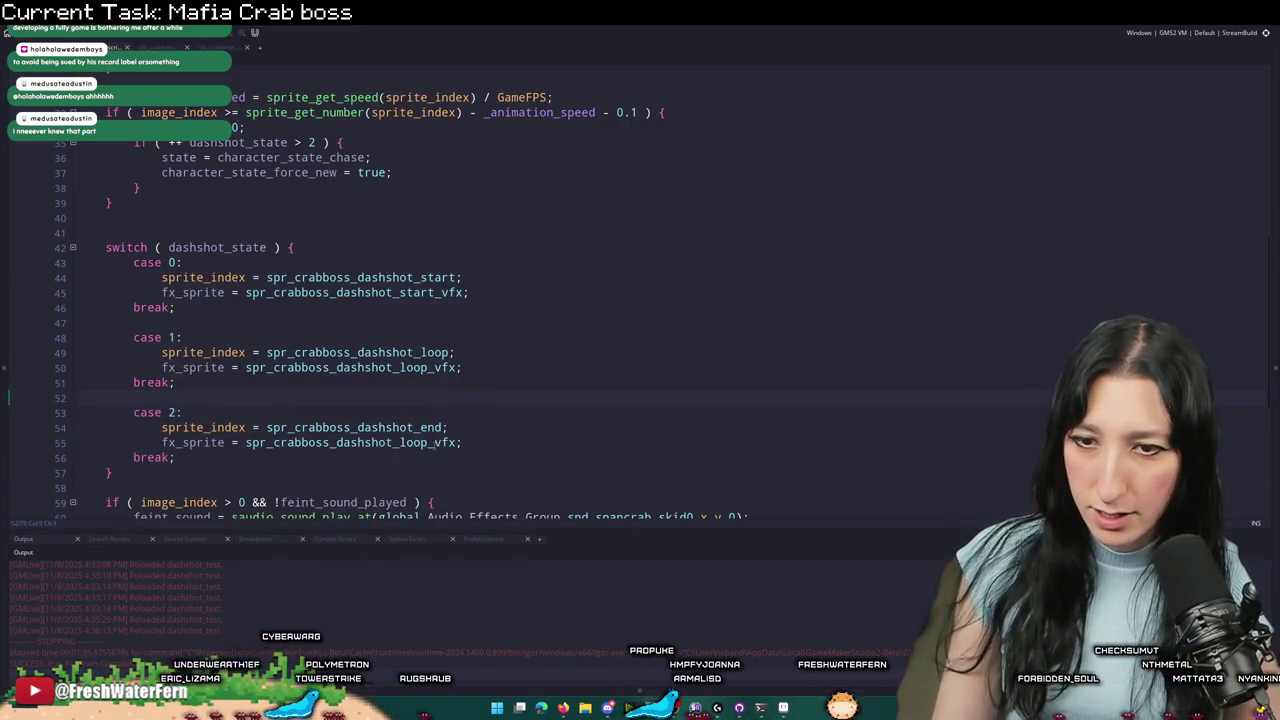
double_click(403, 442)
text(end)
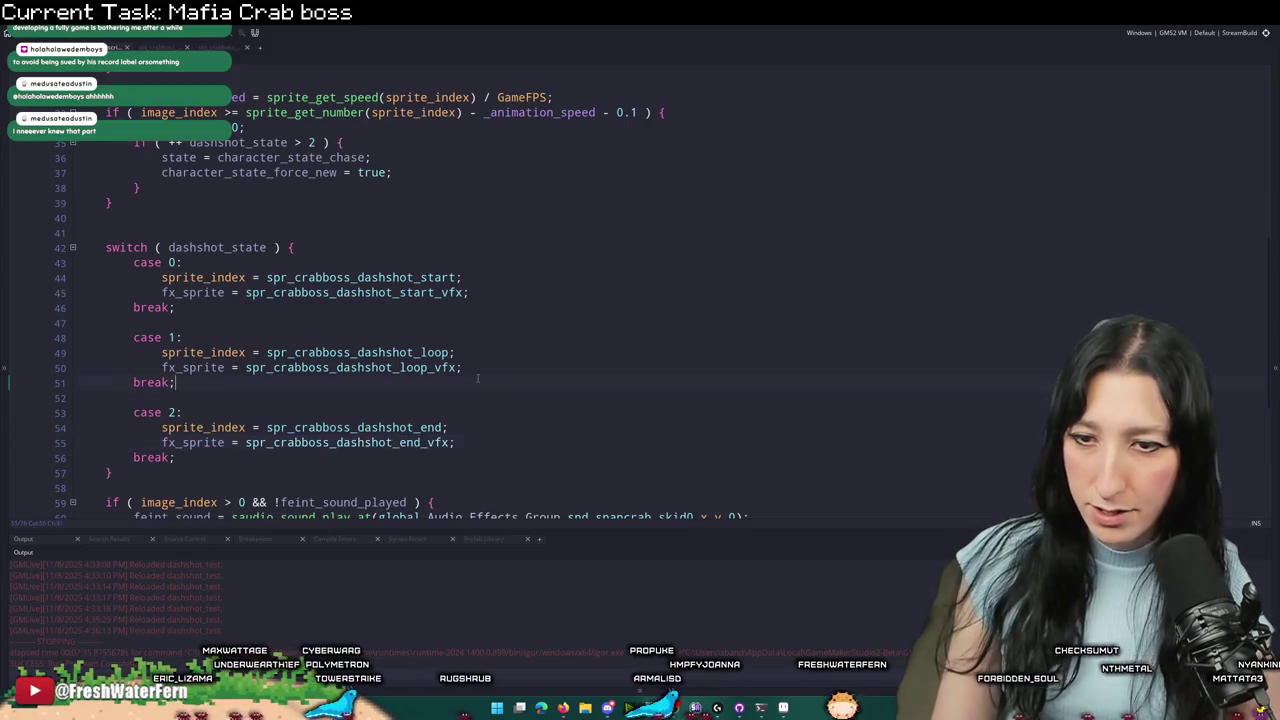
click(478, 381)
- Cut the feint-sound if/else block from below the switch
scroll(478, 381, down, 4)
scroll(282, 339, down, 2)
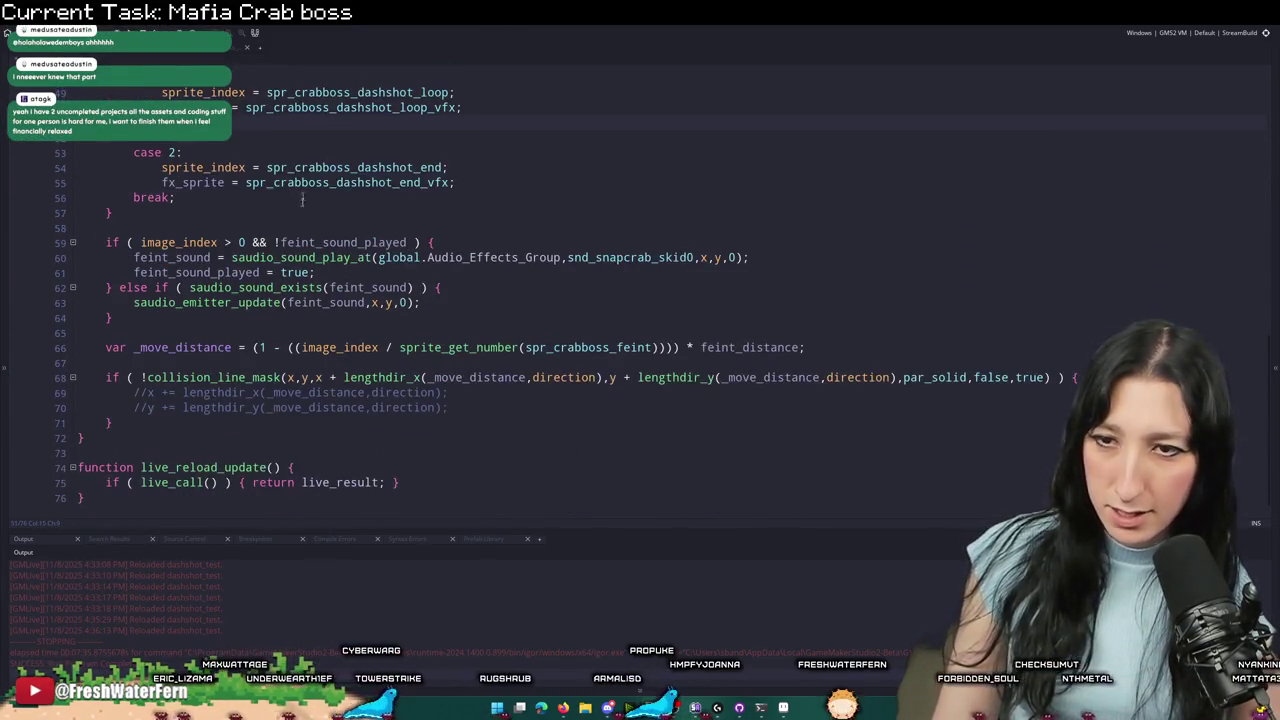
click(298, 229)
drag(198, 312, 193, 214)
key(ctrl+x)
scroll(193, 214, up, 5)
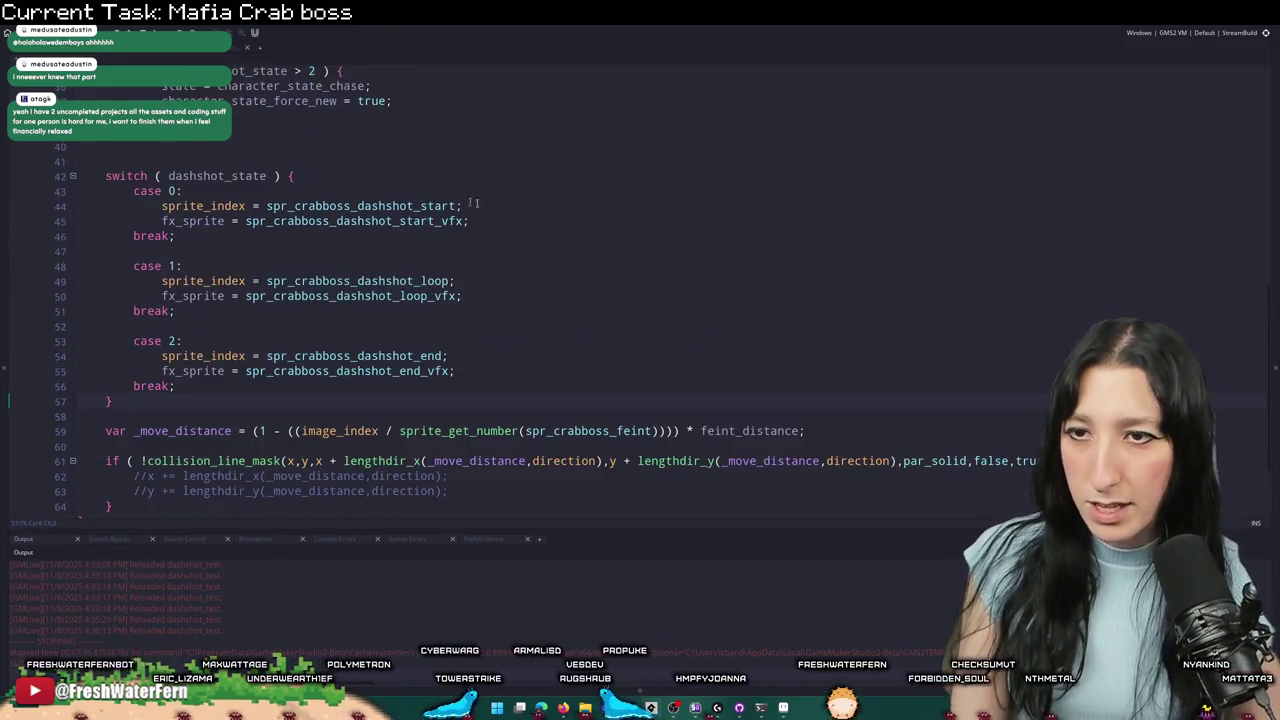
- Paste the feint-sound if/else into case 0, indent it, and add a blank line above it
click(520, 221)
key(ctrl+v)
drag(277, 317, 134, 251)
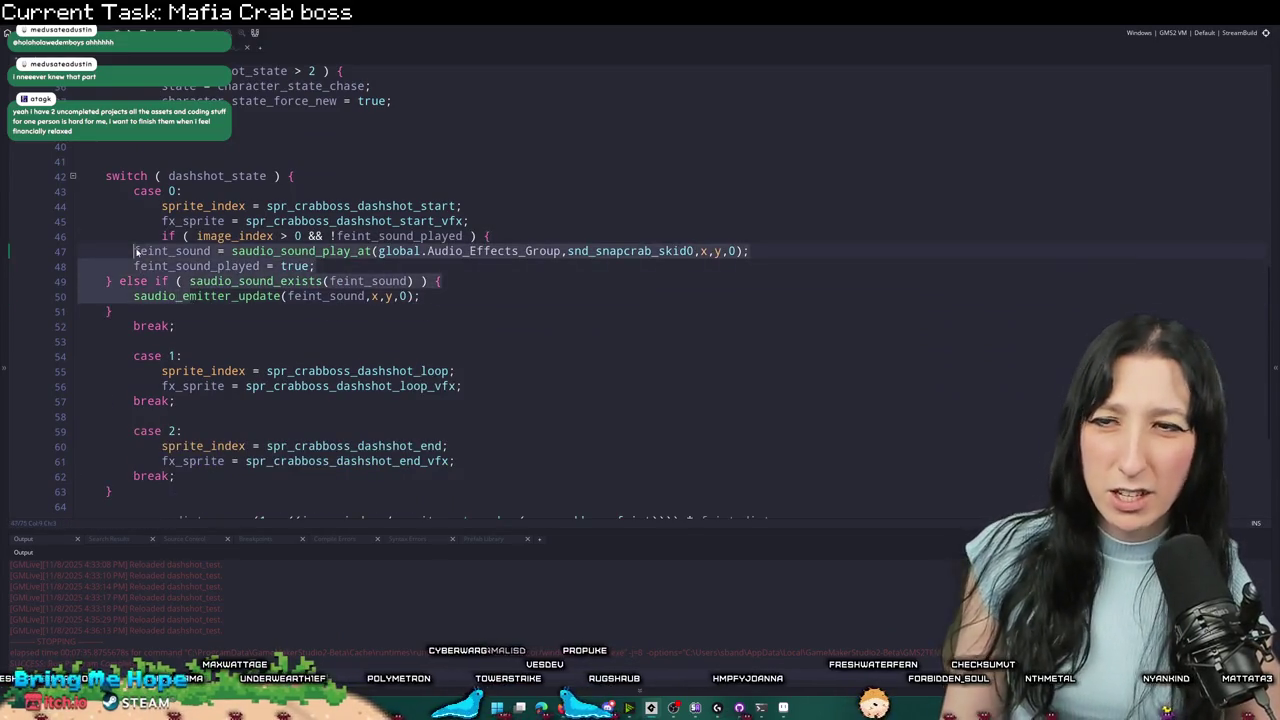
key(Tab)
key(Tab)
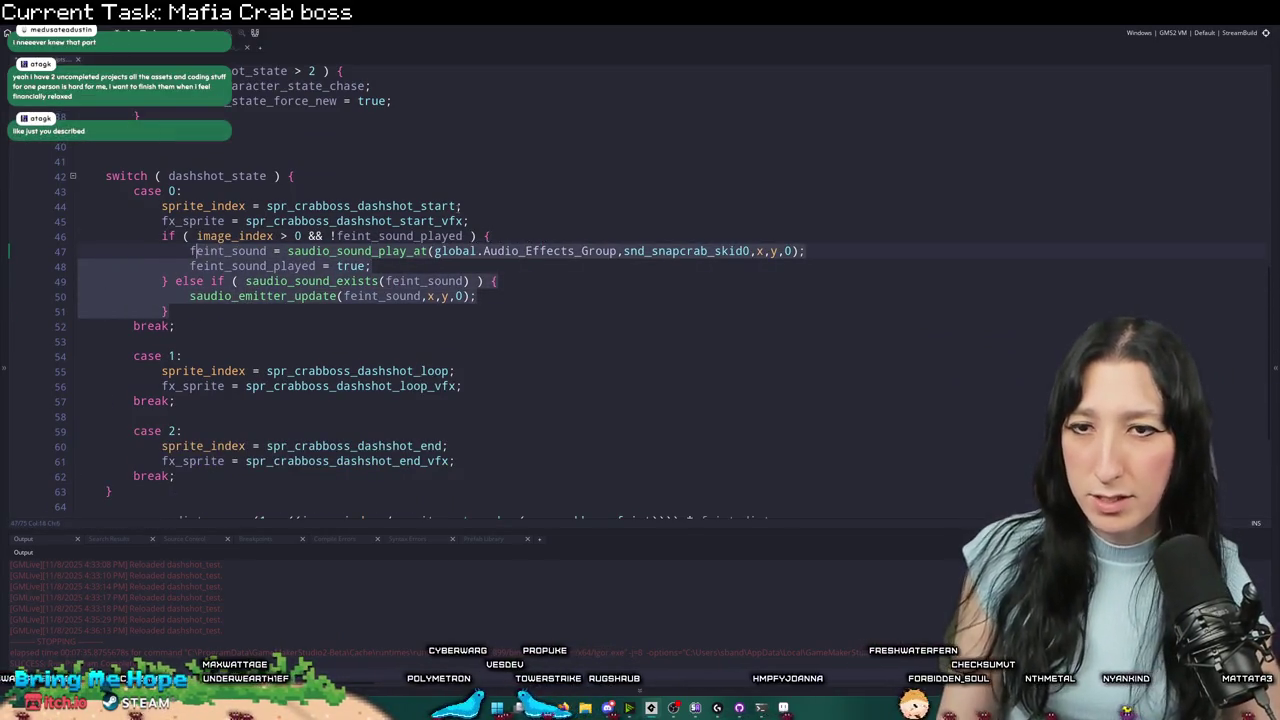
click(480, 221)
key(Return)
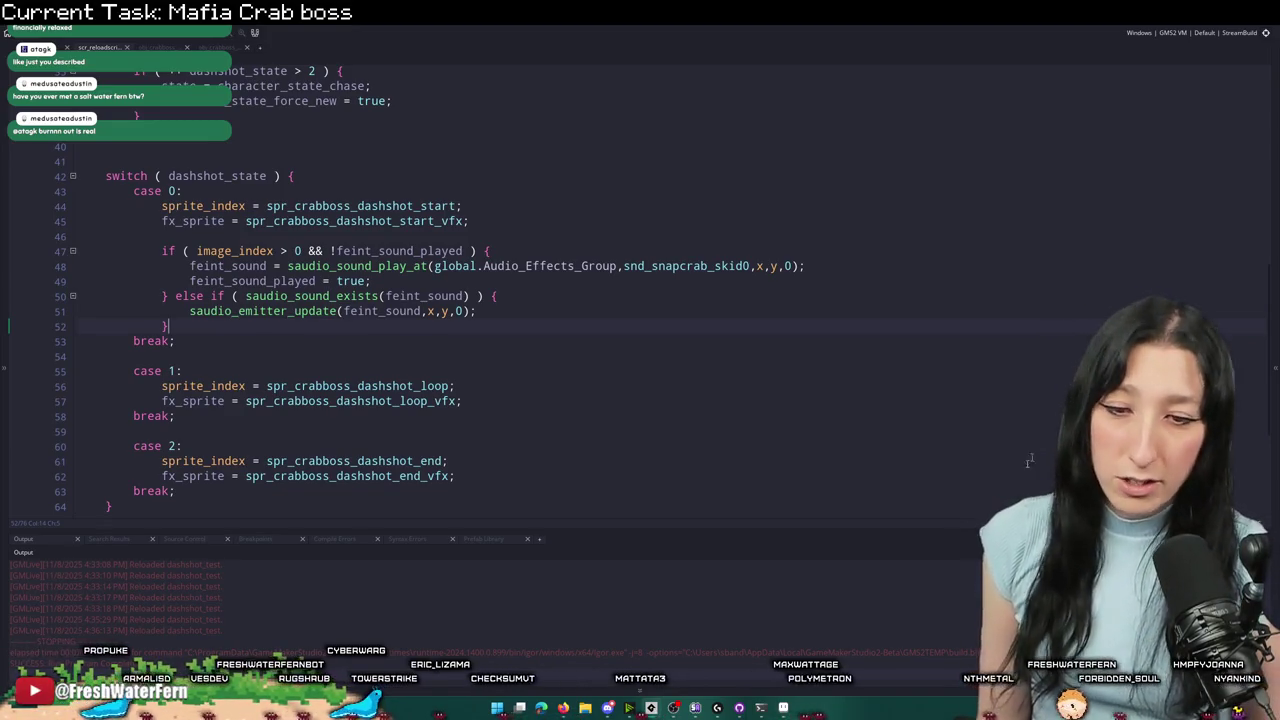
click(783, 709)
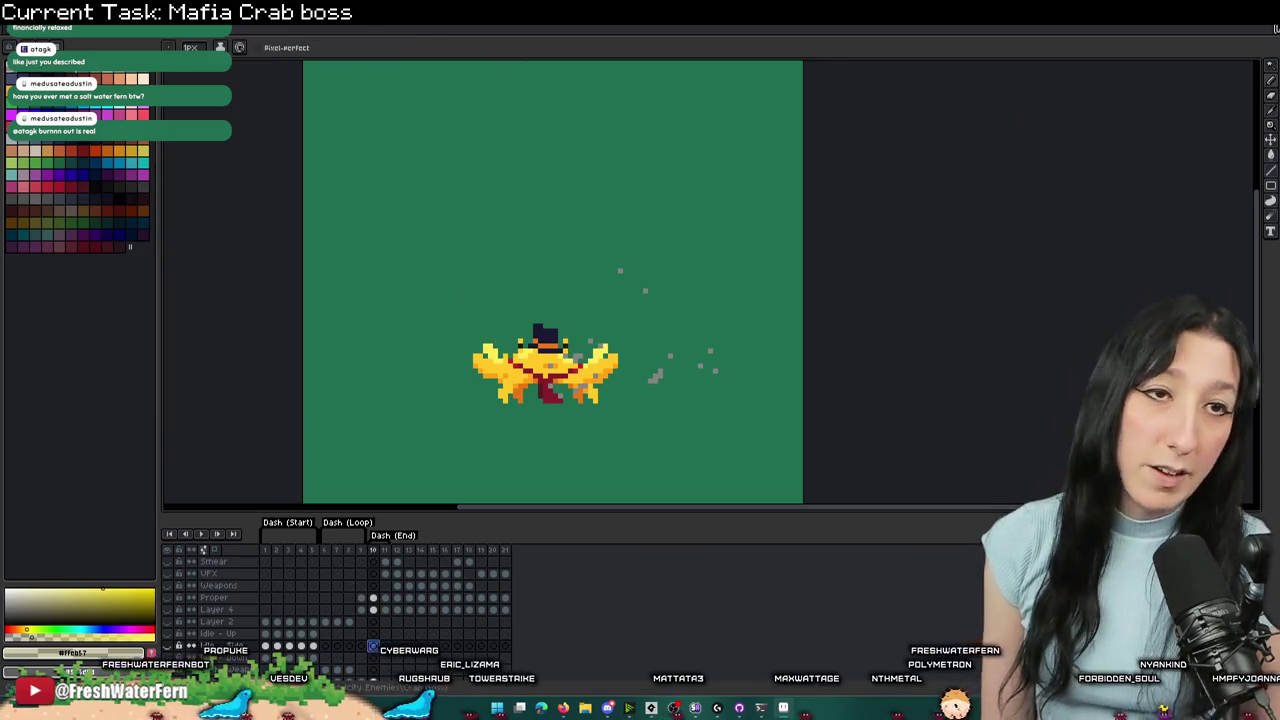
- After reviewing the crab boss dash frames in Aseprite, return to GameMaker's dashshot code
key(alt+Tab)
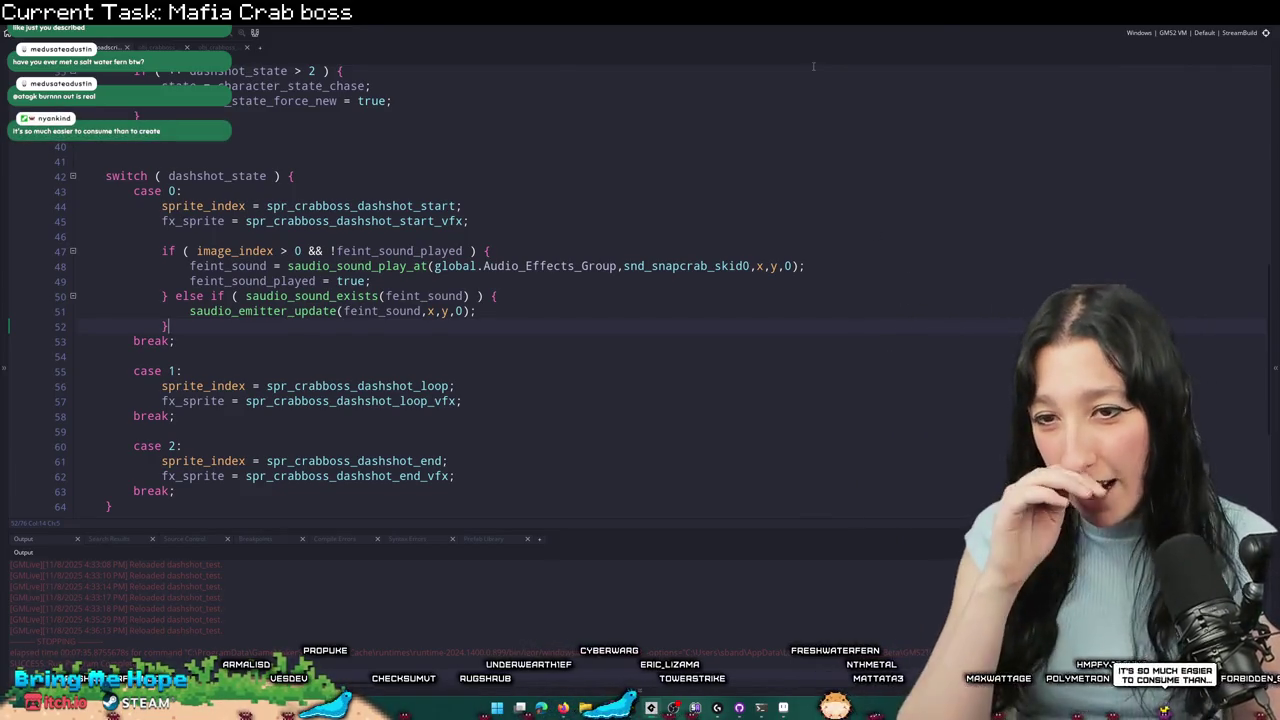
- Add 'dashshot_loop_count = 3;' after dashshot_state = 0 in the setup block
scroll(345, 506, down, 2)
click(537, 328)
scroll(537, 333, down, 3)
scroll(444, 308, up, 15)
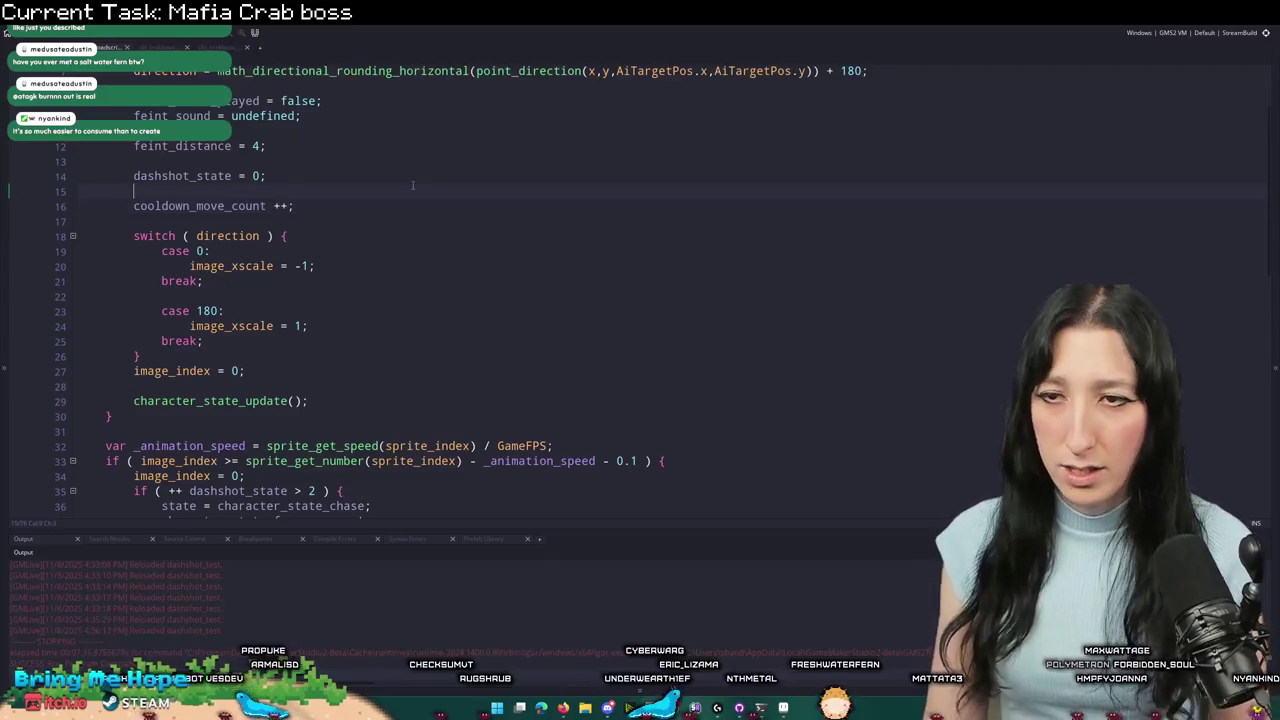
key(Return)
key(BackSpace)
text(d)
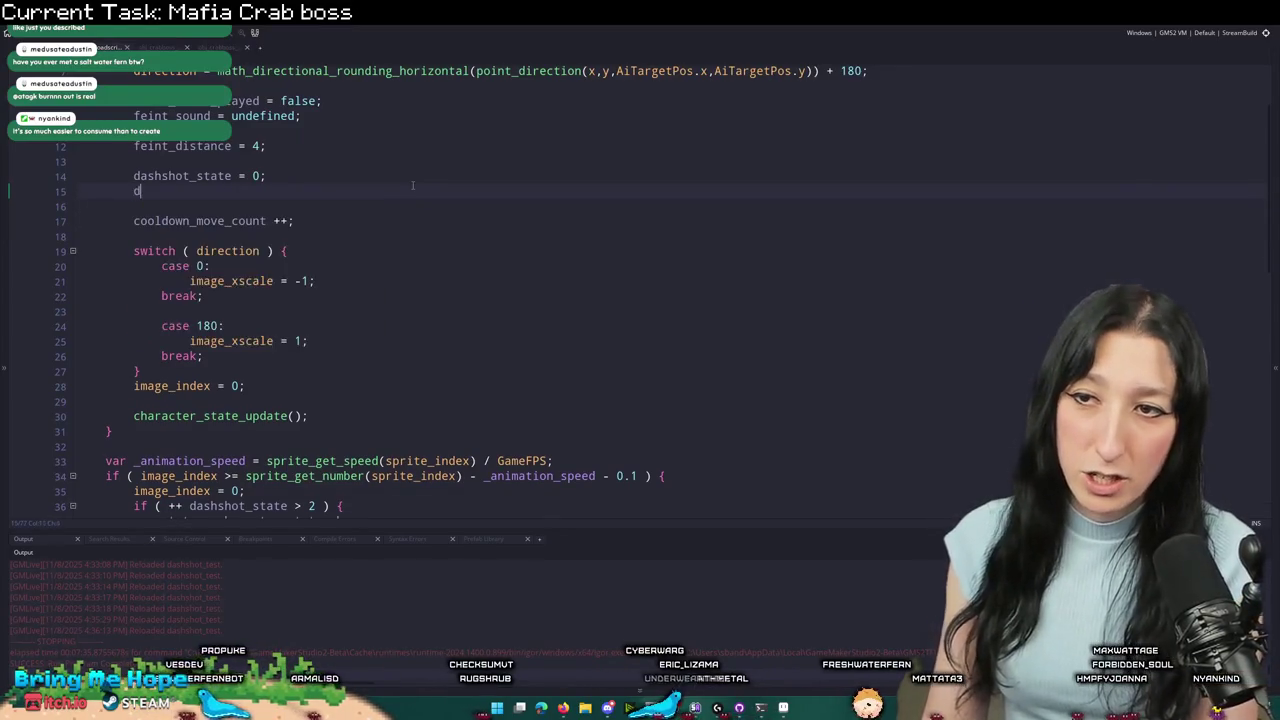
text(ashshot_l)
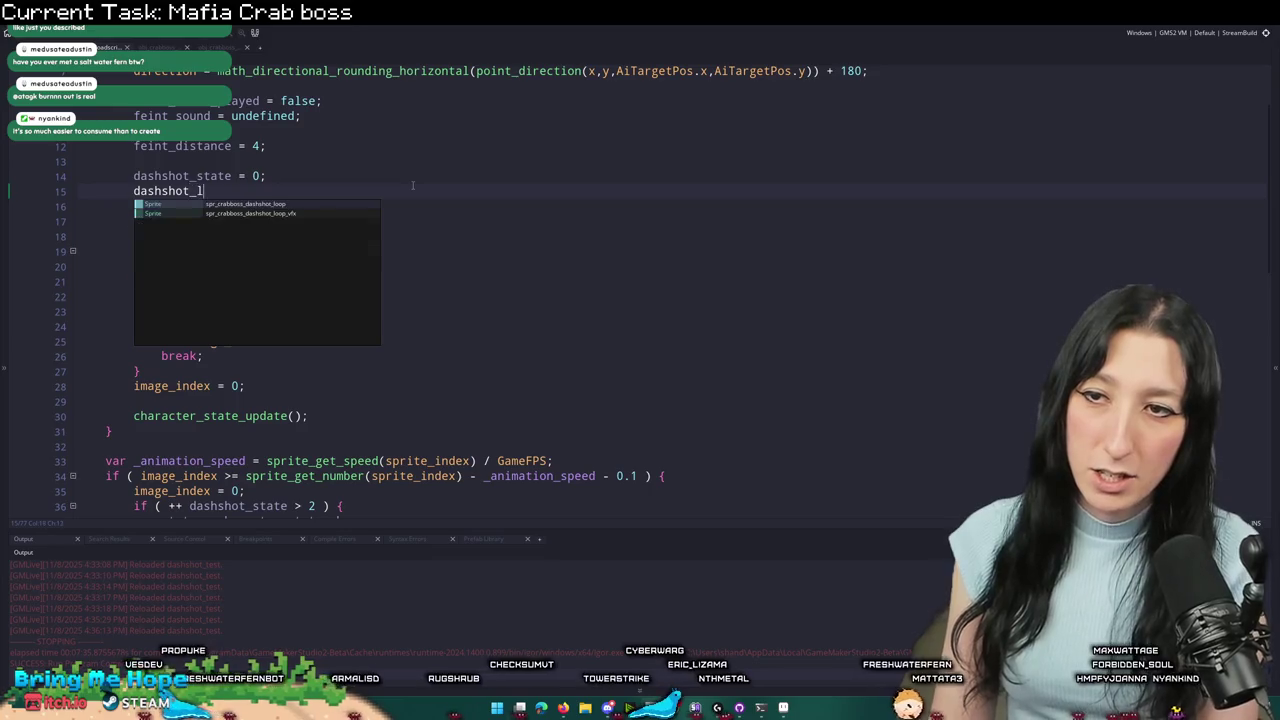
text(oop_count = 3;)
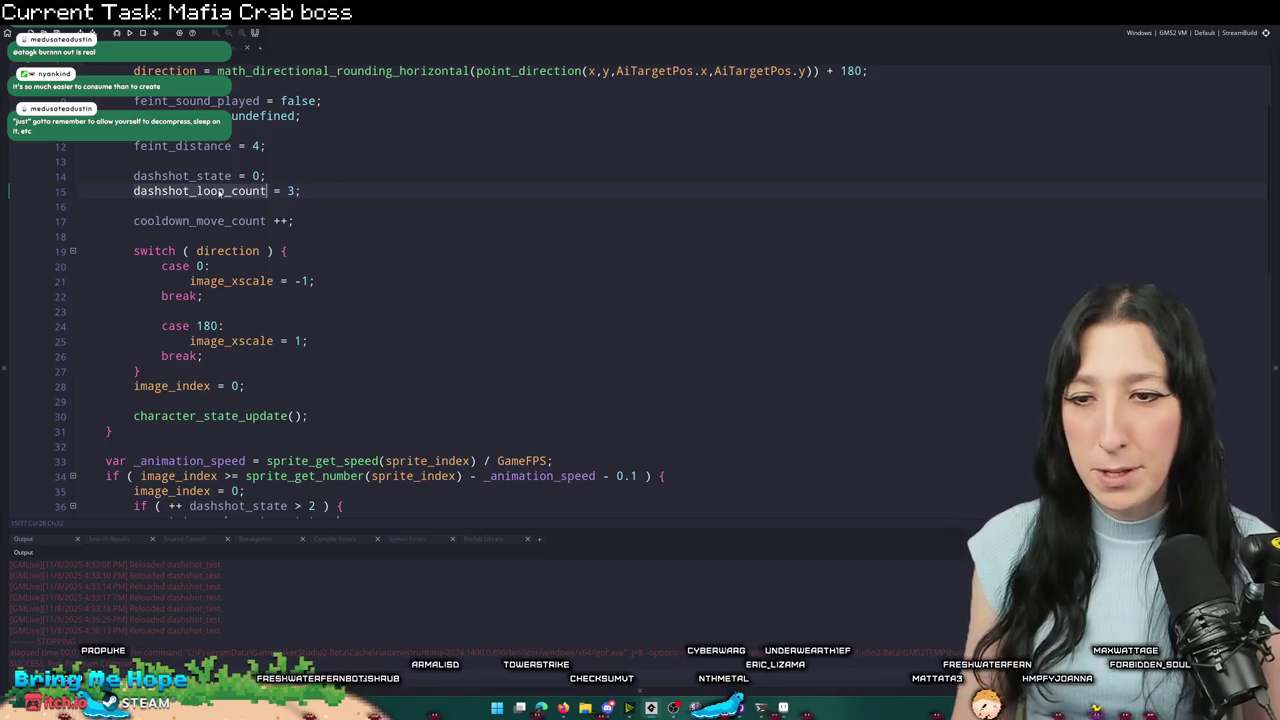
- Add an if ( dashshot_state == 1 ) block after the image_index reset in the animation-end check
scroll(441, 135, down, 6)
scroll(441, 135, down, 3)
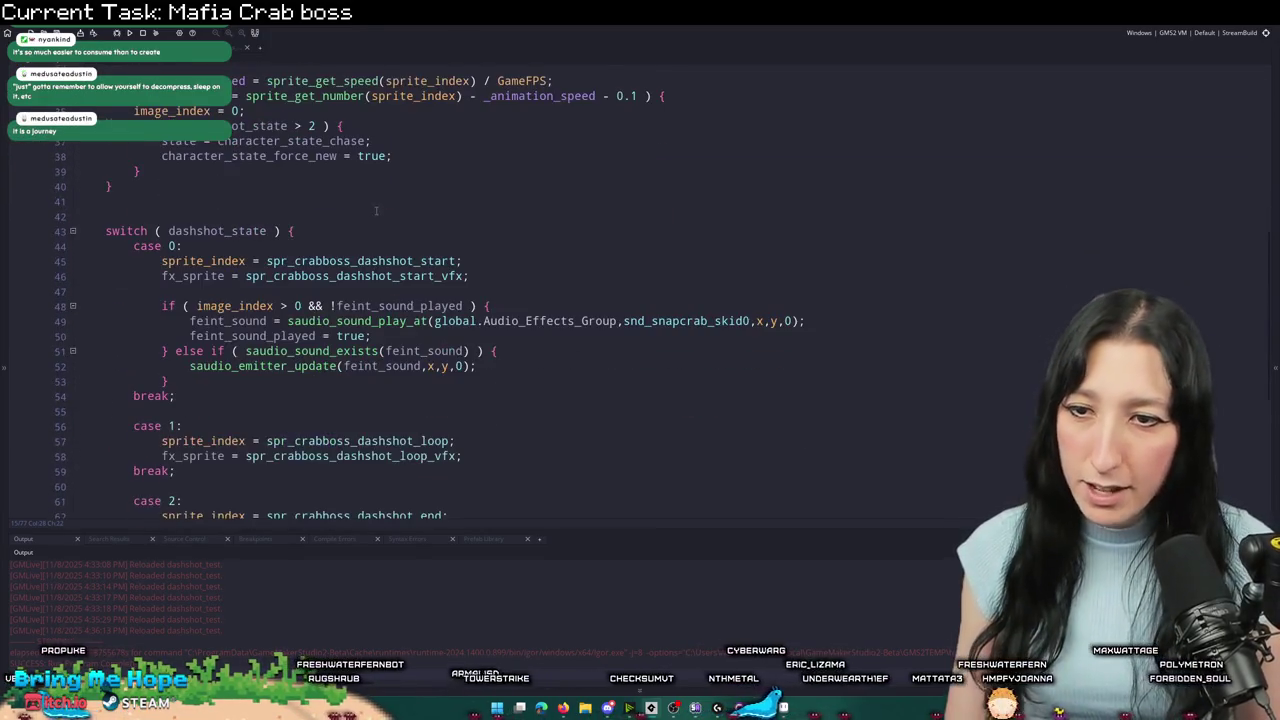
scroll(441, 135, down, 2)
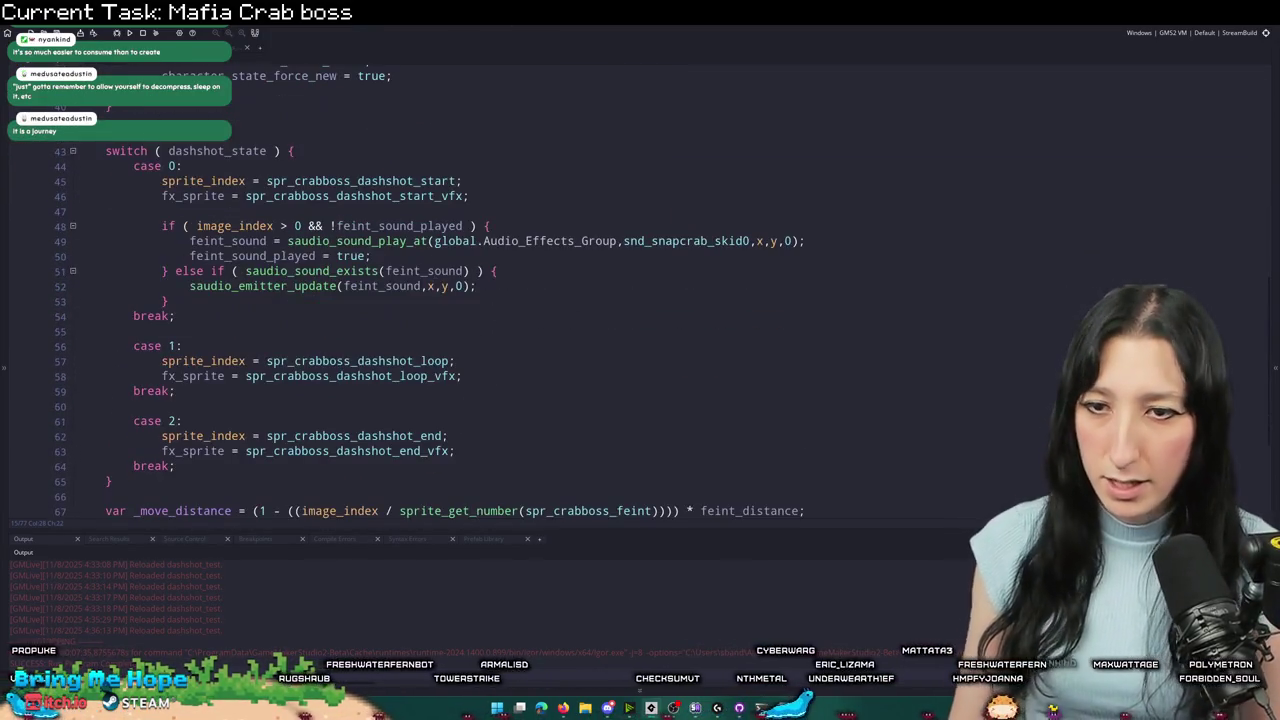
click(497, 377)
scroll(510, 293, down, 3)
scroll(450, 408, up, 8)
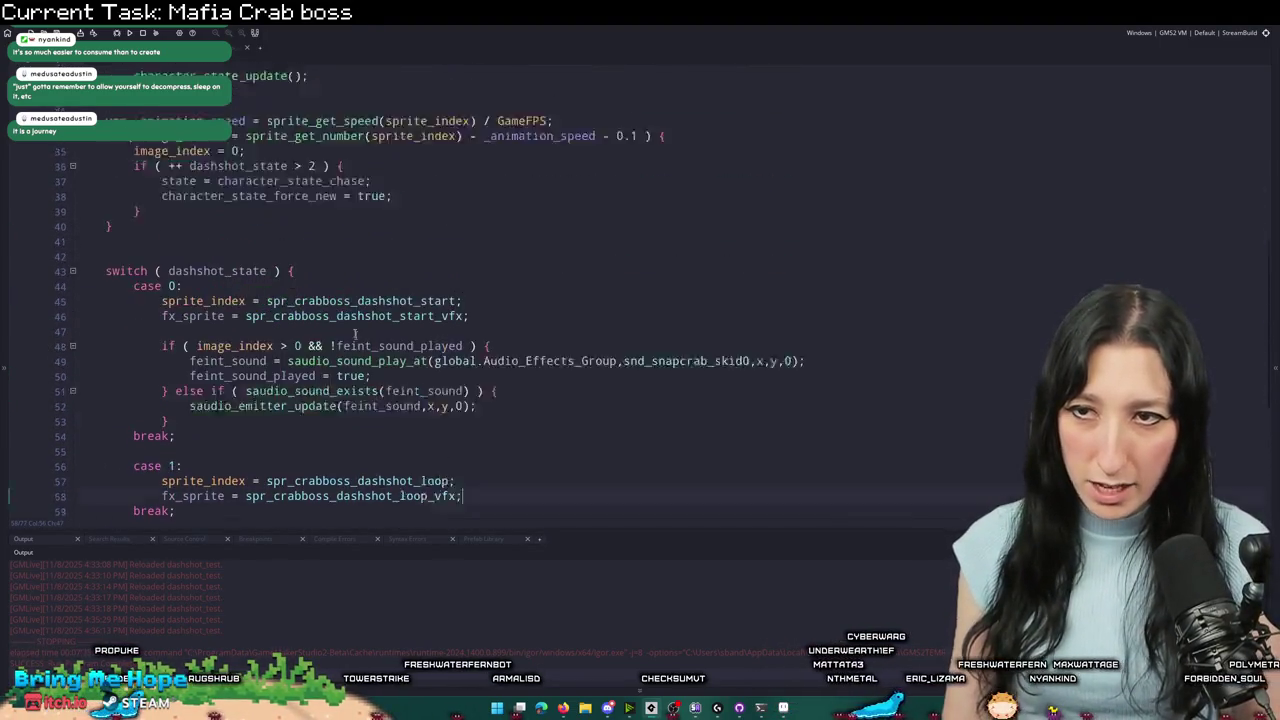
key(Return)
key(Return)
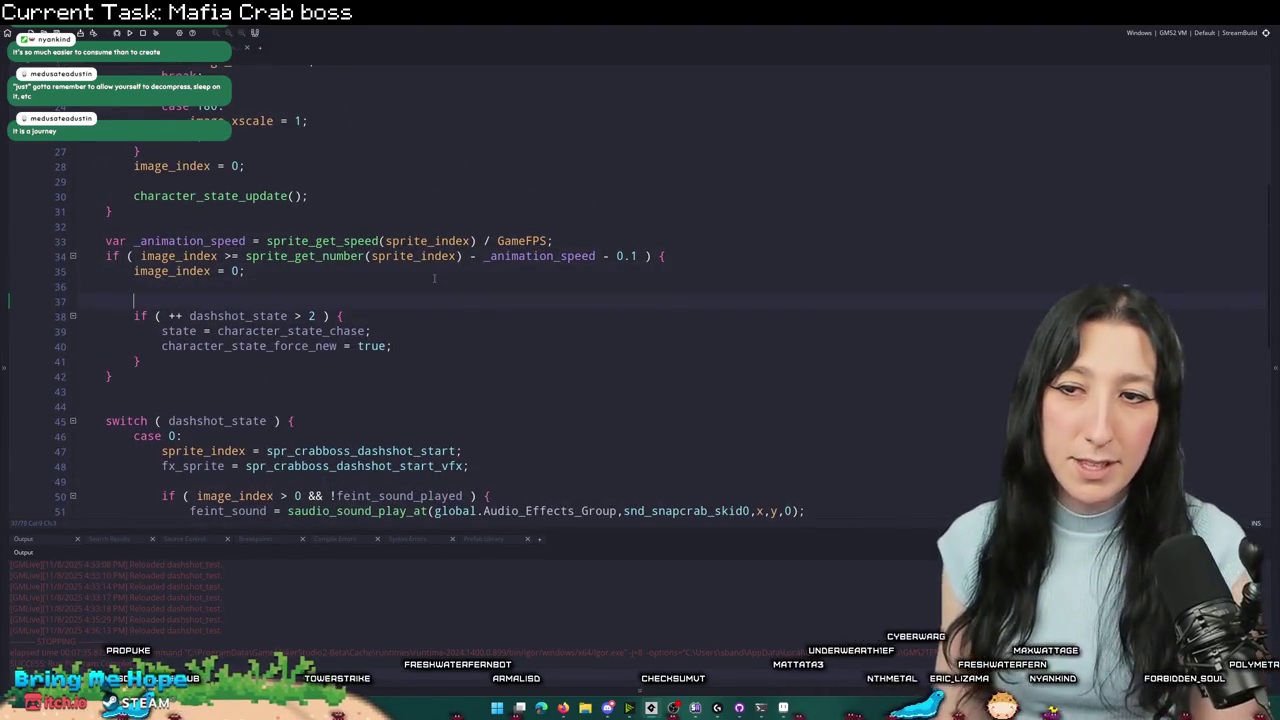
text(shot_state ie)
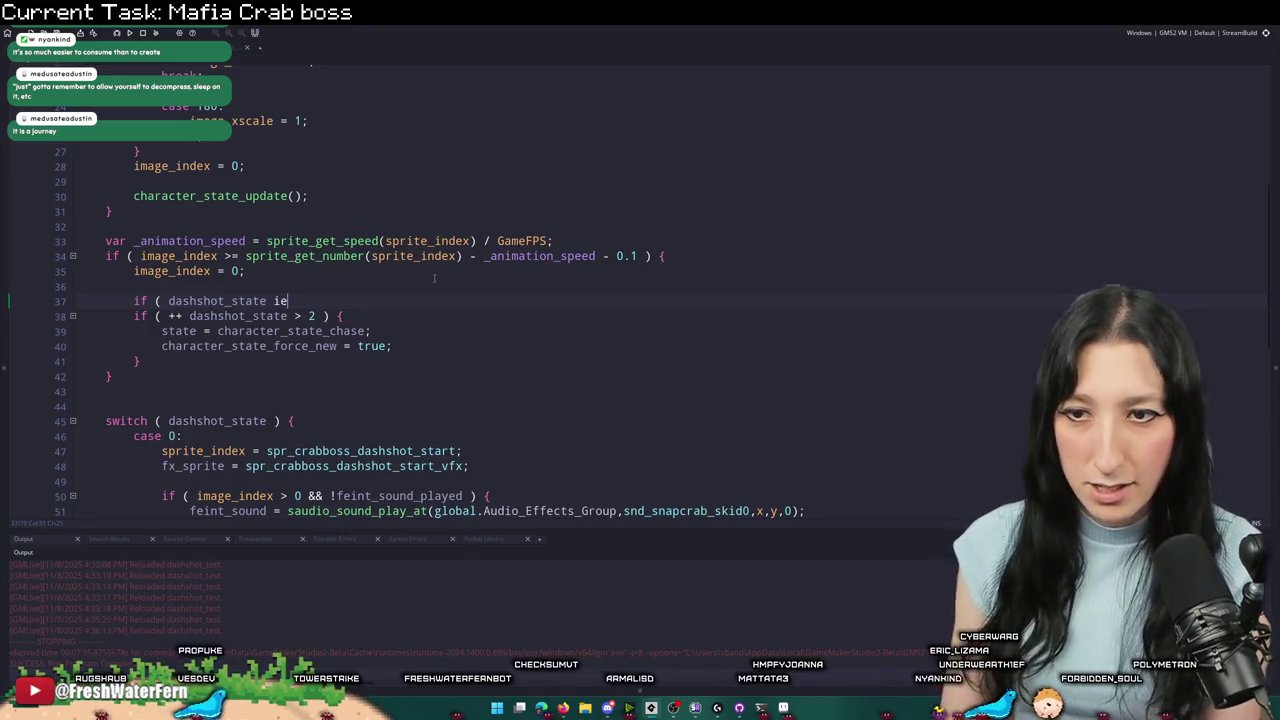
text(== 1 ) {)
key(Return)
text(})
key(Return)
- Inside it, add a looping comment and an if ( --dashshot_loop_count > 0 ) block
click(425, 301)
key(Return)
text(// )
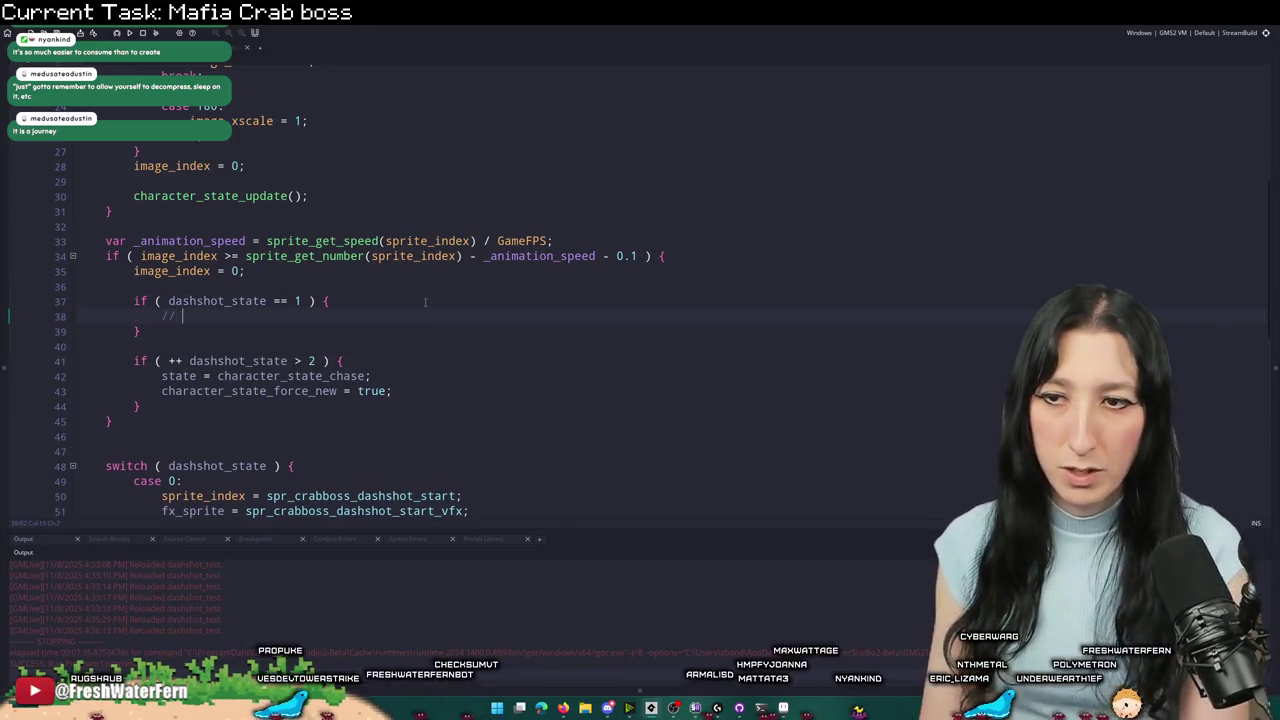
text(If we're looping ie)
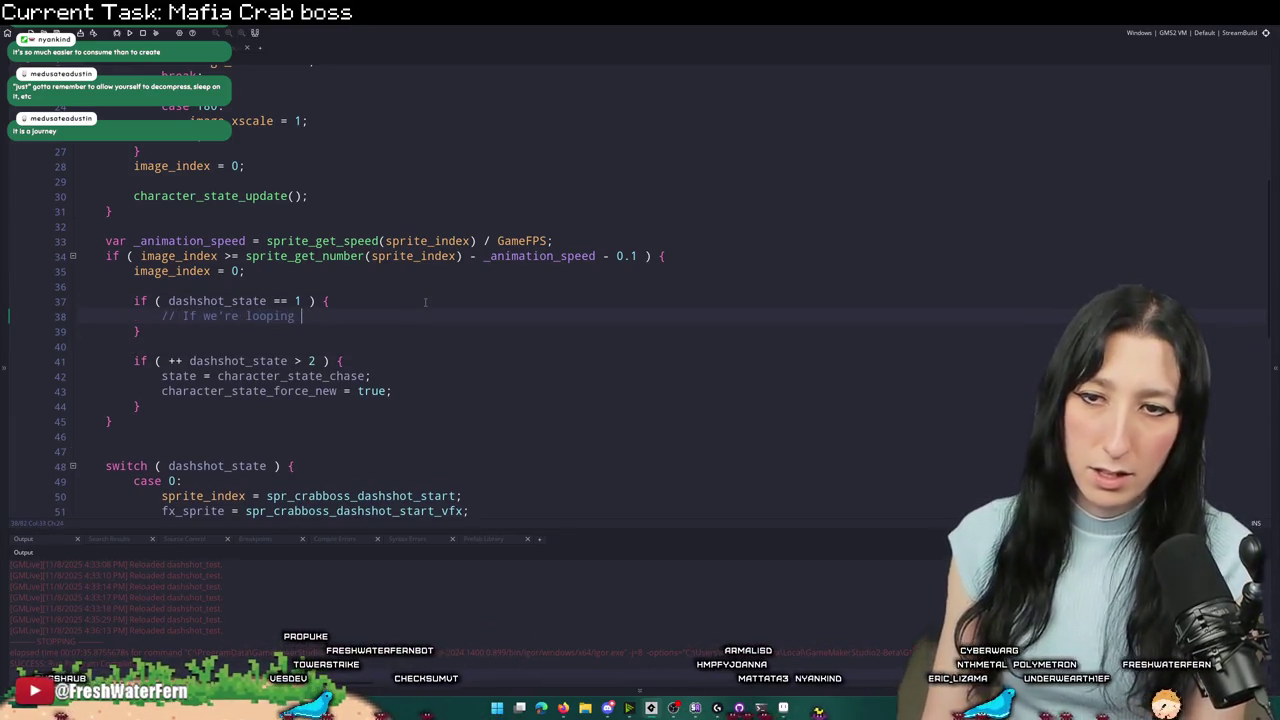
key(BackSpace)
key(BackSpace)
key(Return)
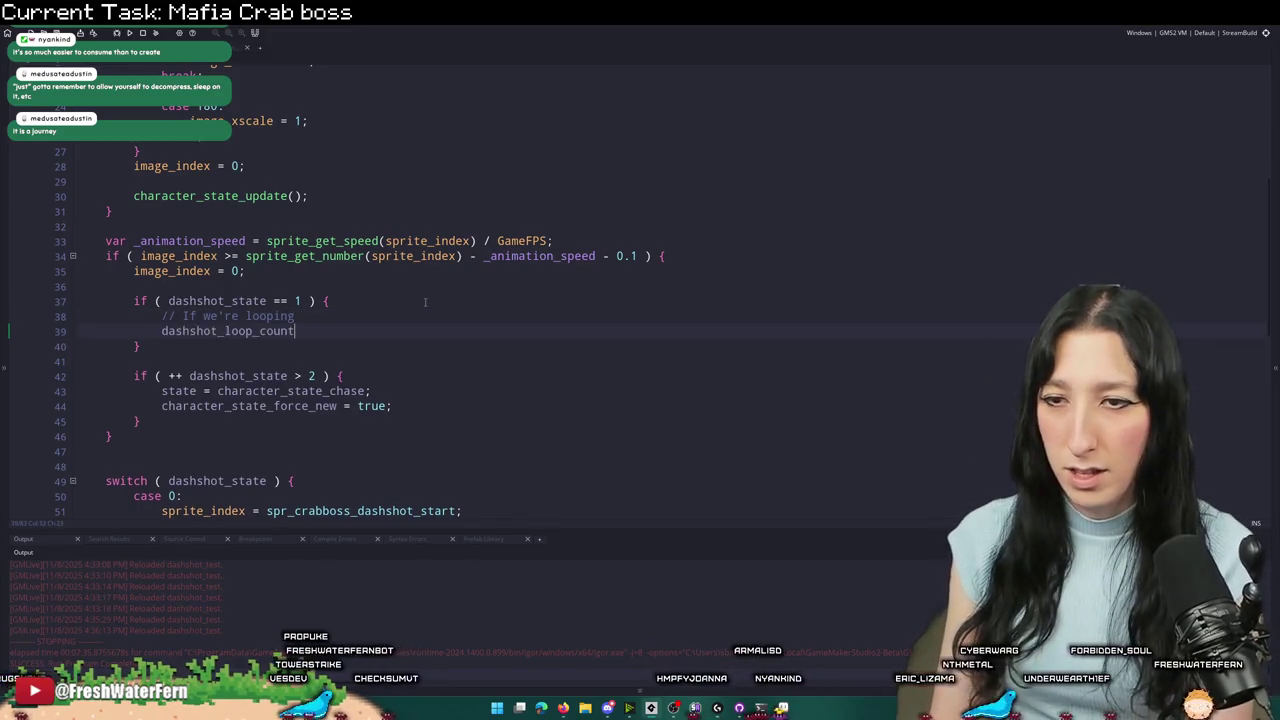
text(if9 )
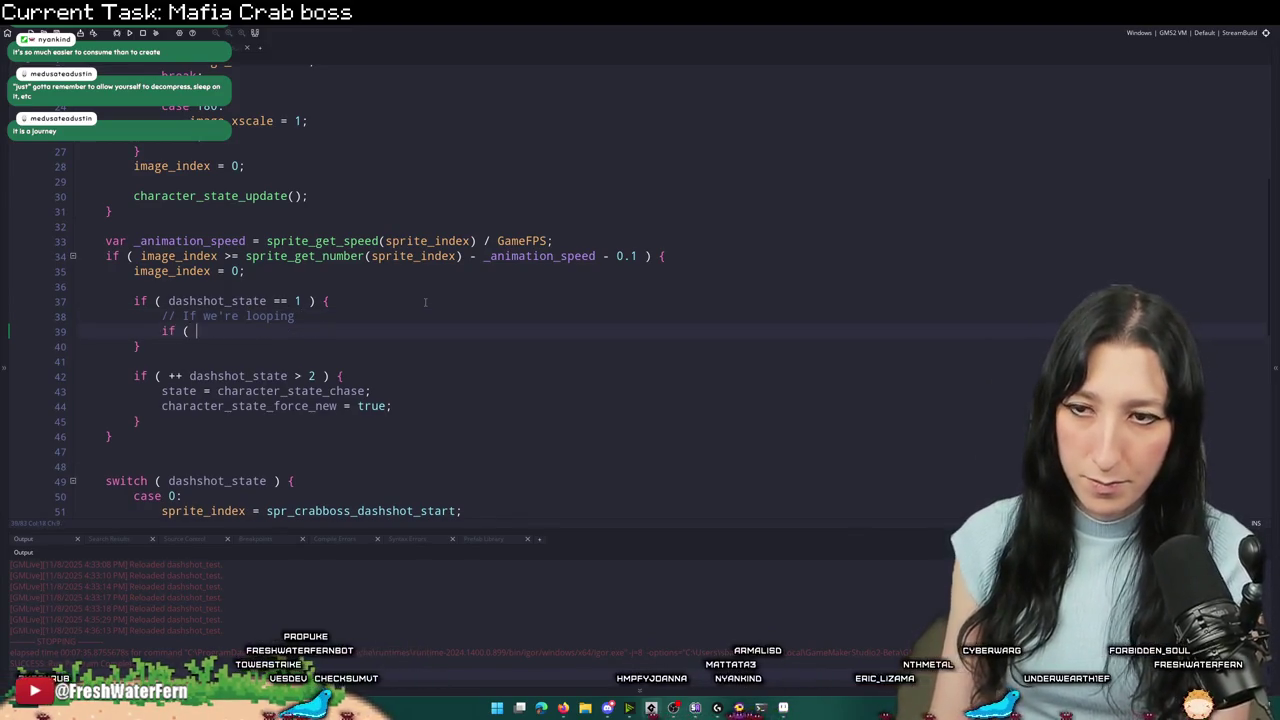
text(dashshot_loop_count ) > 0 ) {)
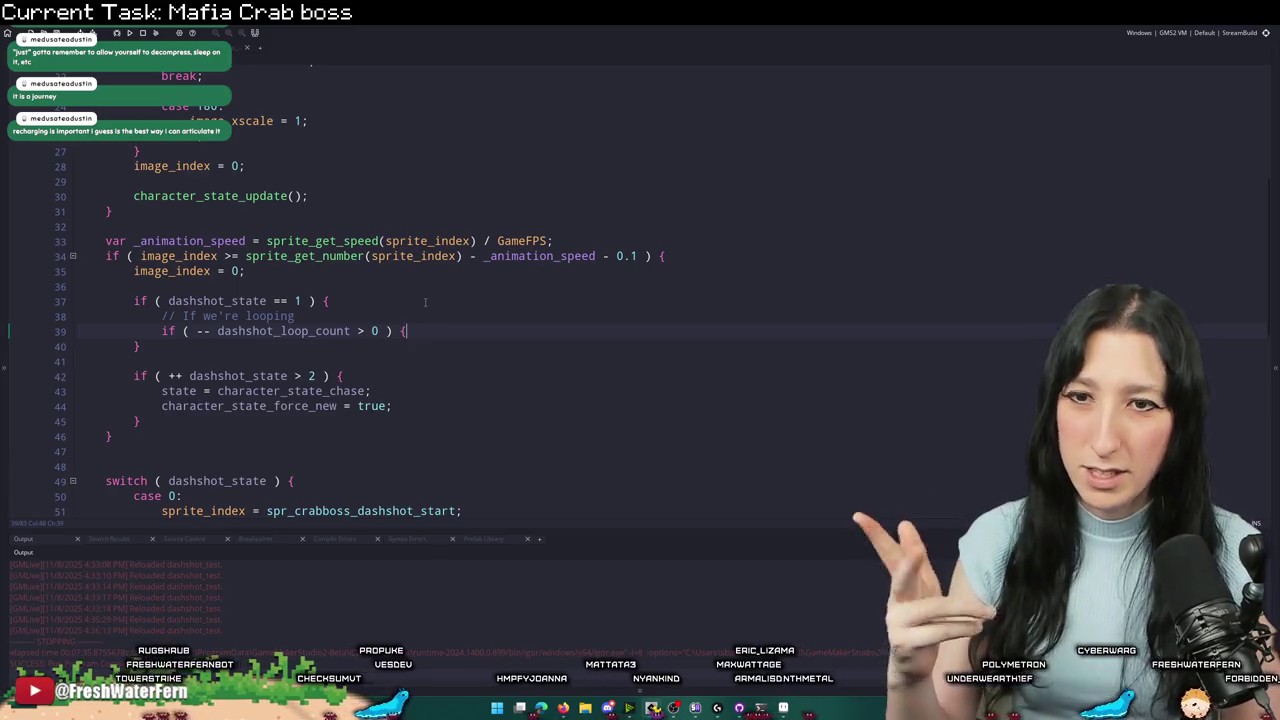
key(Return)
text(})
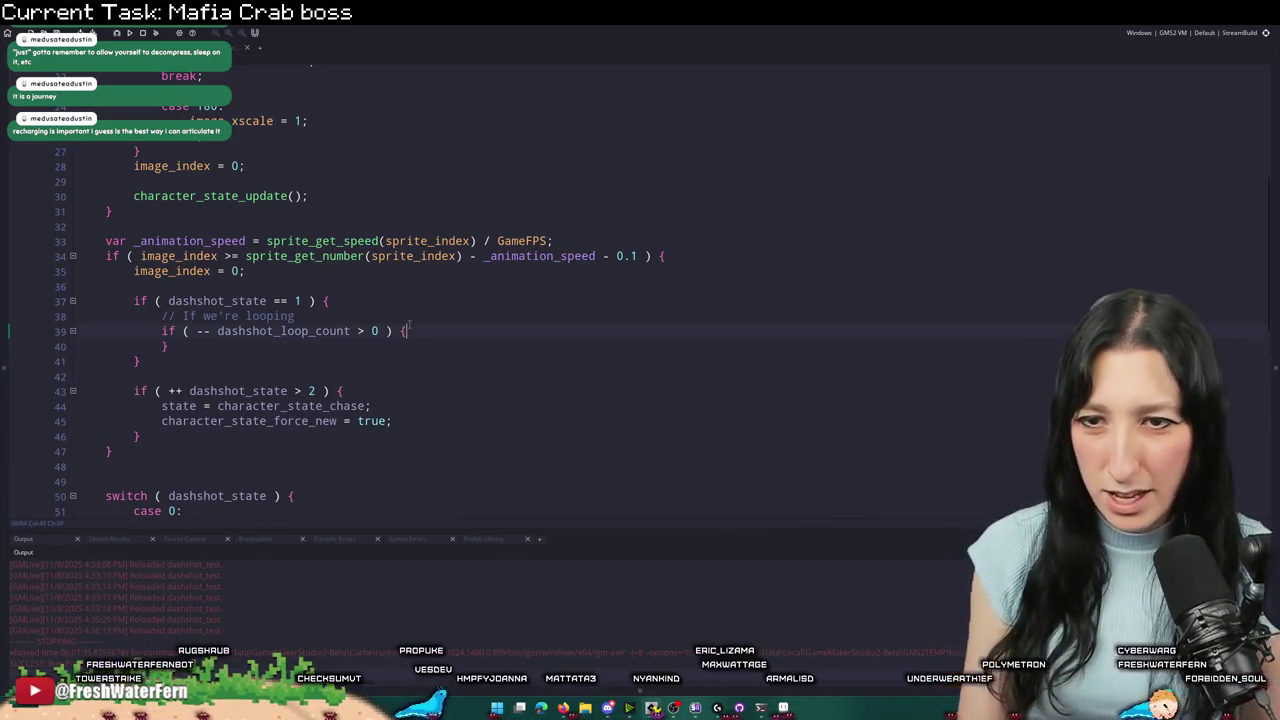
key(Return)
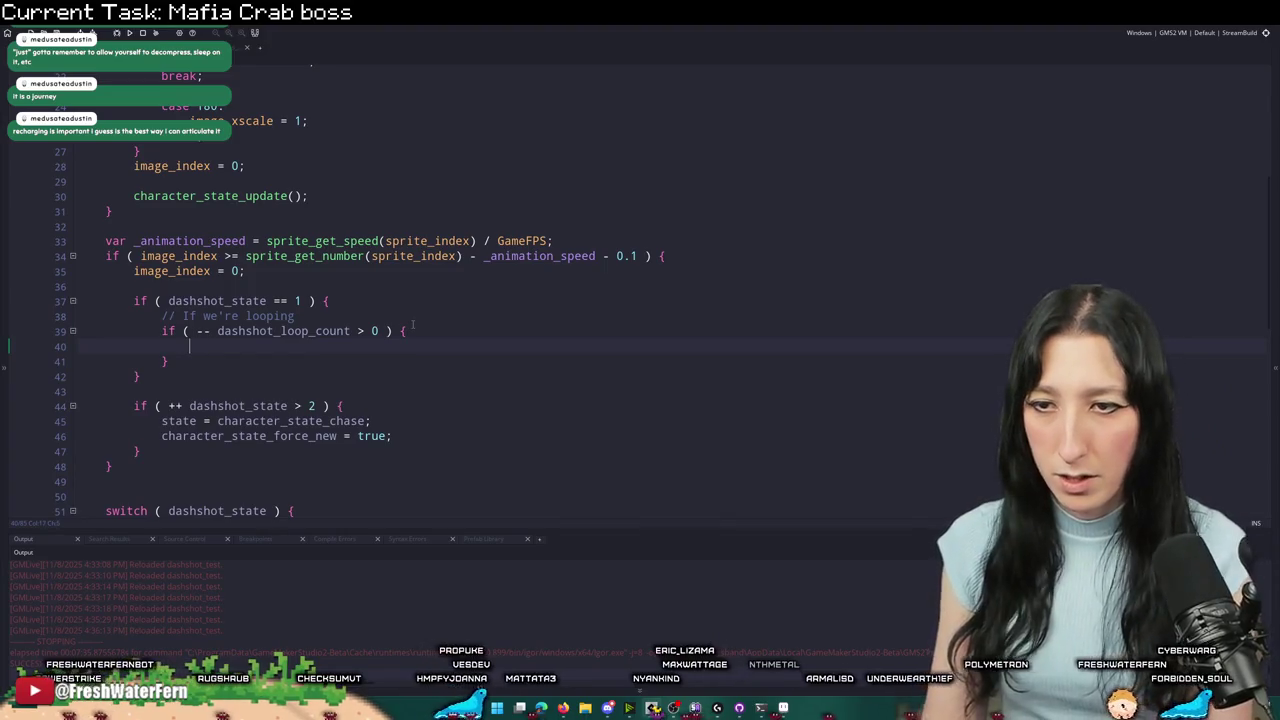
scroll(375, 329, down, 1)
double_click(241, 385)
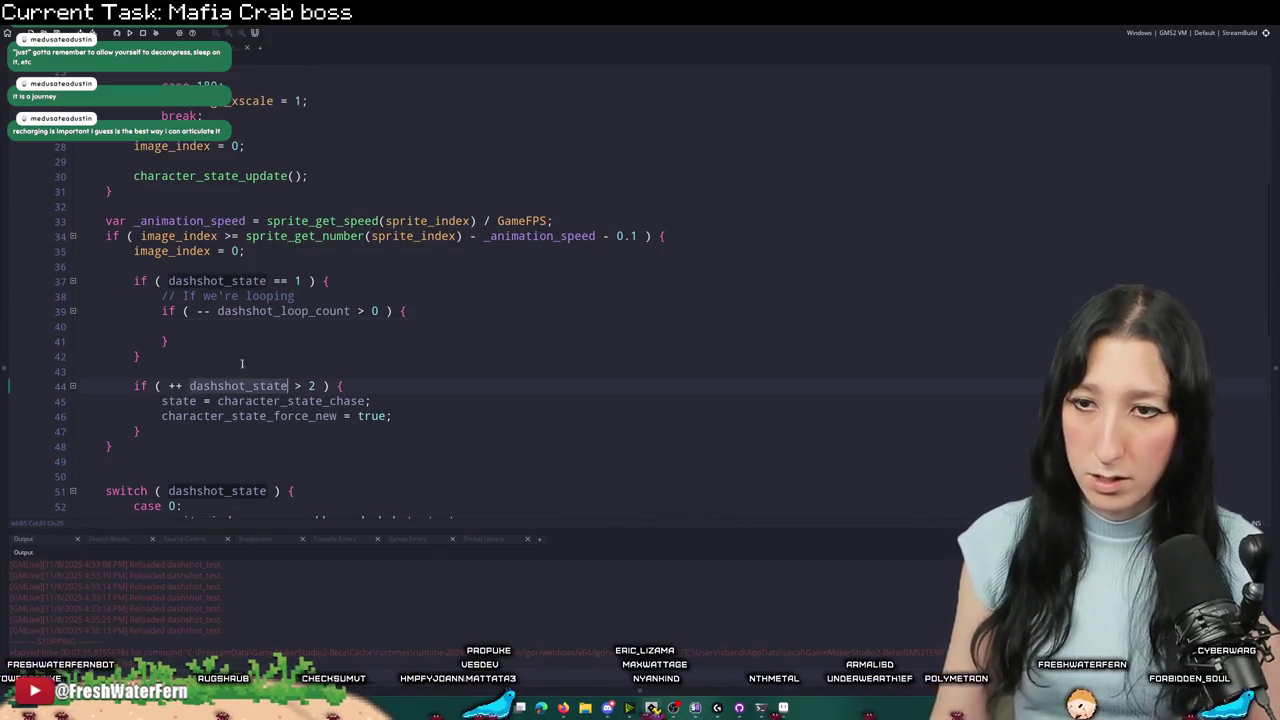
click(254, 327)
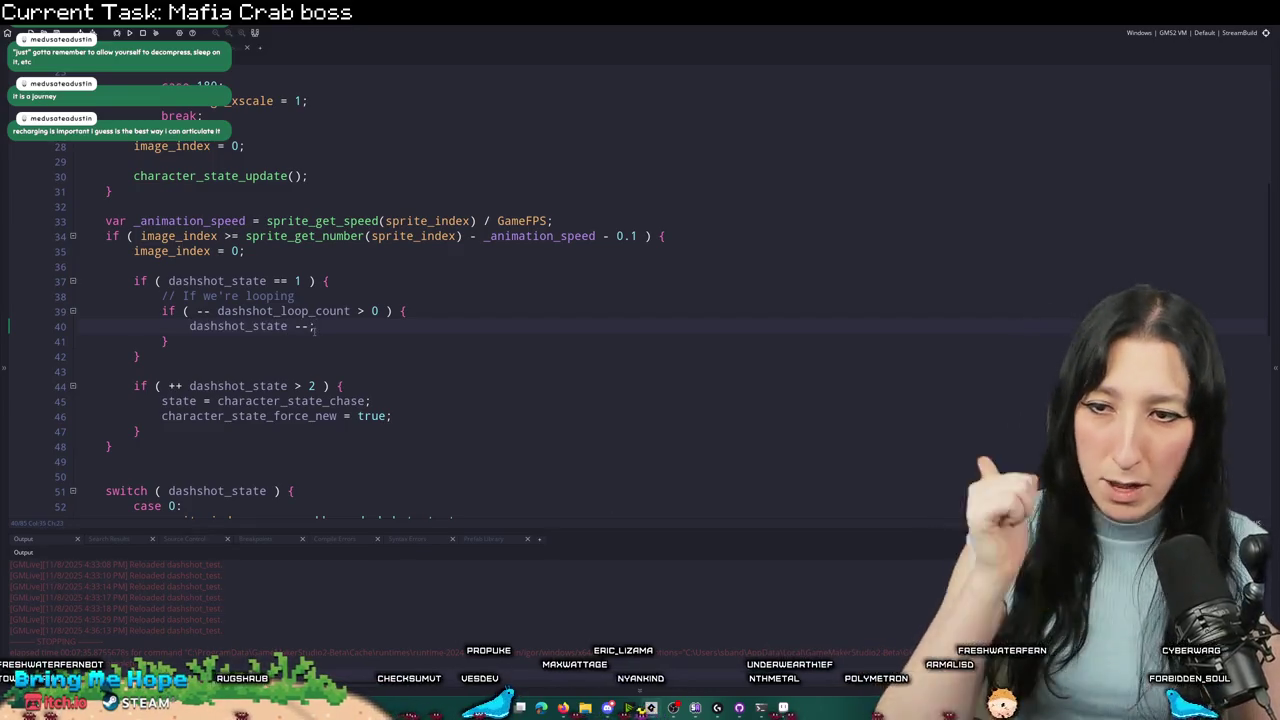
scroll(315, 330, down, 2)
click(273, 356)
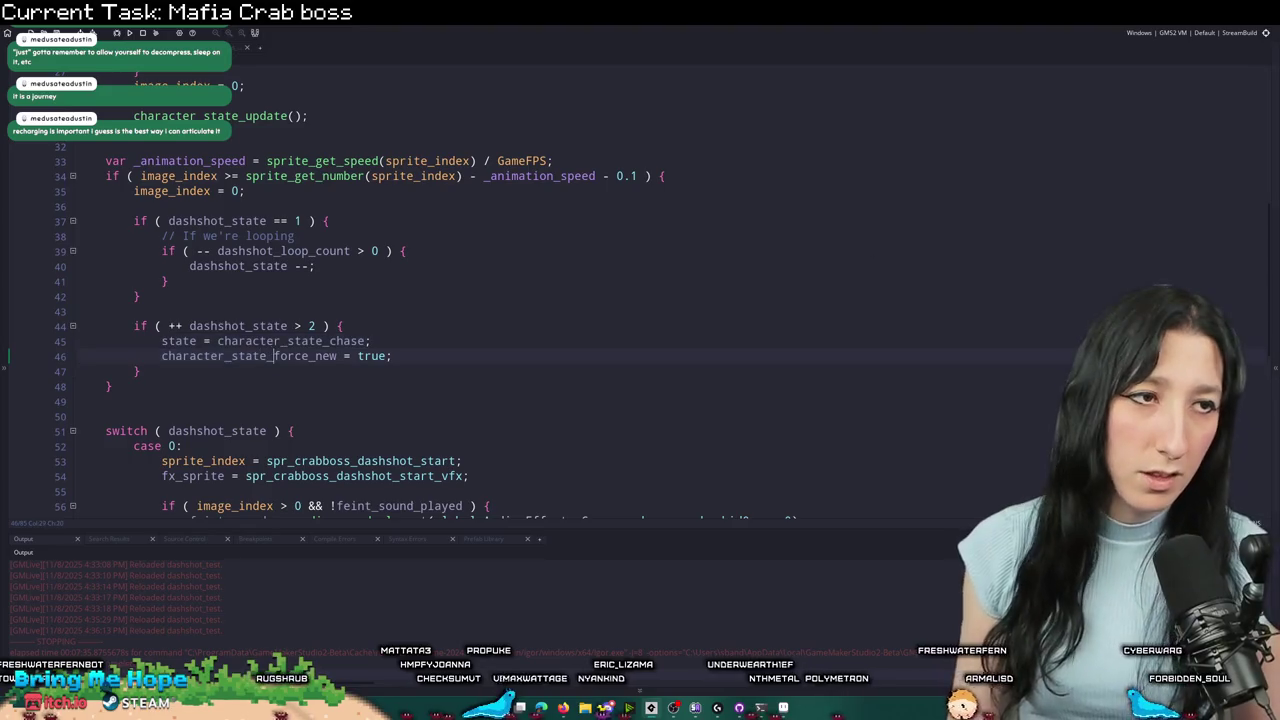
- Delete the feint_distance = 4 line from the dashshot state's setup
scroll(484, 235, down, 2)
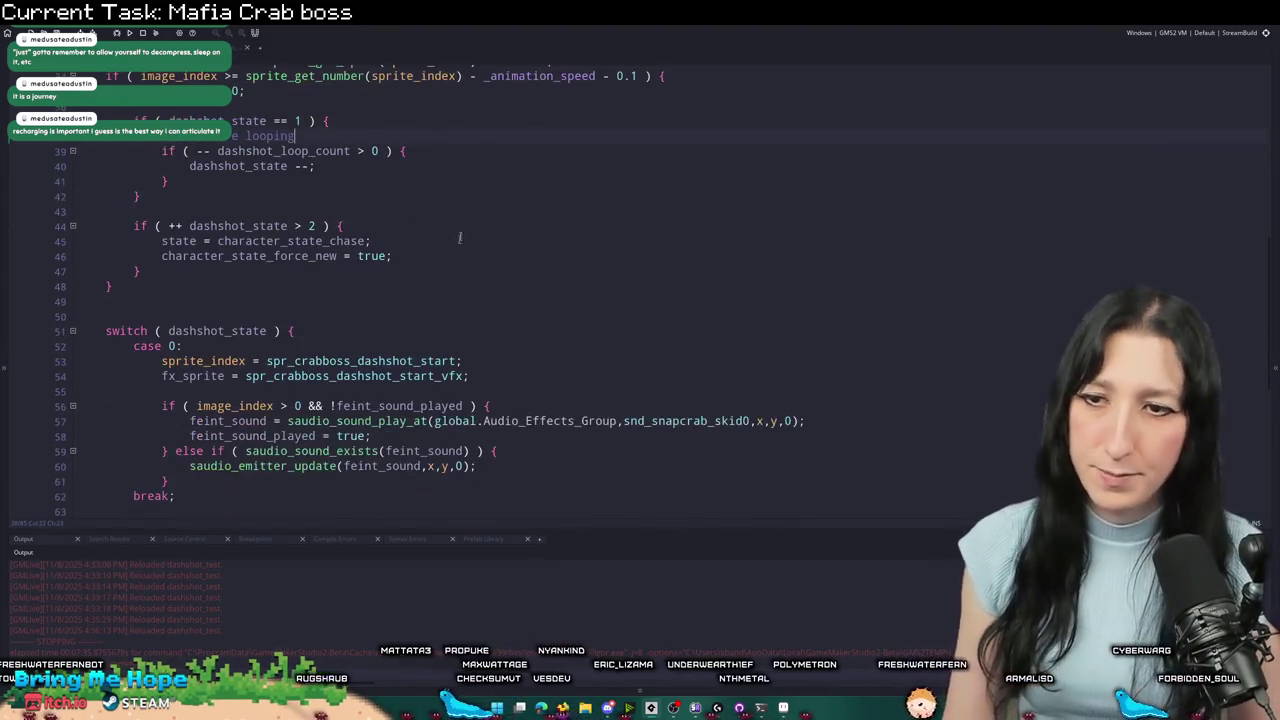
scroll(538, 155, down, 6)
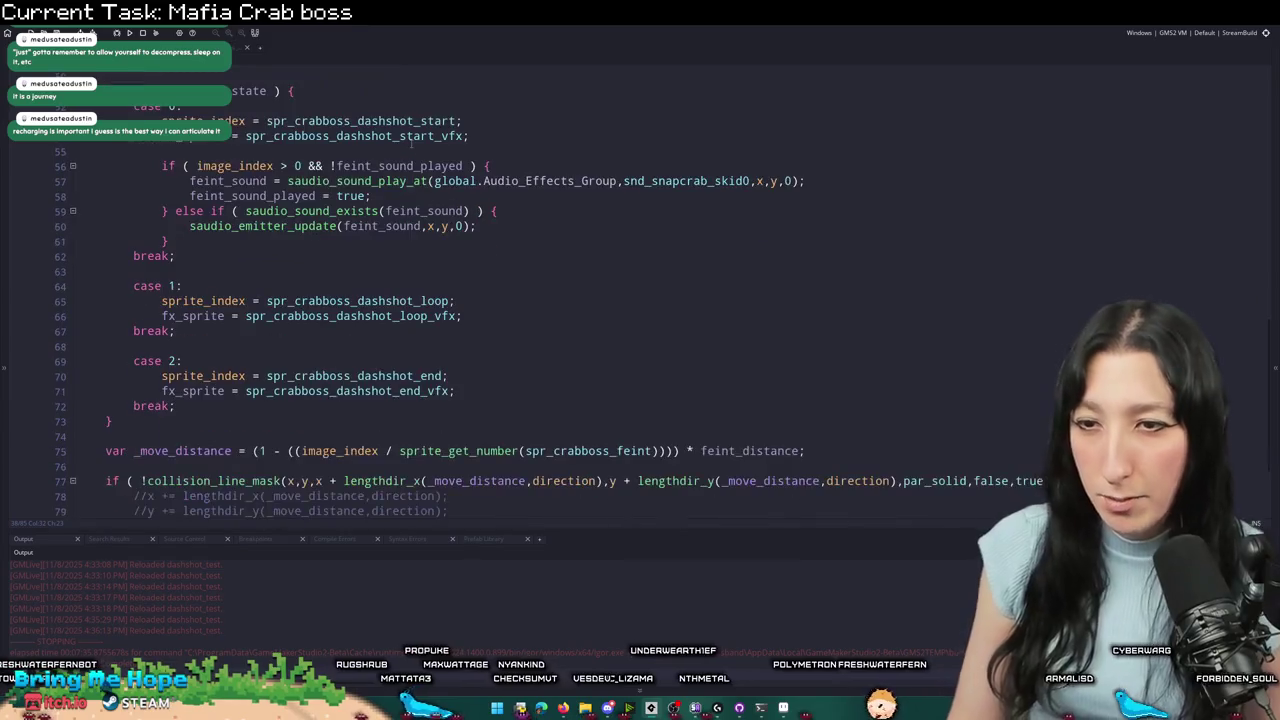
scroll(409, 145, down, 2)
scroll(350, 245, up, 1)
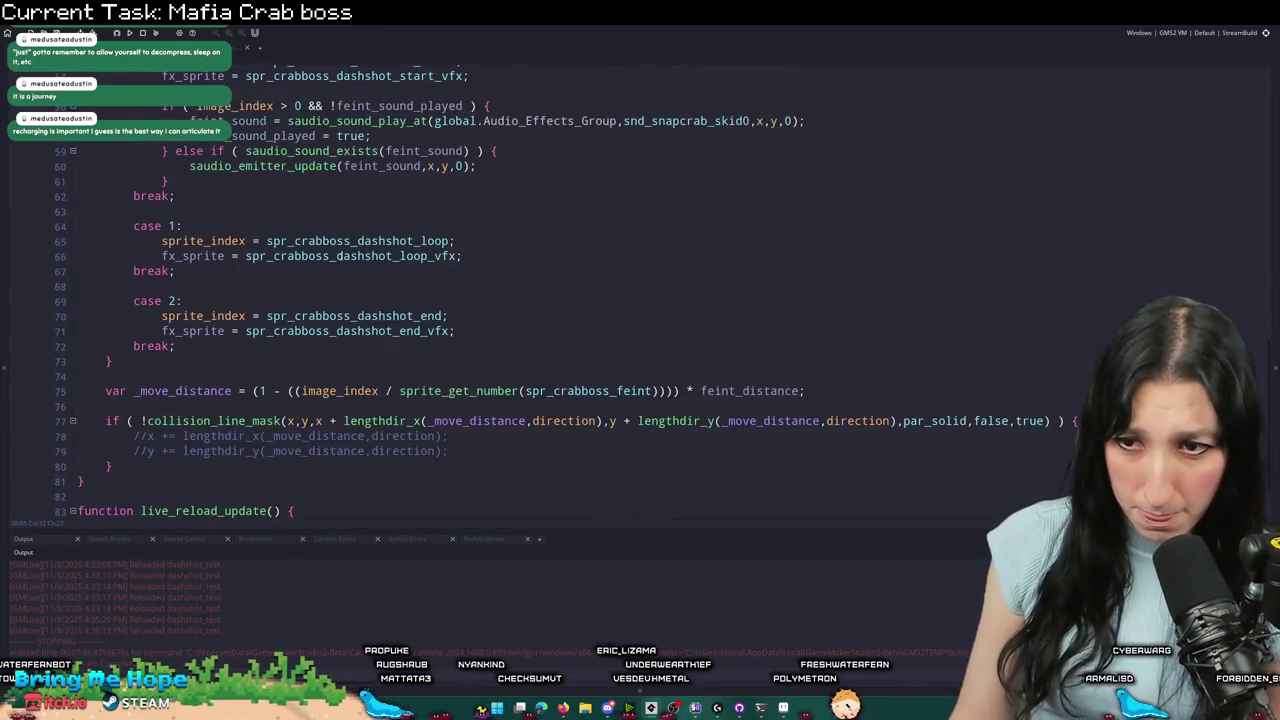
scroll(338, 256, up, 2)
scroll(325, 267, up, 8)
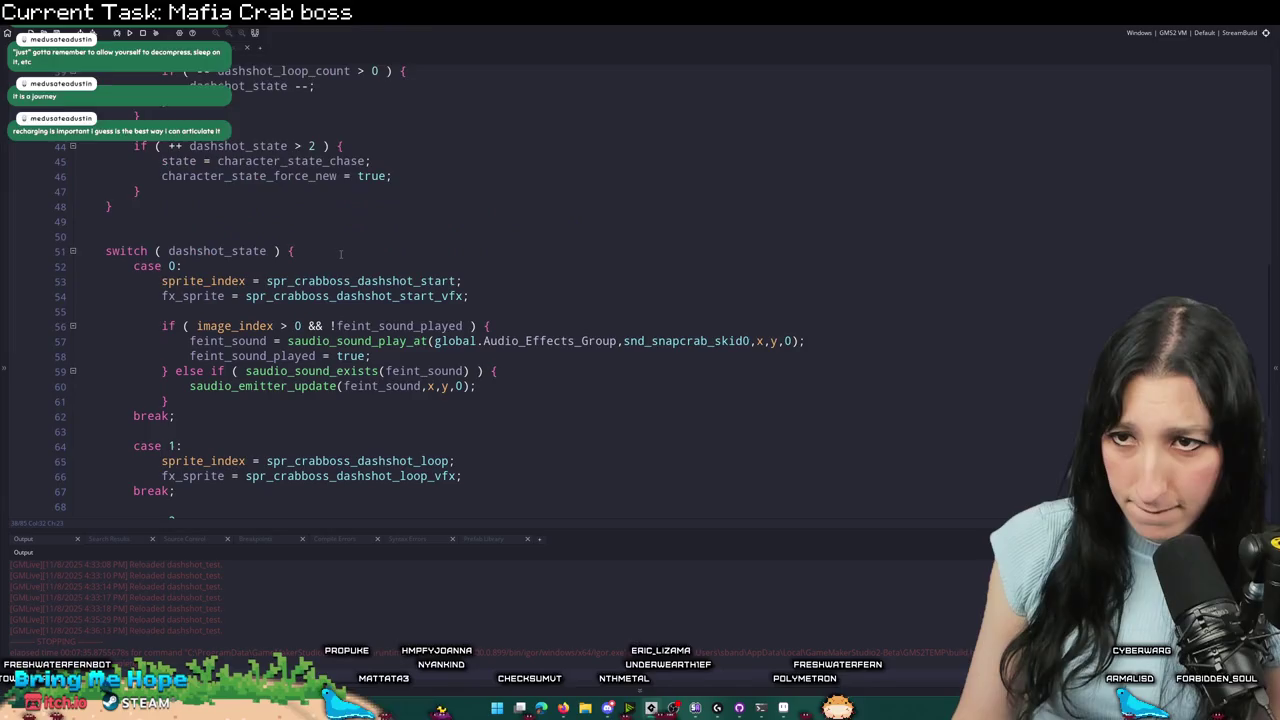
scroll(325, 267, up, 5)
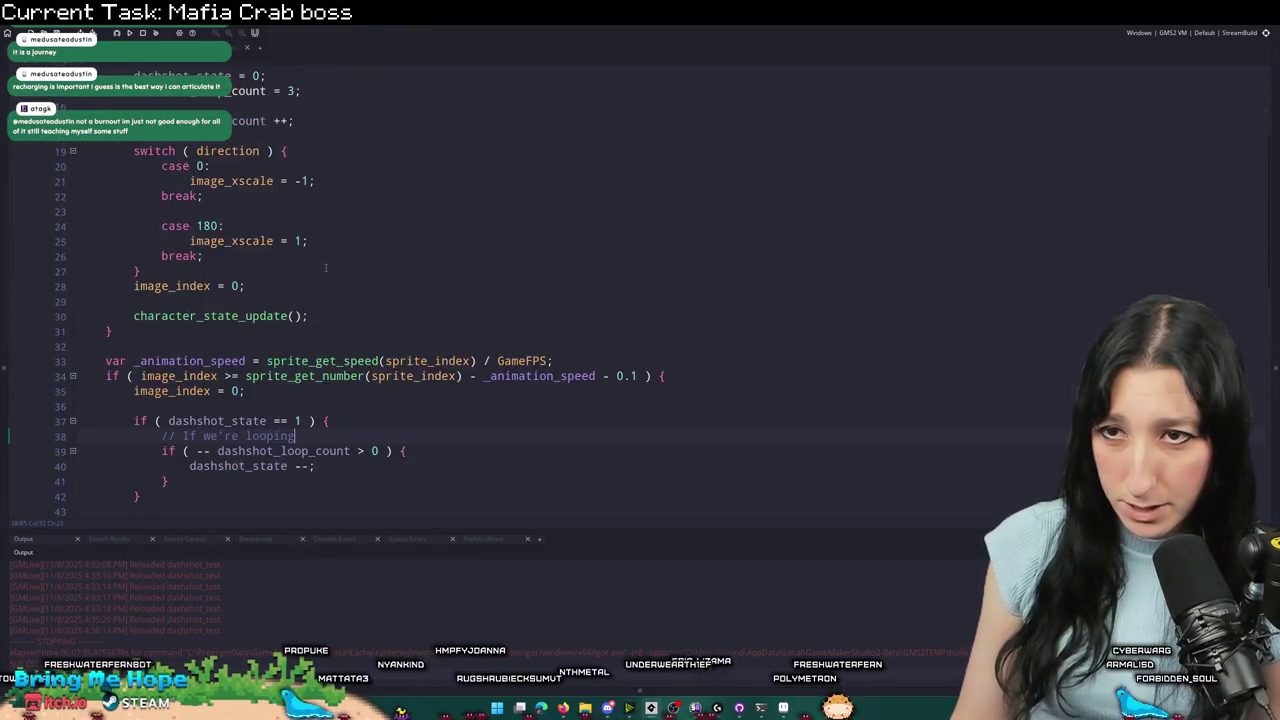
scroll(340, 260, down, 6)
scroll(355, 252, up, 6)
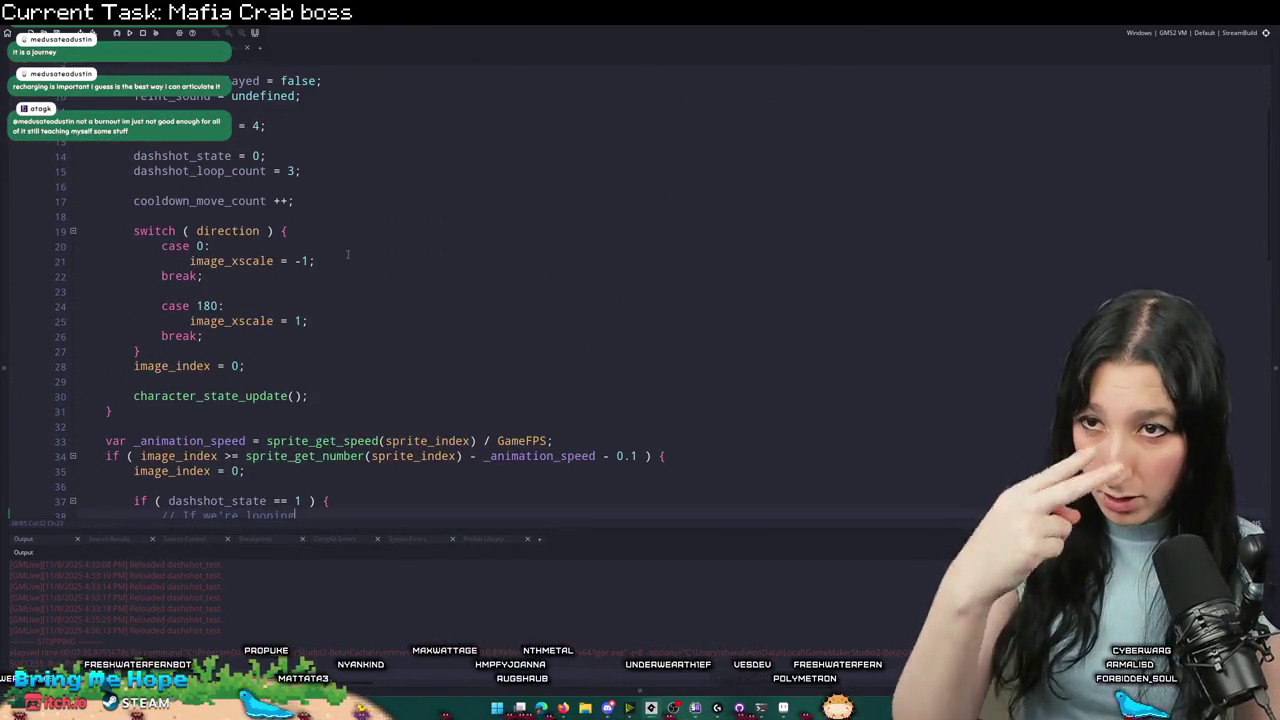
scroll(348, 254, up, 2)
drag(331, 242, 105, 238)
key(BackSpace)
key(BackSpace)
key(BackSpace)
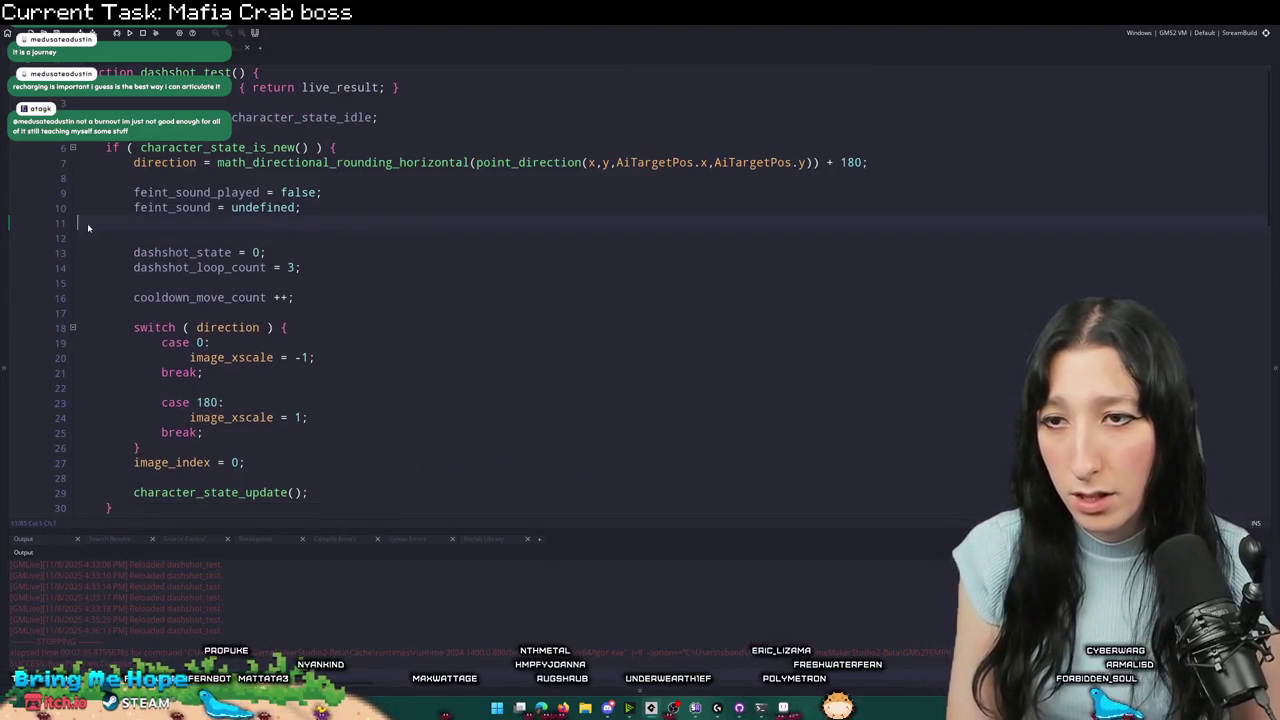
- Review the dashshot code and build and run the game with F5
scroll(87, 223, down, 7)
scroll(282, 293, down, 5)
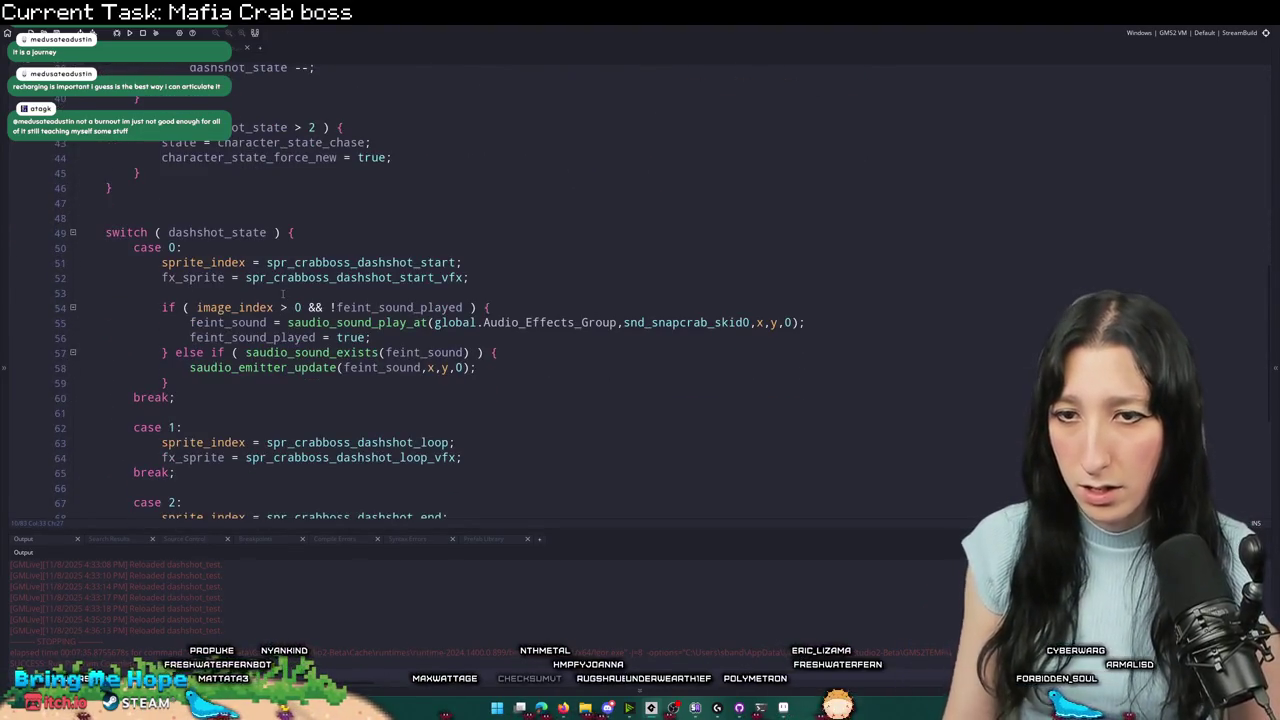
scroll(285, 291, up, 9)
scroll(294, 264, down, 7)
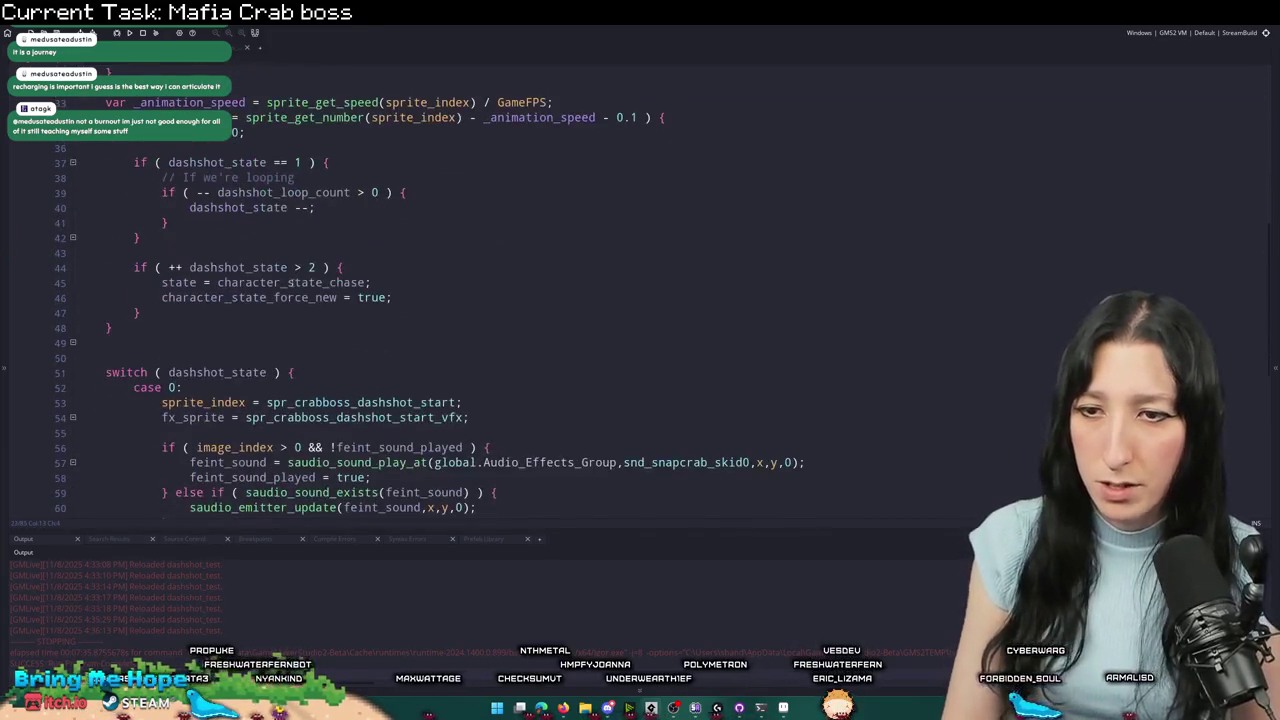
scroll(294, 264, down, 3)
key(F5)
scroll(320, 240, down, 5)
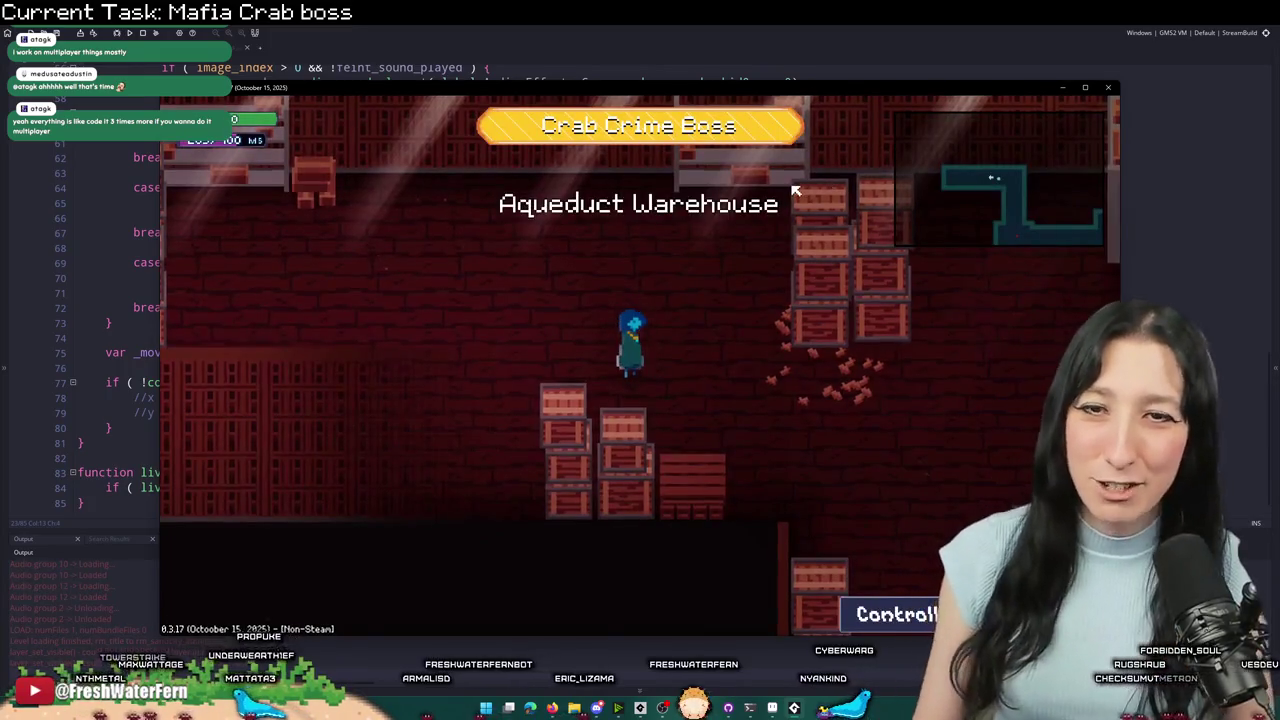
- Walk down to the Crab Crime Boss, sidestep its dash until it is stunned, then return to the code
key(s)
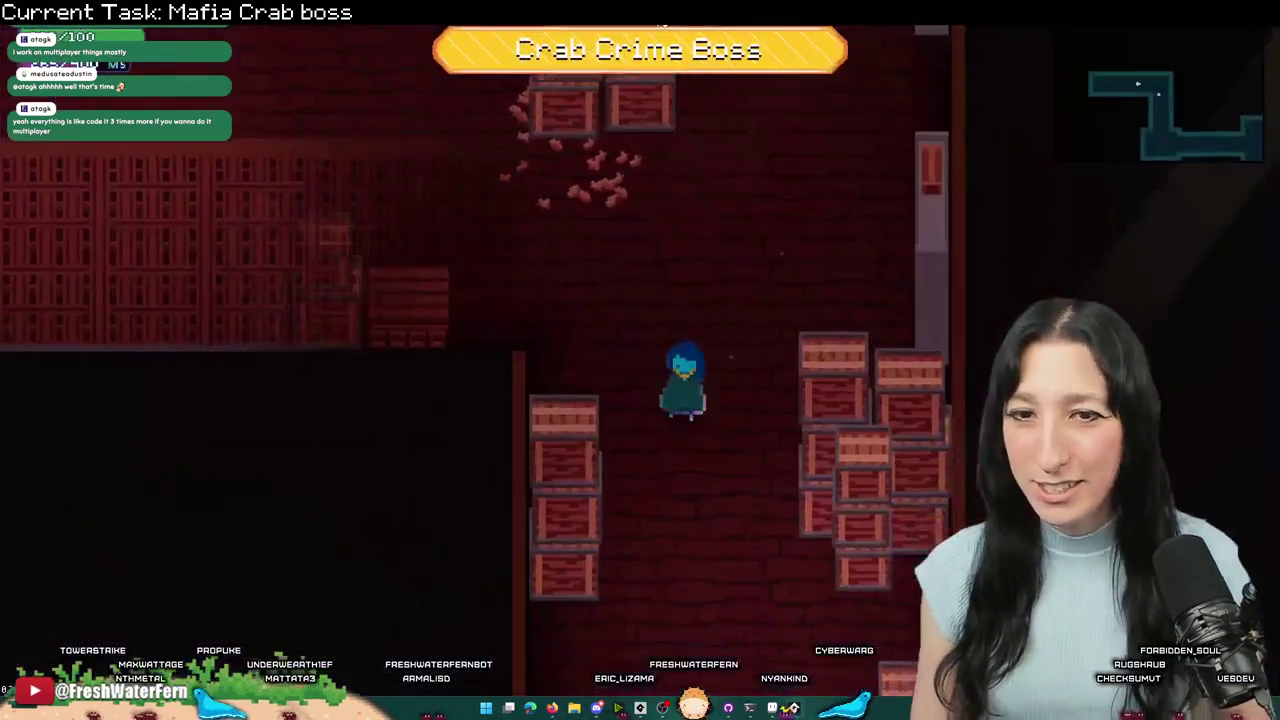
key(s)
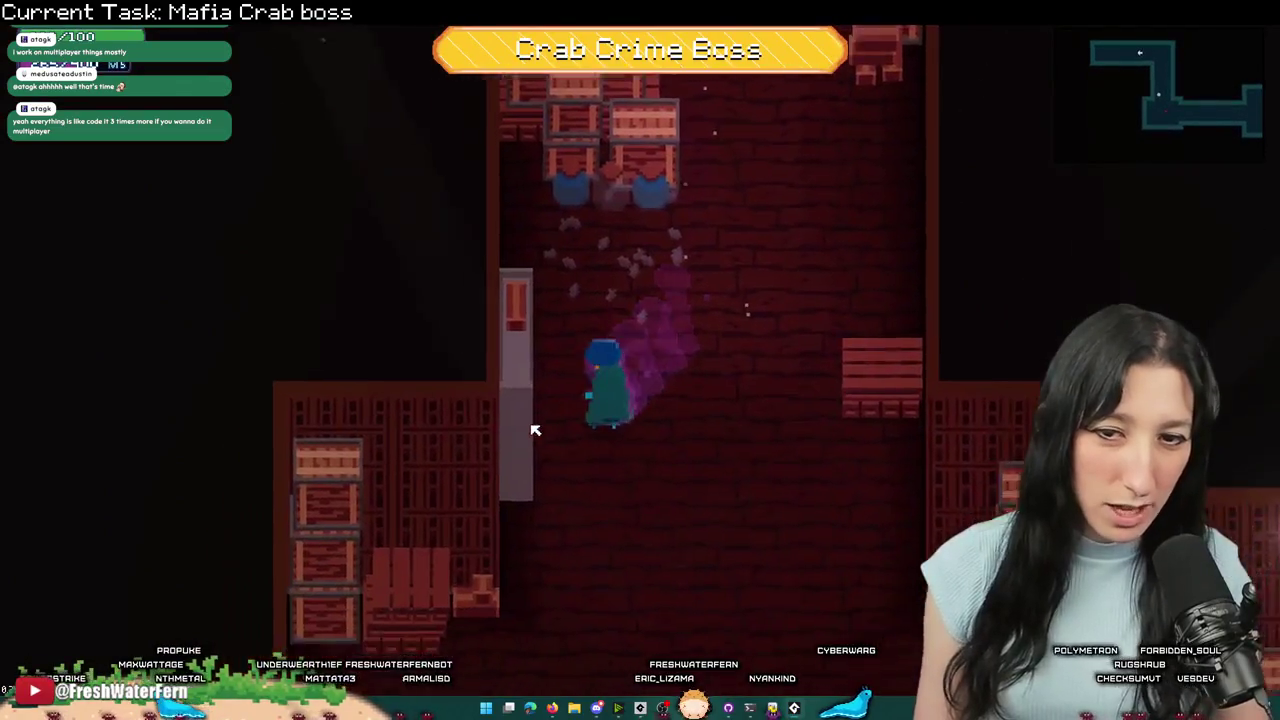
key(s)
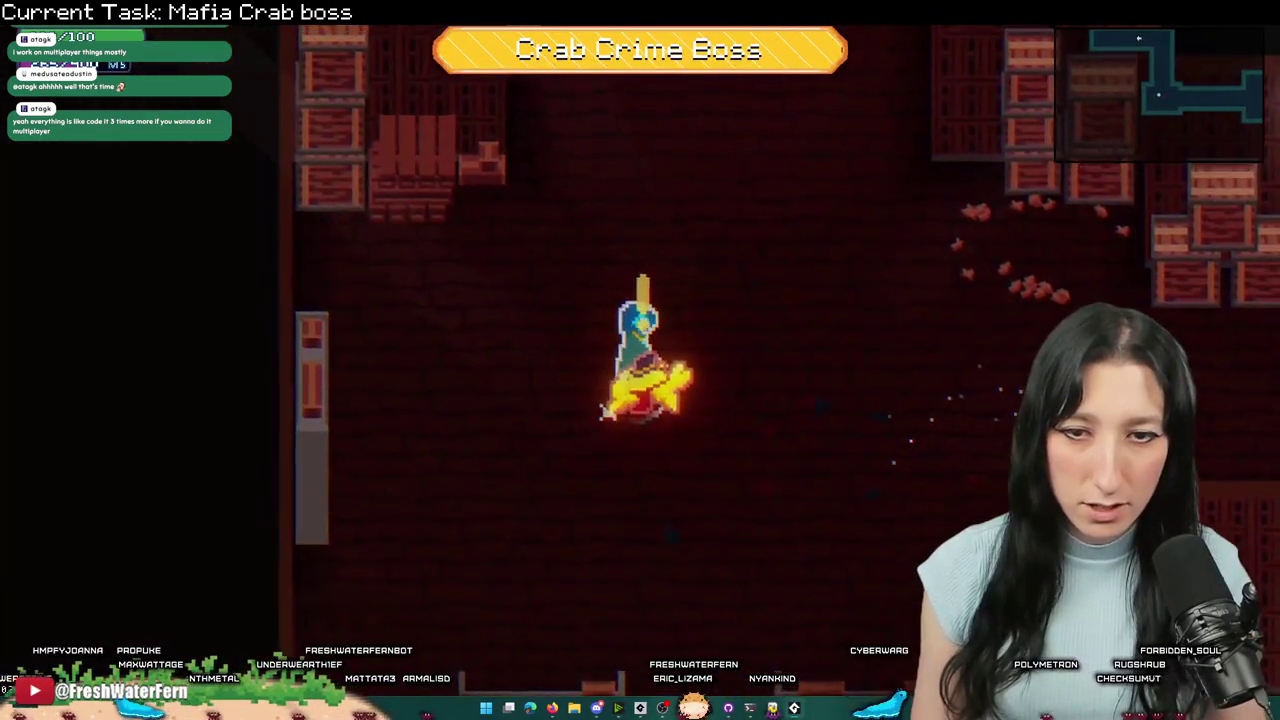
key(a)
key(d)
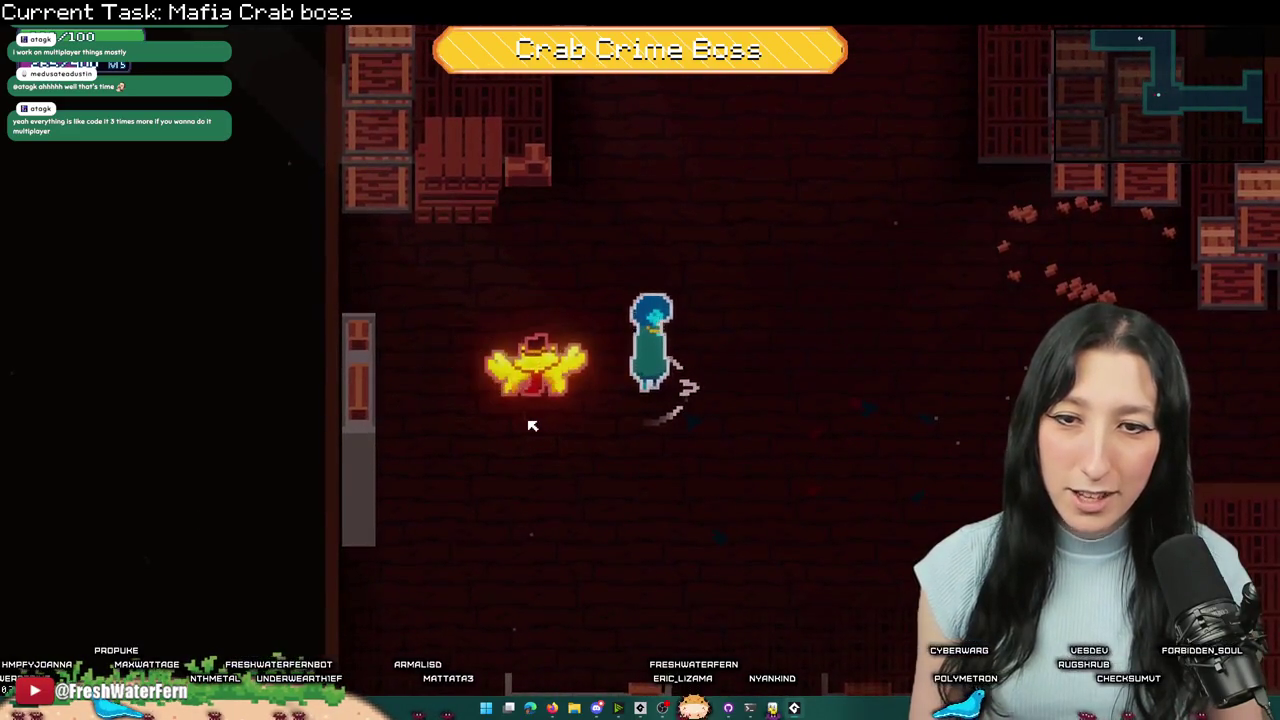
key(d)
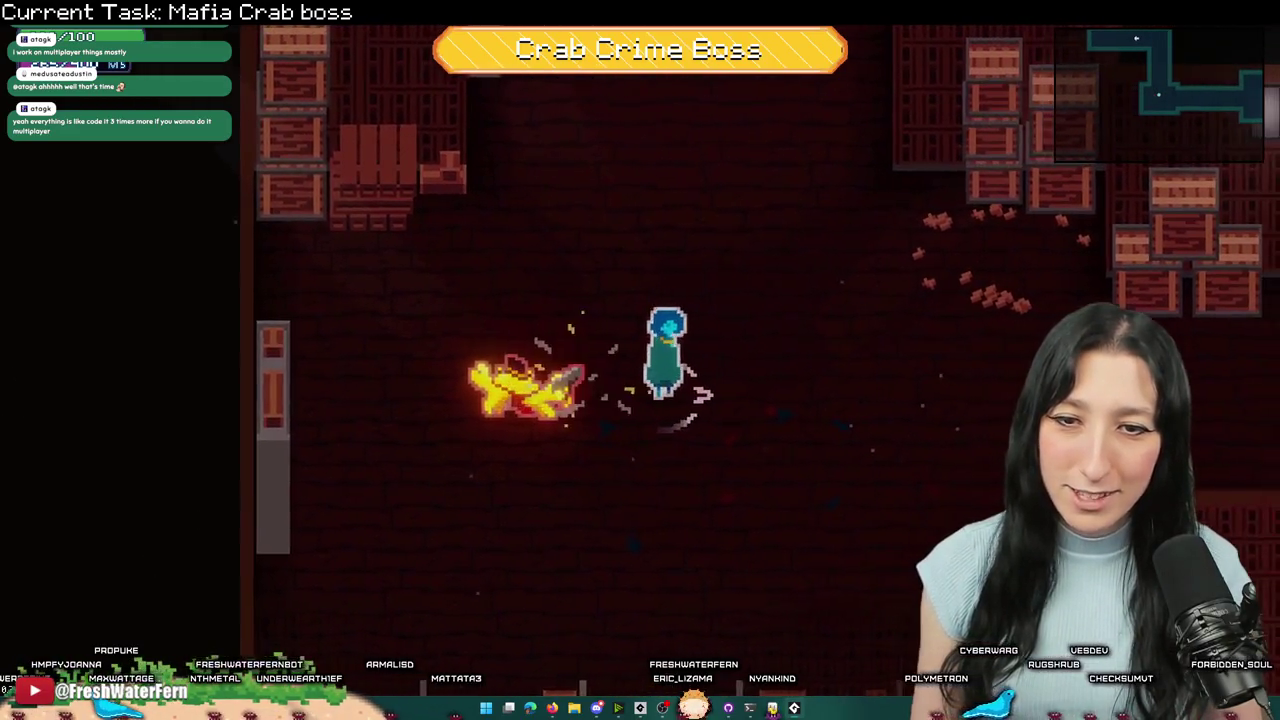
key(d)
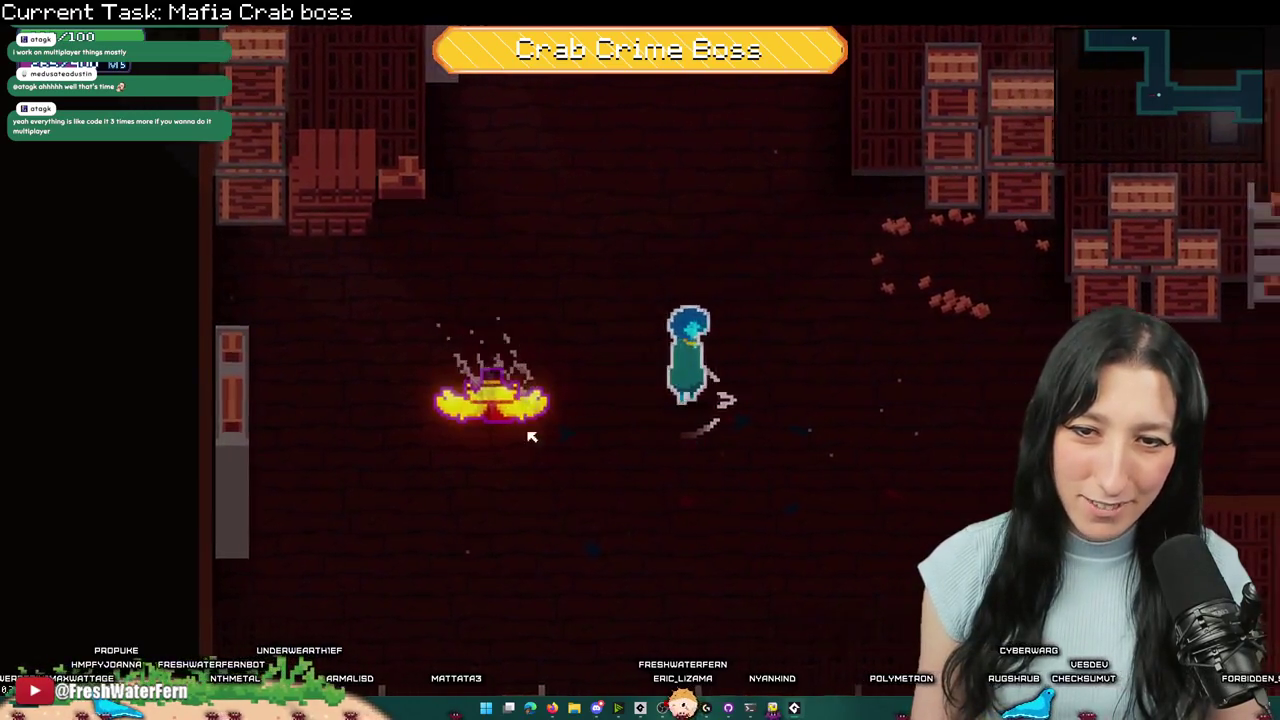
key(d)
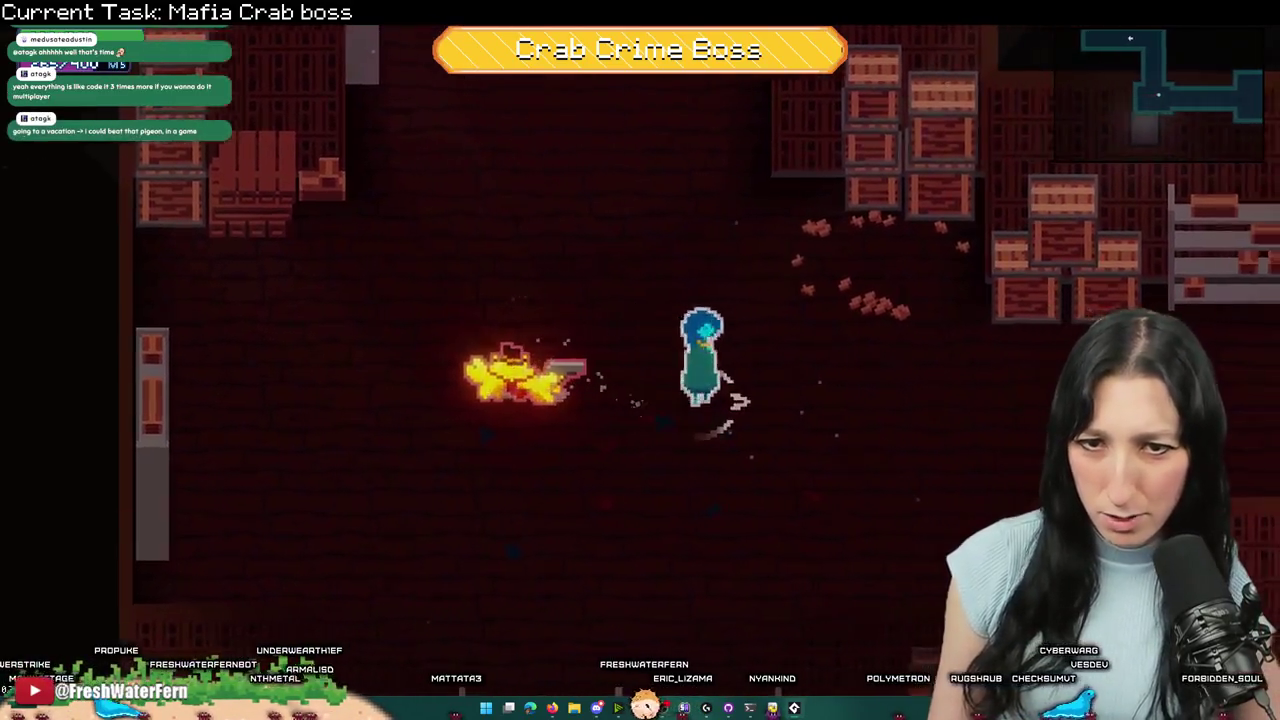
key(alt+Tab)
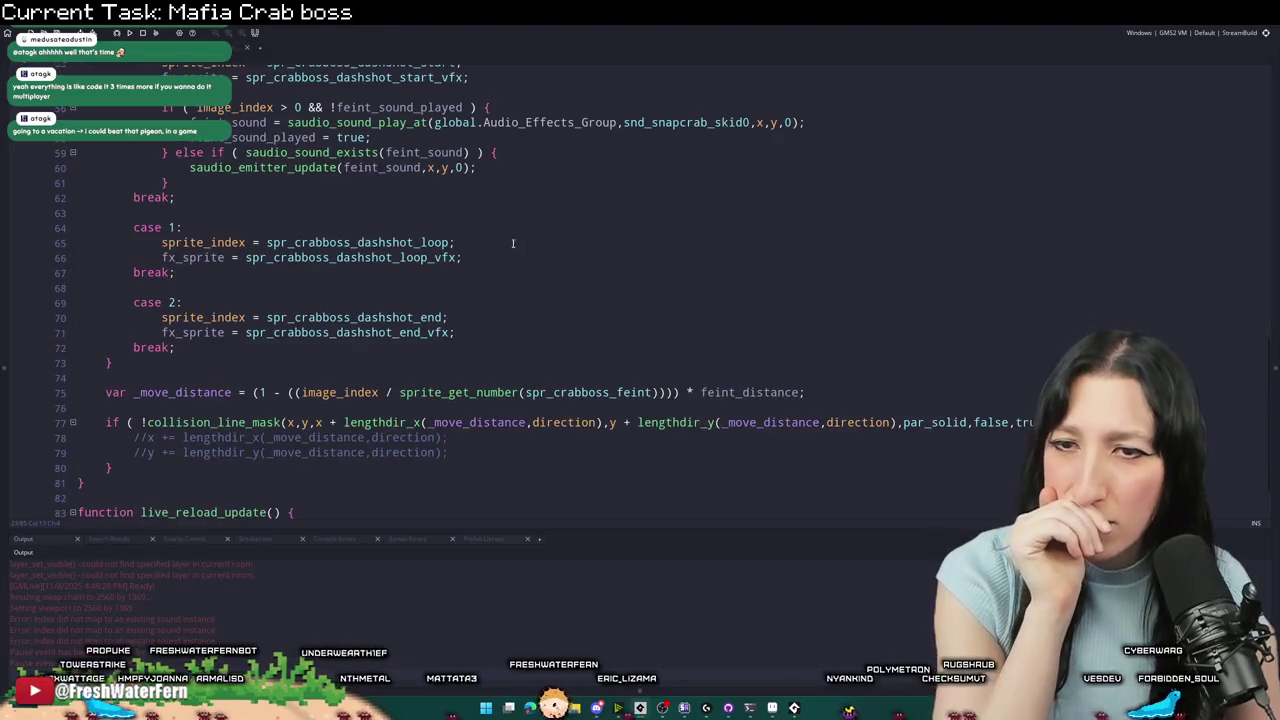
- Uncomment the x and y lengthdir movement lines 78 and 79 under the collision check
scroll(422, 410, up, 3)
scroll(422, 410, down, 2)
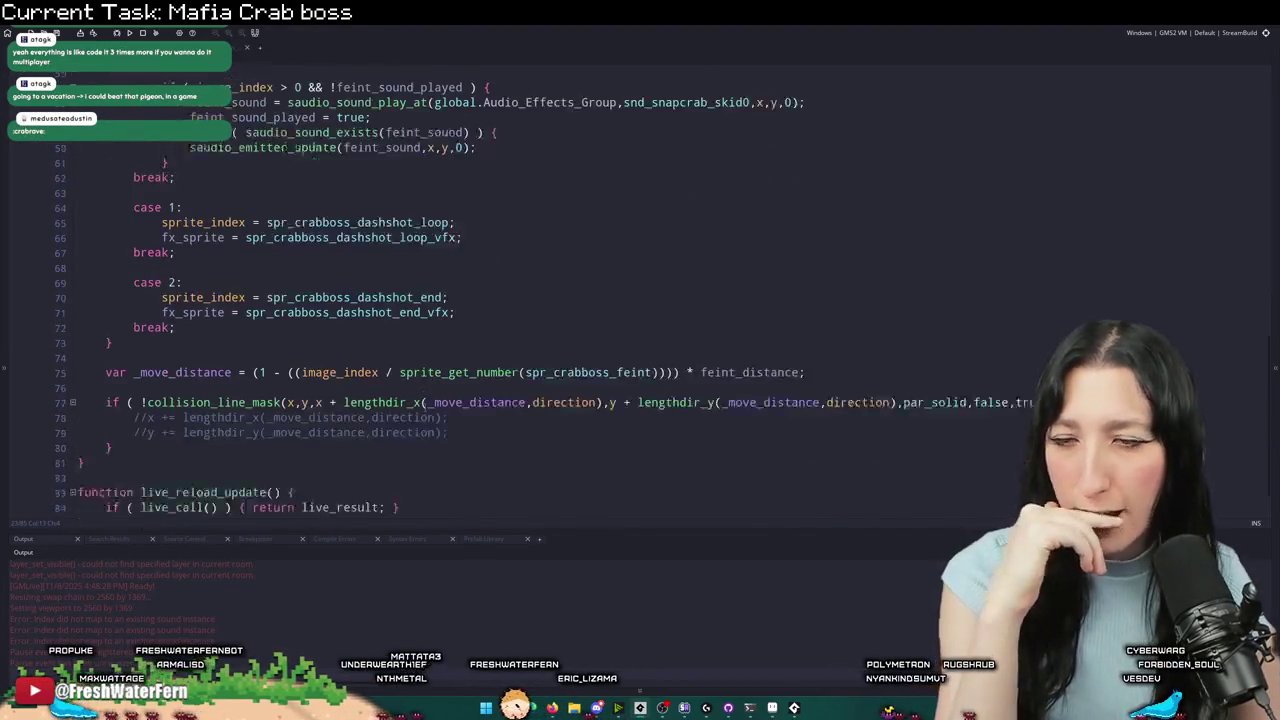
scroll(461, 376, up, 10)
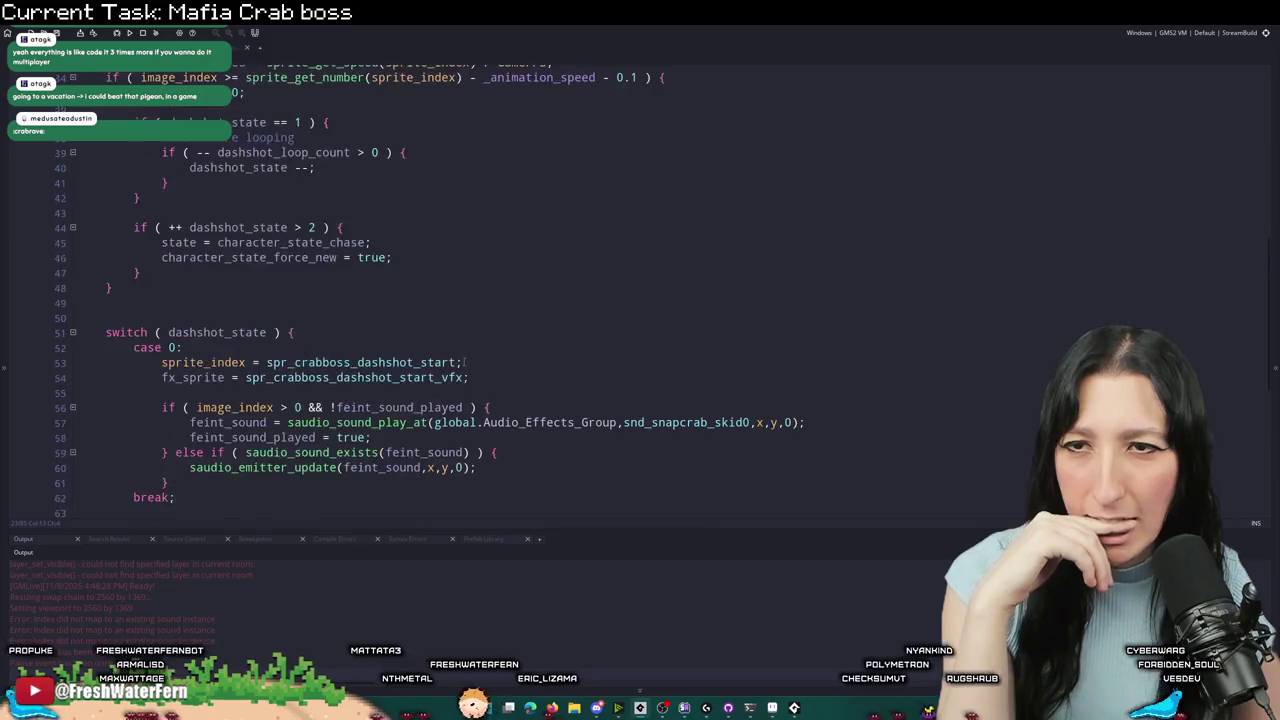
scroll(447, 233, down, 5)
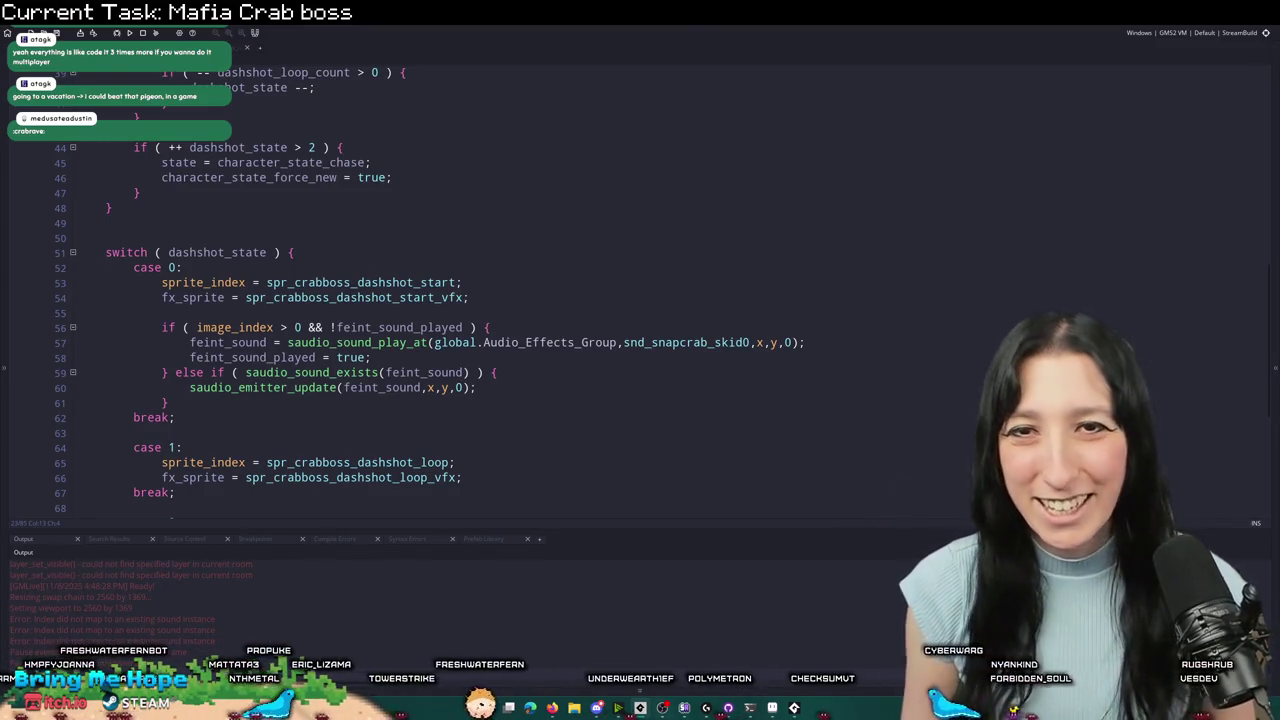
key(alt+Tab)
key(alt+Tab)
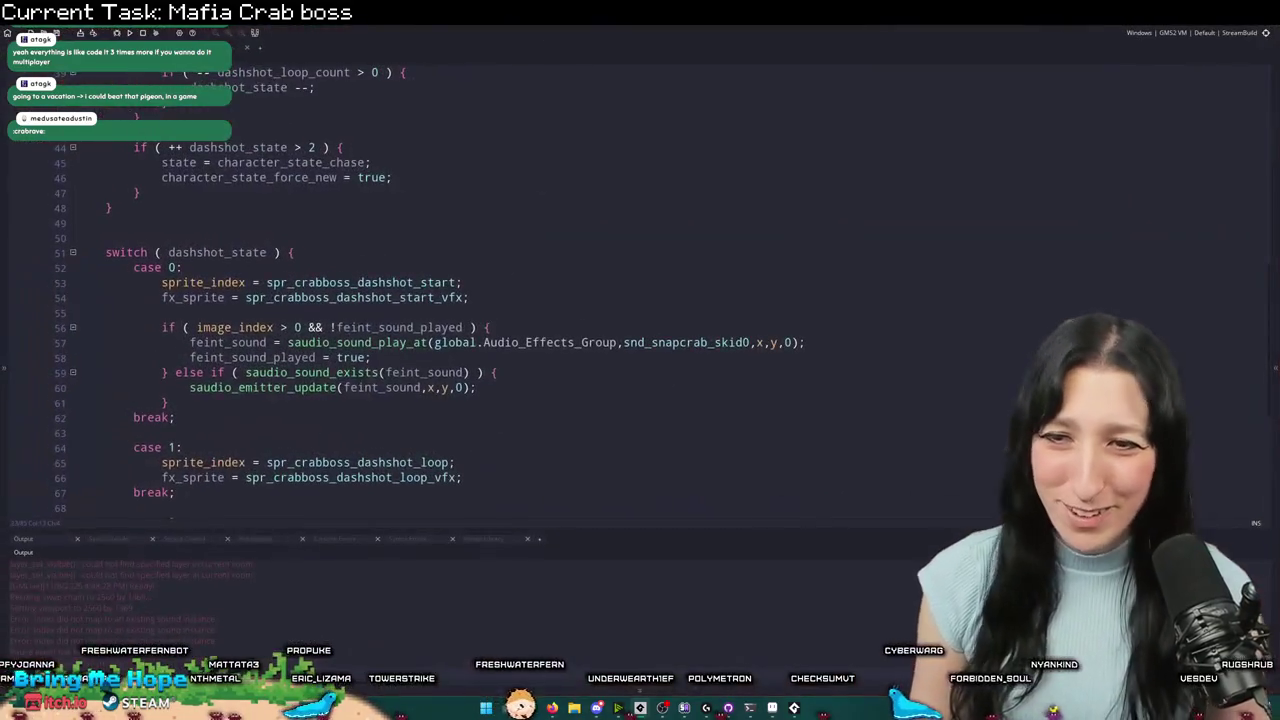
scroll(786, 266, down, 6)
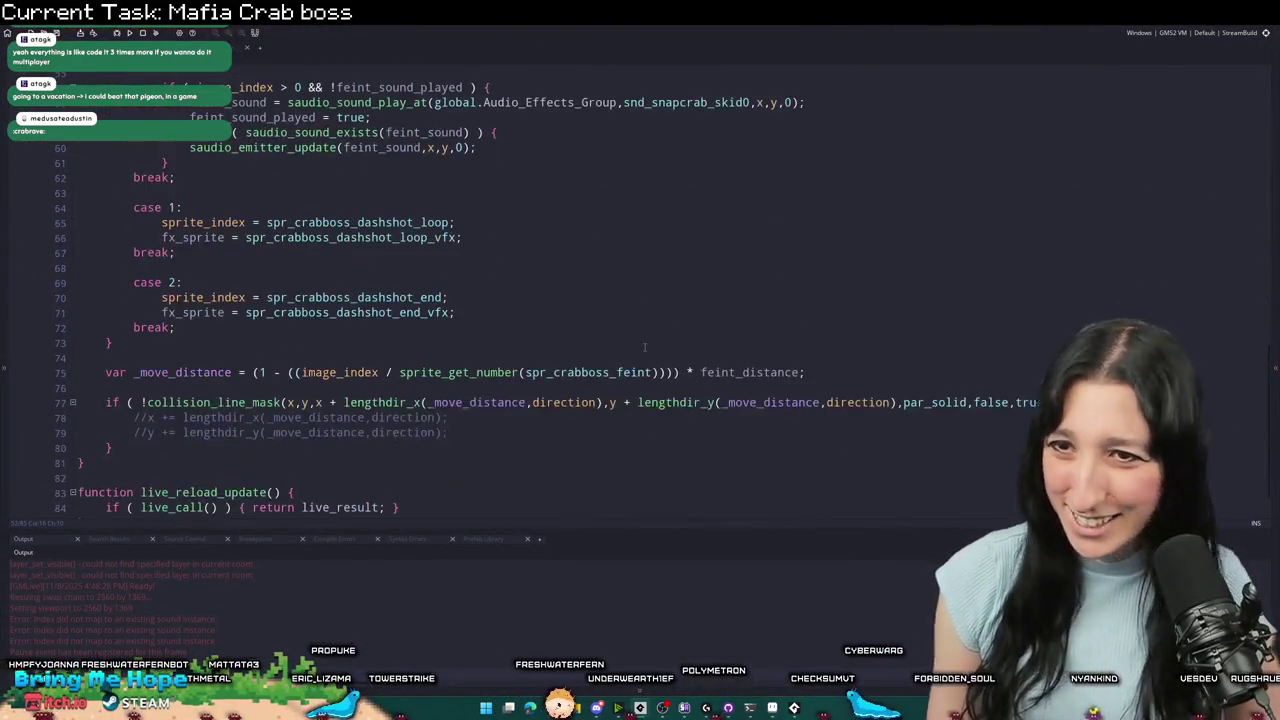
click(148, 376)
key(BackSpace)
key(BackSpace)
key(Down)
key(Delete)
key(Delete)
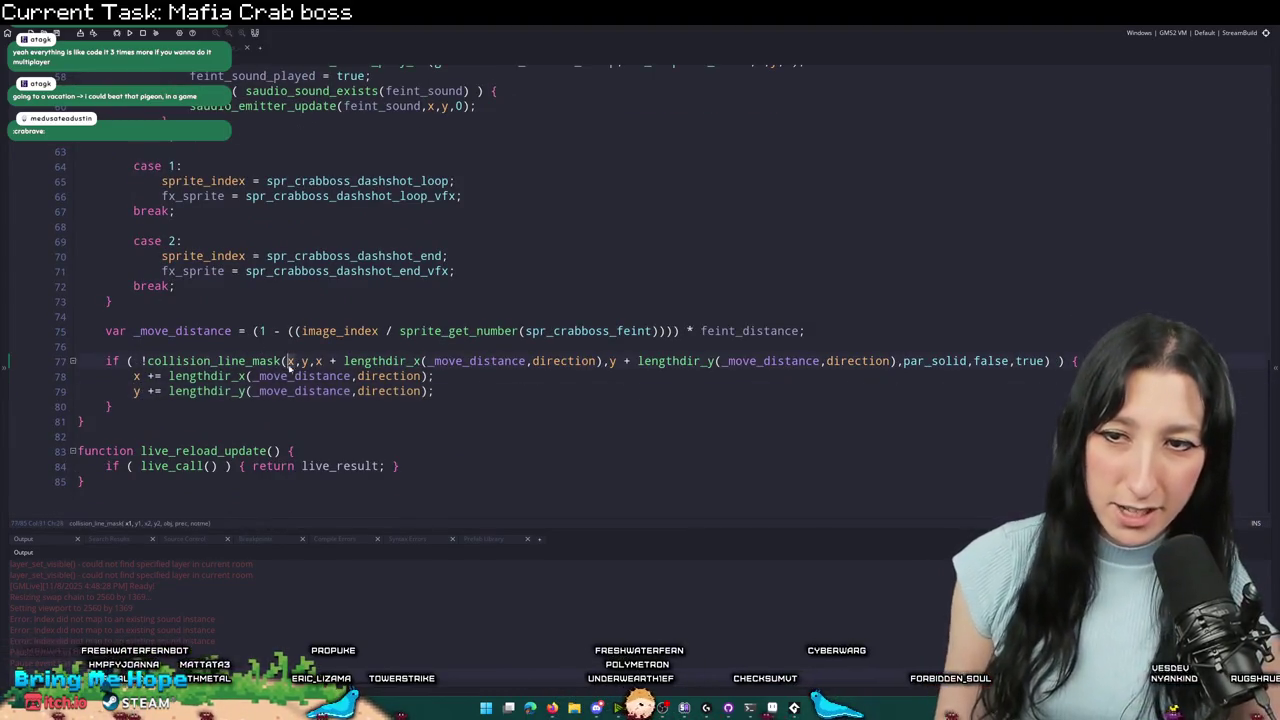
- Cut the move-distance formula after the '=' on line 75
click(318, 331)
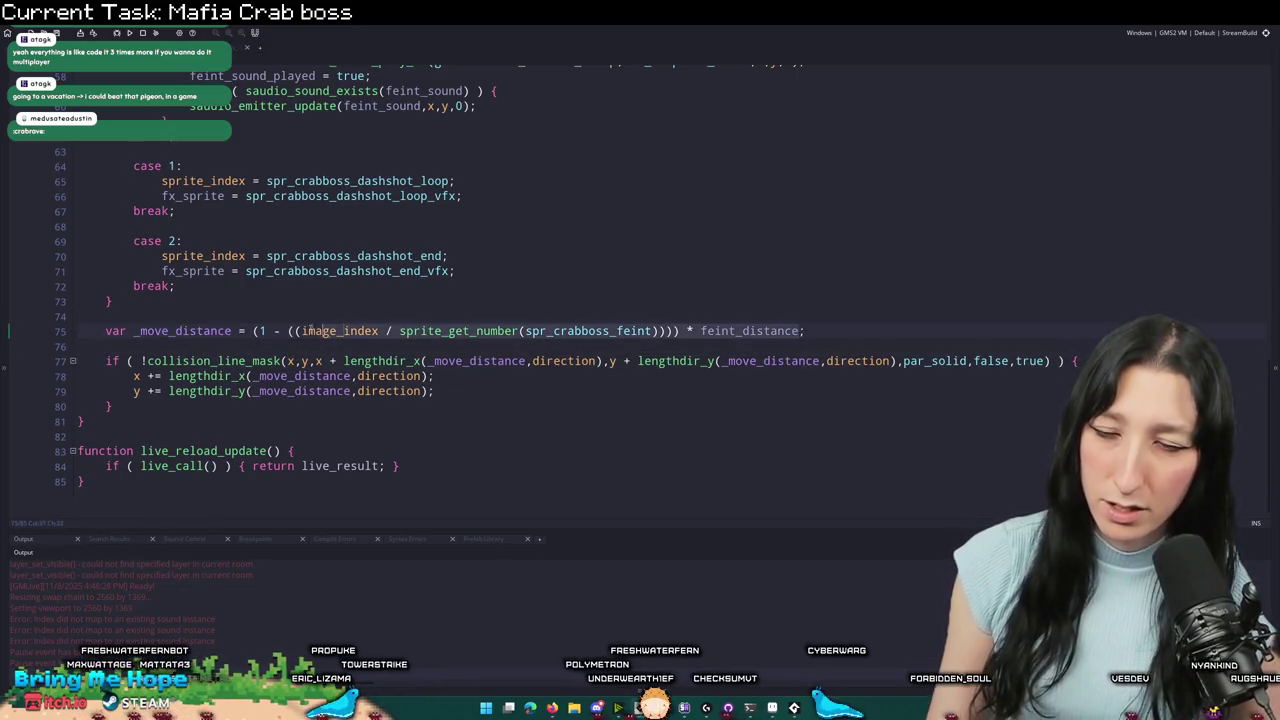
key(shift+End)
key(Delete)
key(alt+Tab)
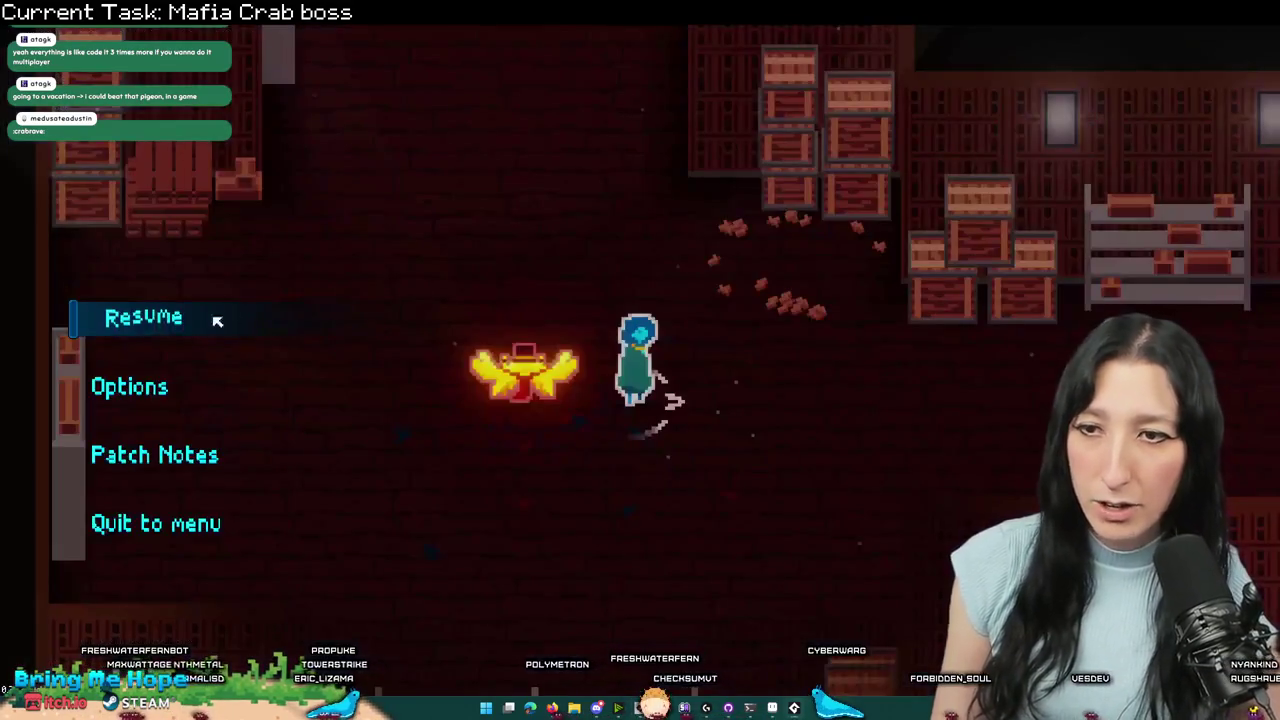
- Resume the game and dodge the crab boss's back-and-forth dashes, then return to the switch line
click(229, 320)
key(a)
key(s)
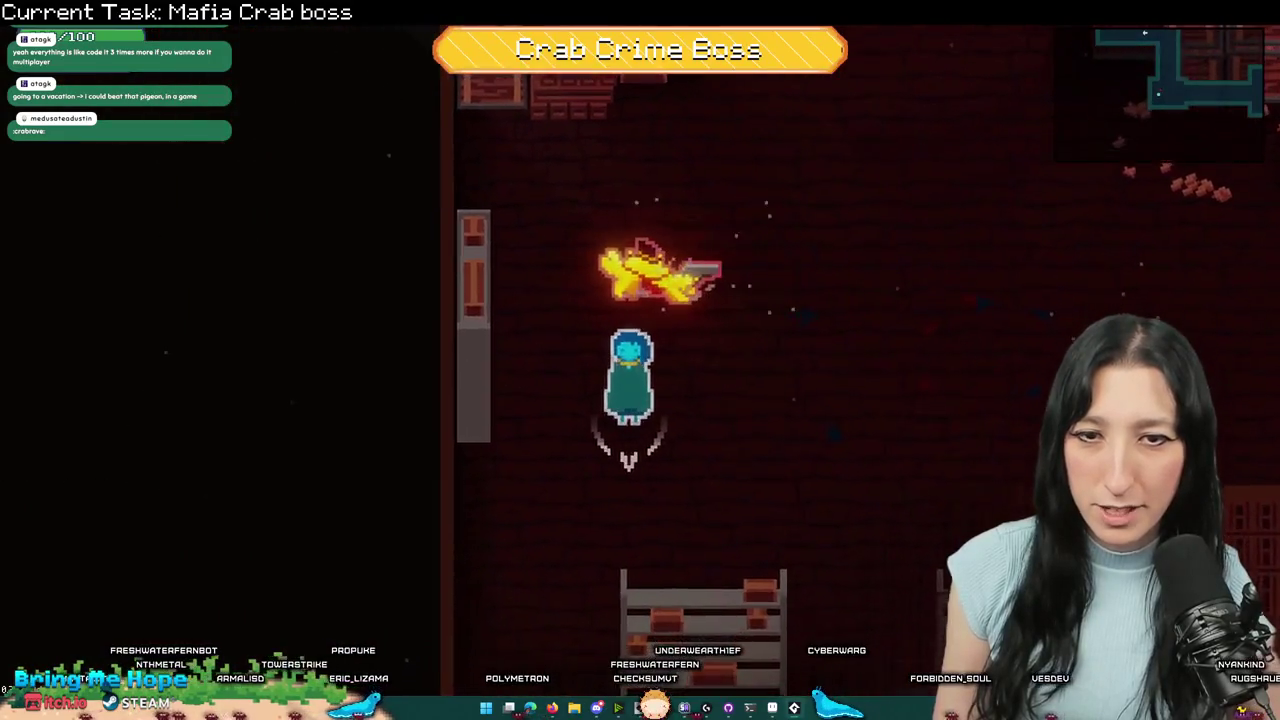
key(a)
key(d)
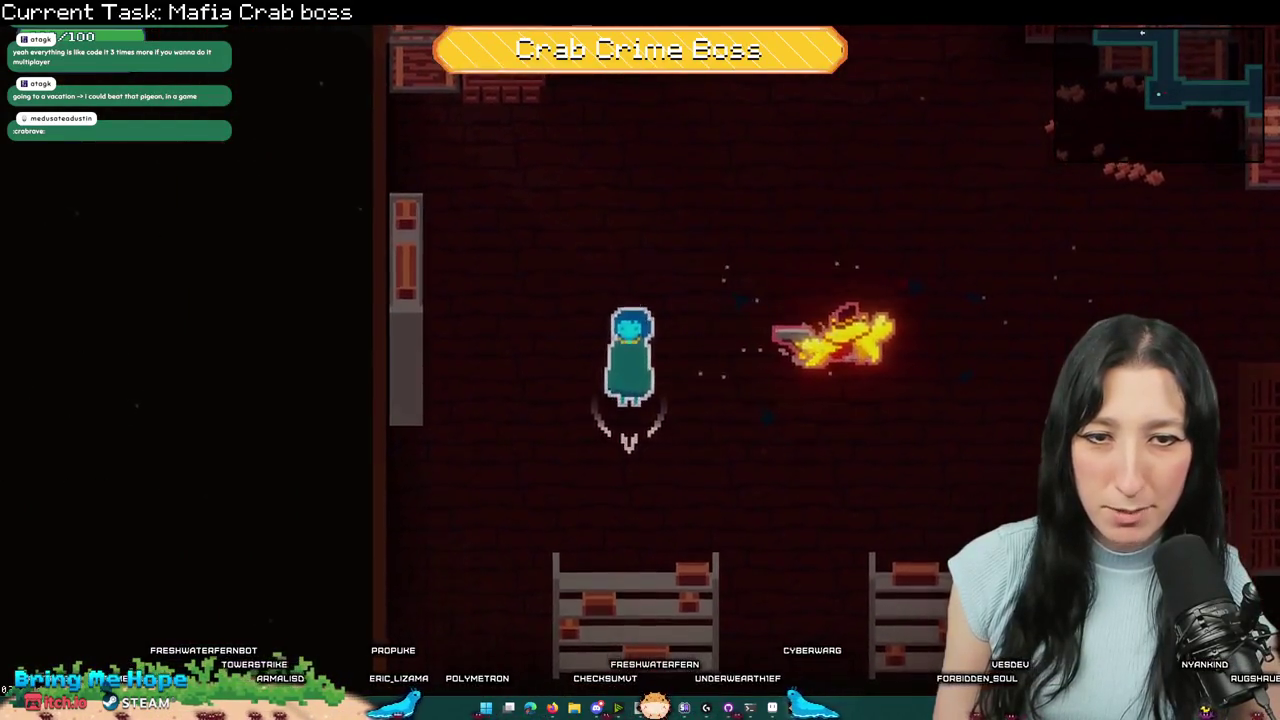
key(a)
key(alt+Tab)
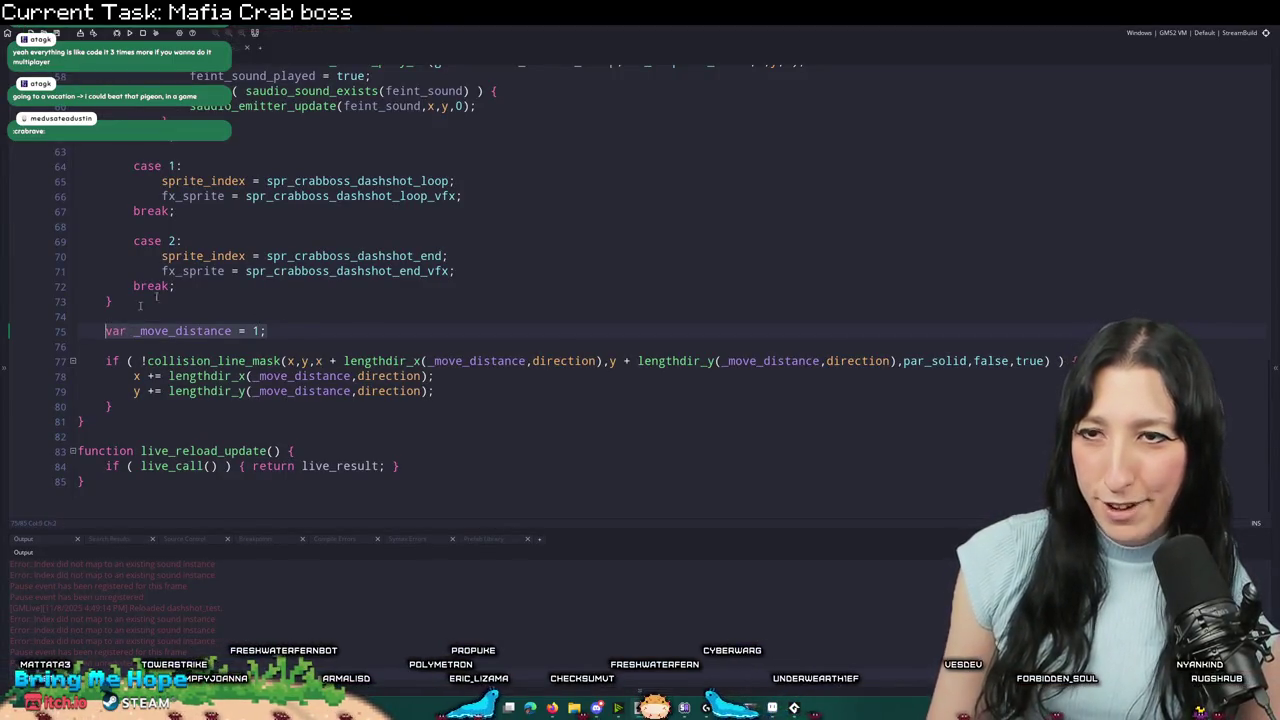
scroll(142, 304, up, 5)
click(228, 203)
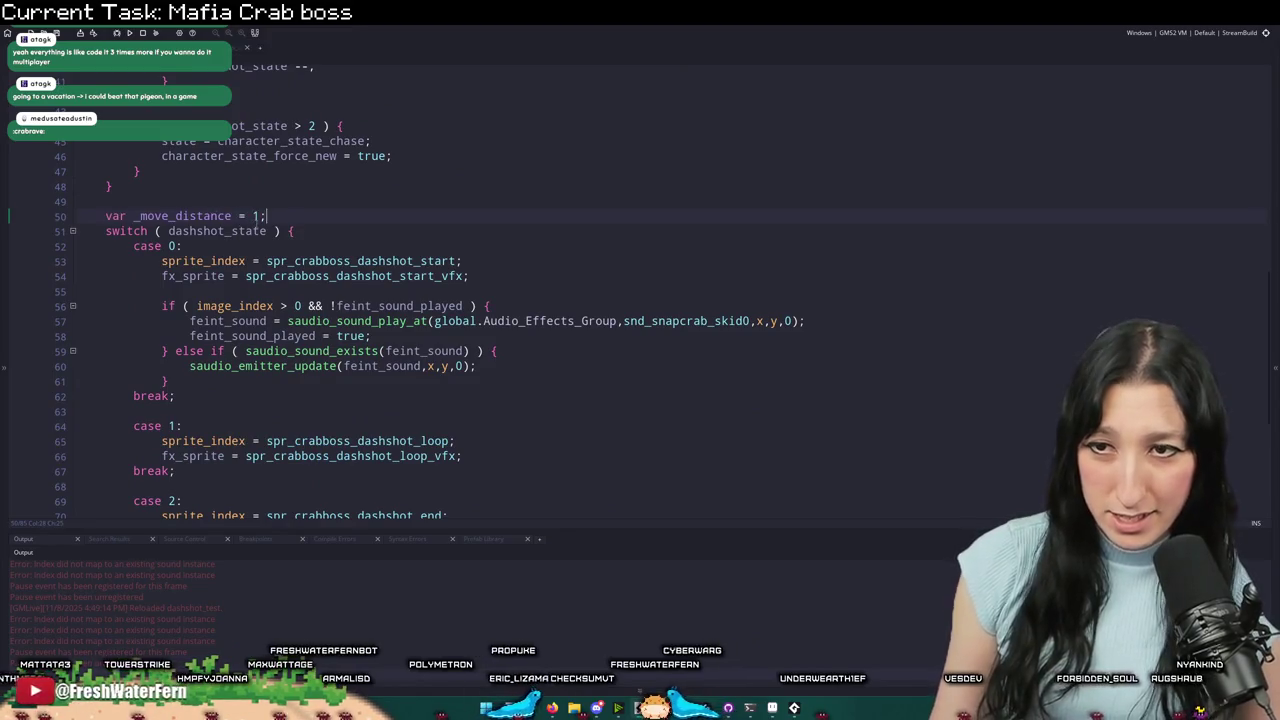
- Declare _move_distance above the dashshot_state switch and delete the old _move_distance = 1 line
click(274, 215)
text(0)
key(Return)
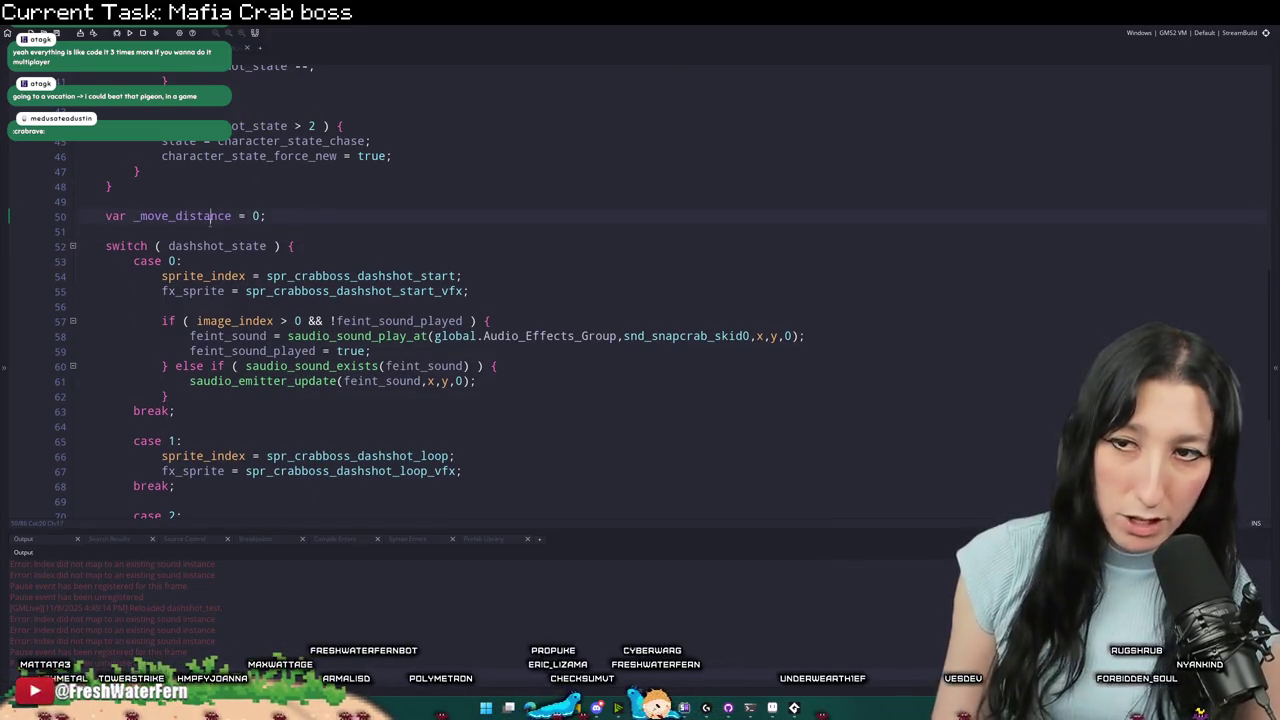
scroll(228, 215, down, 4)
click(280, 414)
key(shift+Up)
key(shift+Up)
key(BackSpace)
scroll(458, 244, up, 1)
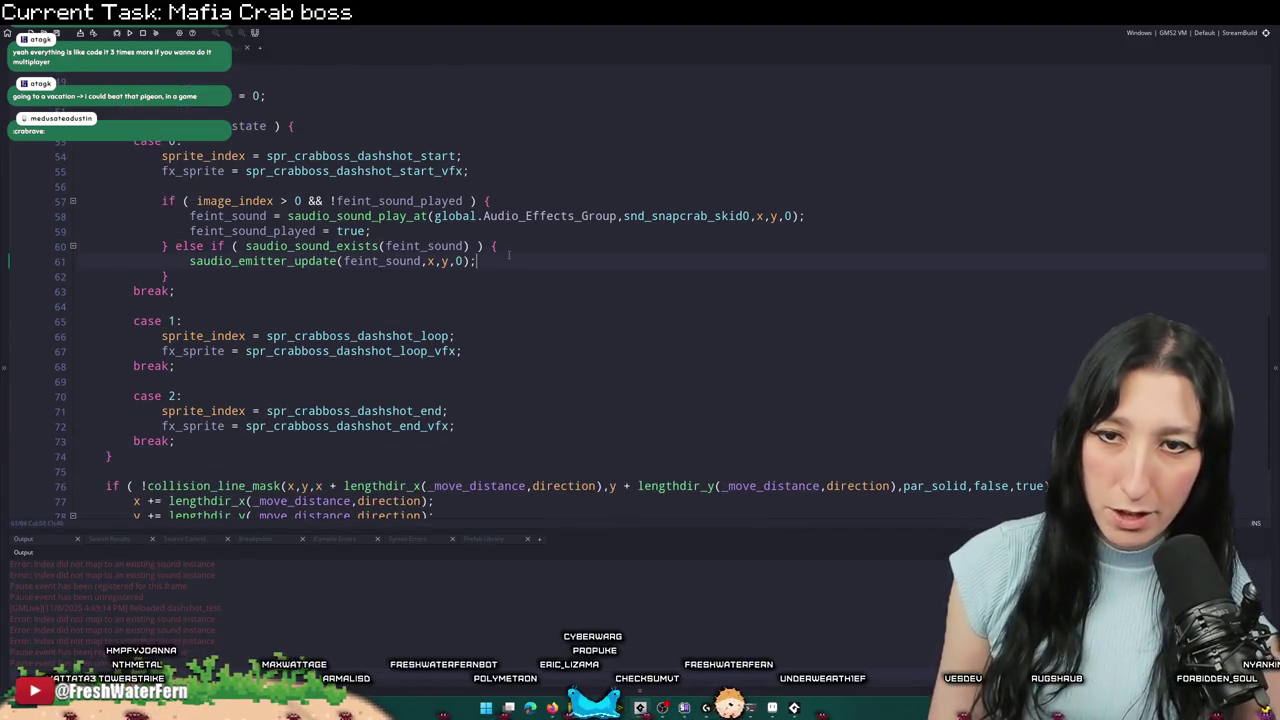
- Begin an 'if ( image_index <' condition in case 0, then view the crab sprite in Aseprite
key(Return)
key(Return)
text(if)
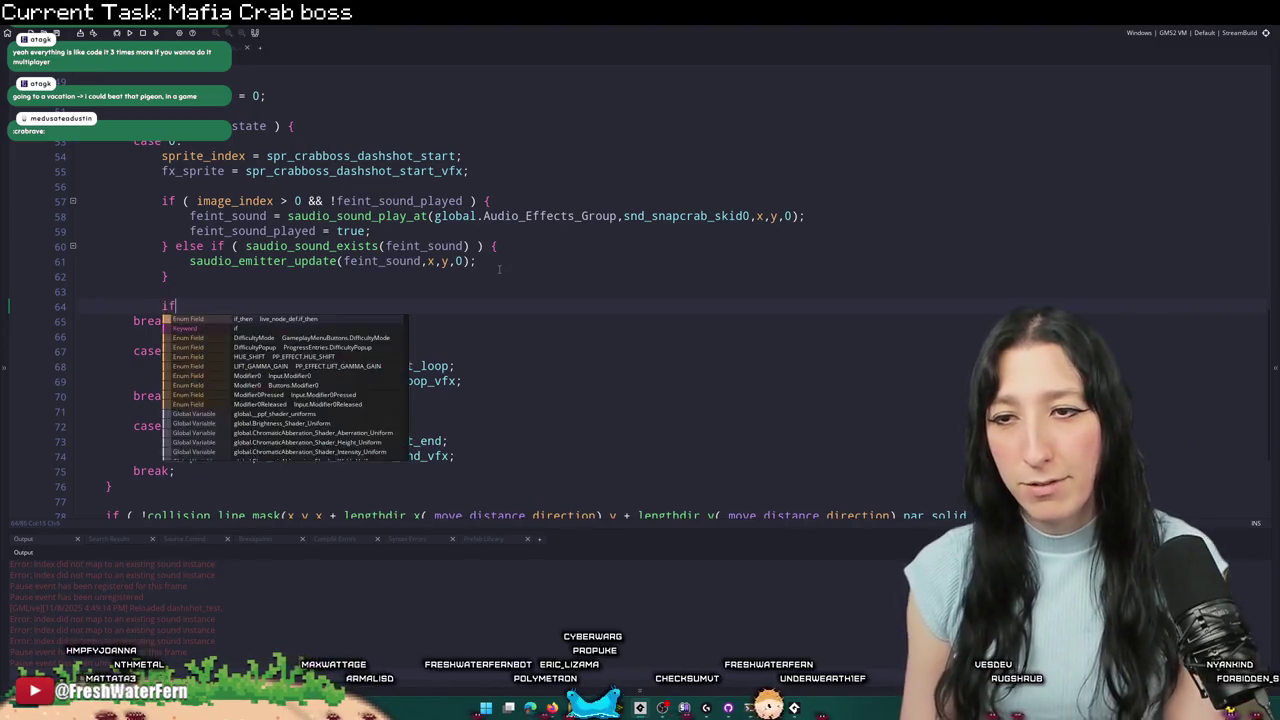
text( ( image_index <)
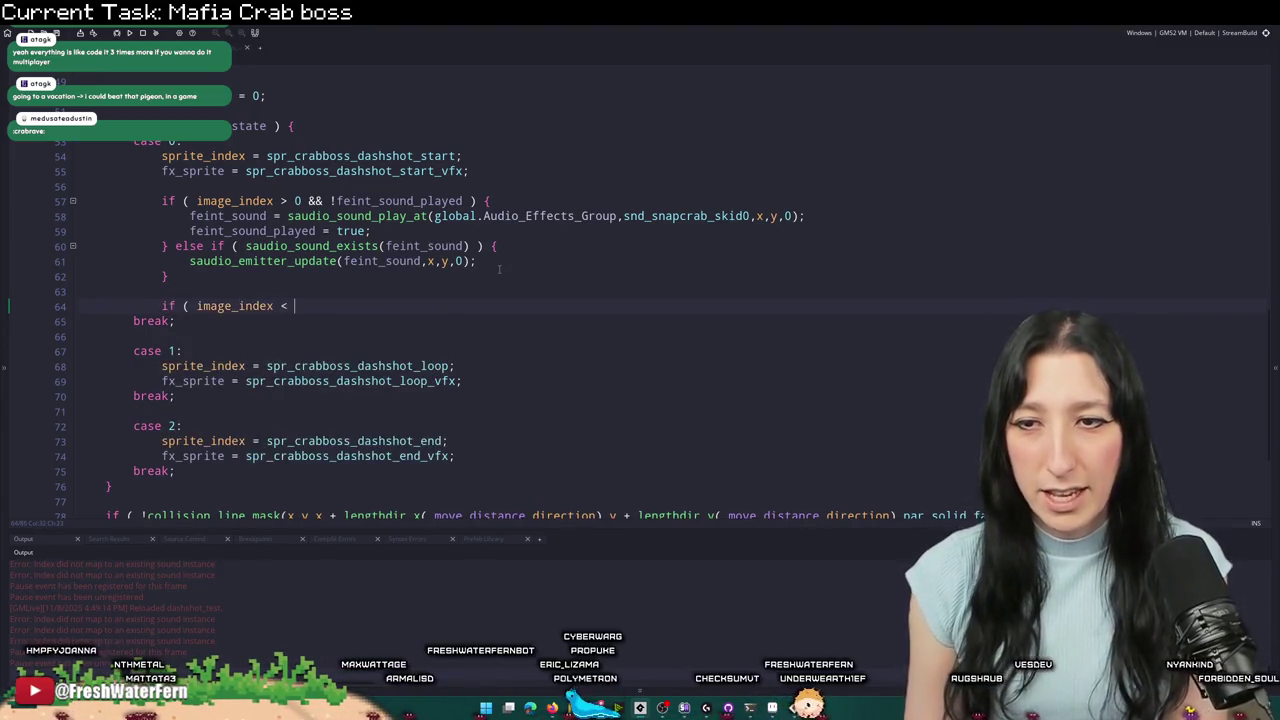
click(750, 708)
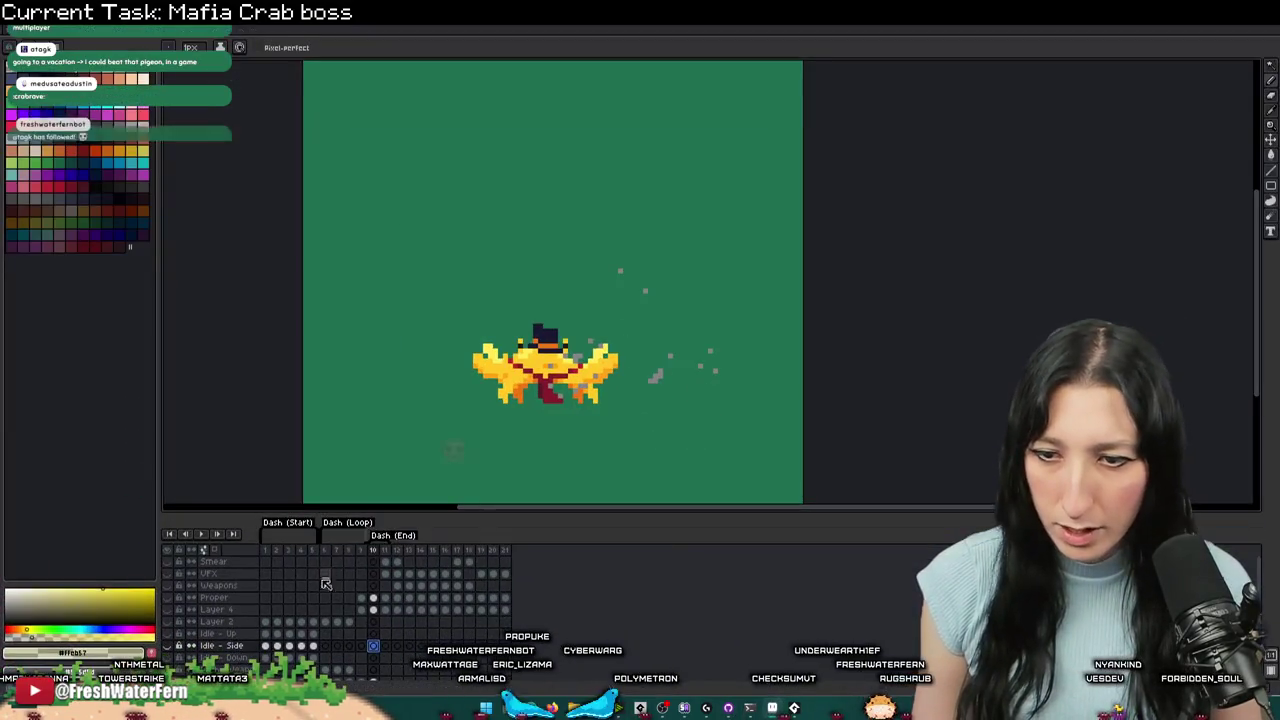
- Step frame by frame through the crab boss's Dash Start poses in Aseprite
click(266, 646)
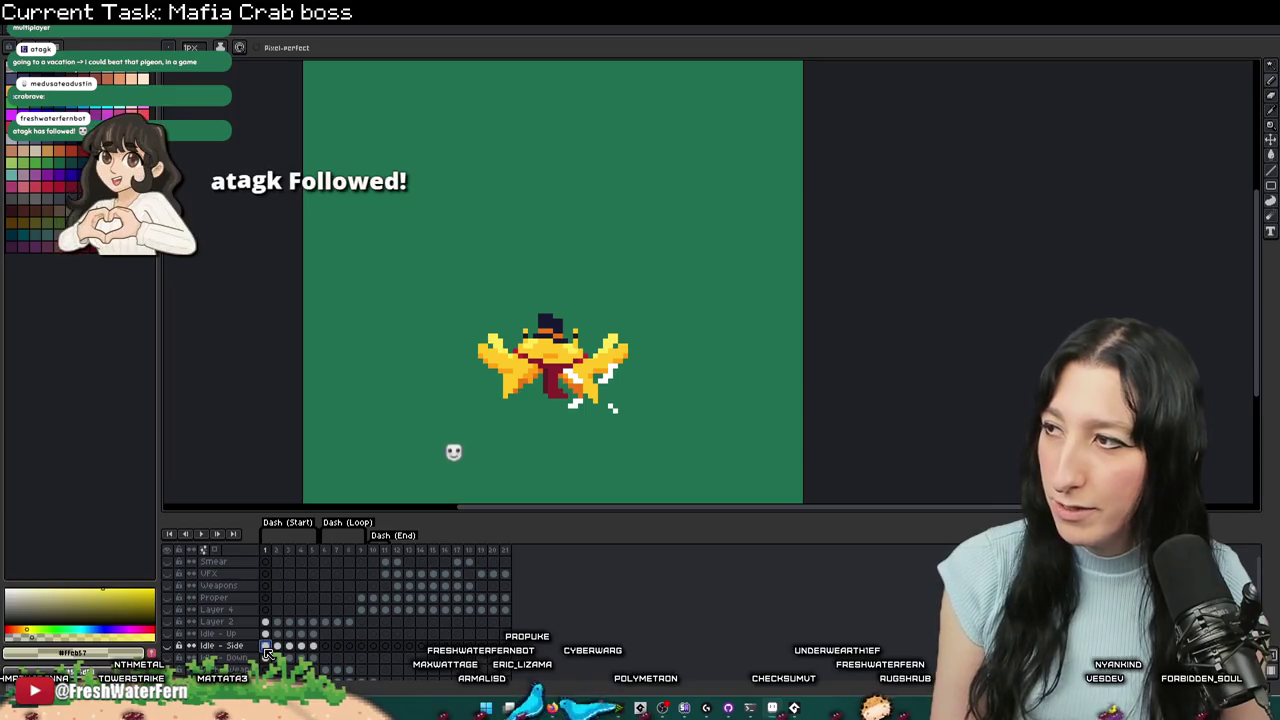
key(Right)
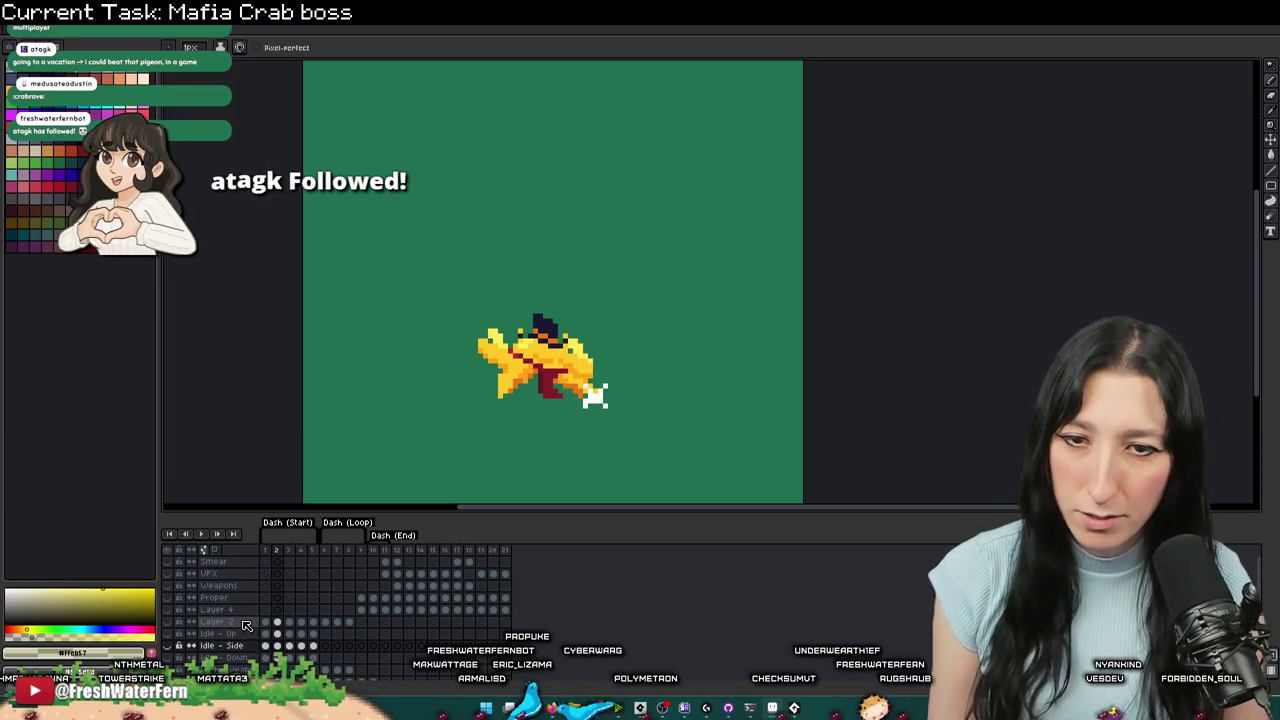
key(Right)
key(Right)
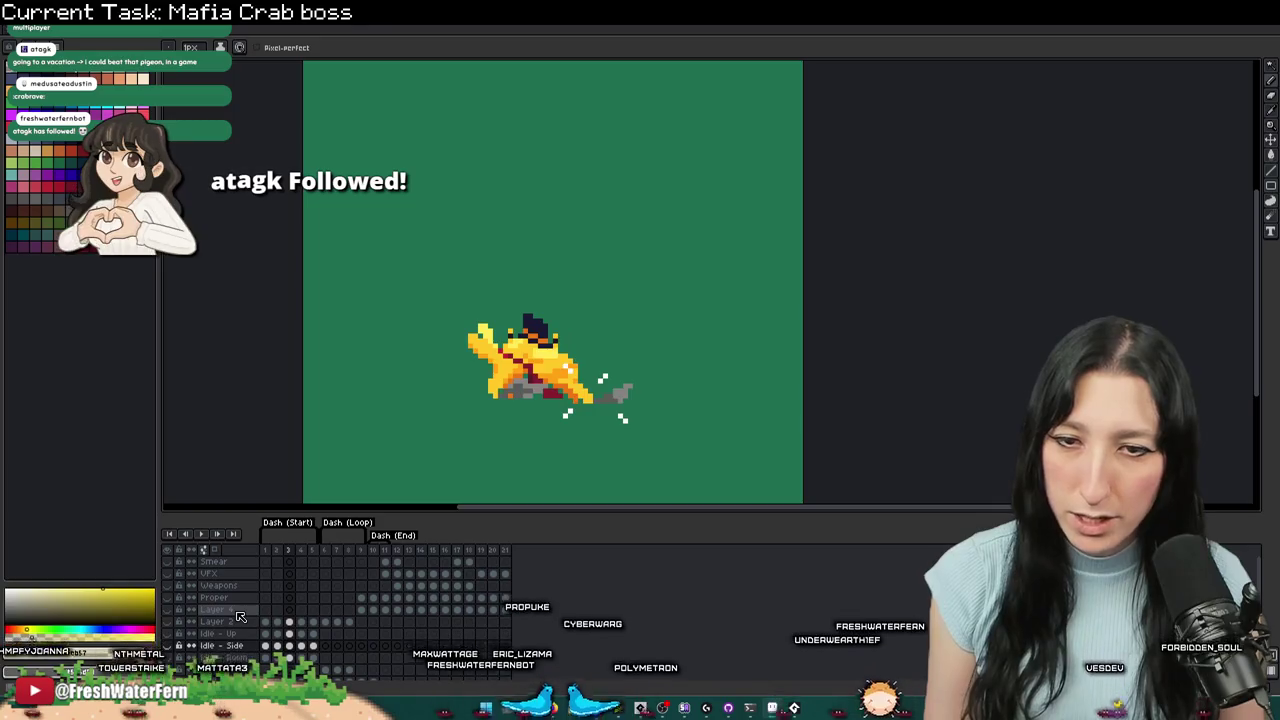
key(Right)
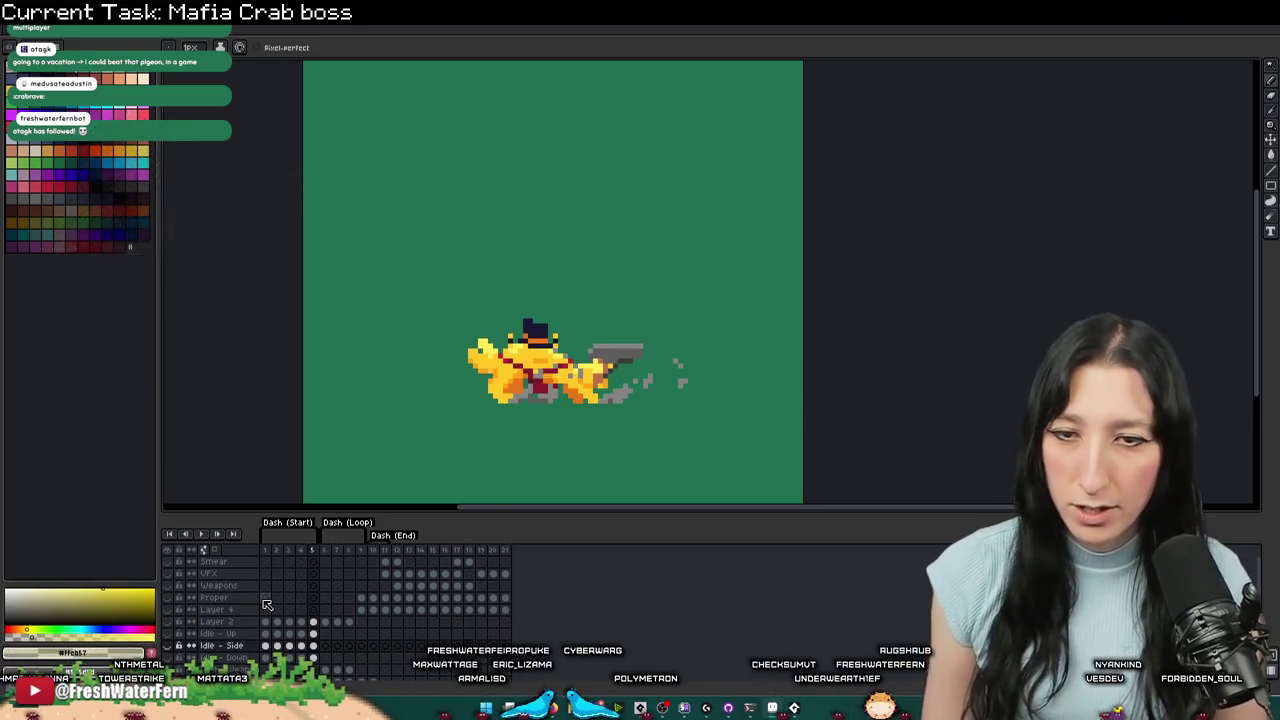
key(alt+Tab)
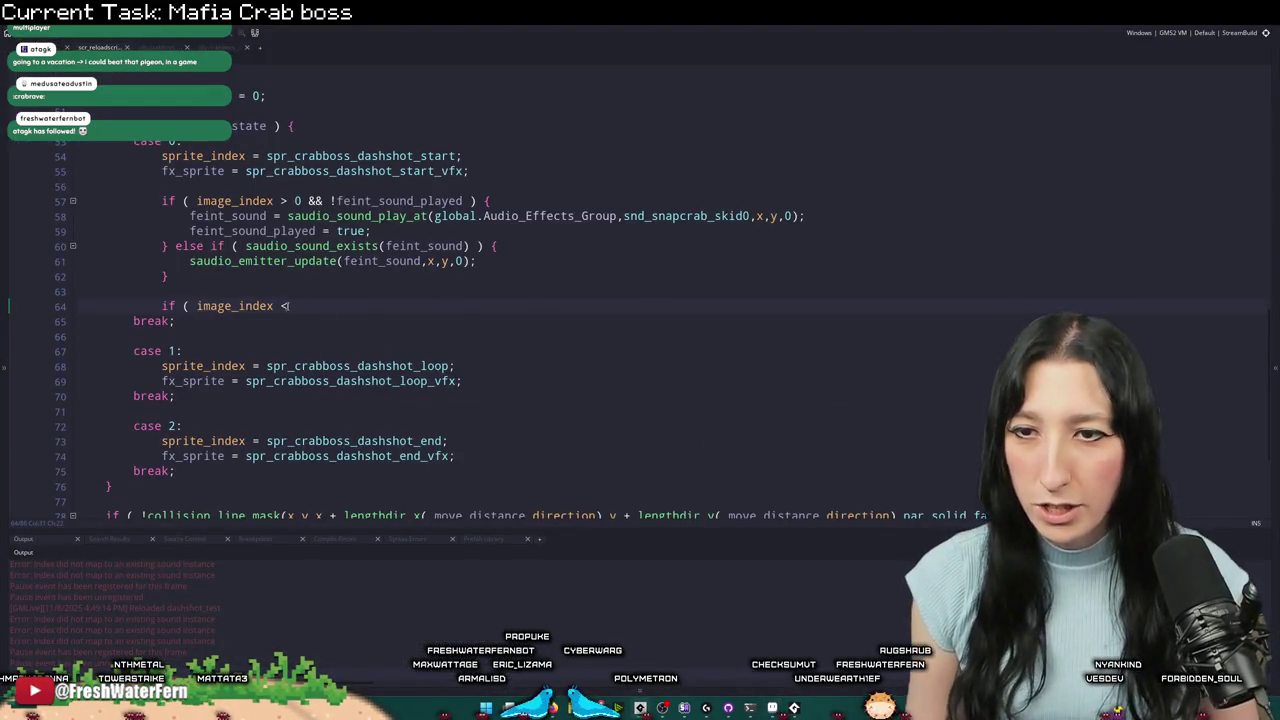
- Wrap case 0's _move_distance line in an indented if ( image_index > 1 ) { } block
key(alt+Tab)
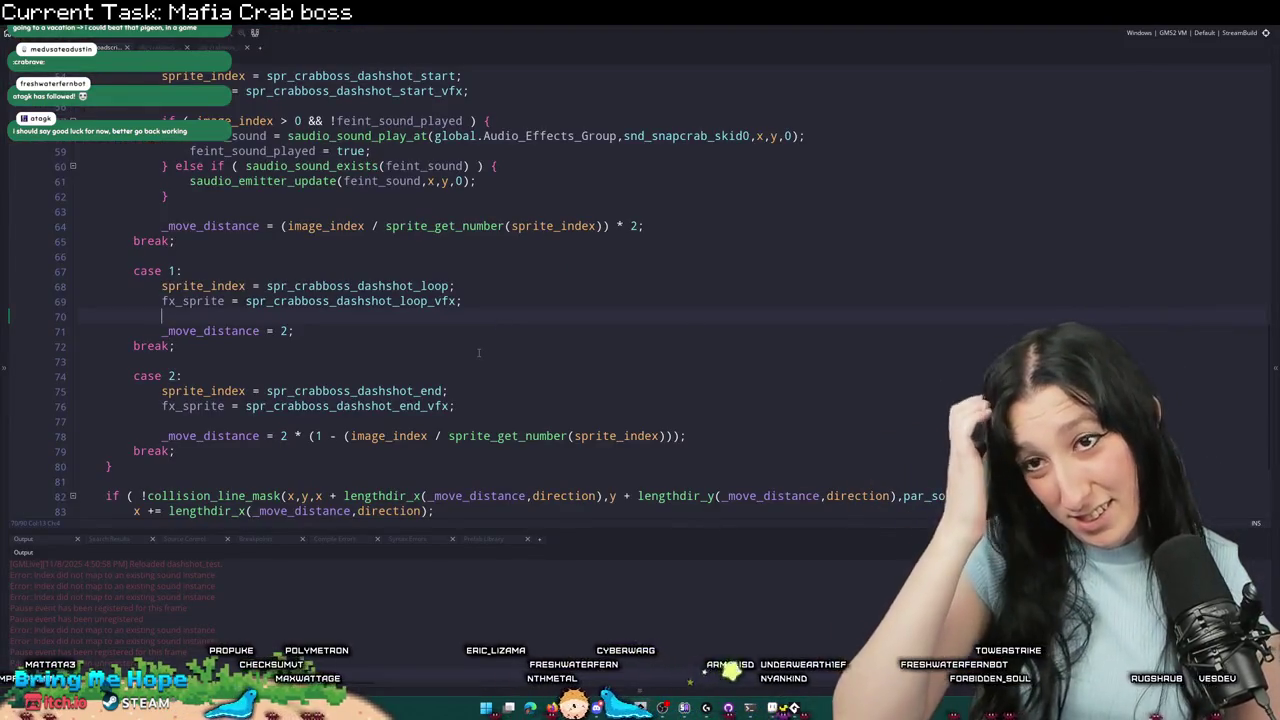
scroll(506, 293, up, 2)
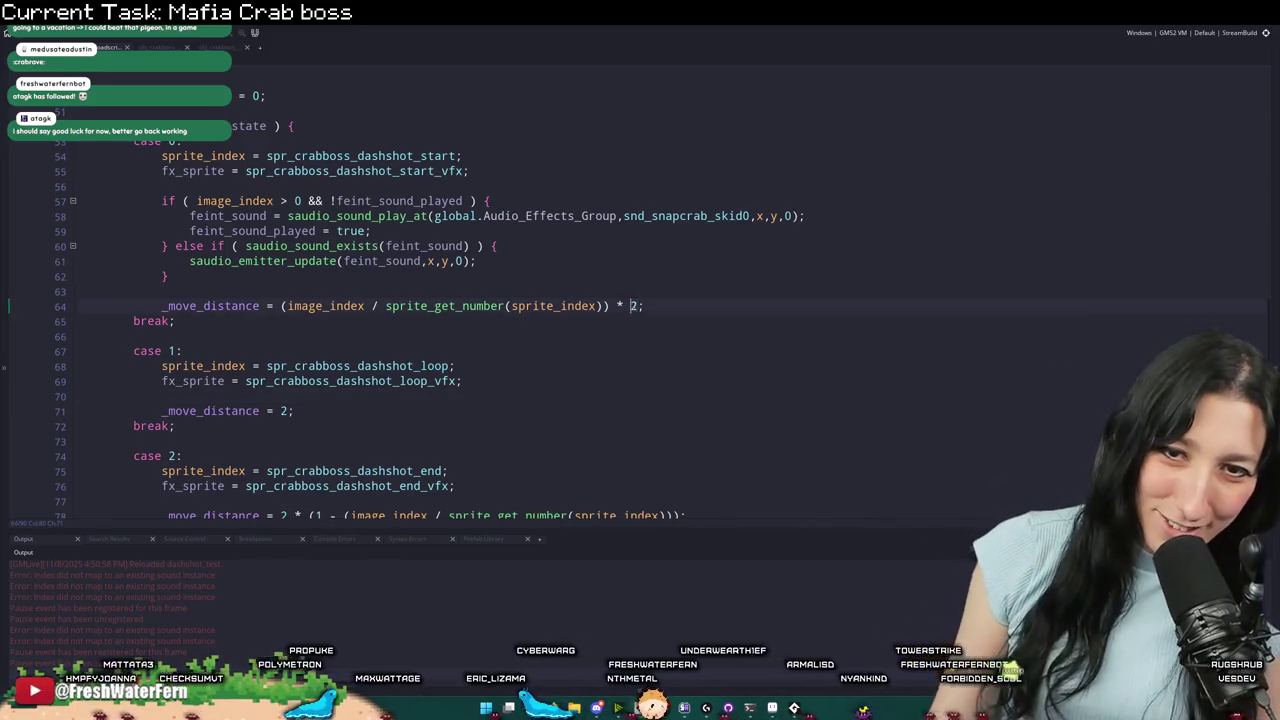
click(331, 308)
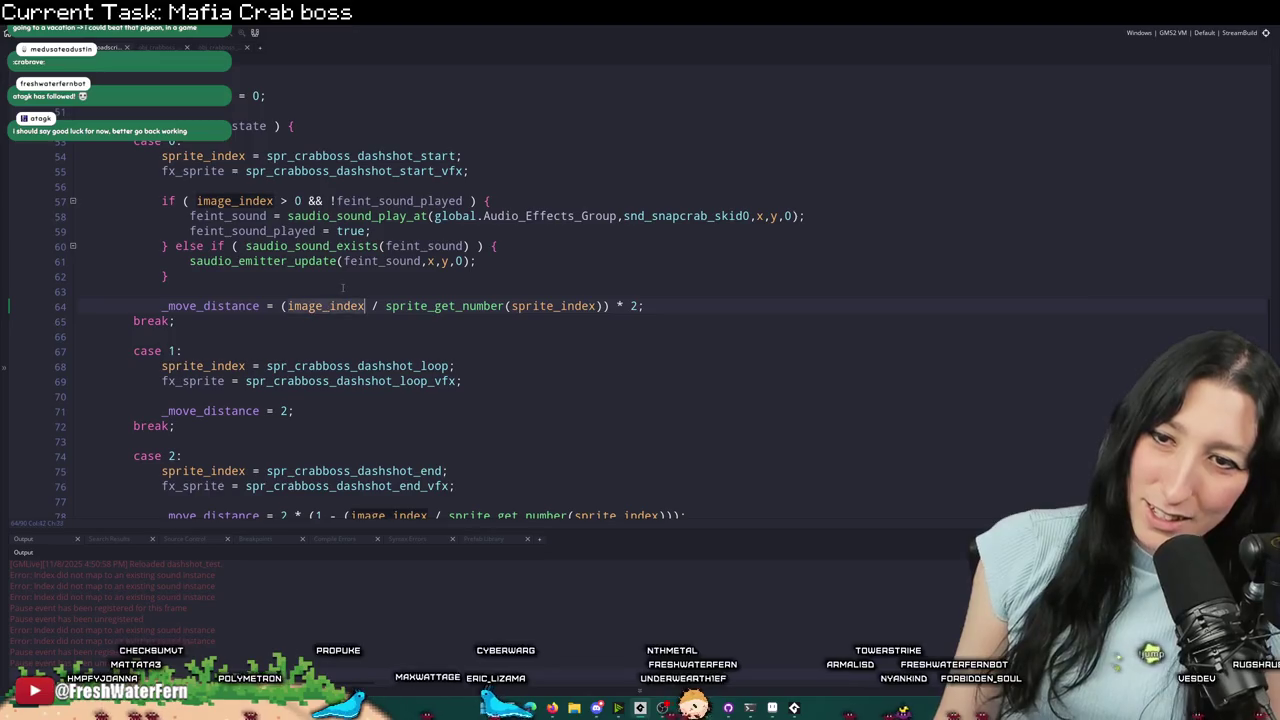
key(Home)
key(Return)
key(Up)
text(mage_index)
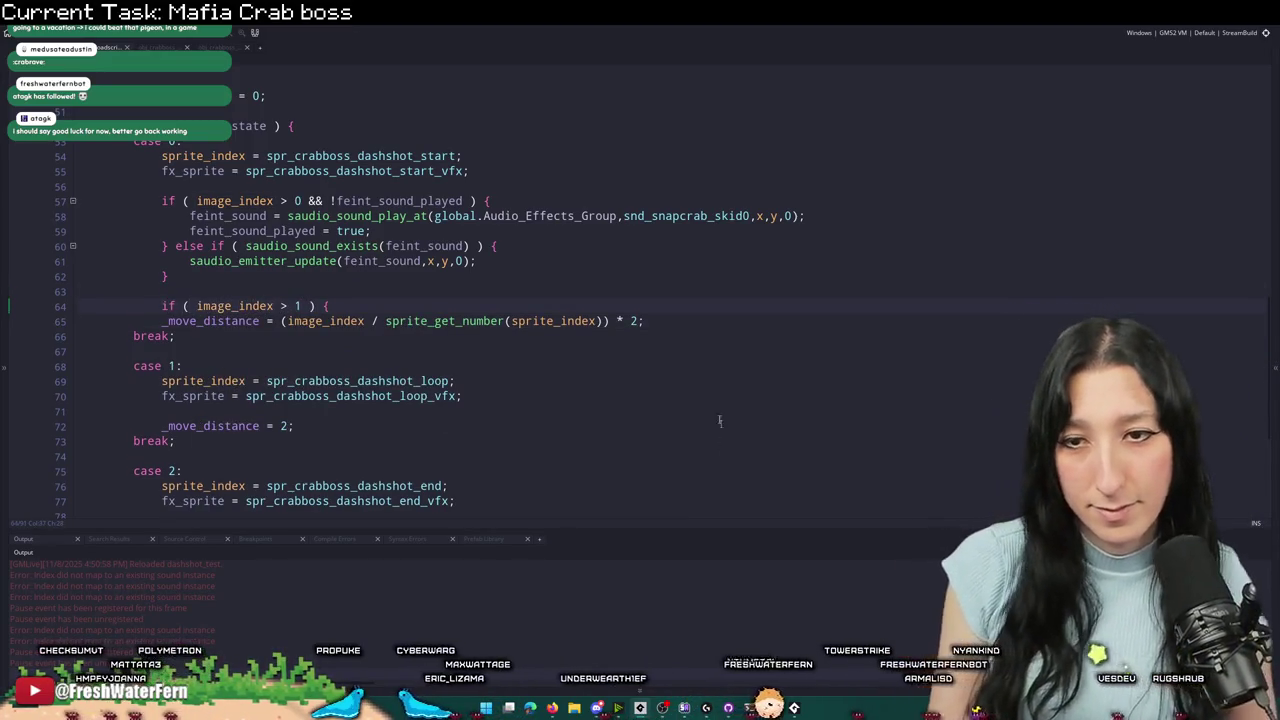
key(Down)
key(End)
key(Return)
key(Tab)
key(alt+Tab)
- Resume the boss fight and move right to trigger the crab's dash
click(180, 310)
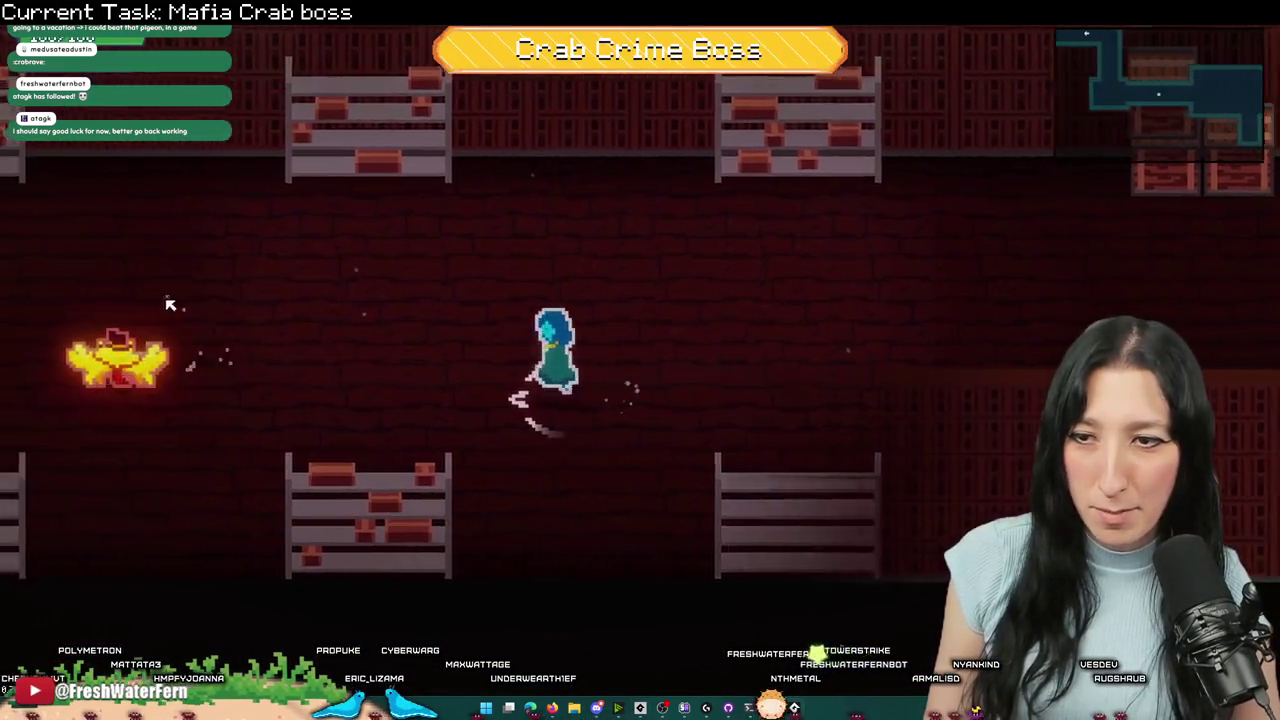
key(d)
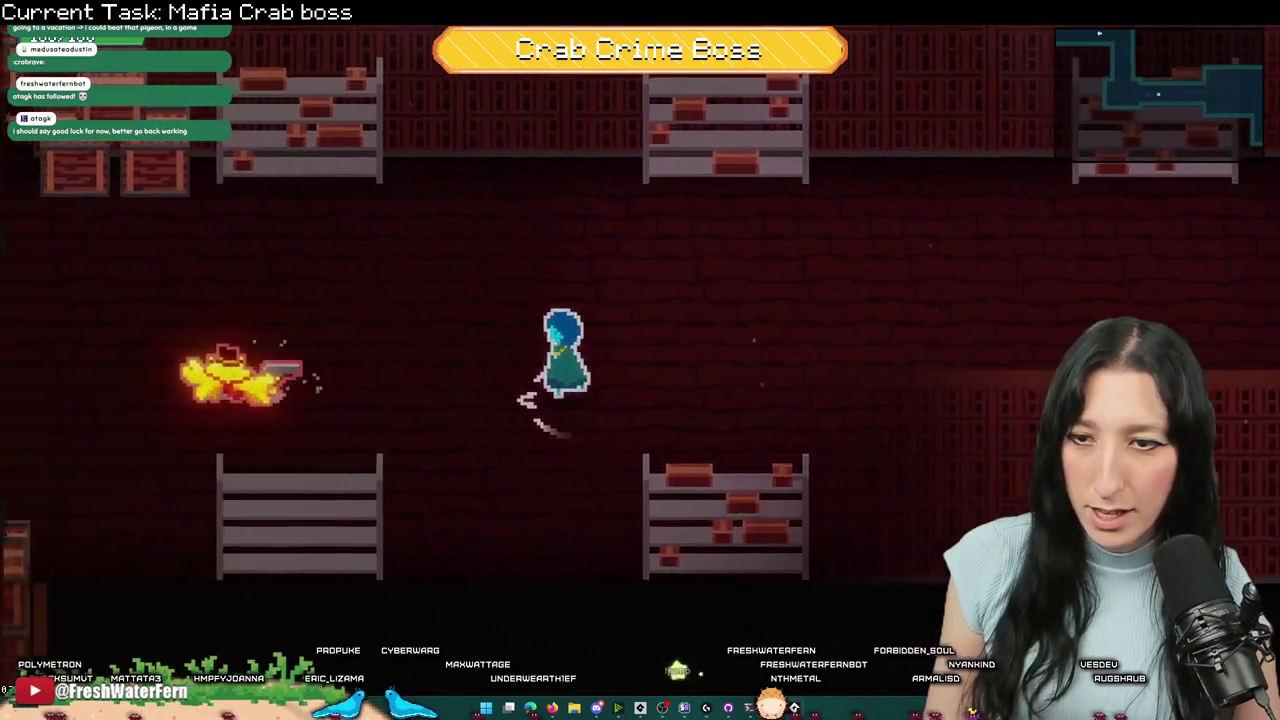
key(alt+Tab)
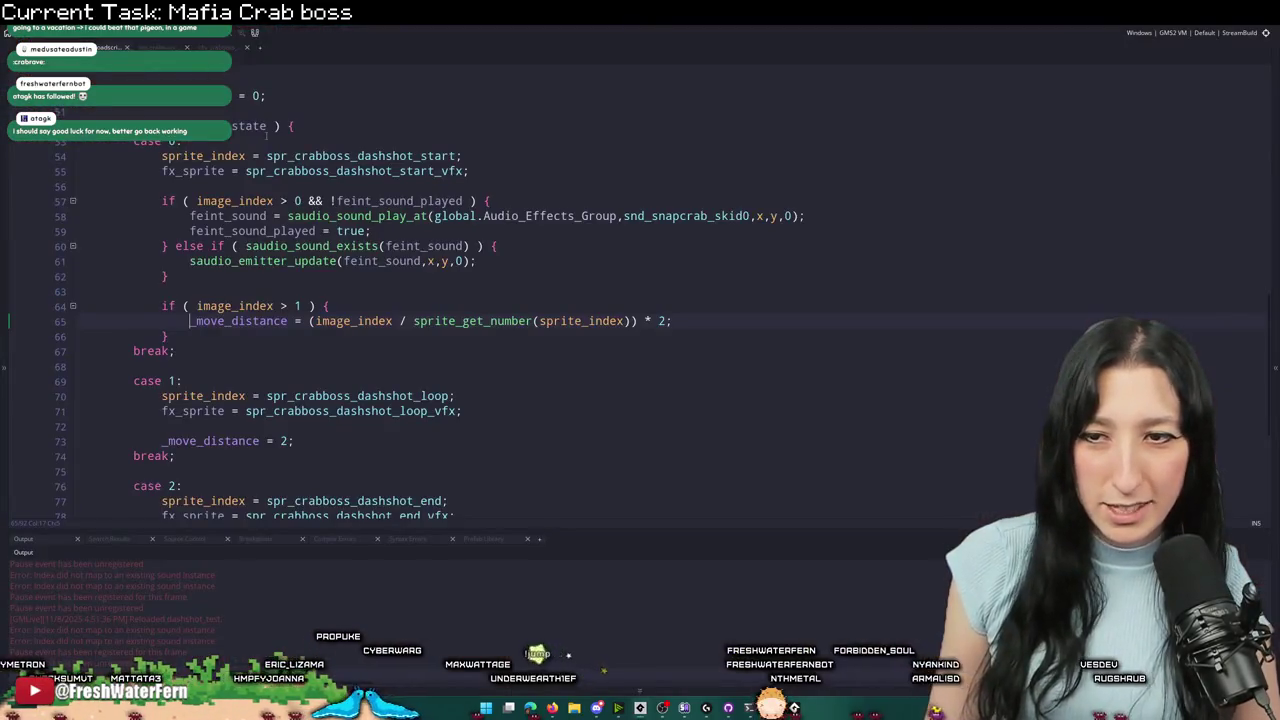
- Start an image_index condition in case 1 and open spr_crabboss_dashshot_loop with F12
scroll(466, 318, down, 4)
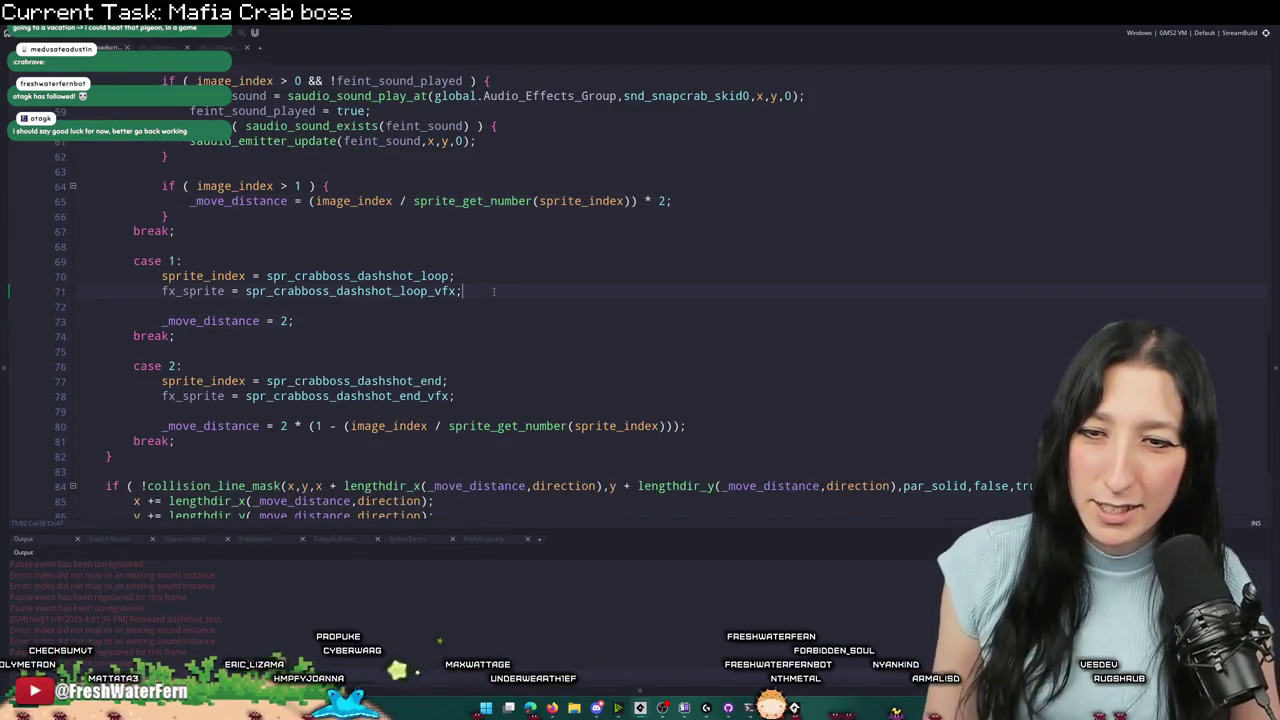
key(Return)
key(Return)
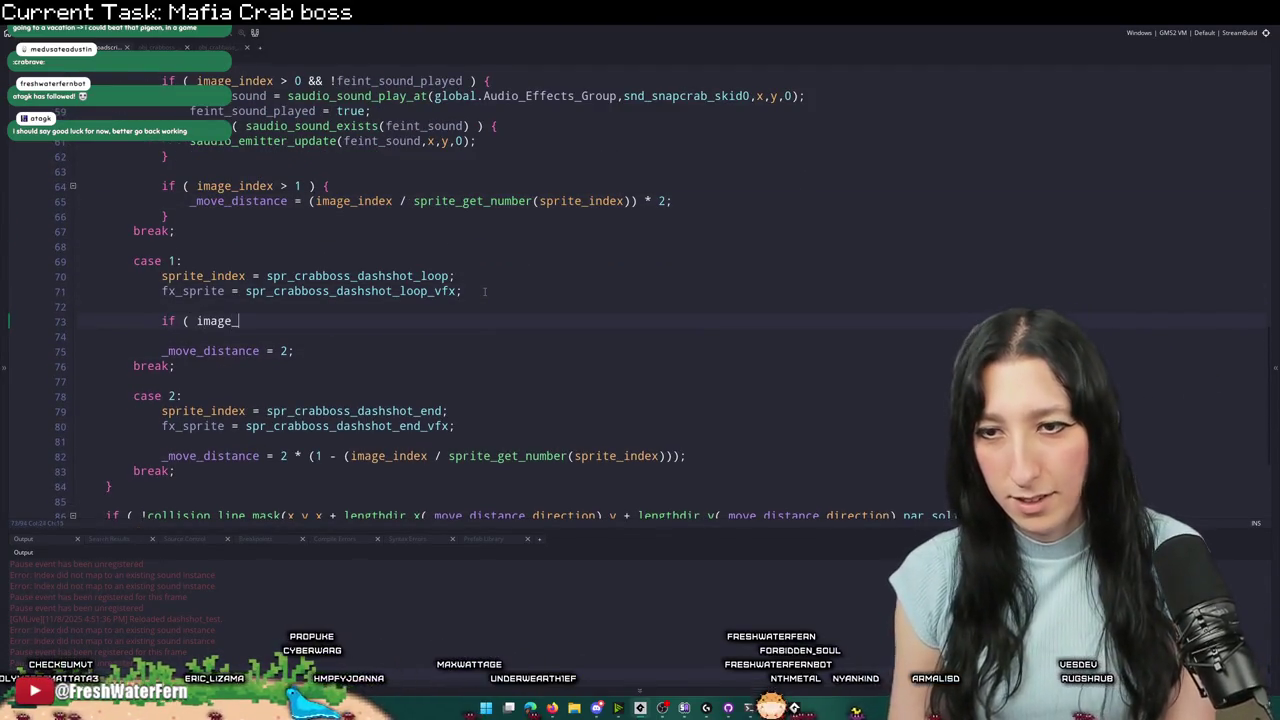
text(index ie)
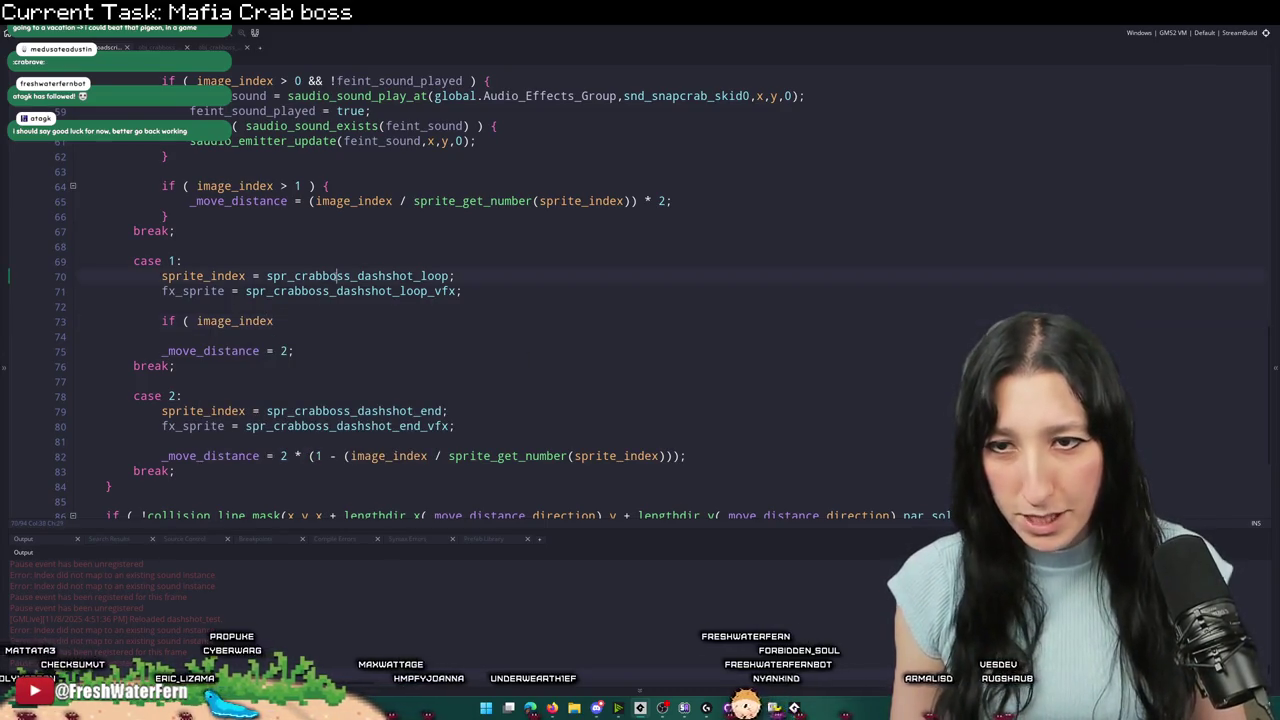
key(F12)
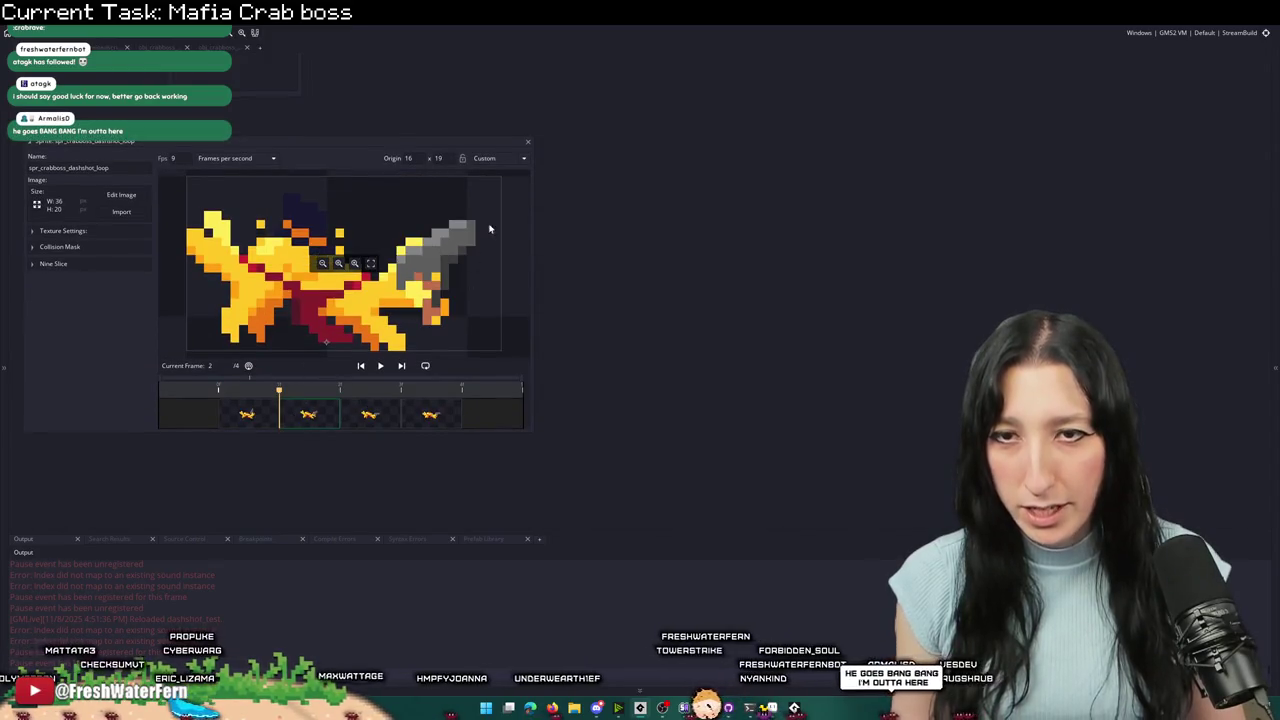
- Close the loop sprite and delete the unfinished if ( image_index line in case 1
click(342, 415)
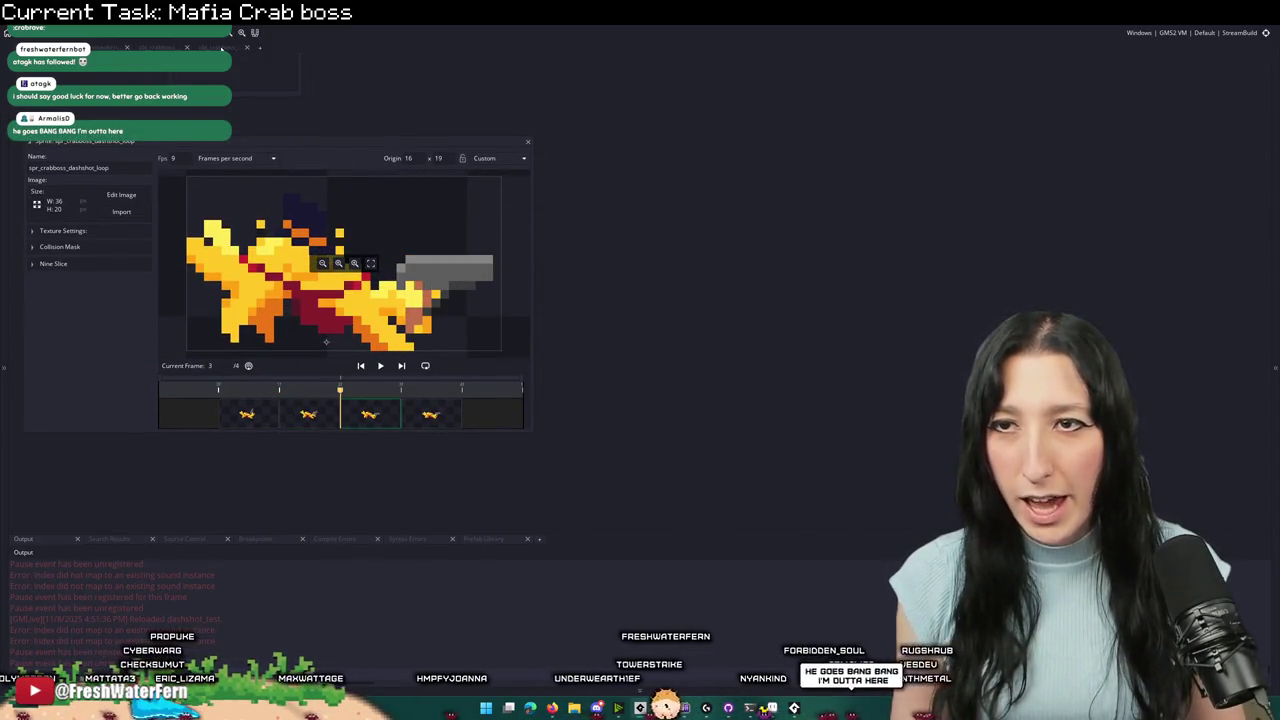
click(222, 48)
key(ctrl+Tab)
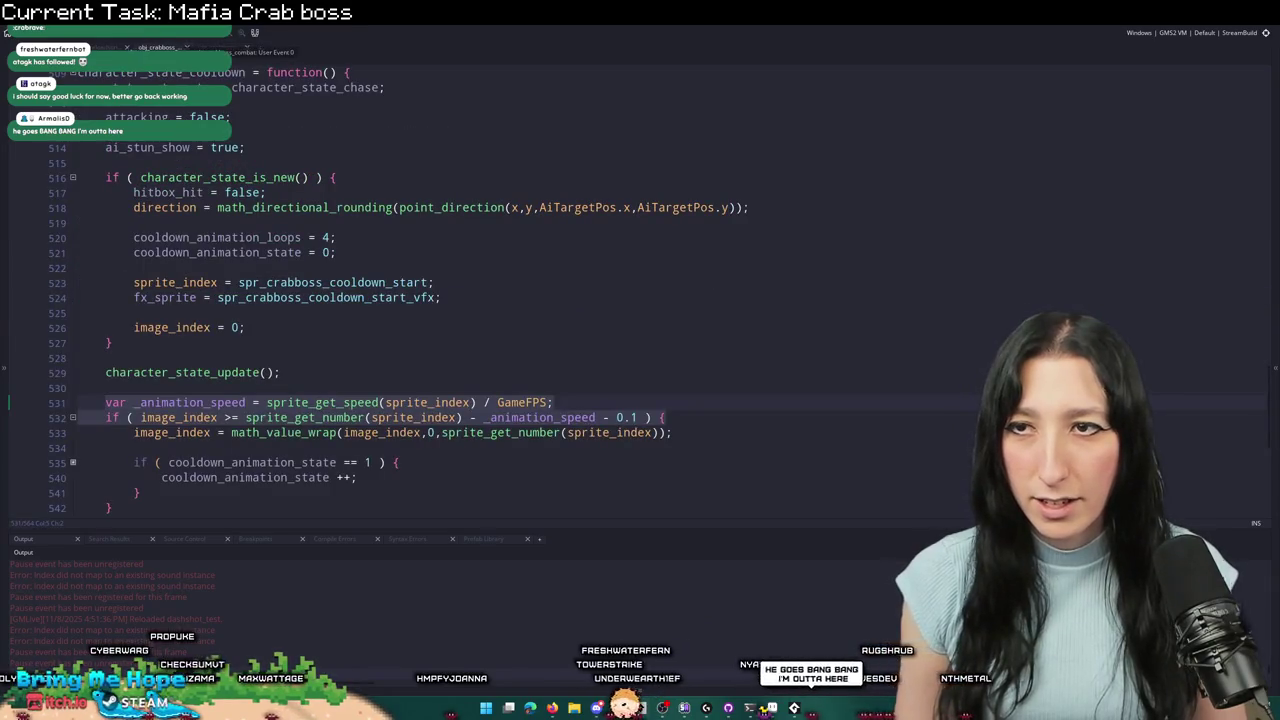
key(ctrl+Tab)
scroll(543, 193, down, 1)
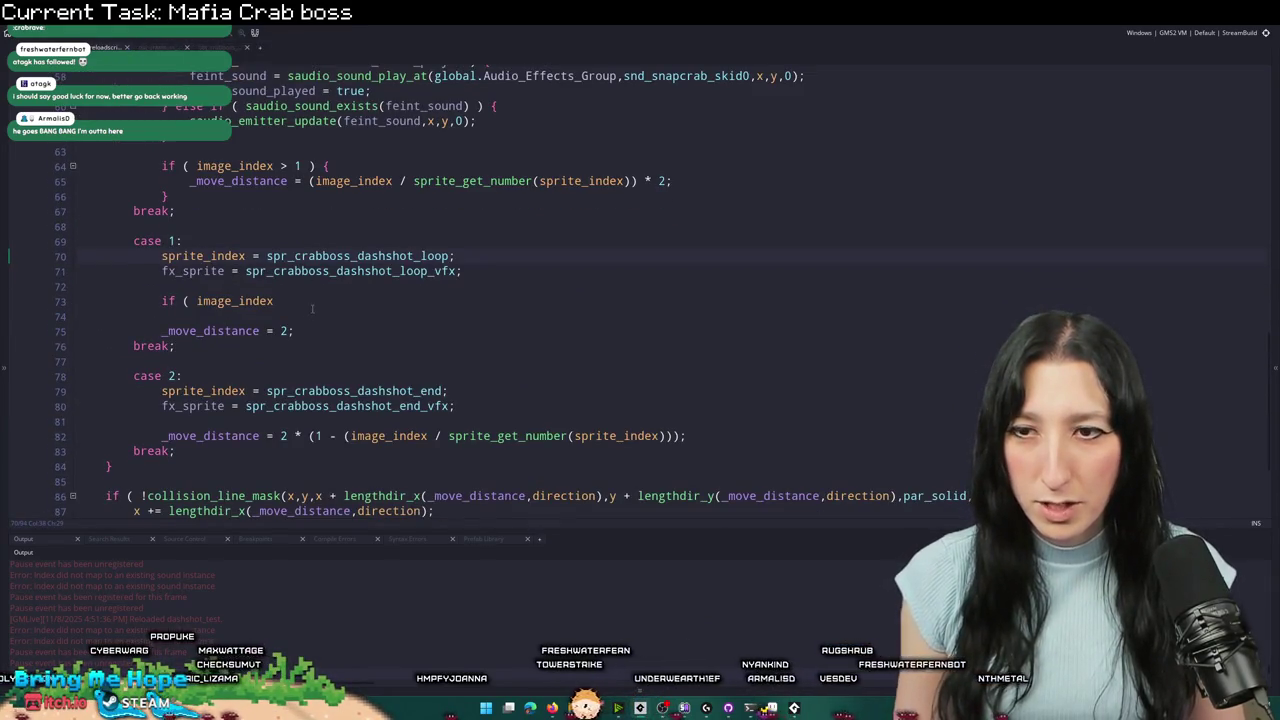
click(310, 181)
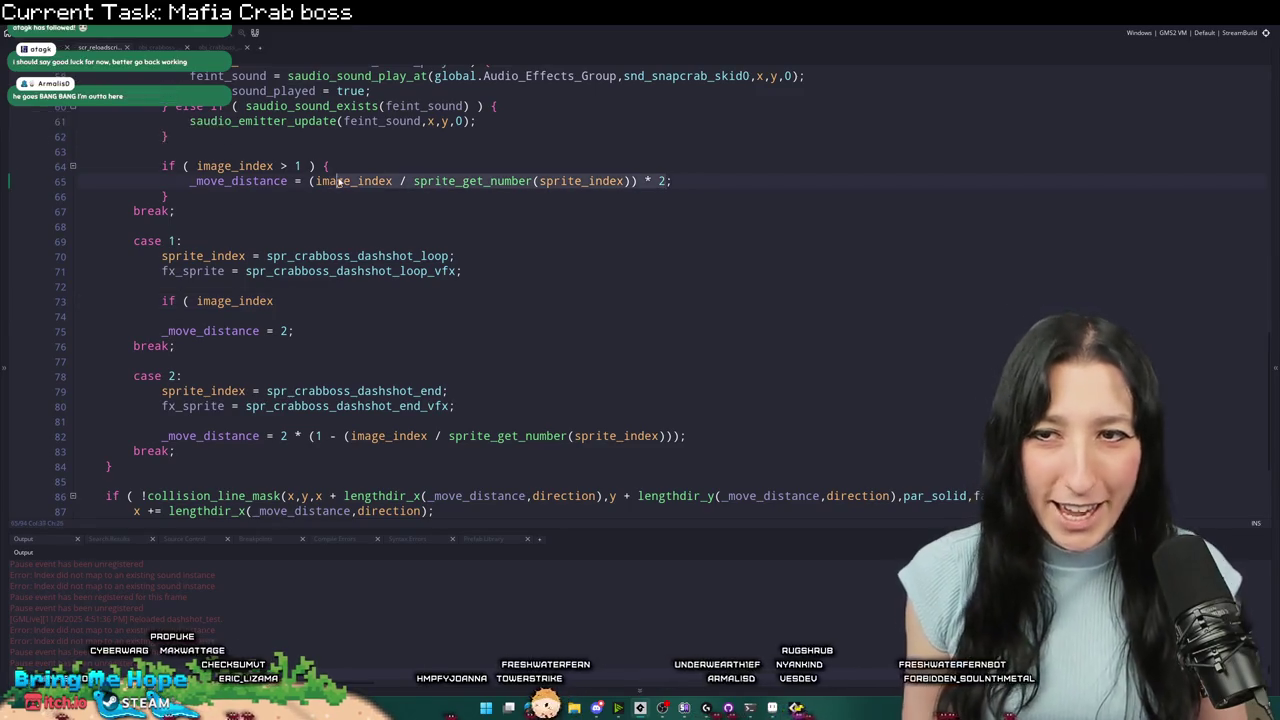
click(273, 300)
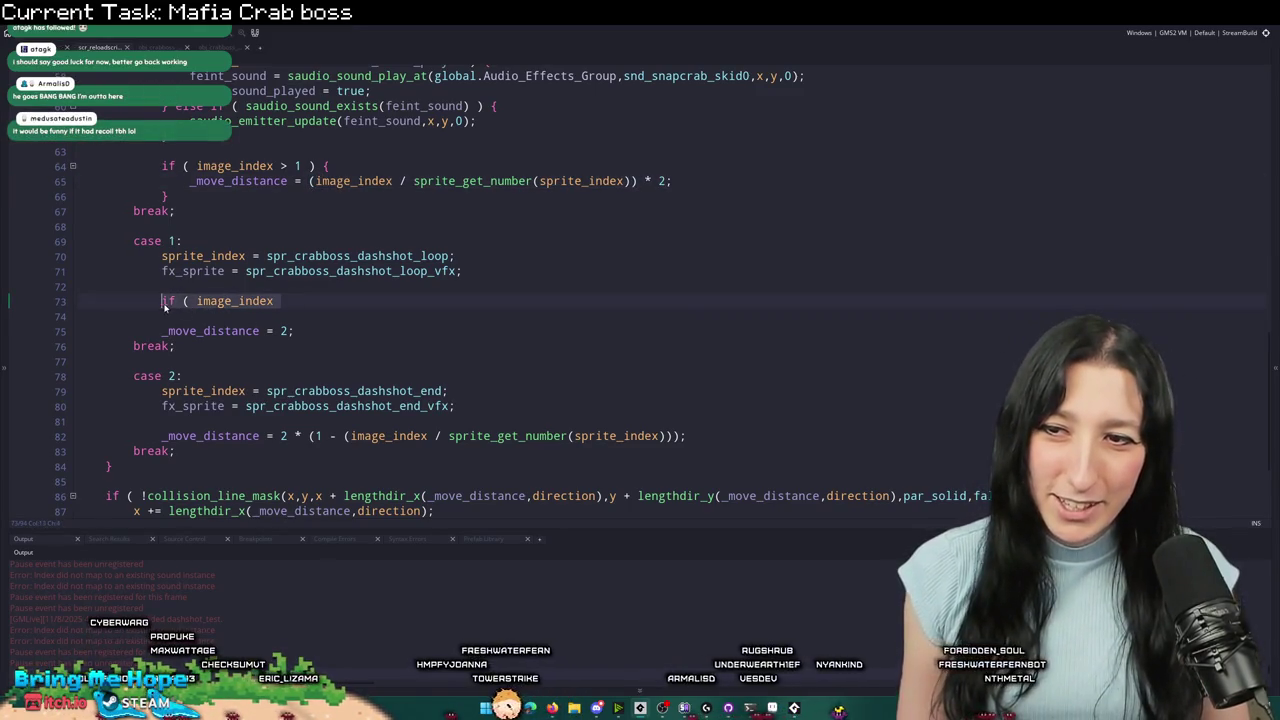
drag(282, 300, 75, 300)
key(BackSpace)
key(BackSpace)
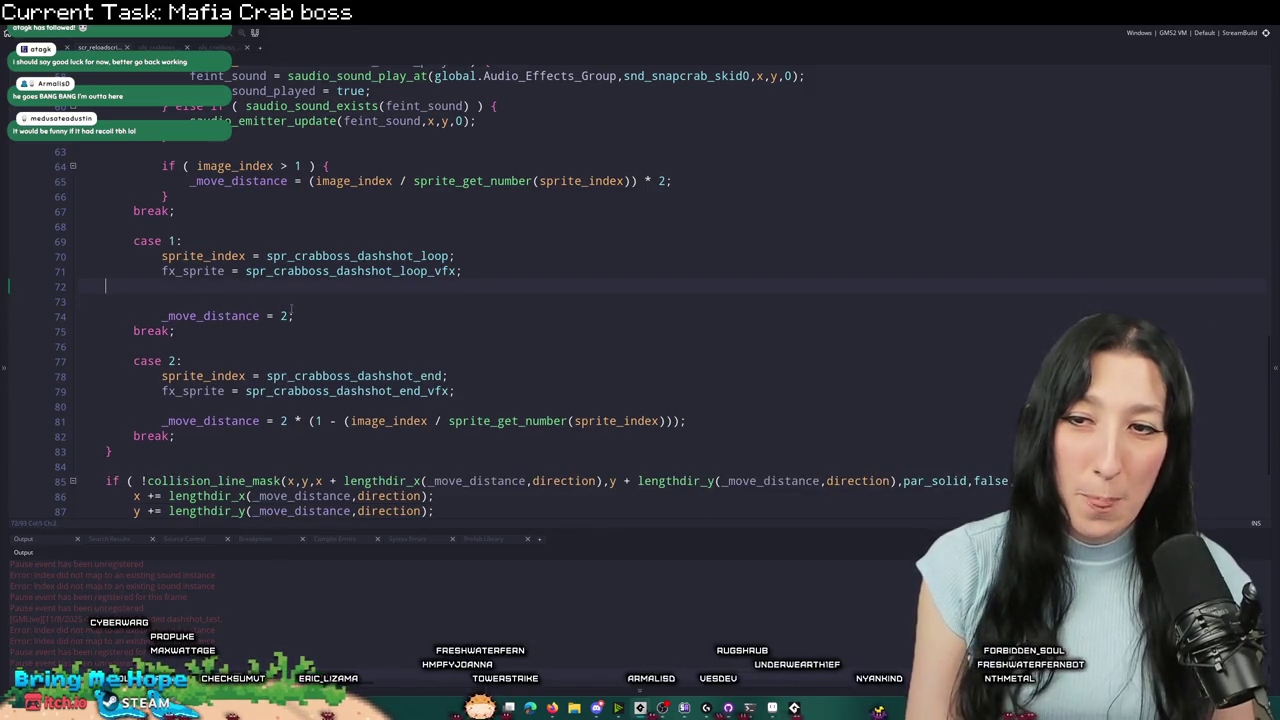
key(Delete)
- Paste the end-phase tapering formula into case 1 so _move_distance becomes 2 + (...)
click(284, 300)
text(+)
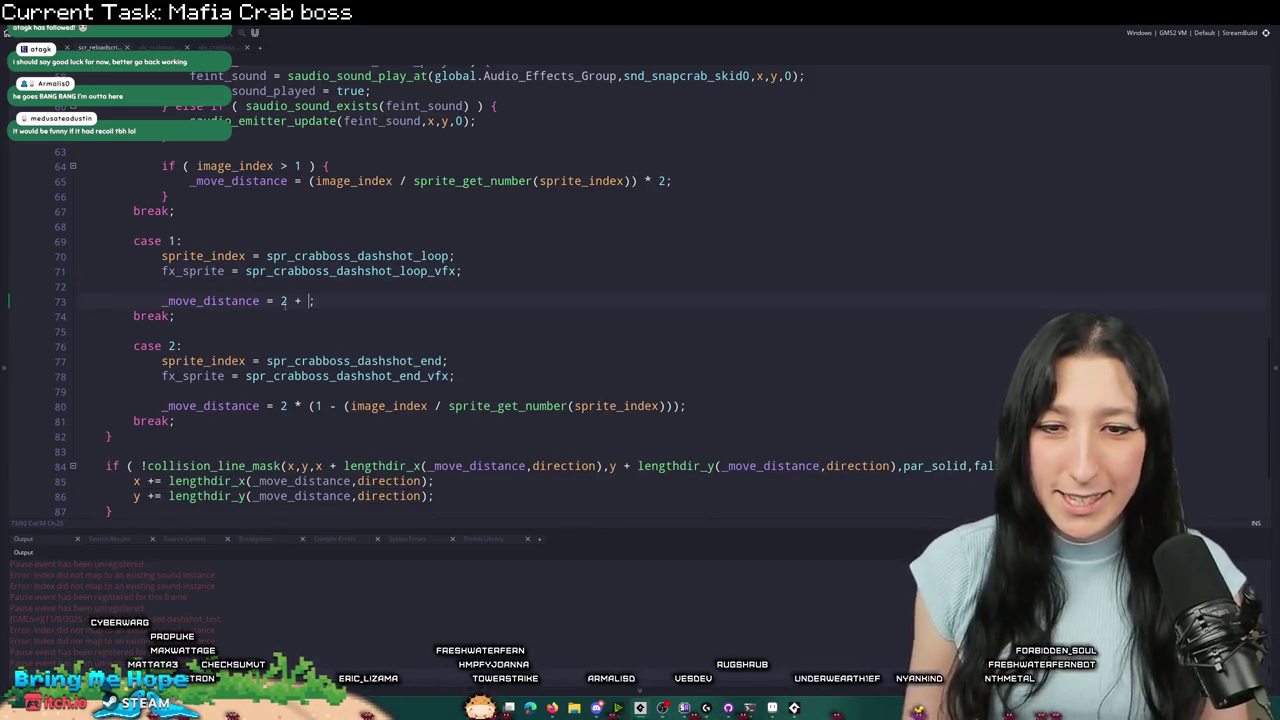
scroll(296, 303, down, 2)
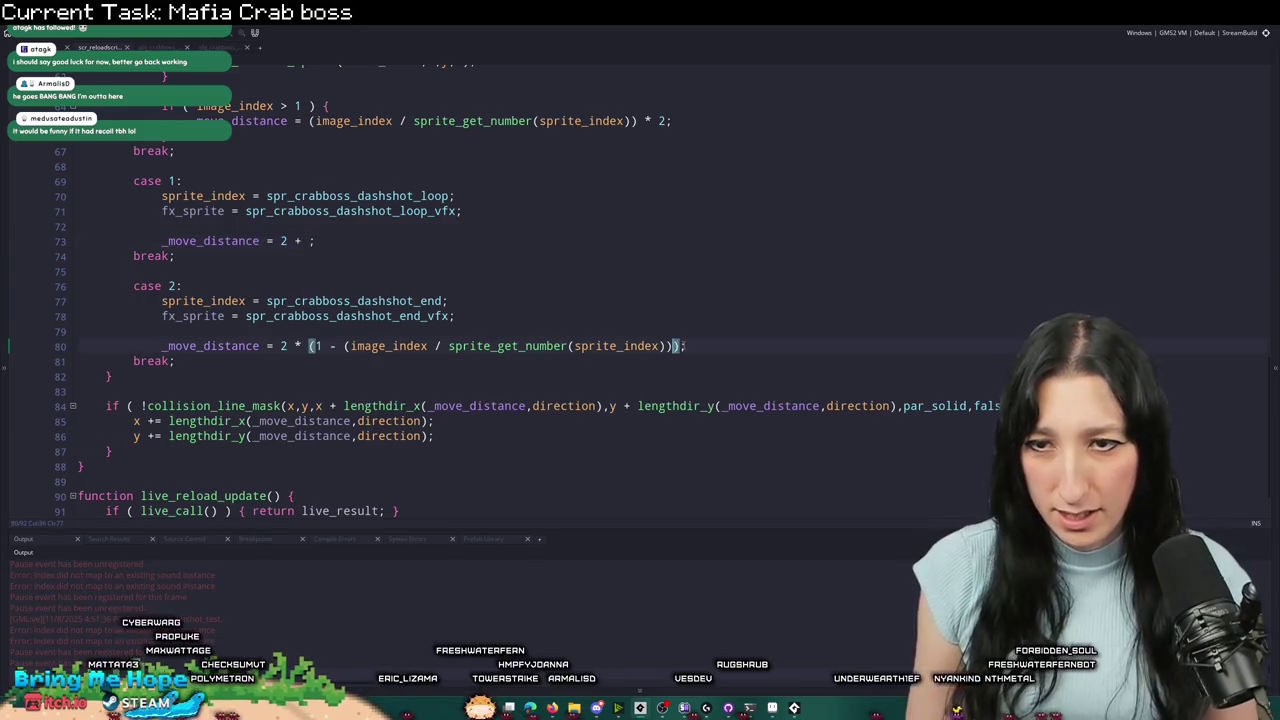
double_click(284, 346)
click(679, 353)
click(311, 241)
text(2 * (1 - (image_index / sprite_get_number(sprite_index))))
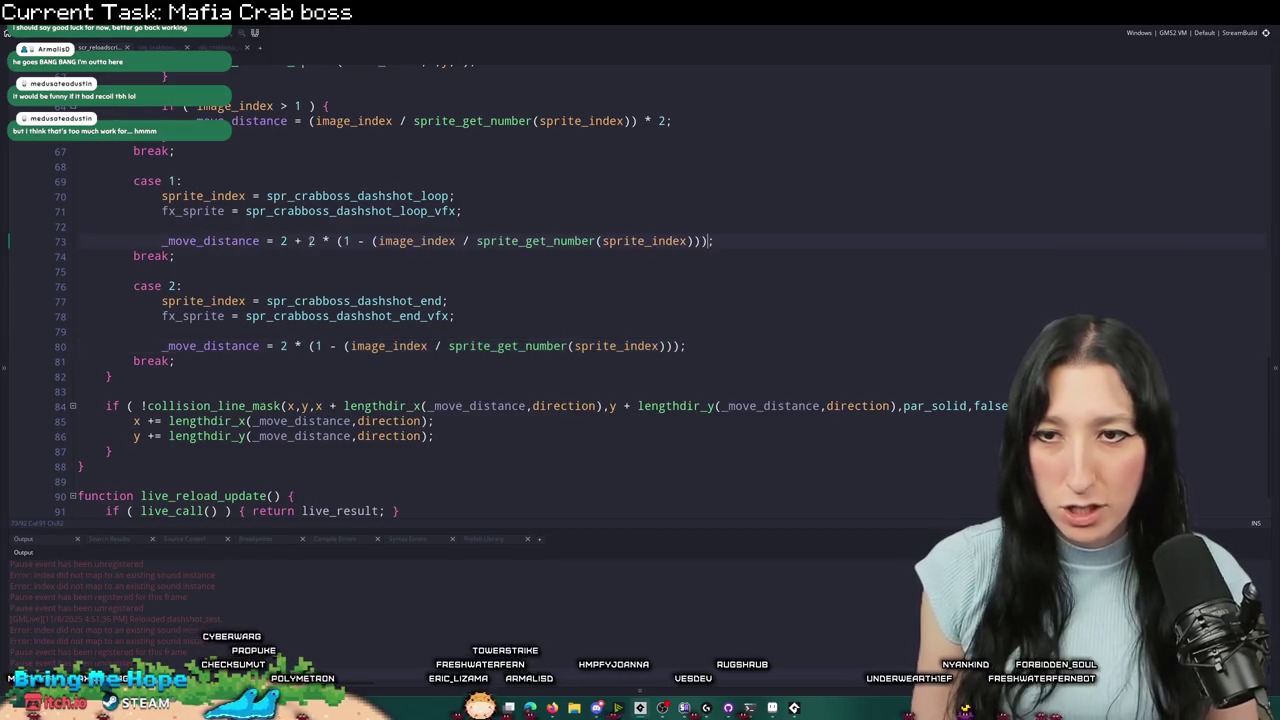
text(()
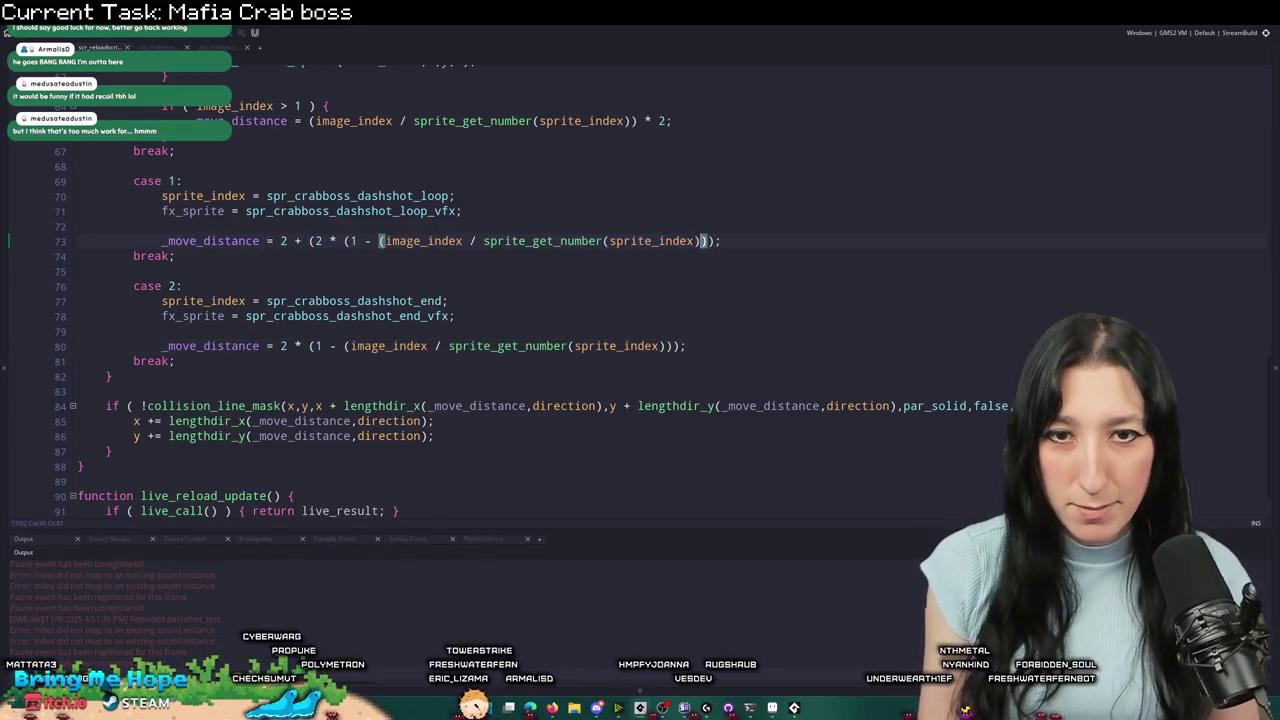
key(alt+Tab)
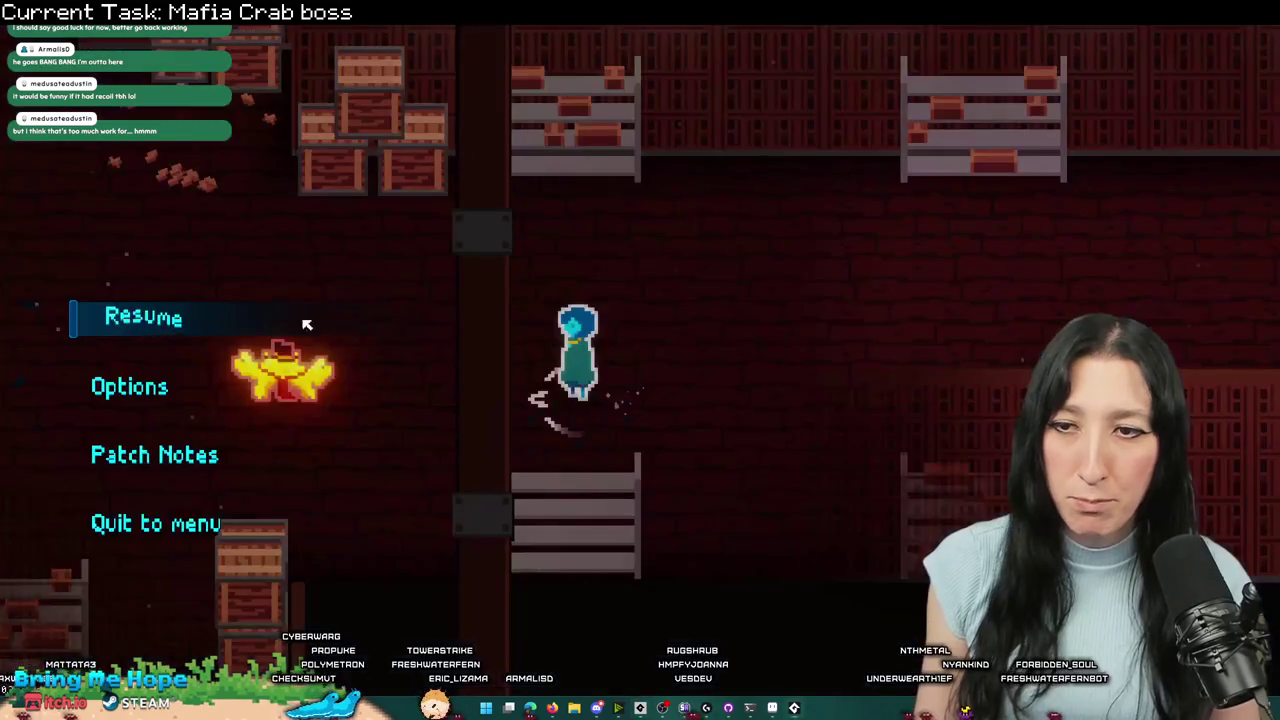
- Resume the boss fight and move left to bait the crab's tapering dash, then pause
click(314, 322)
key(a)
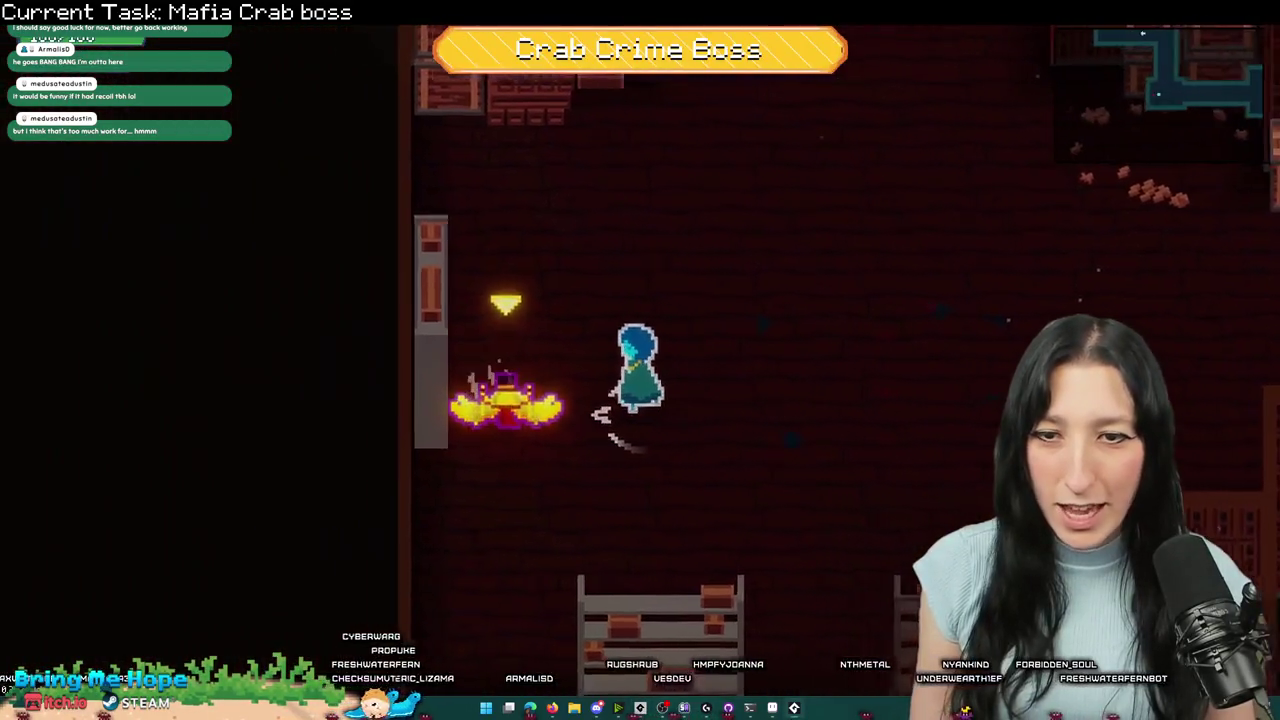
key(a)
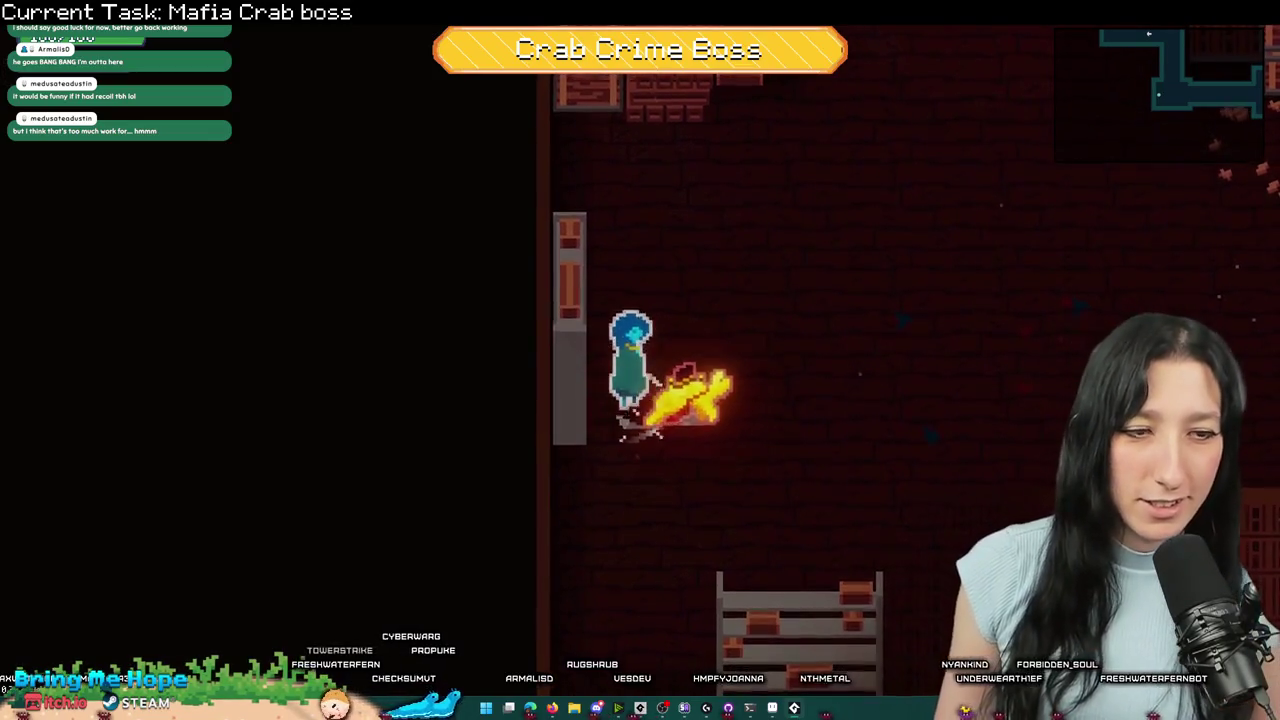
key(a)
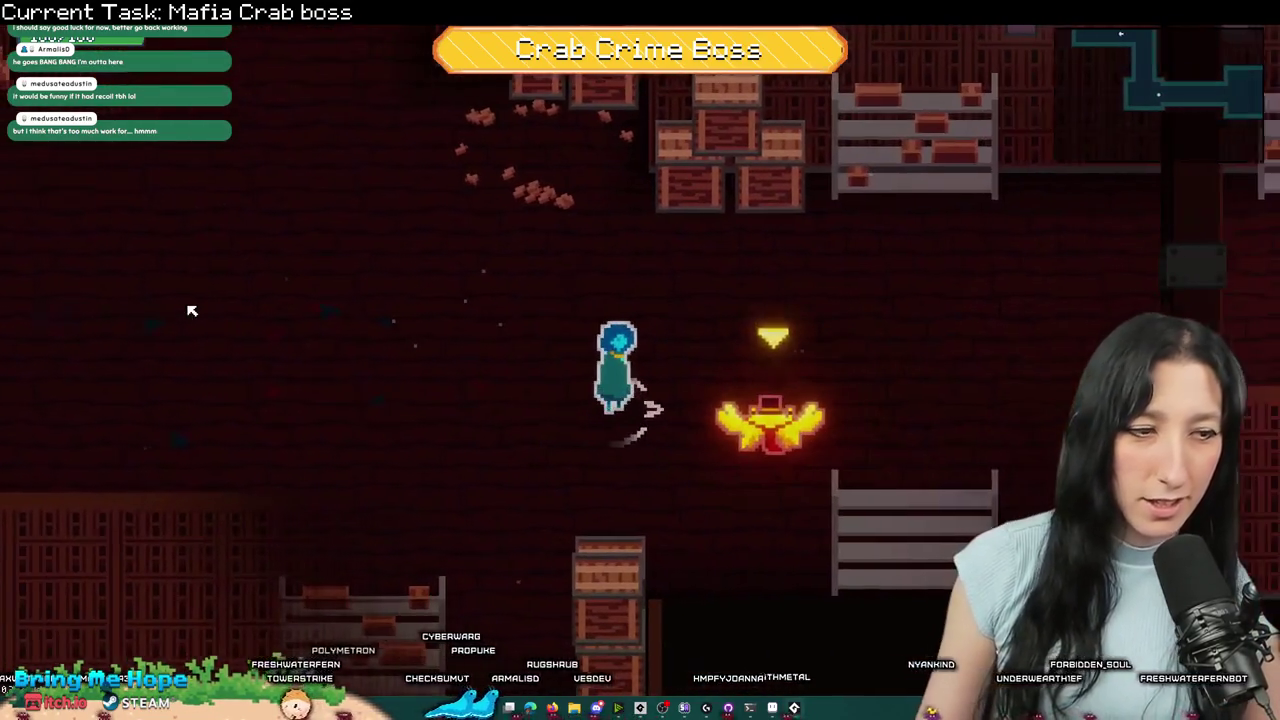
key(Escape)
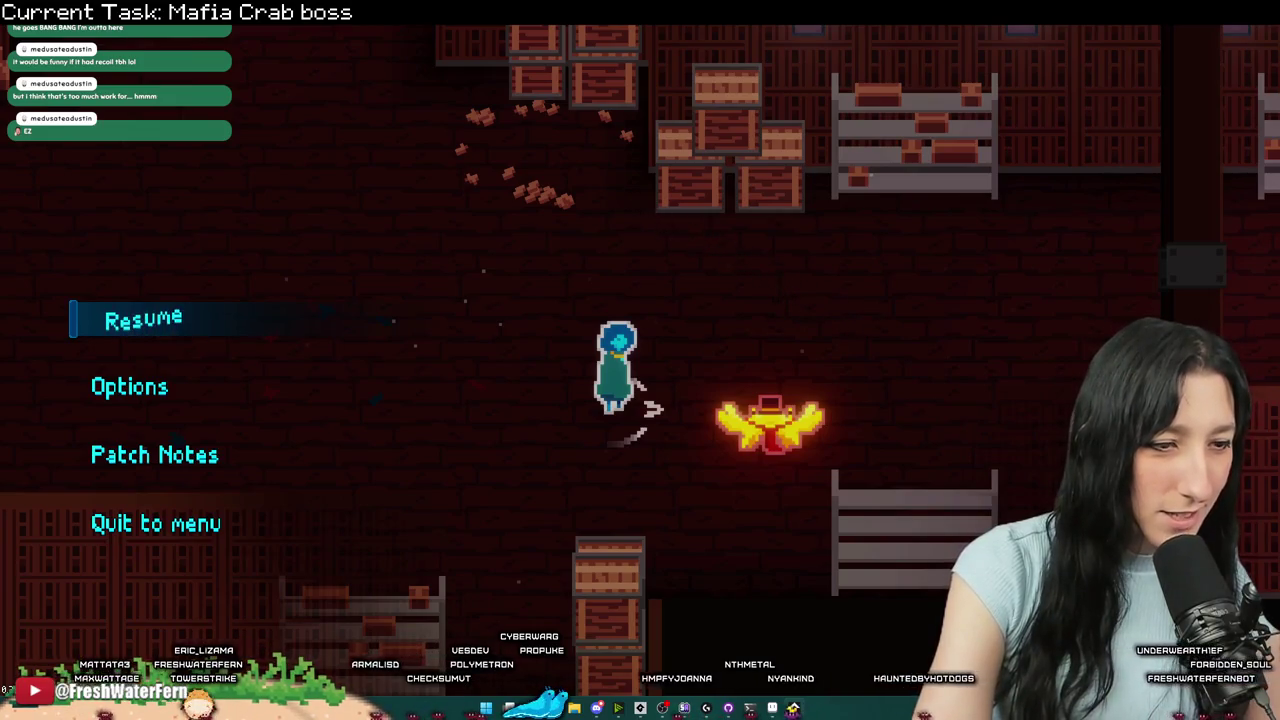
- Resume and dash around the crab boss during its charge, then return to the code
click(187, 326)
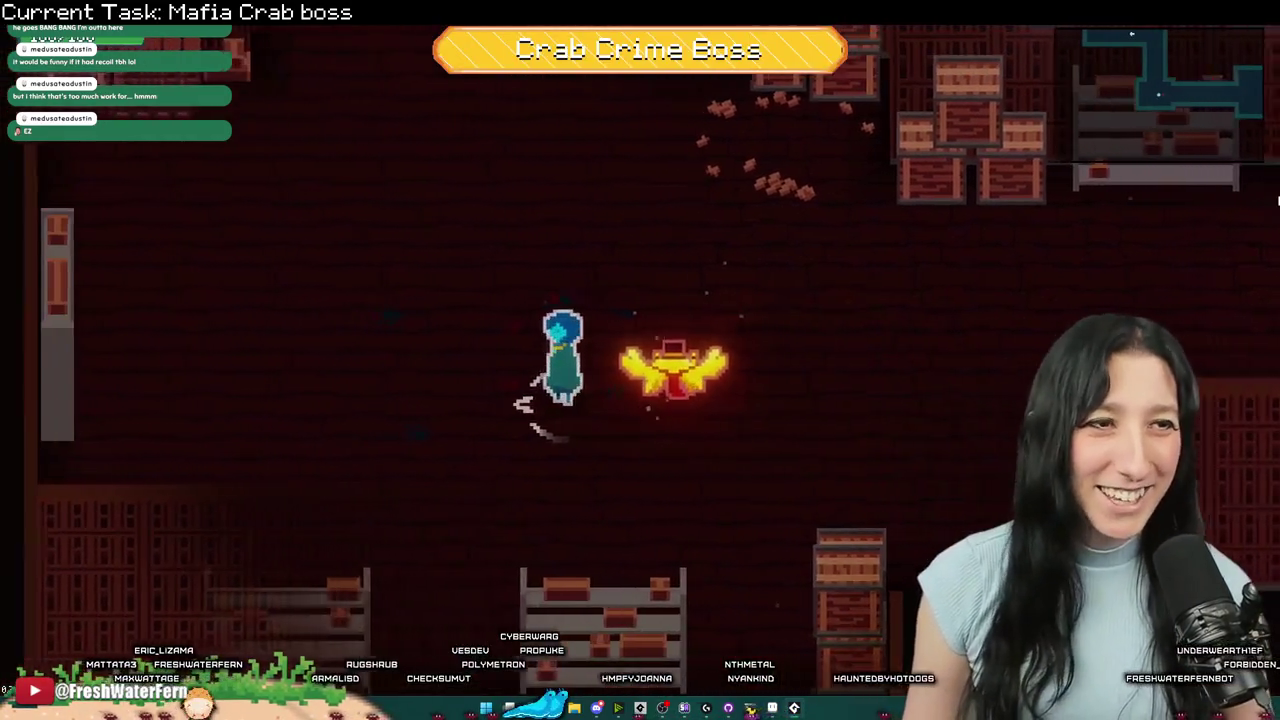
key(d)
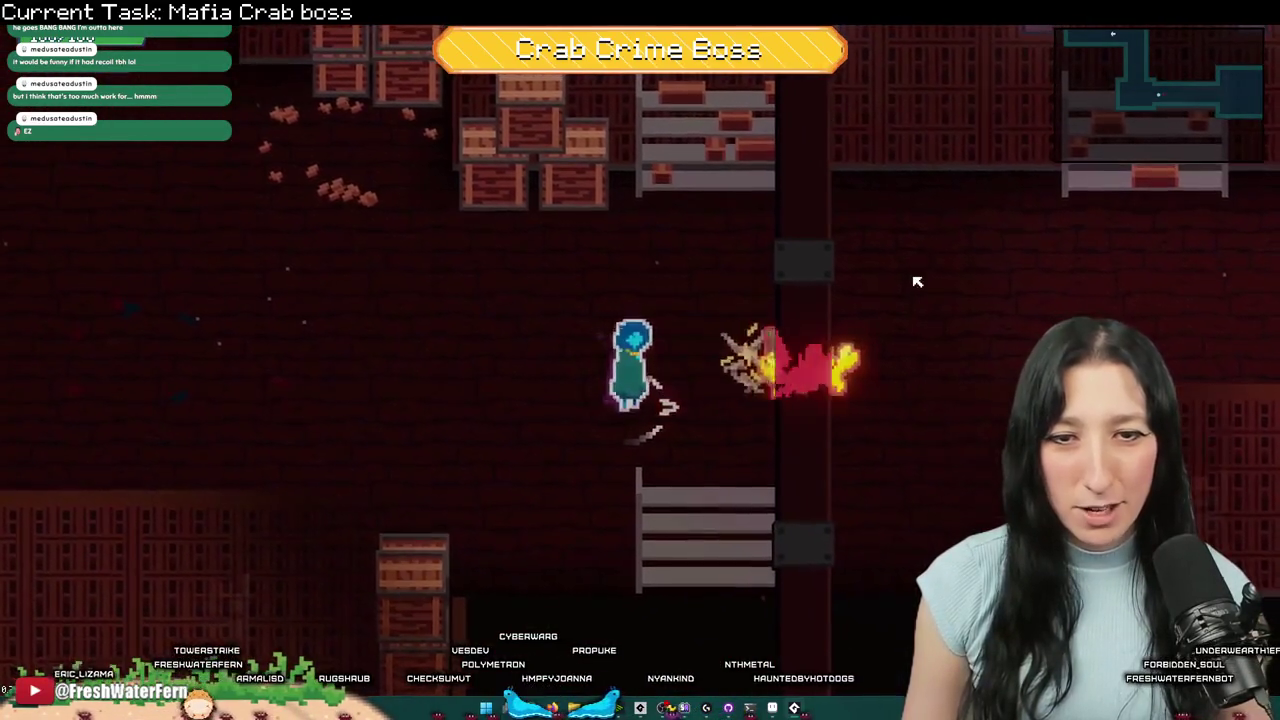
key(space)
key(d)
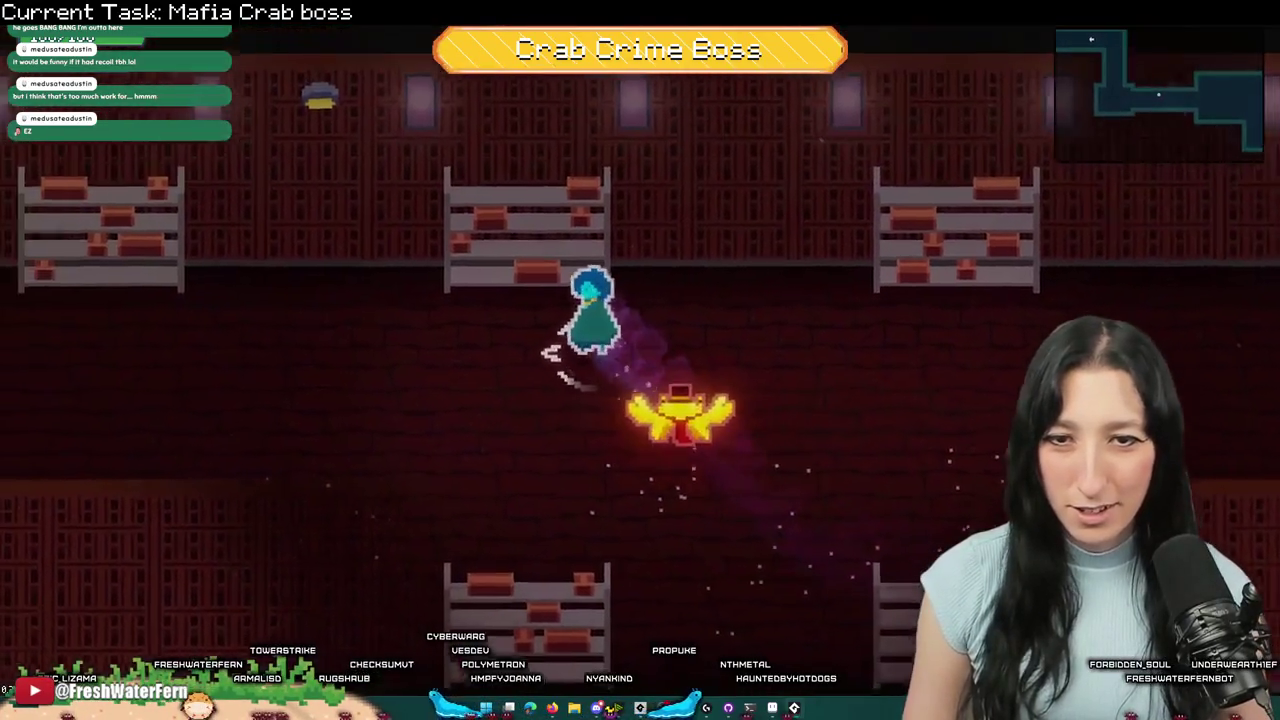
key(space)
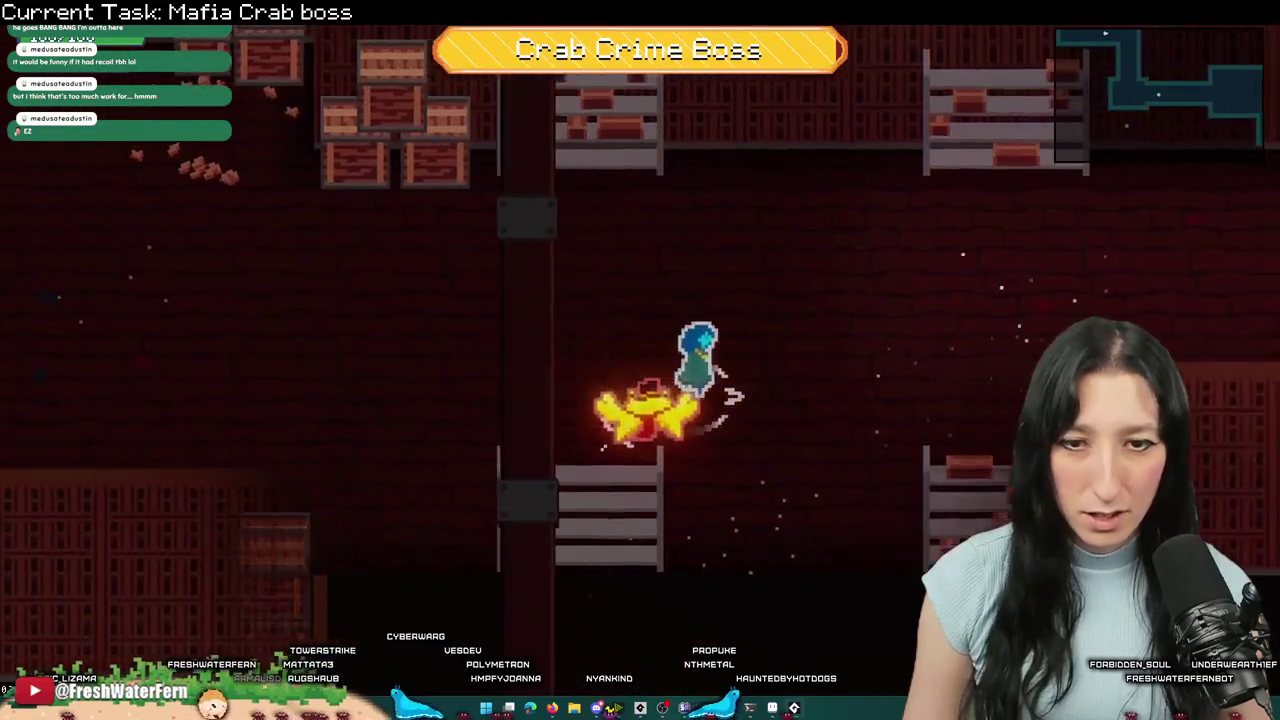
key(space)
key(alt+Tab)
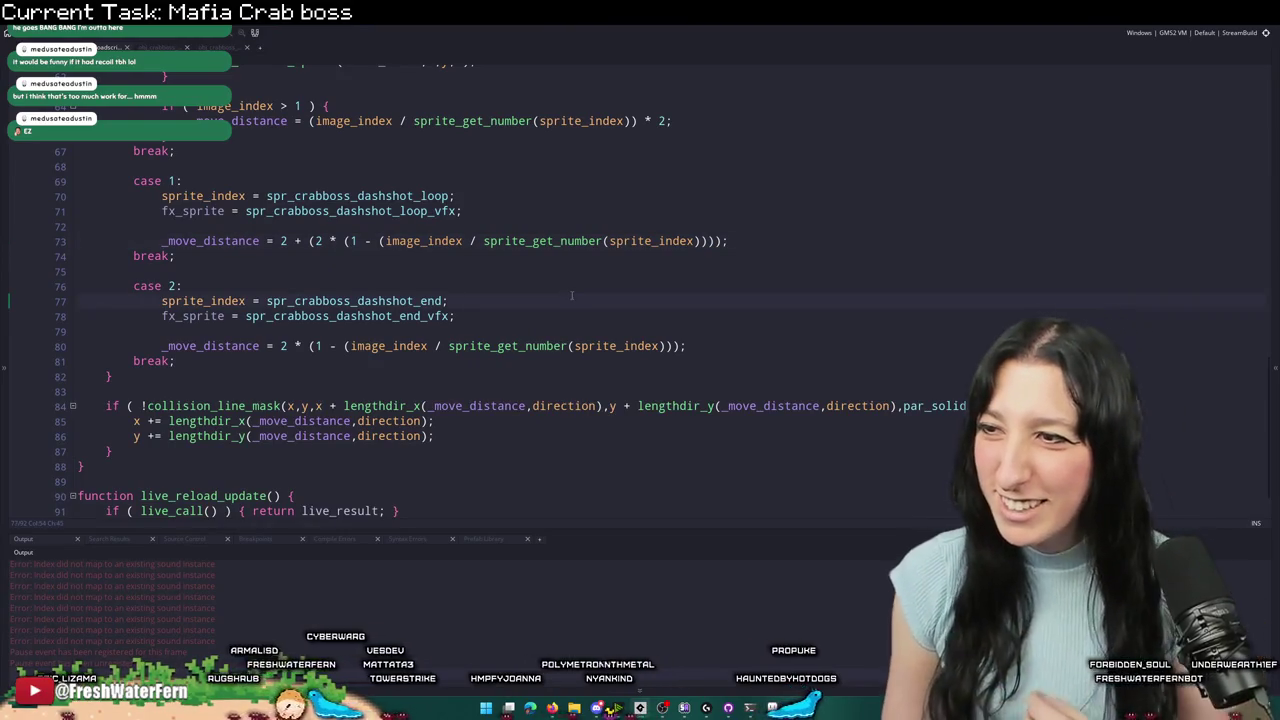
- Briefly view the spr_crabboss_dashshot_loop sprite, then open obj_crabboss_combat's End Step code full width
key(ctrl+t)
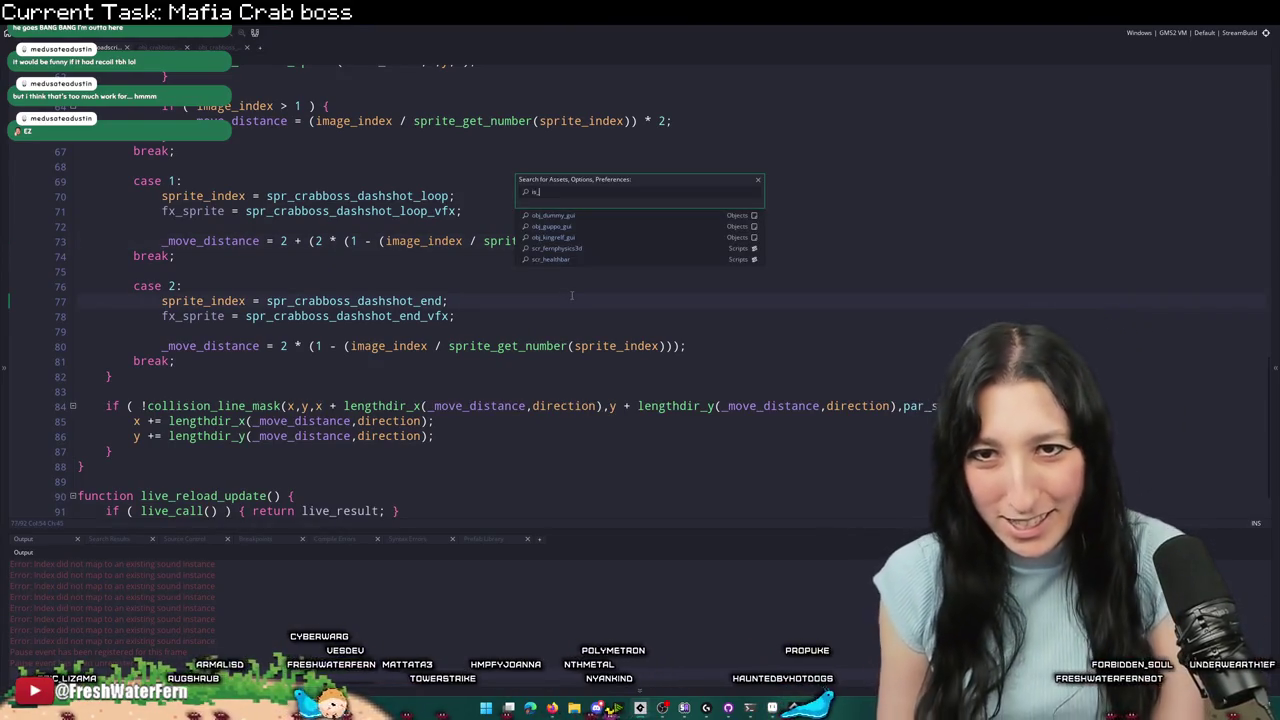
key(ctrl+f)
key(Escape)
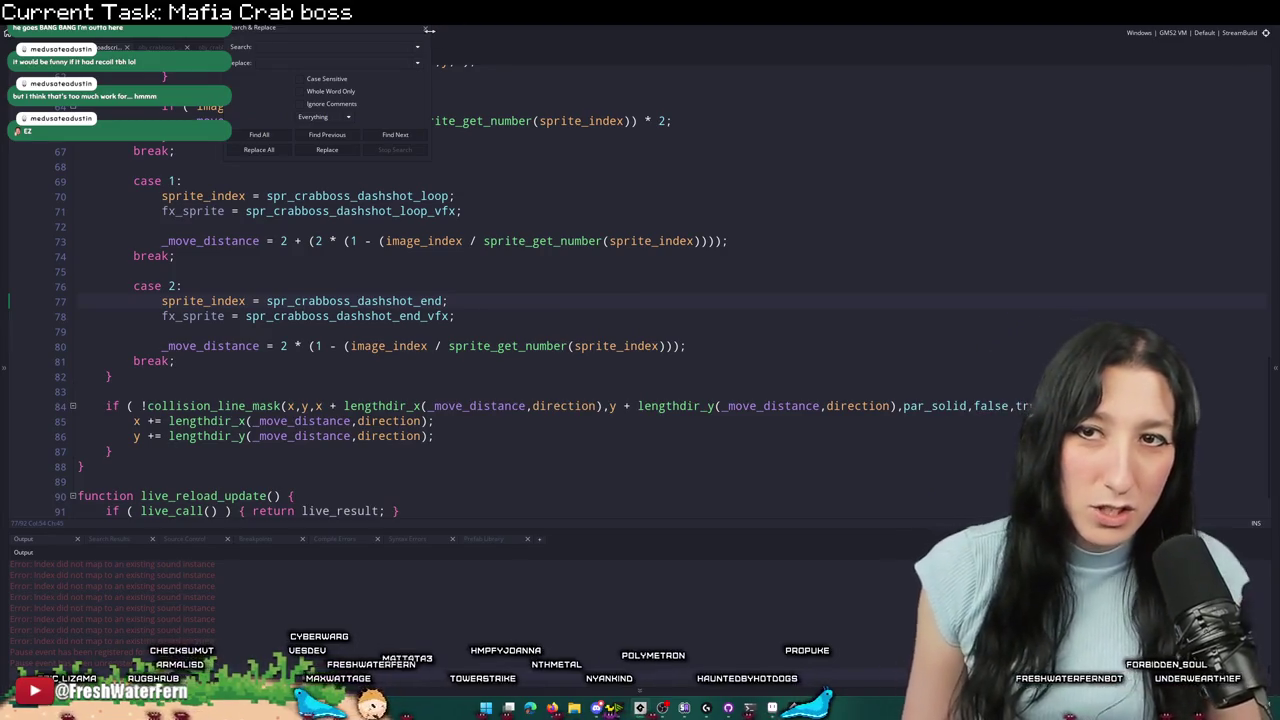
click(425, 31)
middle_click(360, 196)
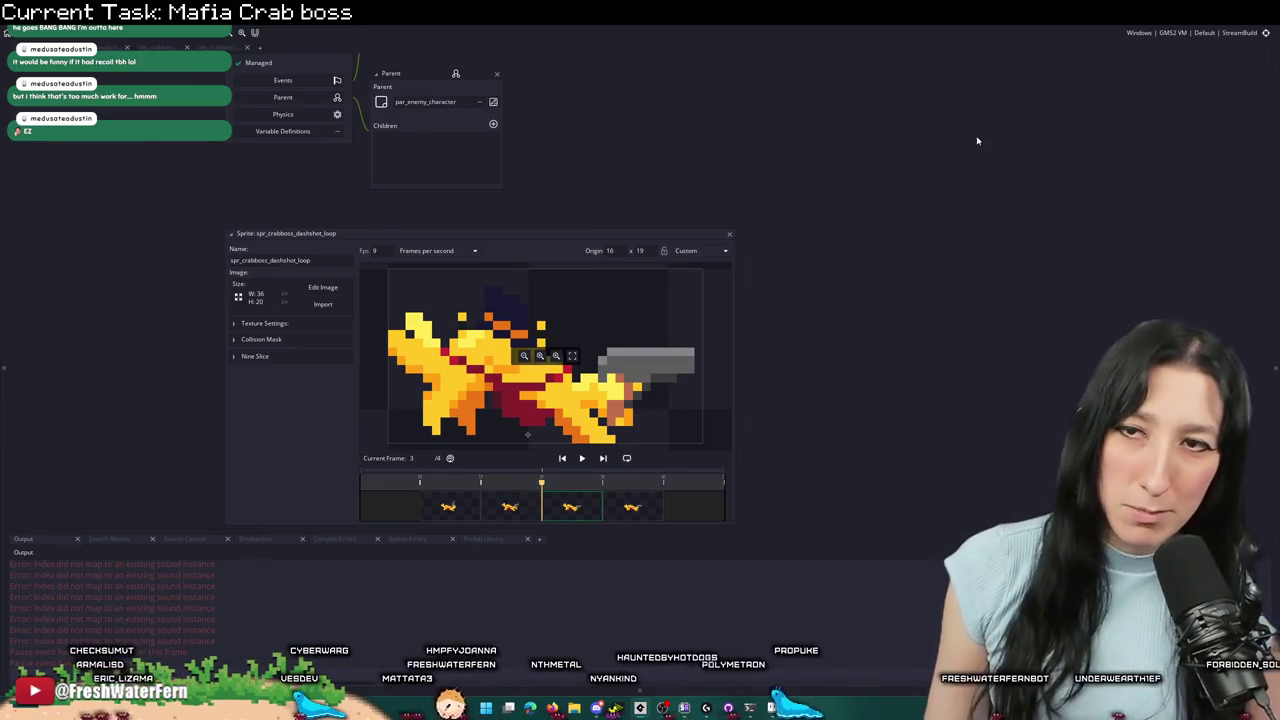
click(729, 233)
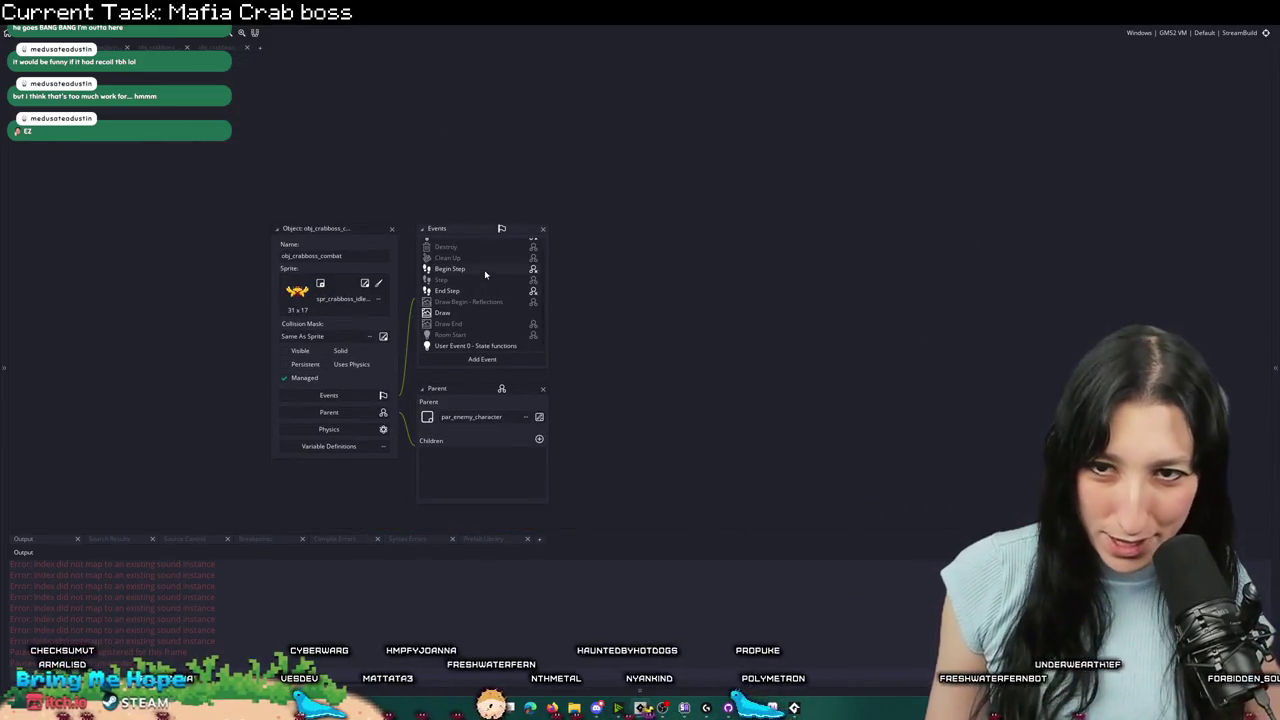
click(486, 271)
double_click(449, 291)
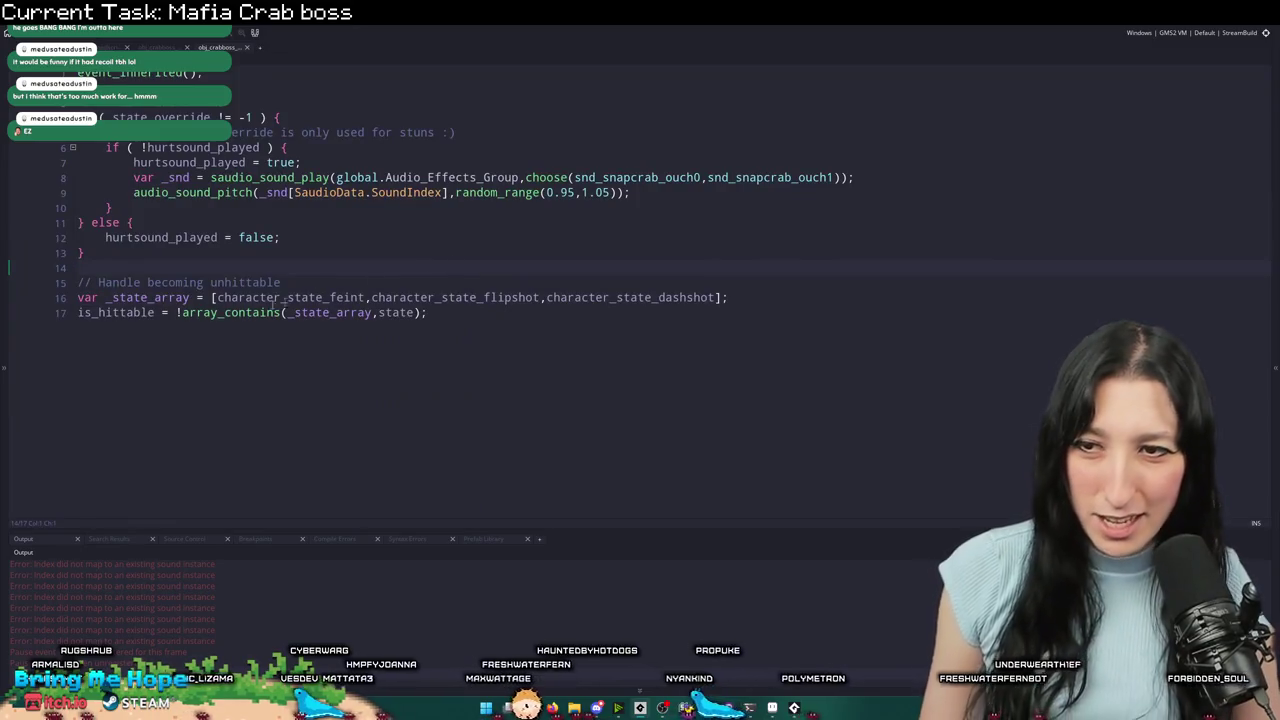
- Search the whole project for every use of is_hittable
double_click(157, 311)
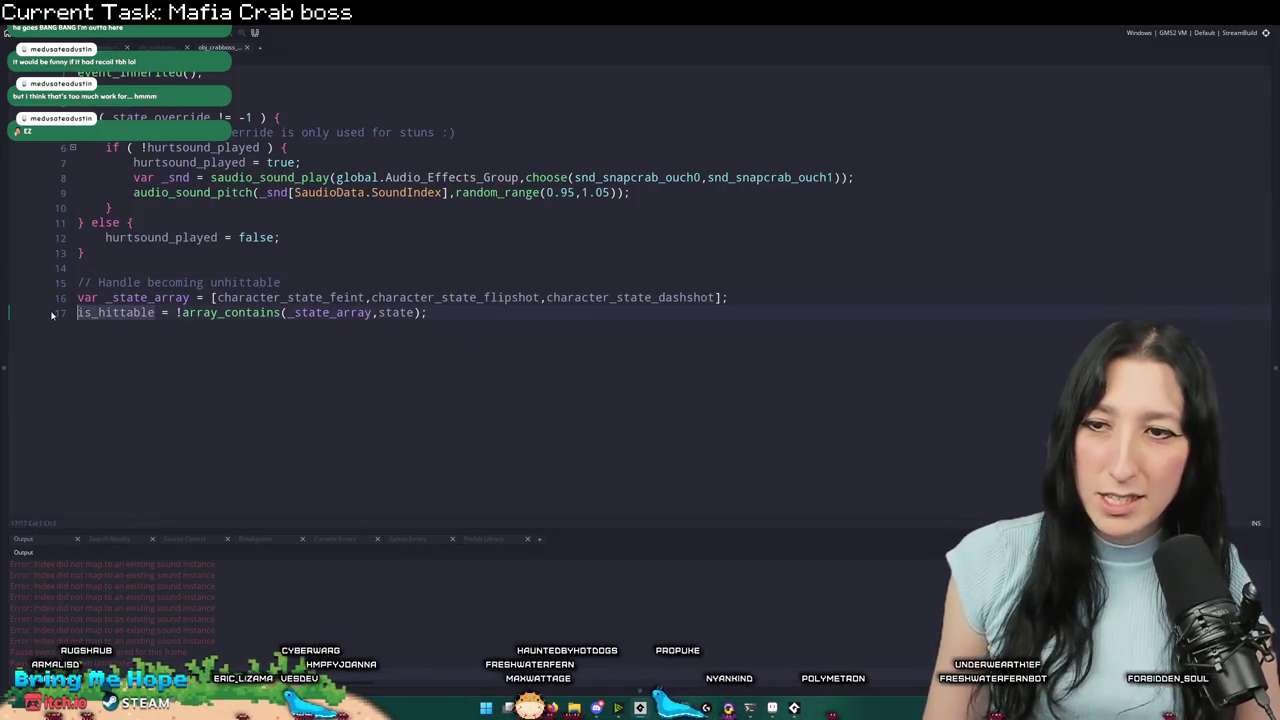
key(ctrl+shift+f)
key(Return)
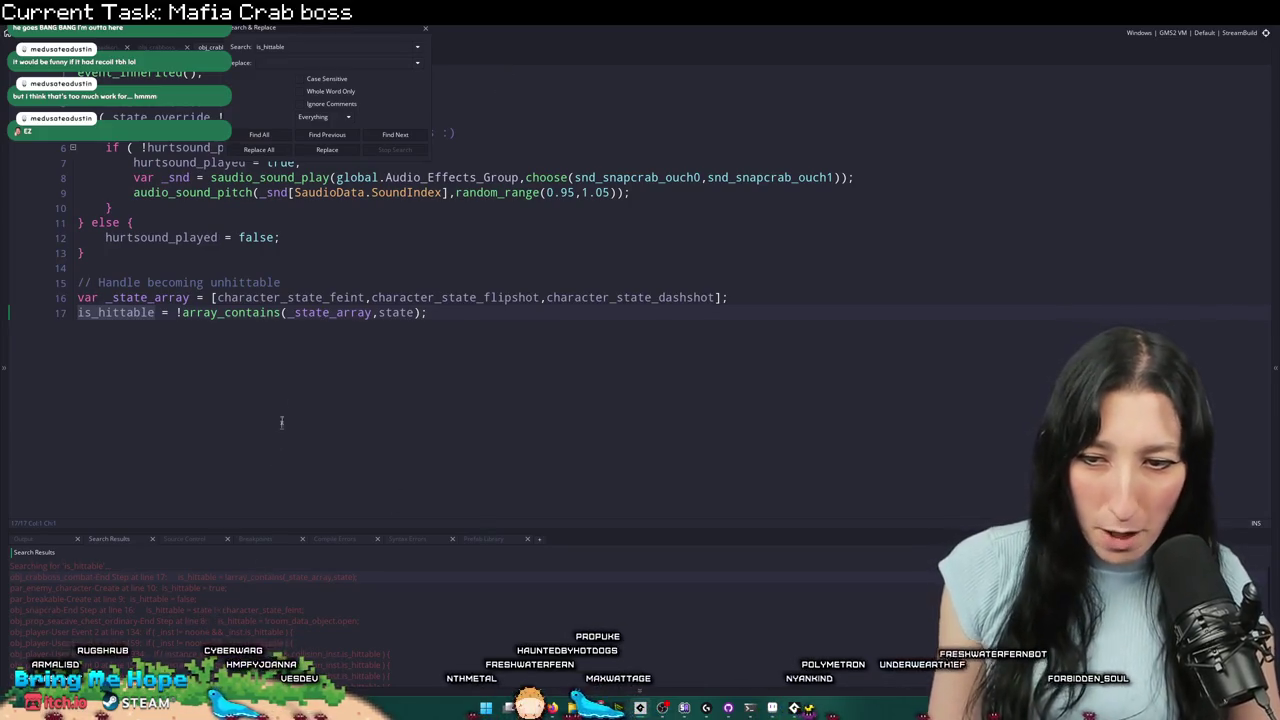
scroll(458, 597, down, 2)
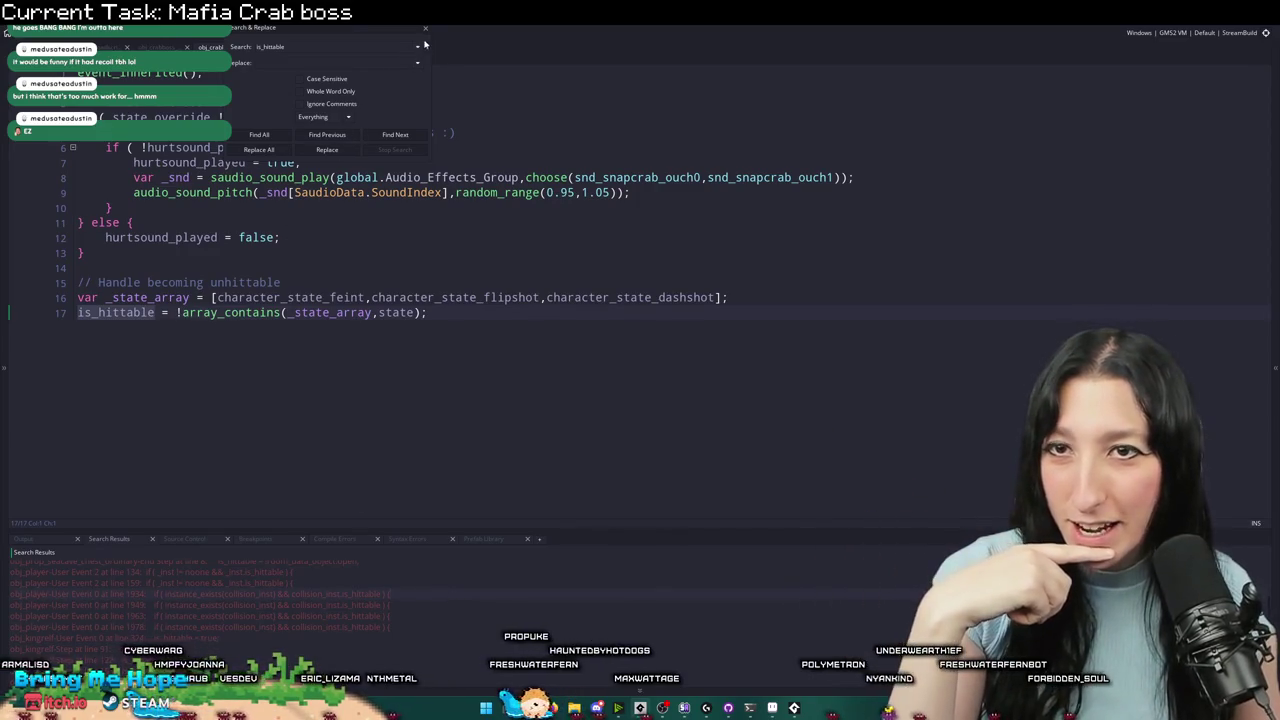
key(Escape)
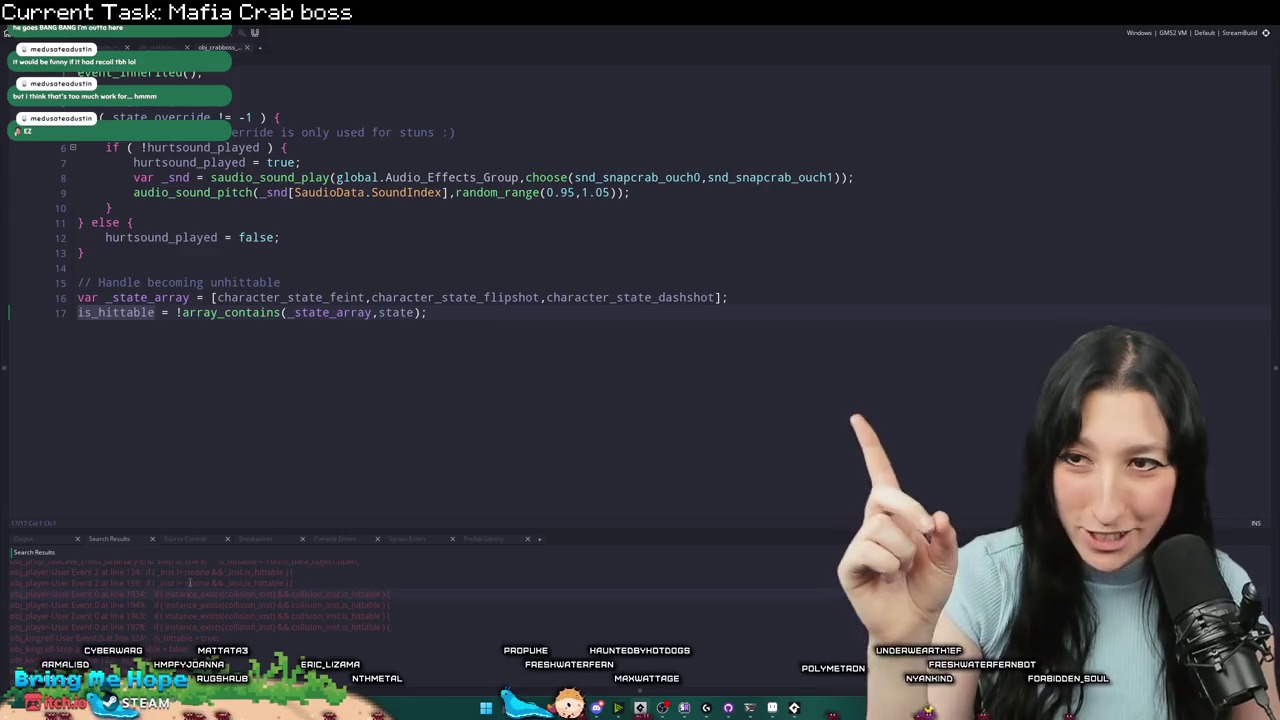
- Open obj_player's User Event 0 match full width and review the collision_inst.is_hittable melee check
double_click(256, 594)
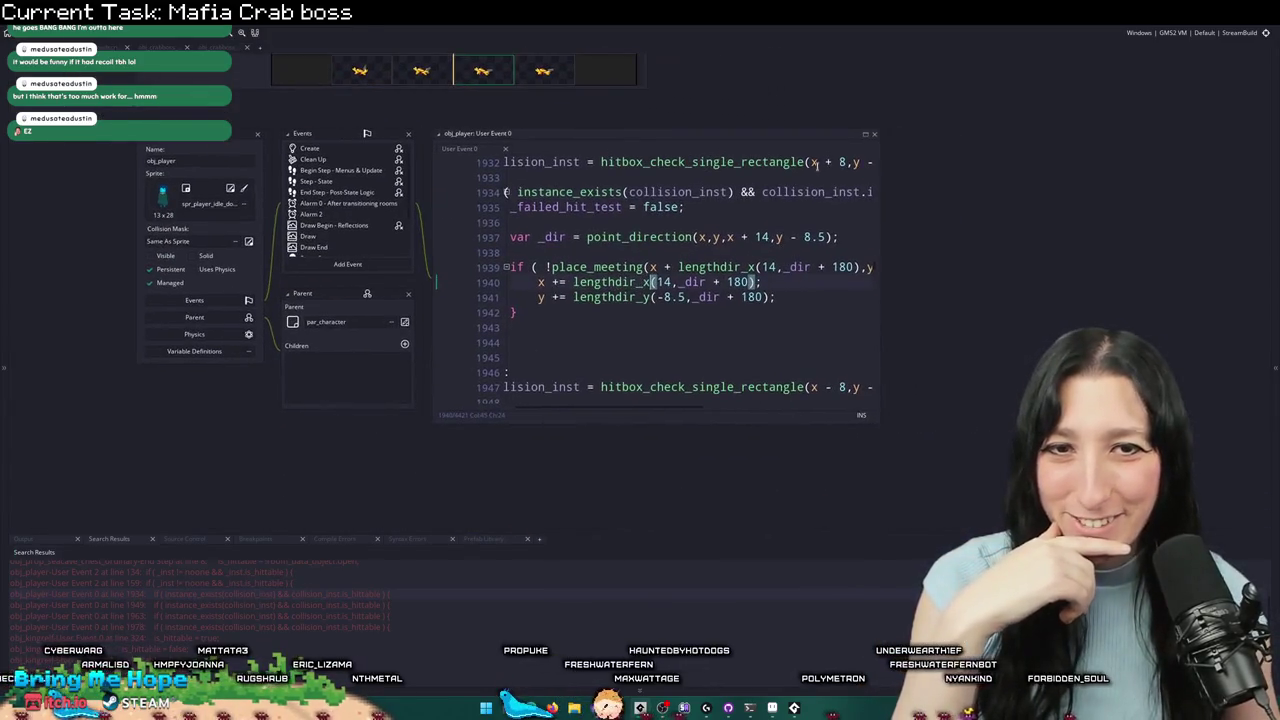
click(865, 135)
scroll(500, 300, up, 3)
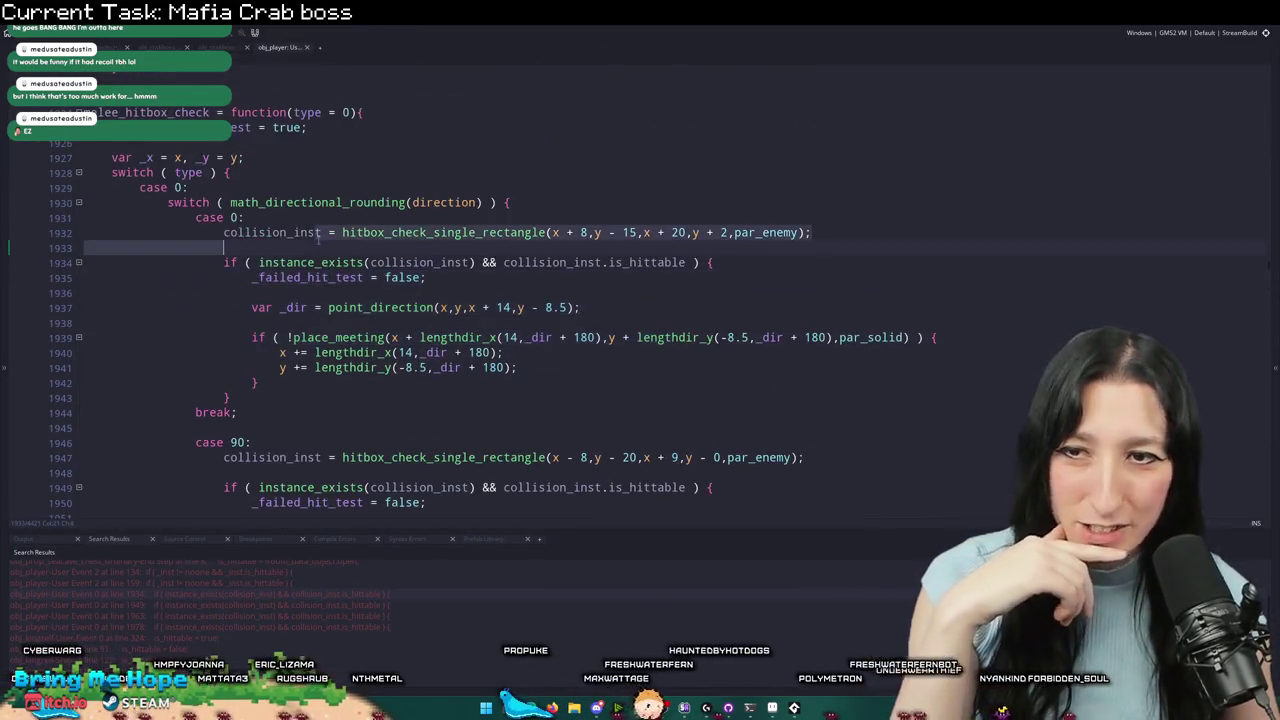
double_click(686, 262)
click(686, 262)
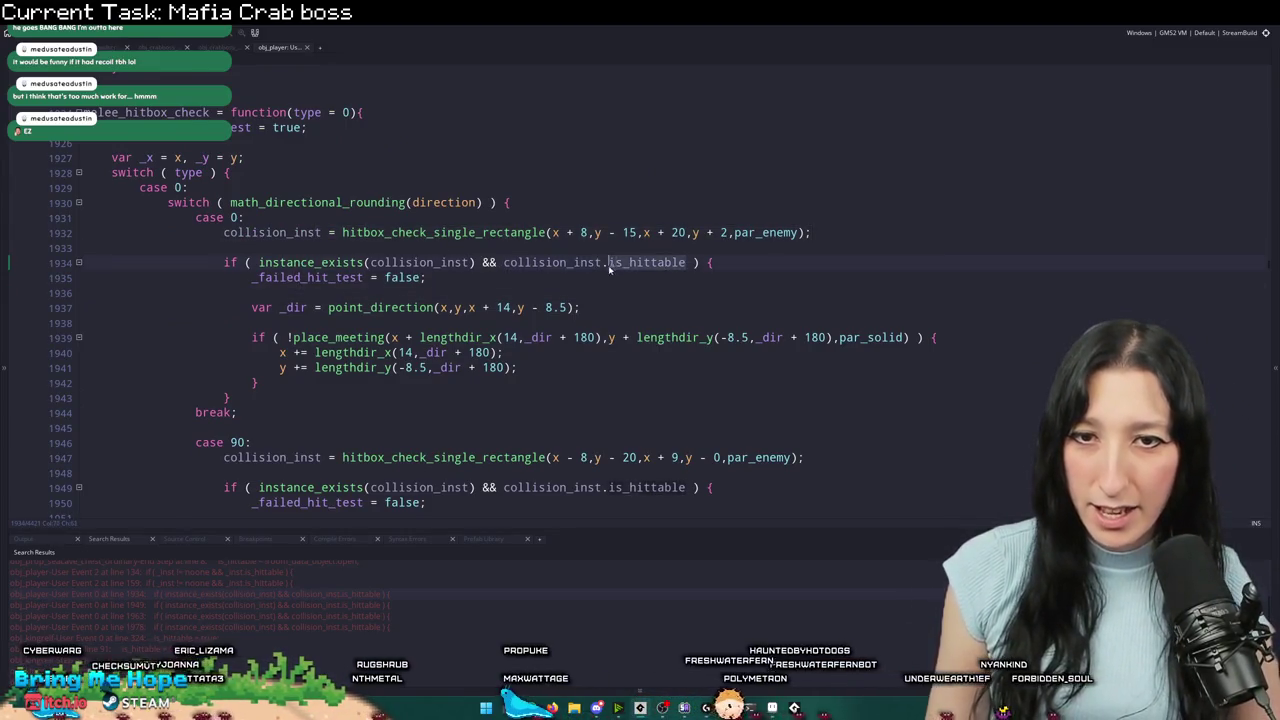
click(521, 262)
key(ctrl+minus)
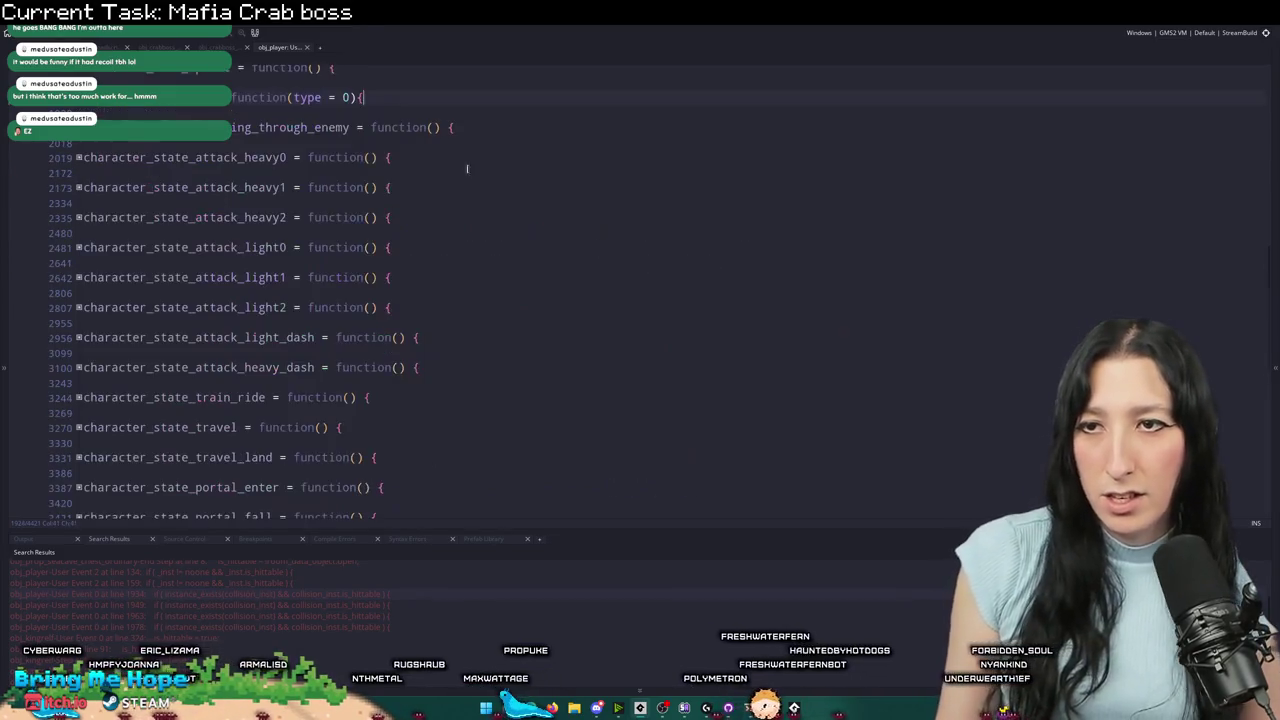
scroll(312, 327, down, 3)
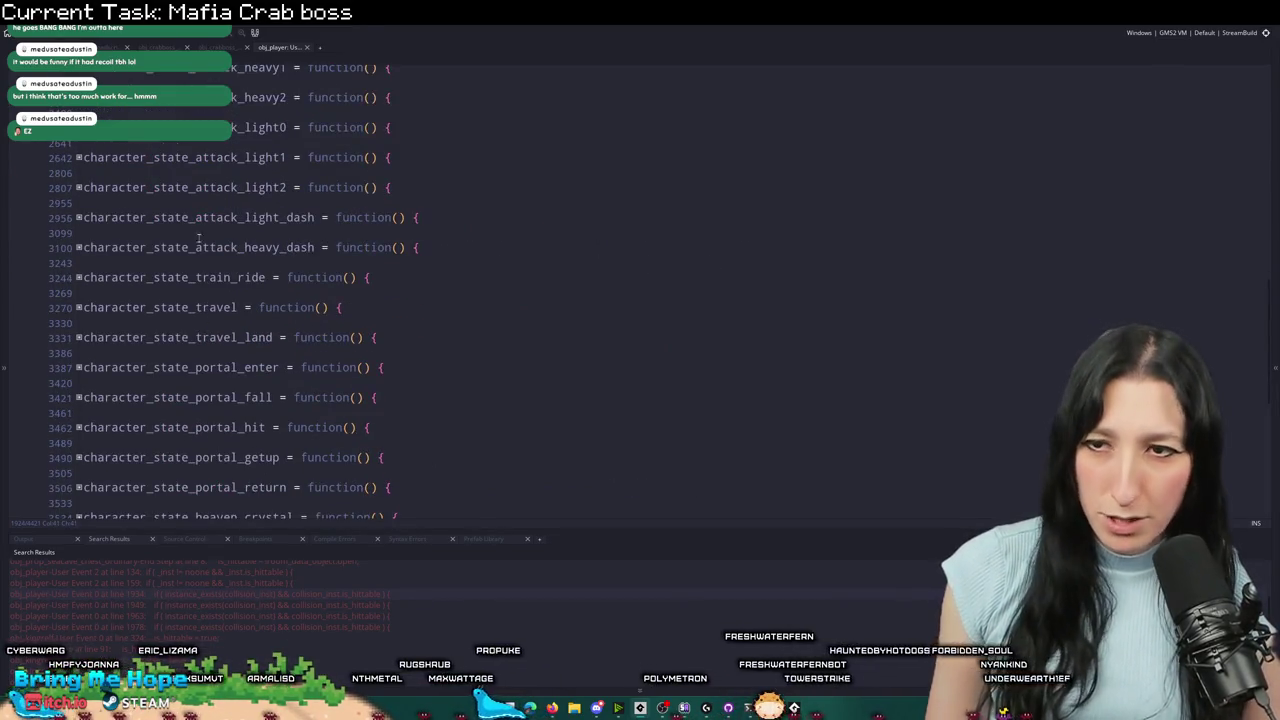
scroll(120, 300, down, 2)
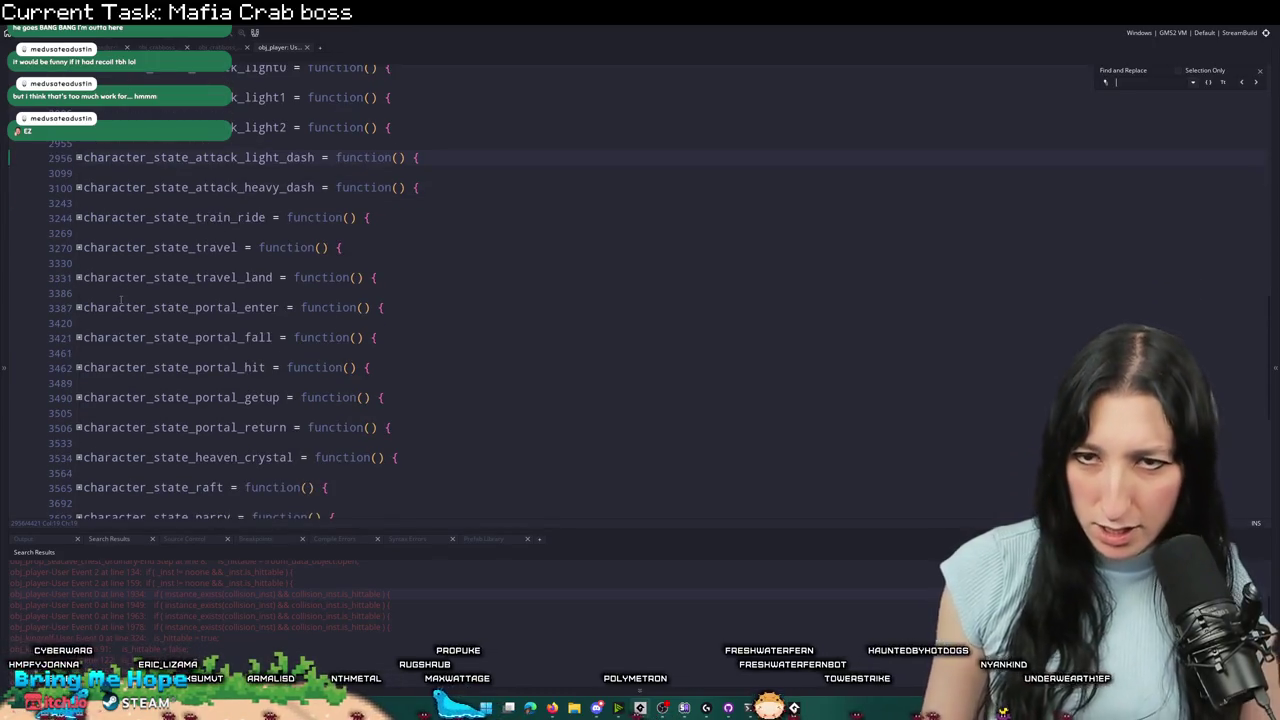
- Find 'kickoff' in the player's dash state code
text(kickoff)
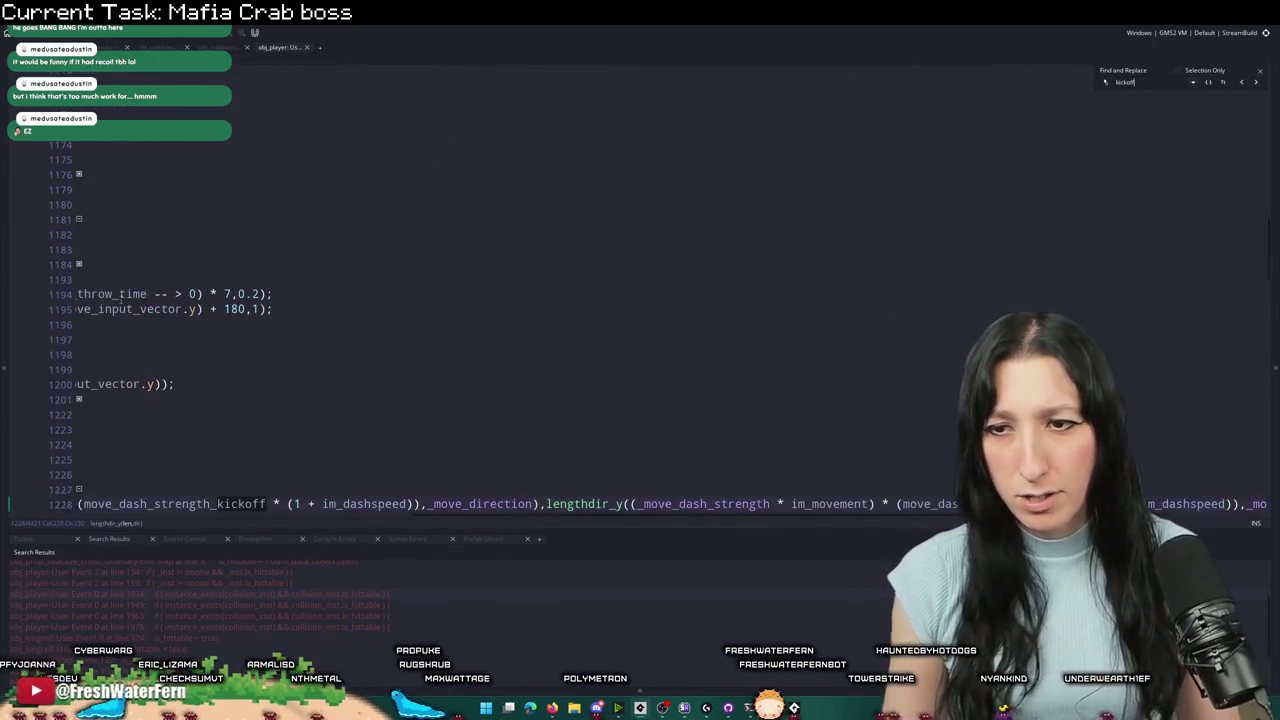
scroll(493, 438, down, 6)
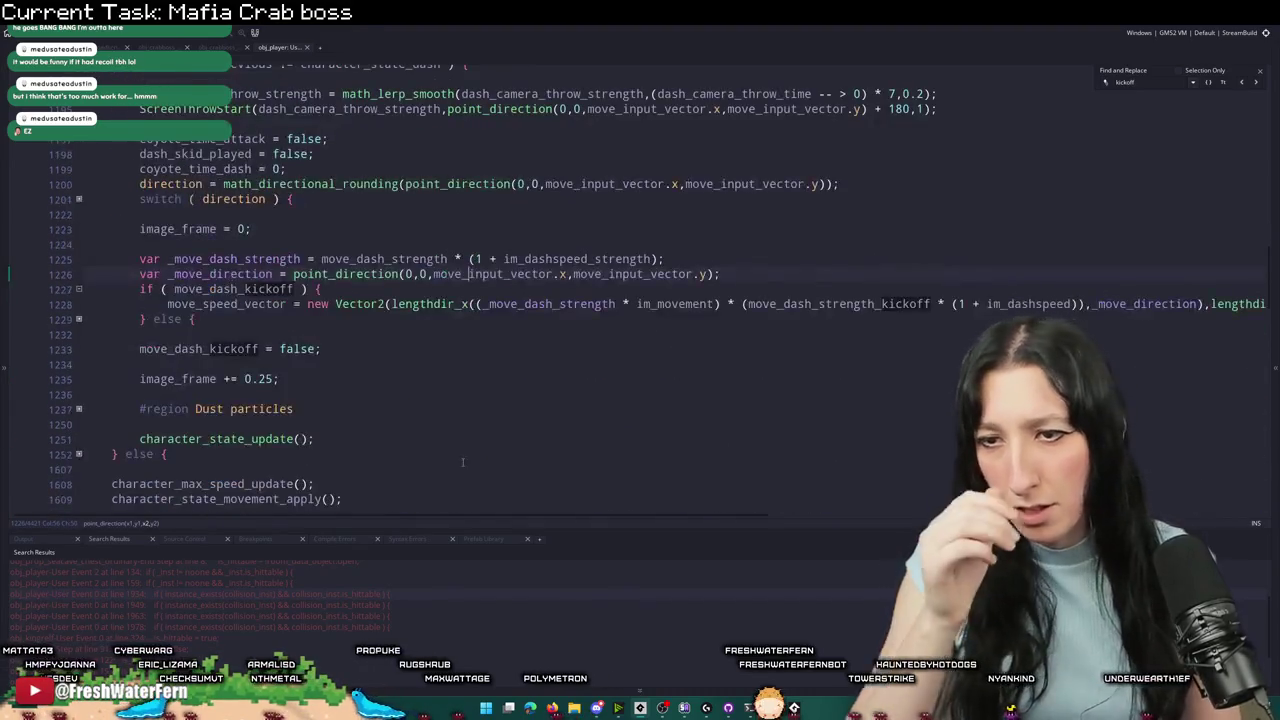
scroll(365, 419, up, 3)
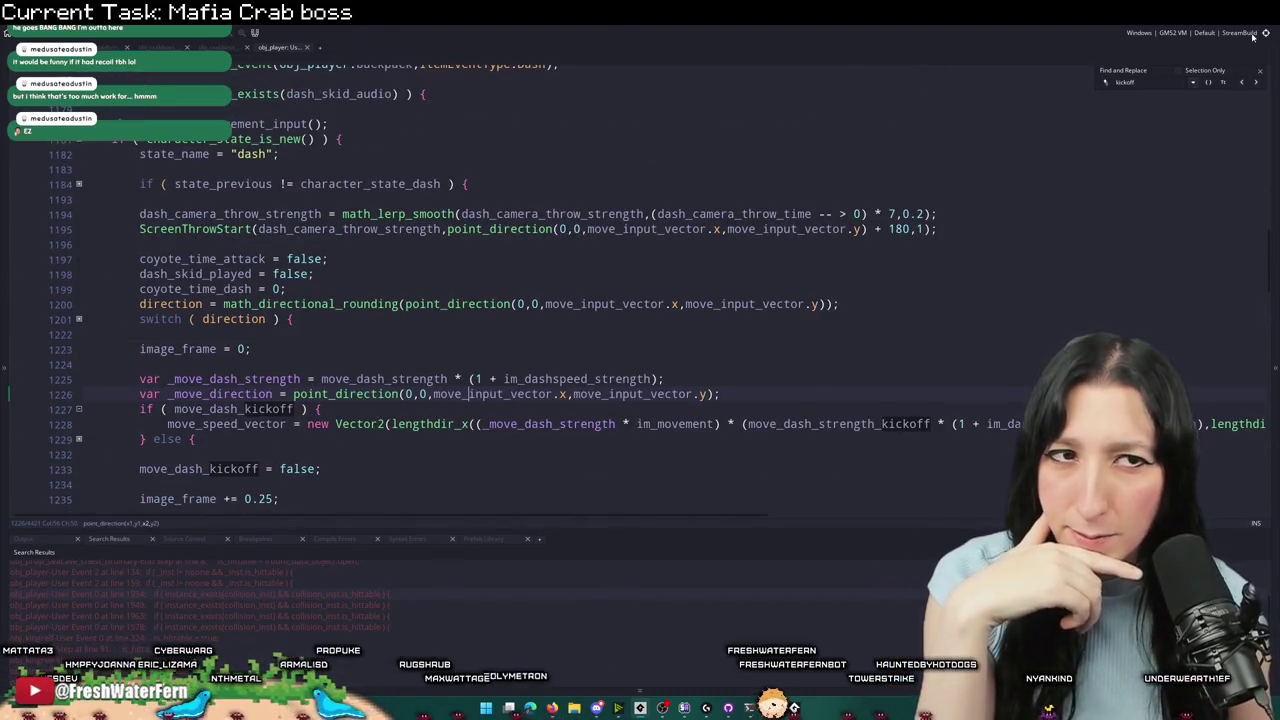
click(1262, 72)
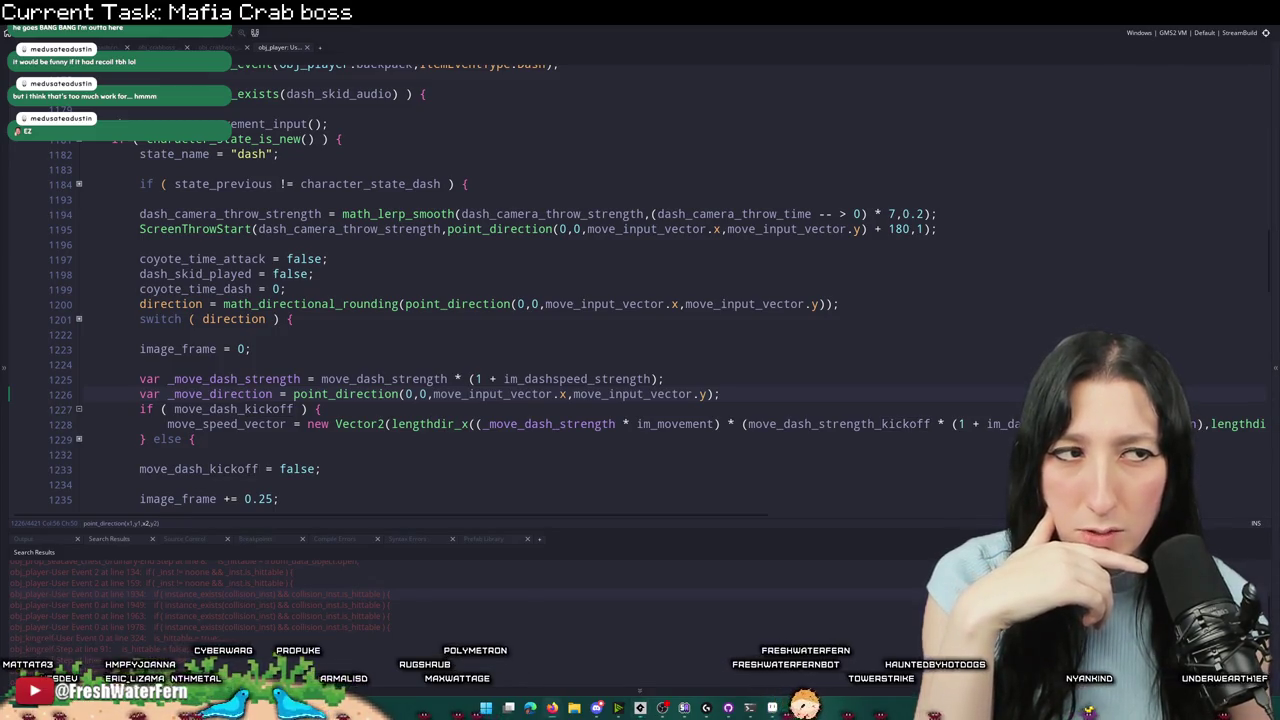
- Unfold the else blocks at lines 1229 and 1252, then search the code for 'onhit_'
scroll(260, 357, down, 2)
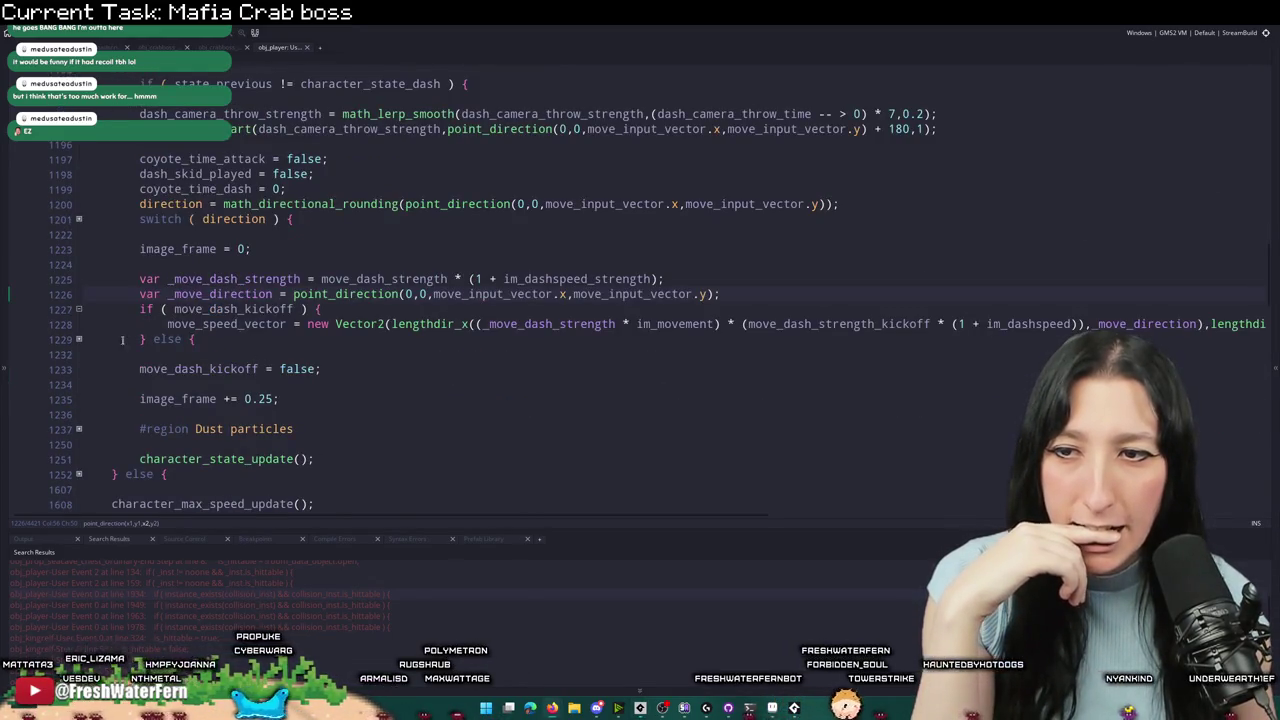
click(79, 339)
scroll(79, 339, down, 4)
click(79, 365)
click(79, 282)
click(79, 324)
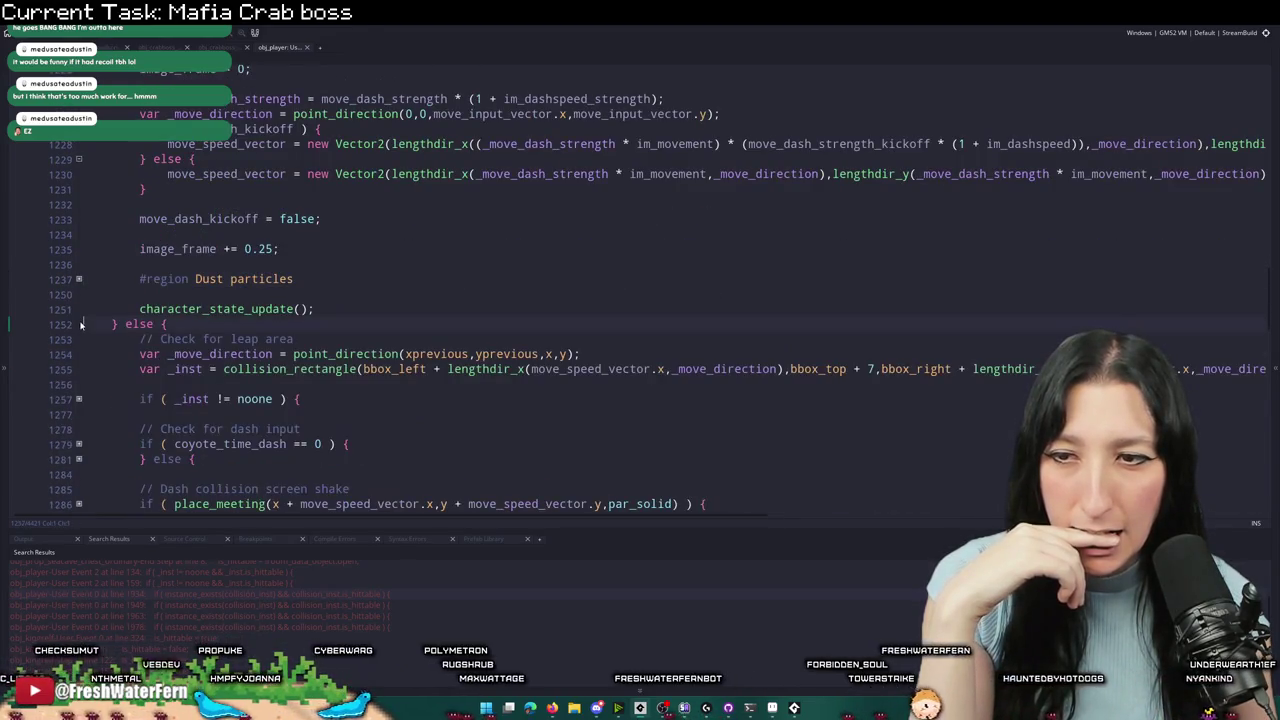
scroll(374, 186, up, 8)
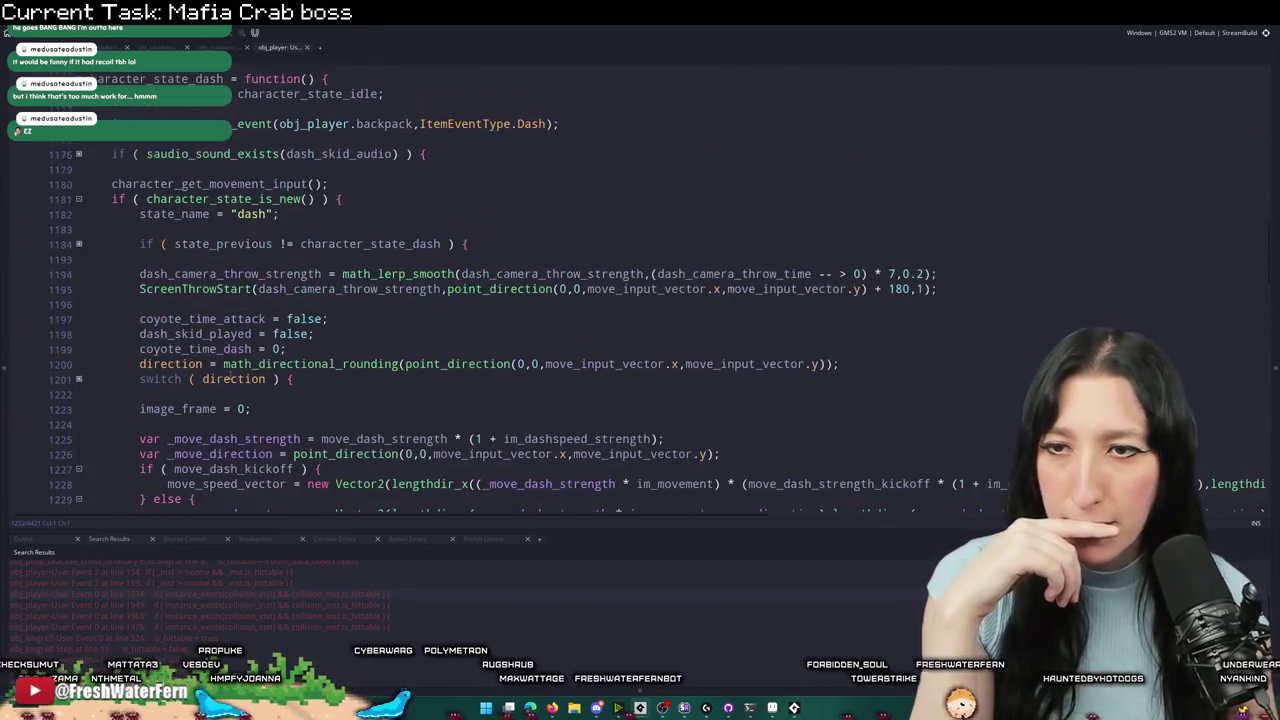
scroll(374, 186, down, 10)
key(ctrl+f)
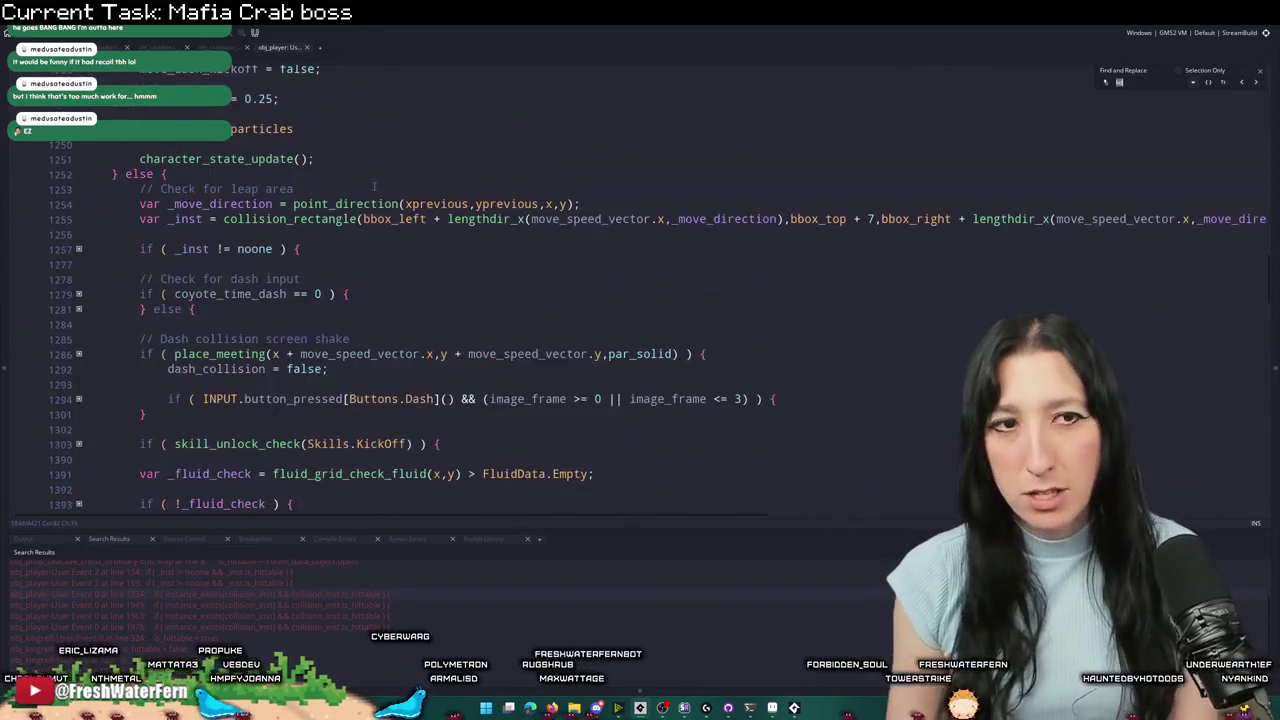
text(onhit_)
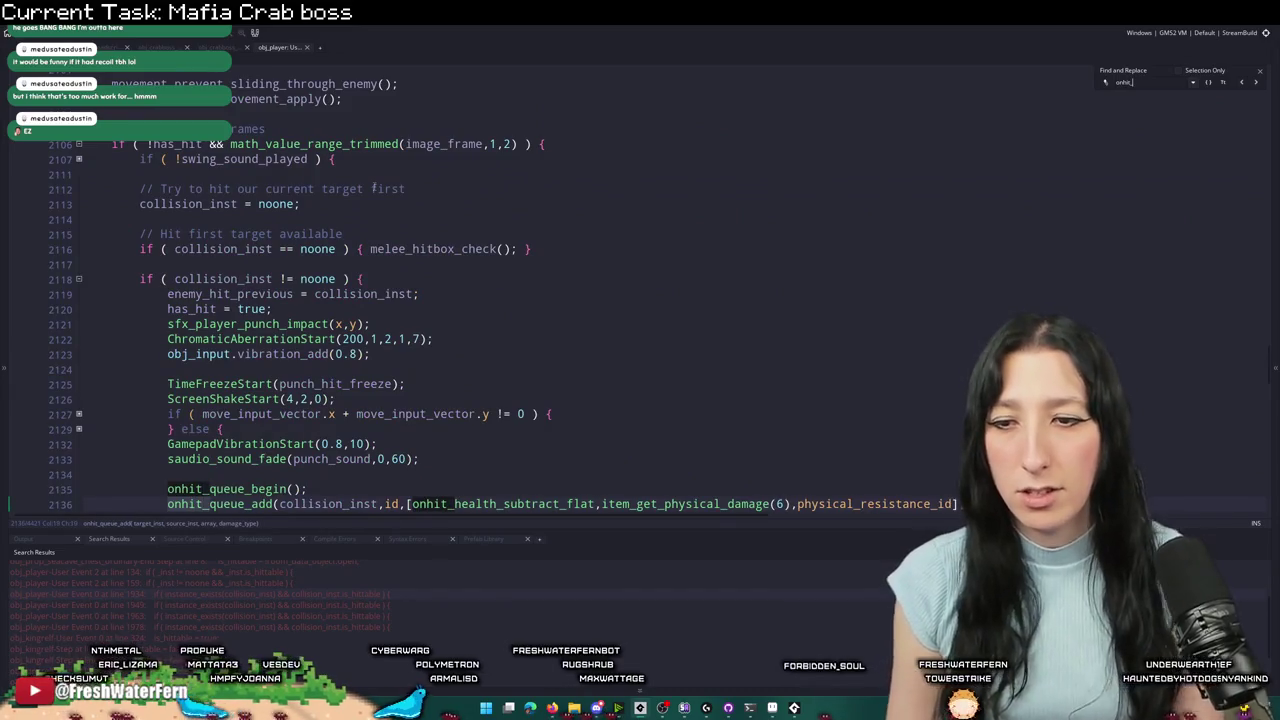
- Step through the onhit_queue_begin matches to reach the dash kickoff check
key(shift+Return)
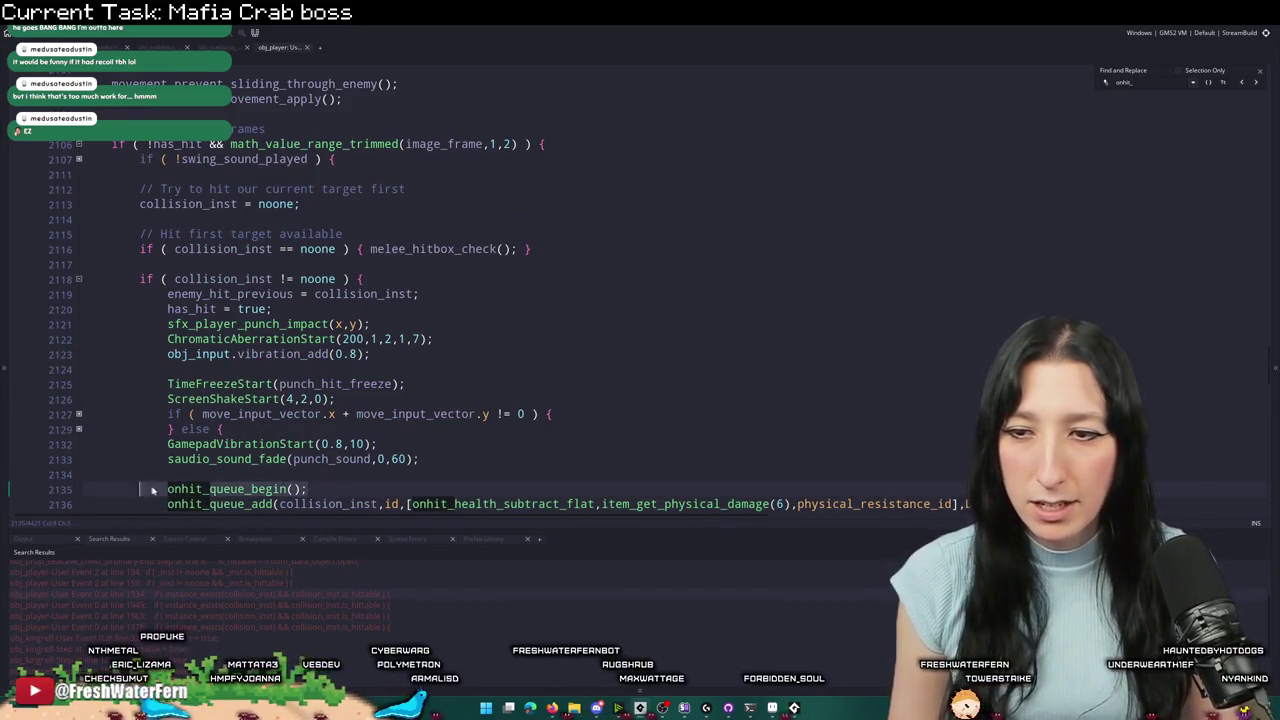
scroll(220, 383, up, 10)
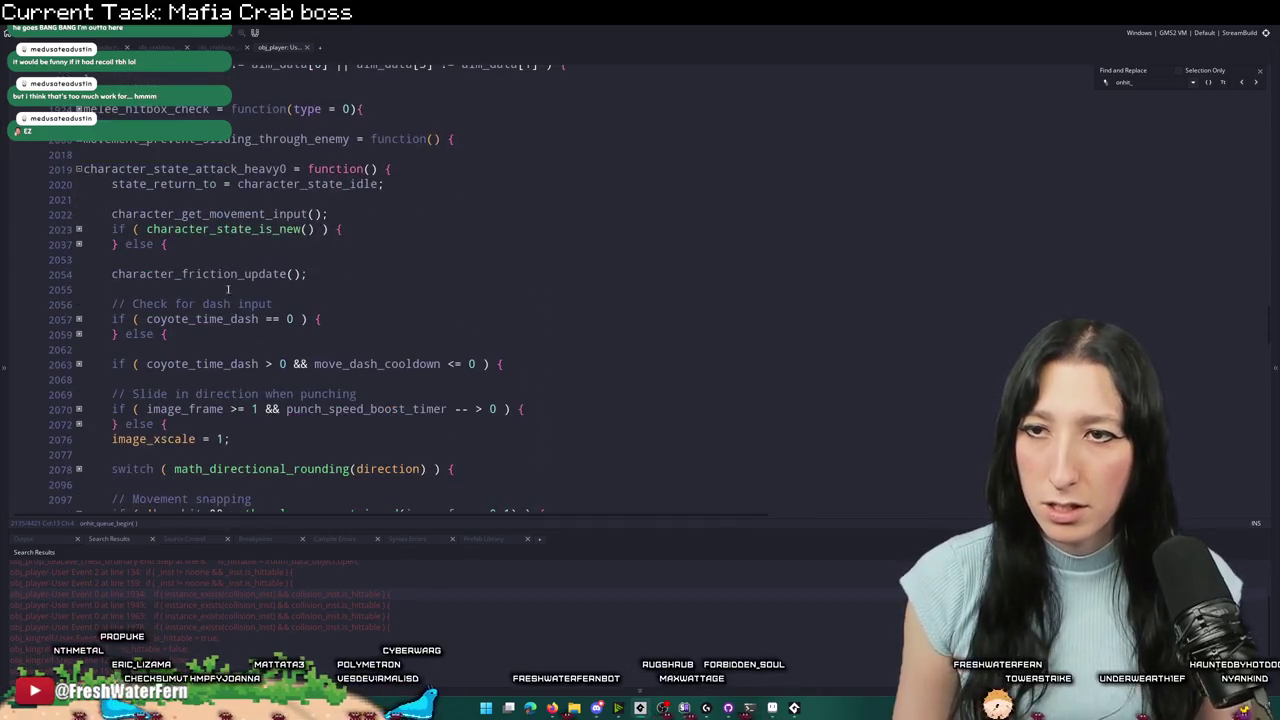
key(ctrl+f)
click(1241, 82)
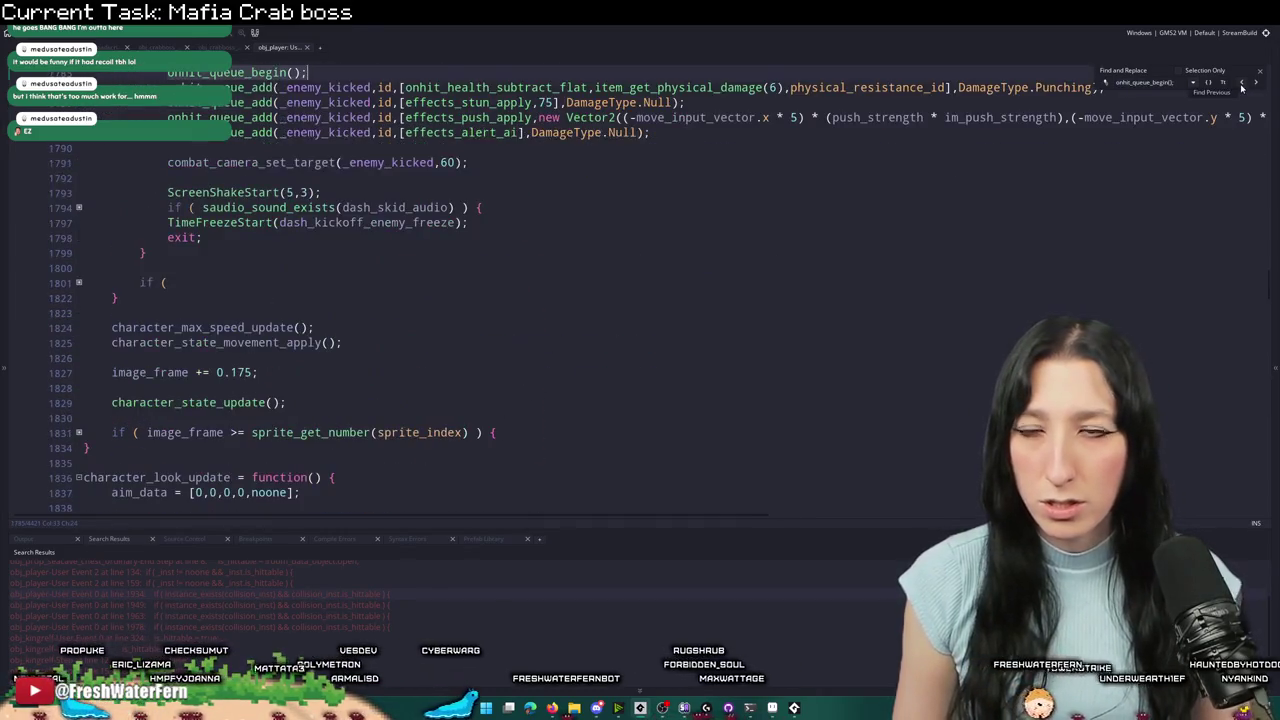
scroll(401, 322, up, 8)
scroll(401, 322, up, 14)
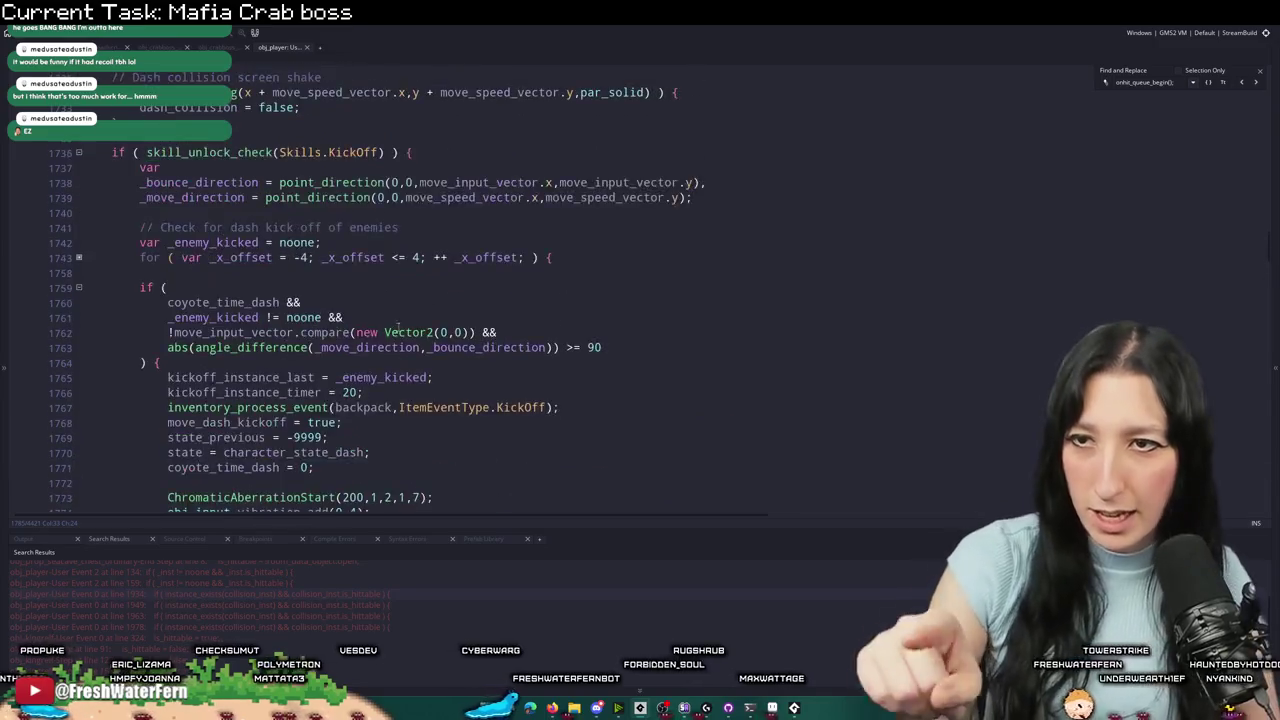
scroll(401, 322, down, 5)
scroll(326, 152, down, 10)
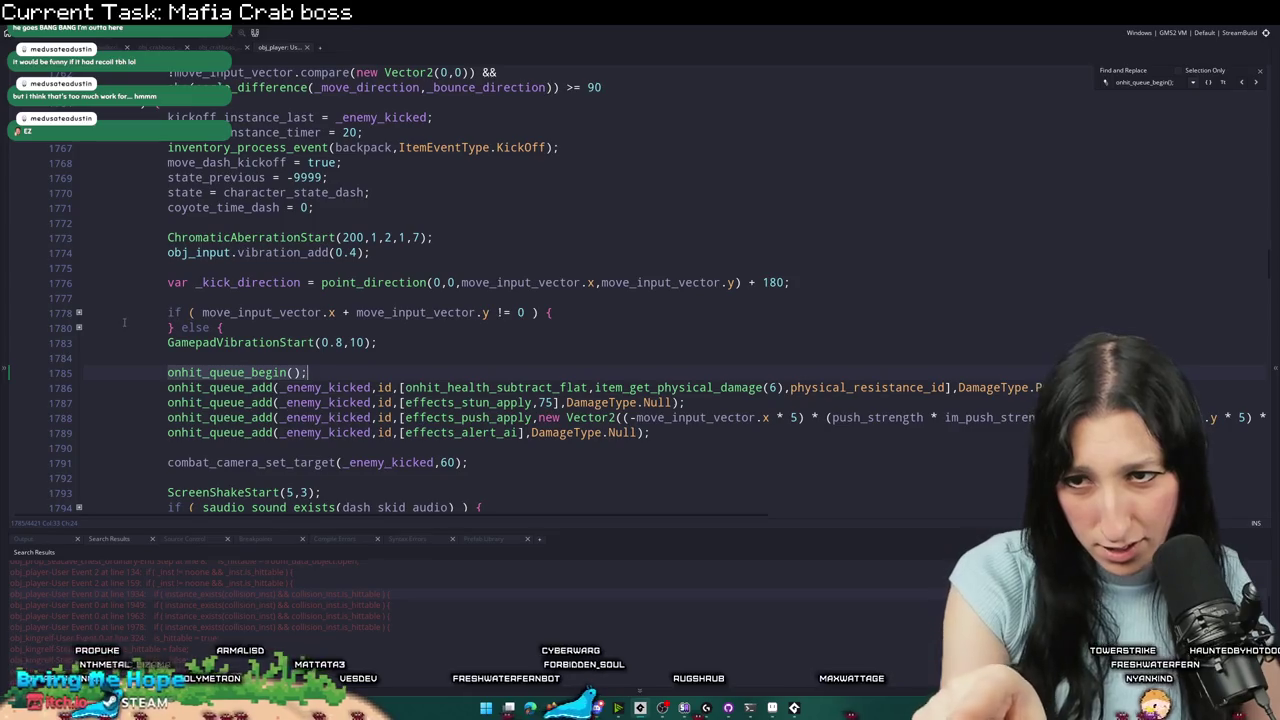
scroll(164, 300, up, 4)
- Expand the x/y-offset loops and kickoff_instance_last blocks of the kickoff check
click(79, 198)
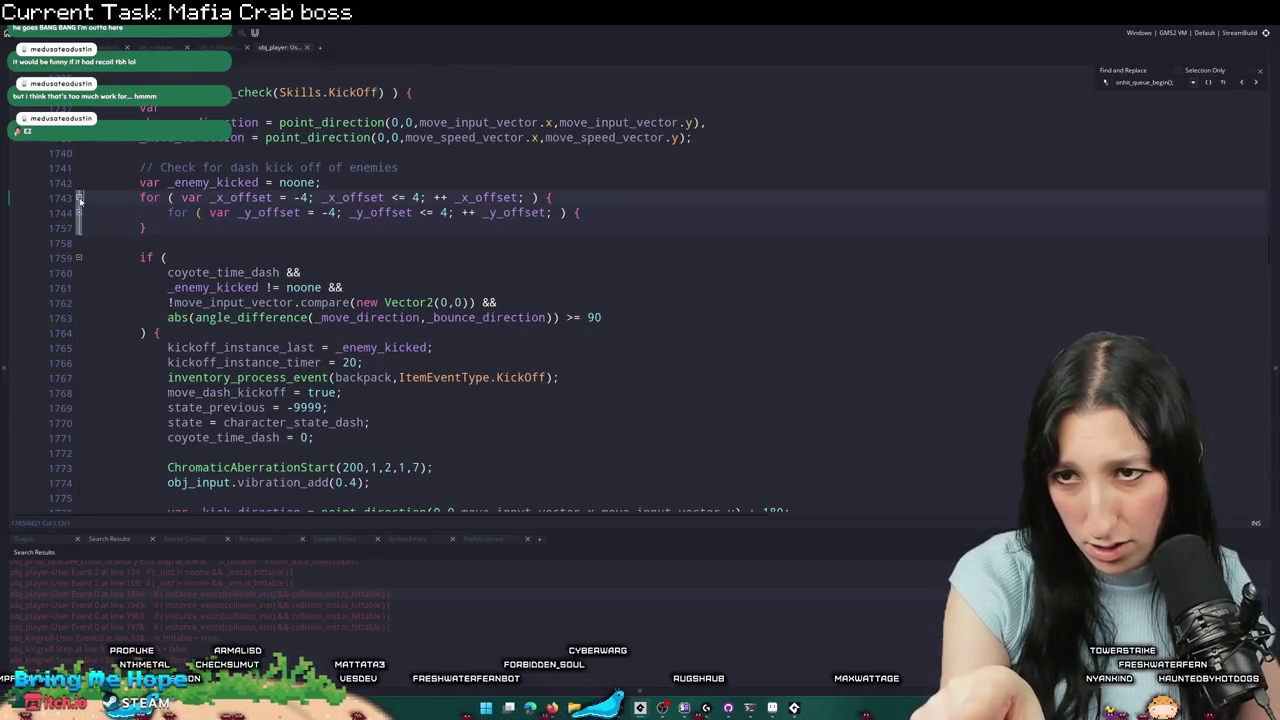
click(78, 213)
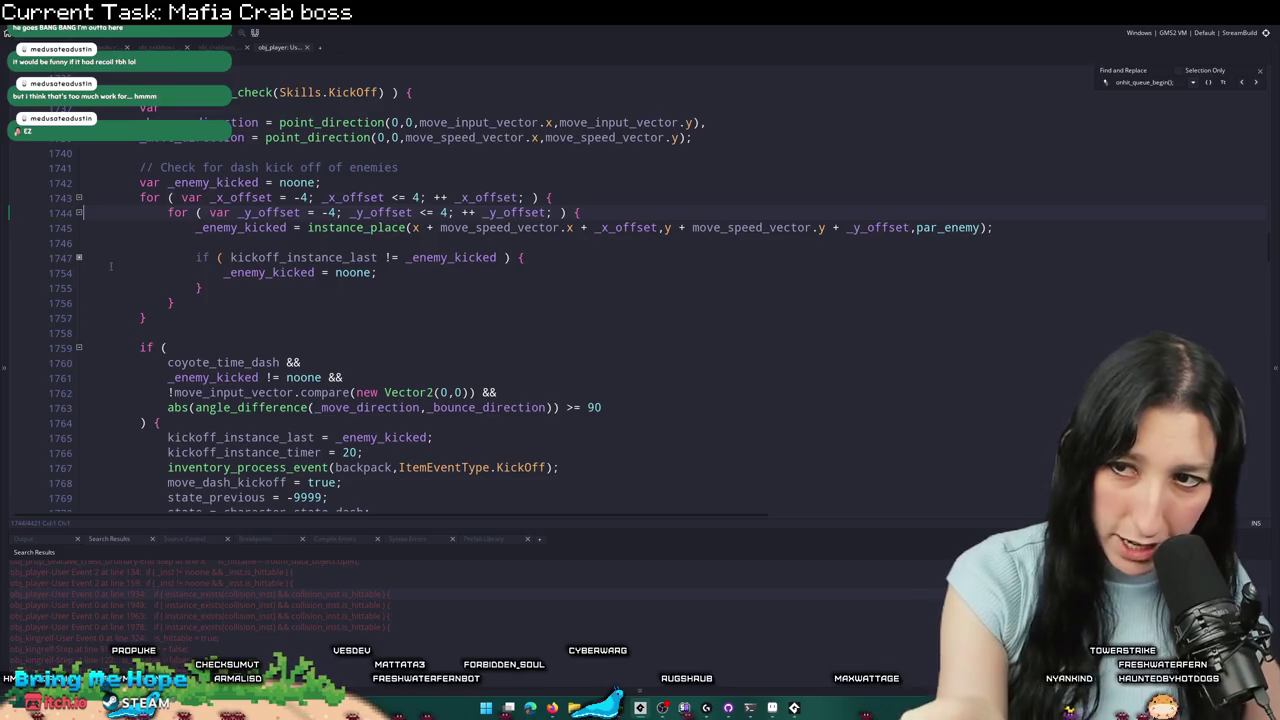
click(79, 258)
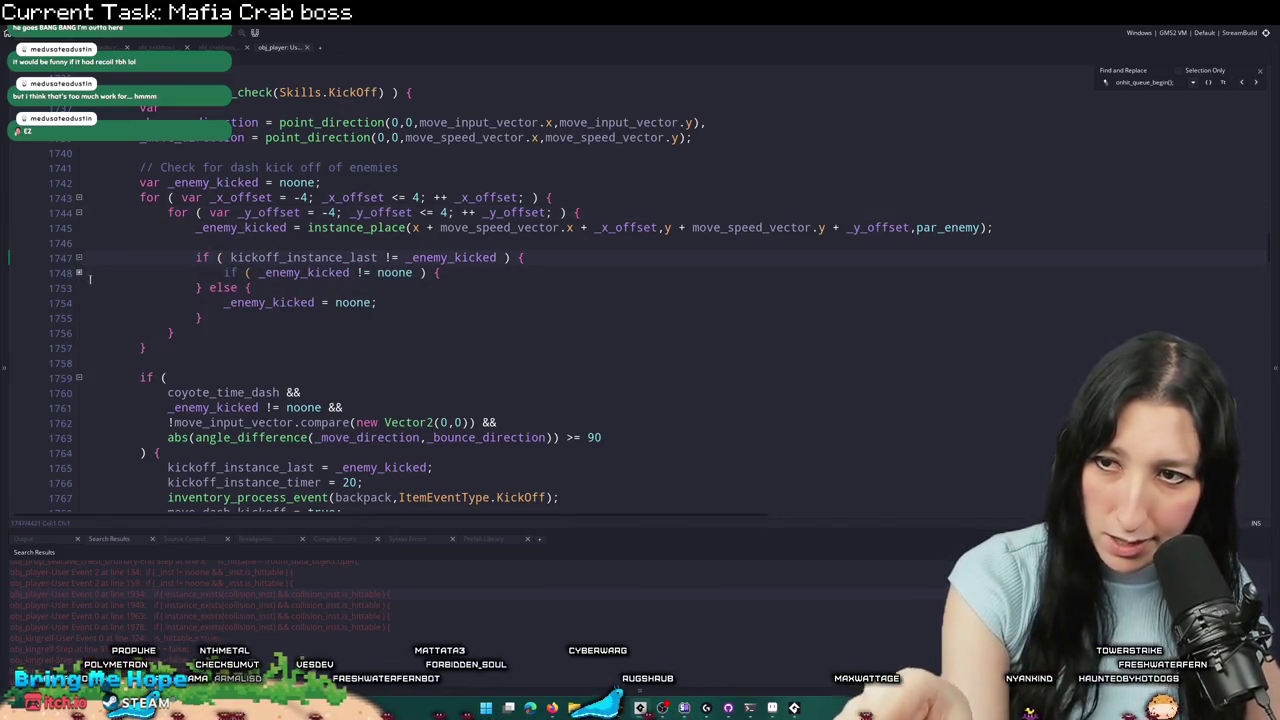
click(79, 273)
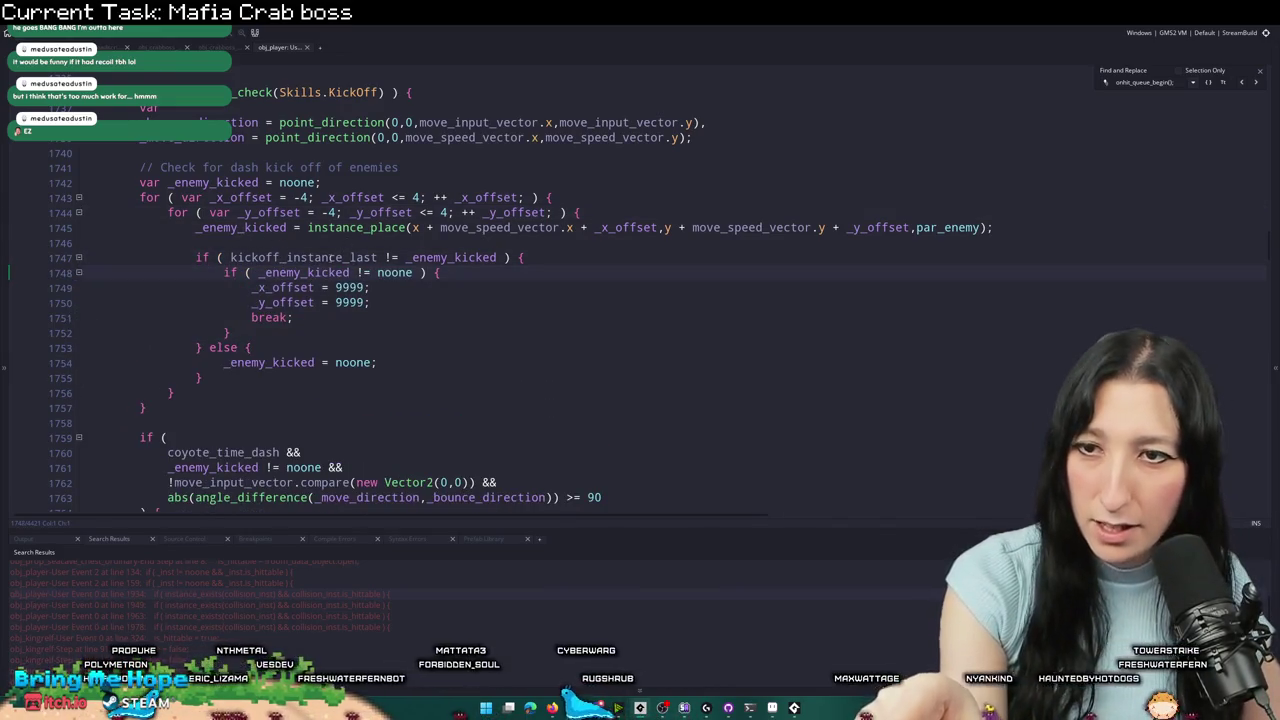
double_click(330, 257)
scroll(330, 257, down, 2)
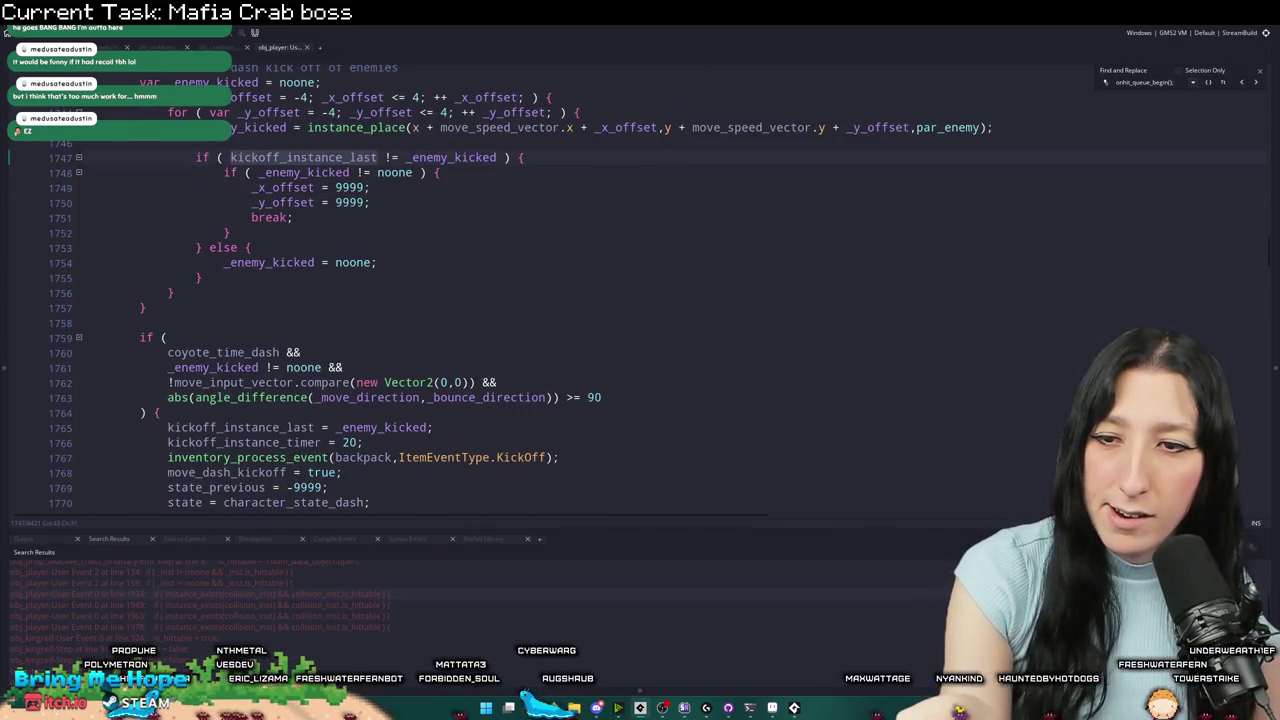
- Add '_enemy_kicked.is_hittable &&' as a new condition after line 1761
click(362, 366)
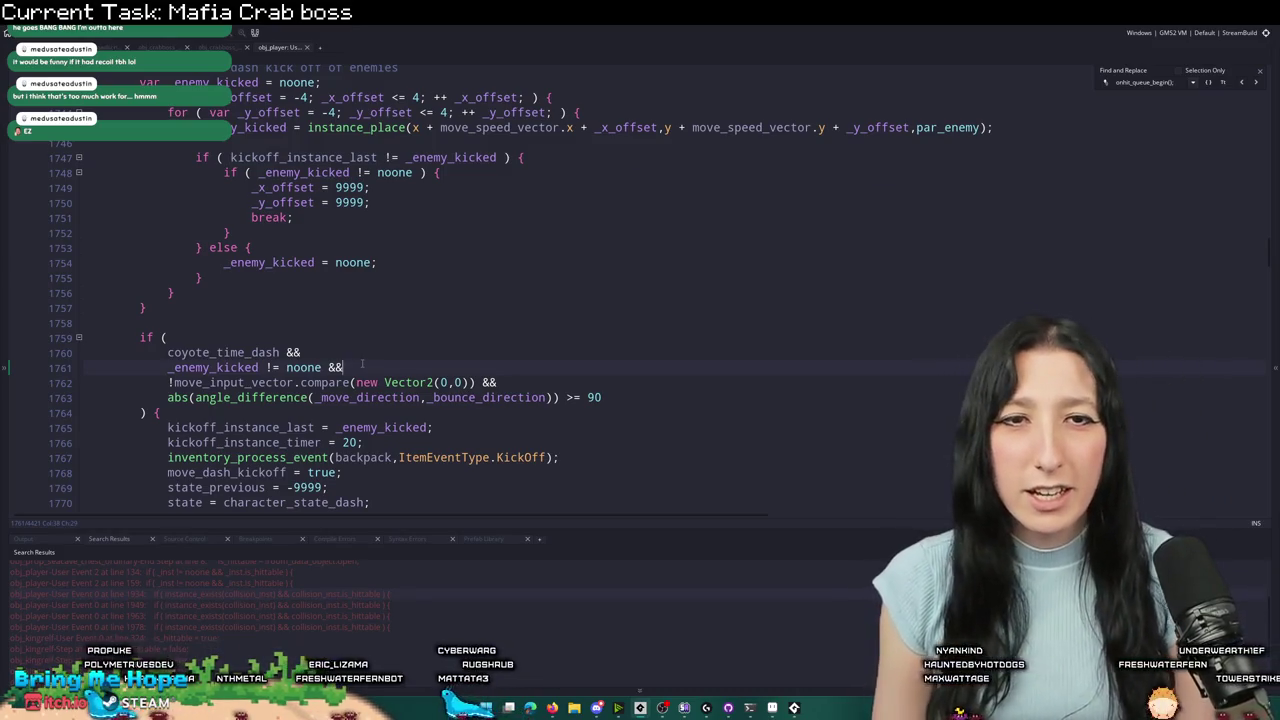
key(Return)
text(collision_inst.is_hittable &&)
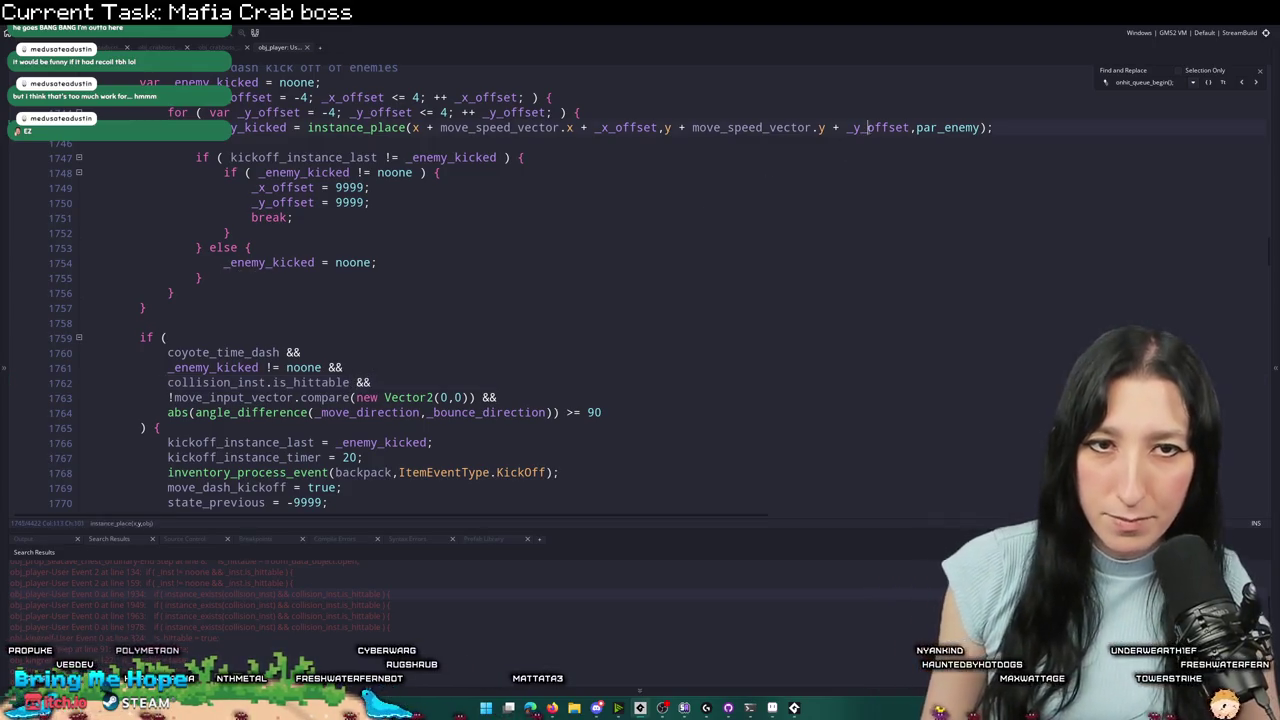
double_click(221, 378)
text(_enemy_kicked)
scroll(385, 457, up, 3)
scroll(385, 457, down, 2)
- Find the other occurrence of the '_enemy_kicked != noone' condition near line 1328
drag(345, 442, 157, 453)
drag(342, 427, 168, 427)
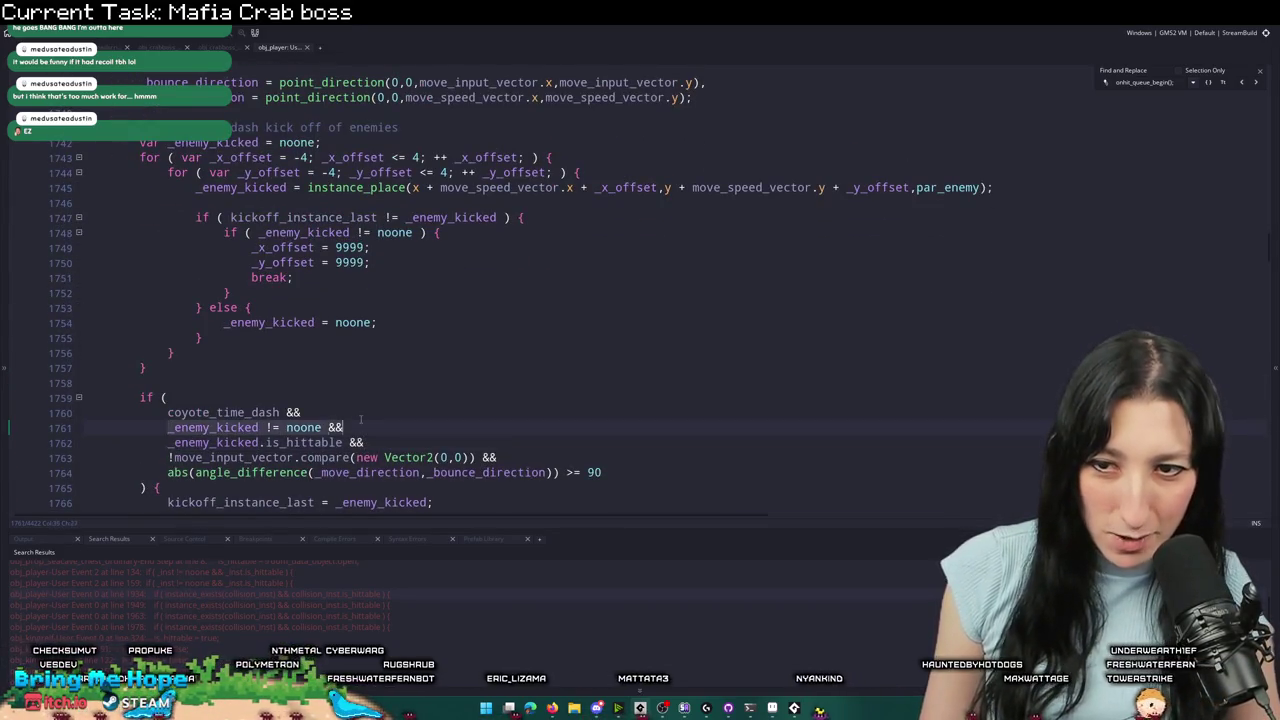
key(ctrl+f)
key(Return)
scroll(128, 190, up, 2)
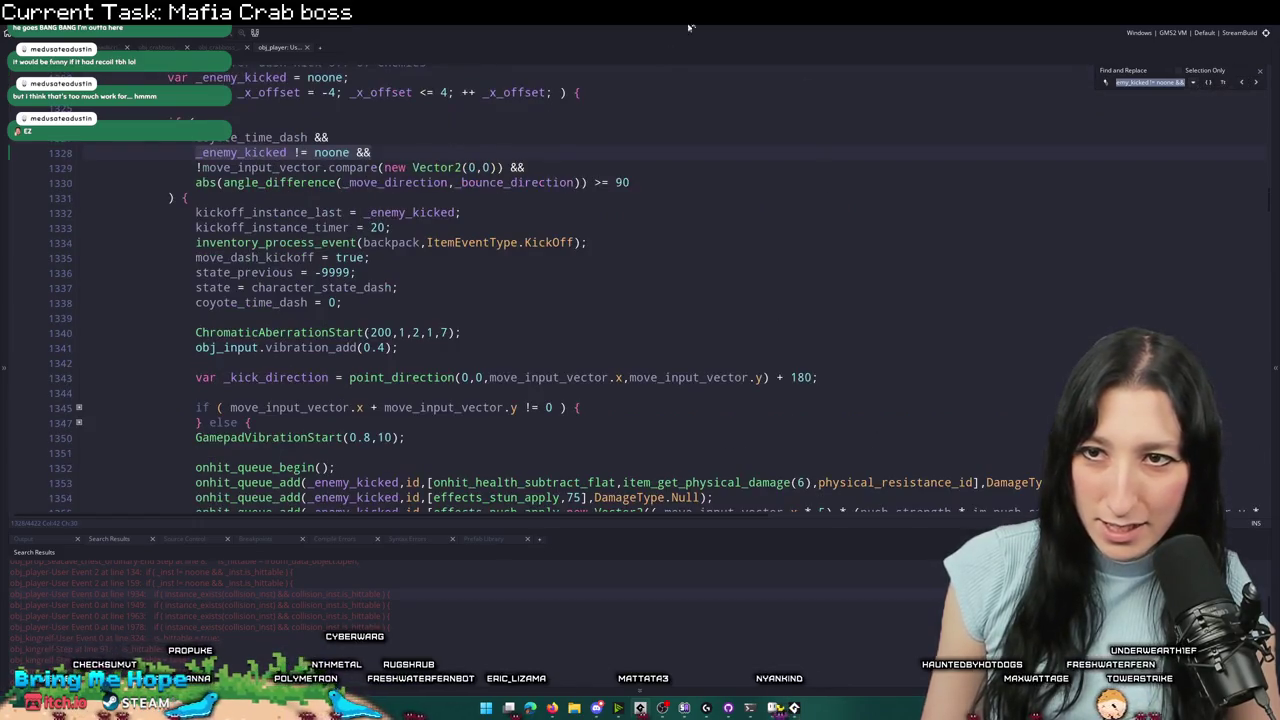
- Expand the x- and y-offset loops of the second kickoff check near line 1310
scroll(128, 190, up, 2)
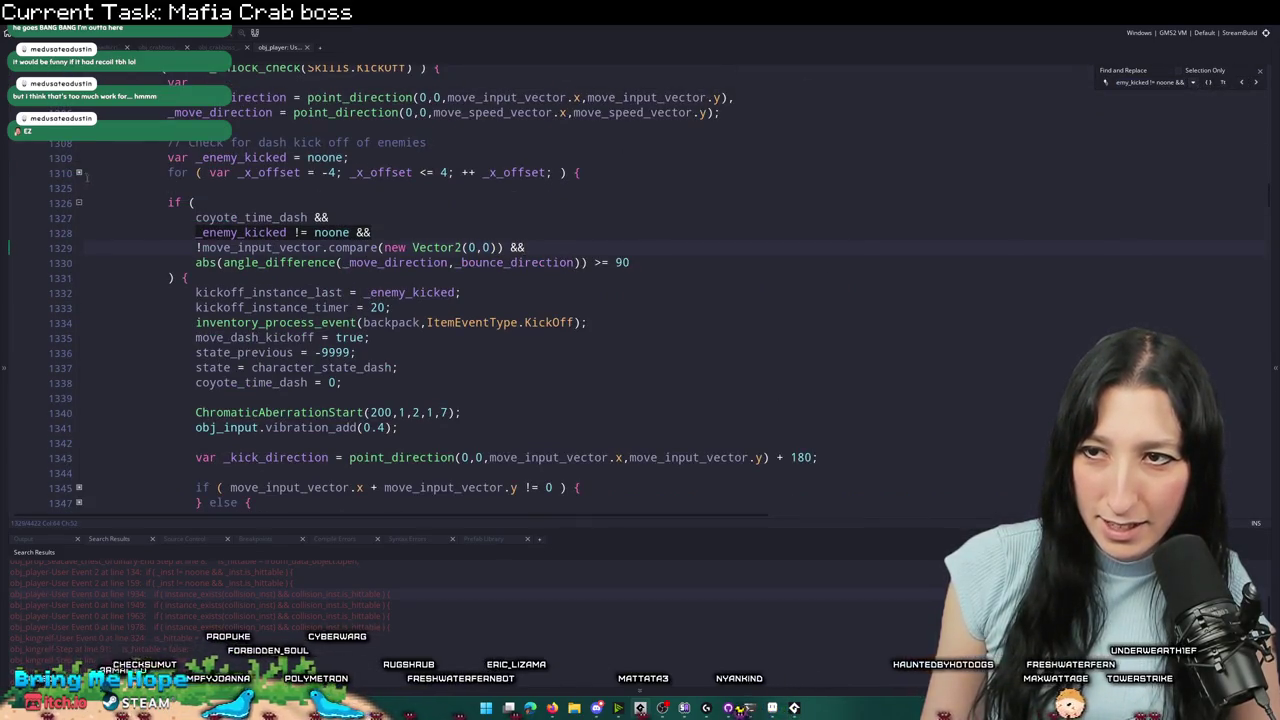
click(78, 172)
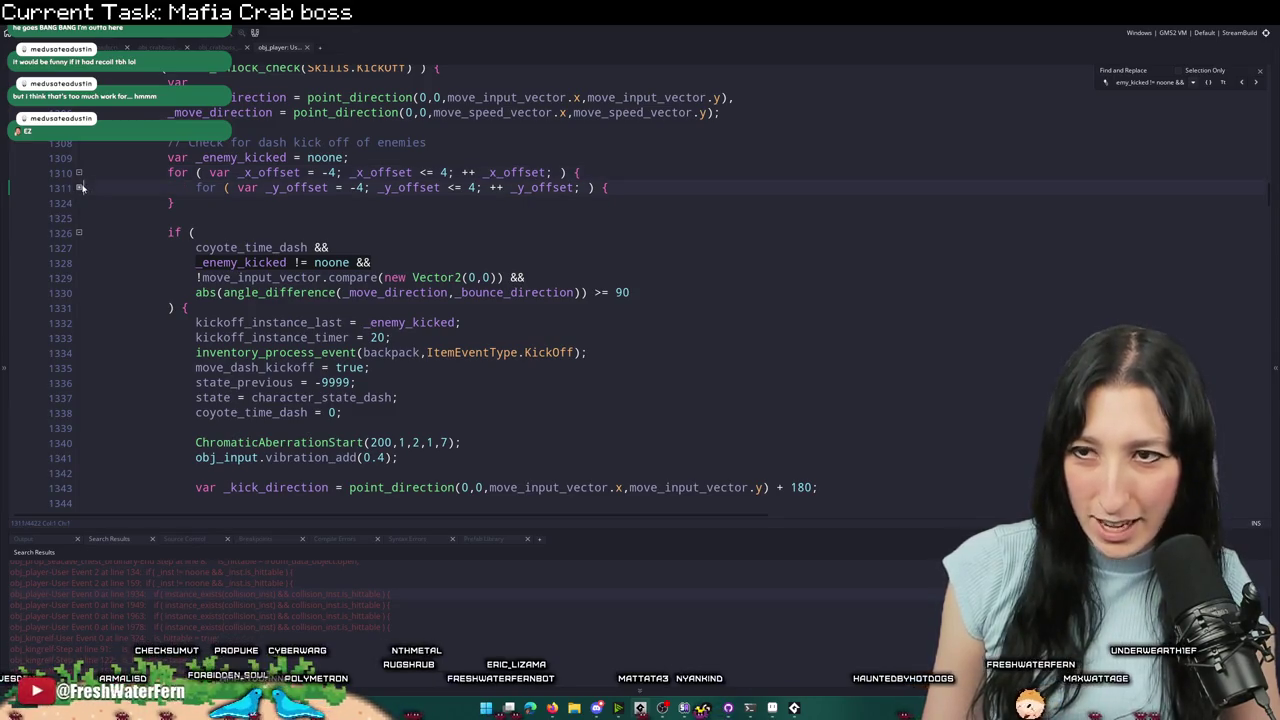
click(79, 187)
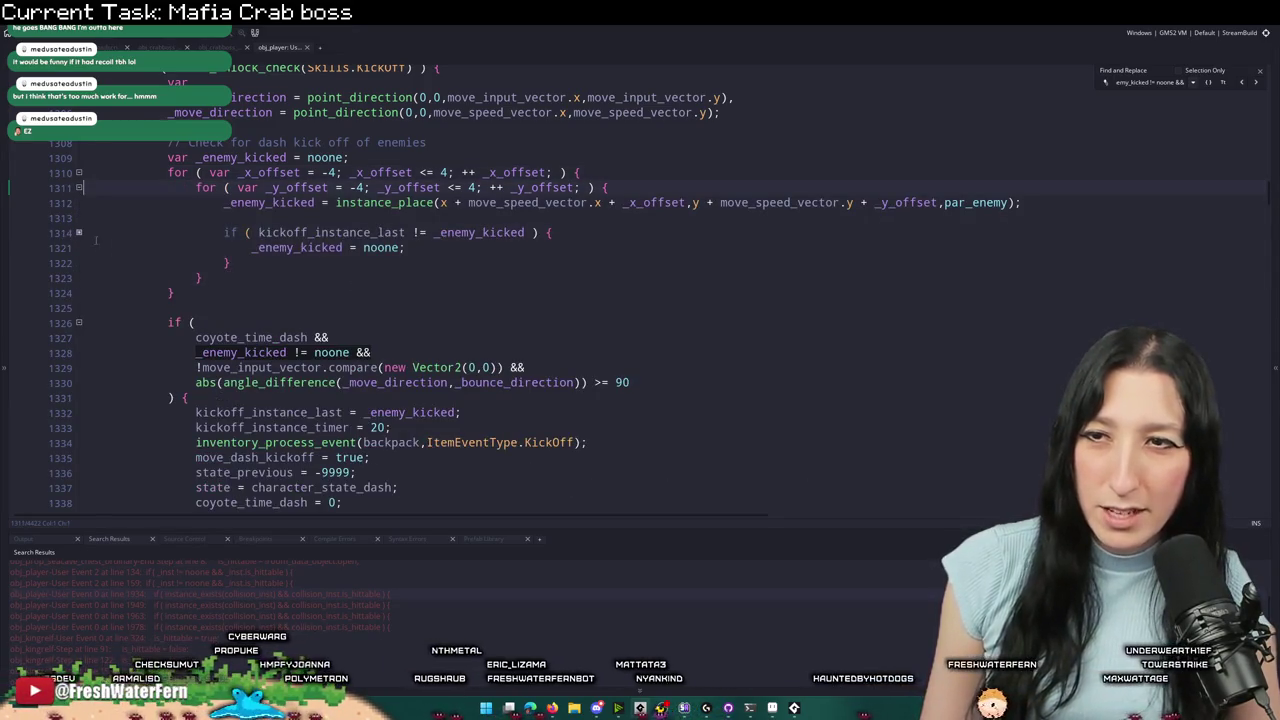
scroll(138, 223, up, 15)
scroll(140, 308, up, 7)
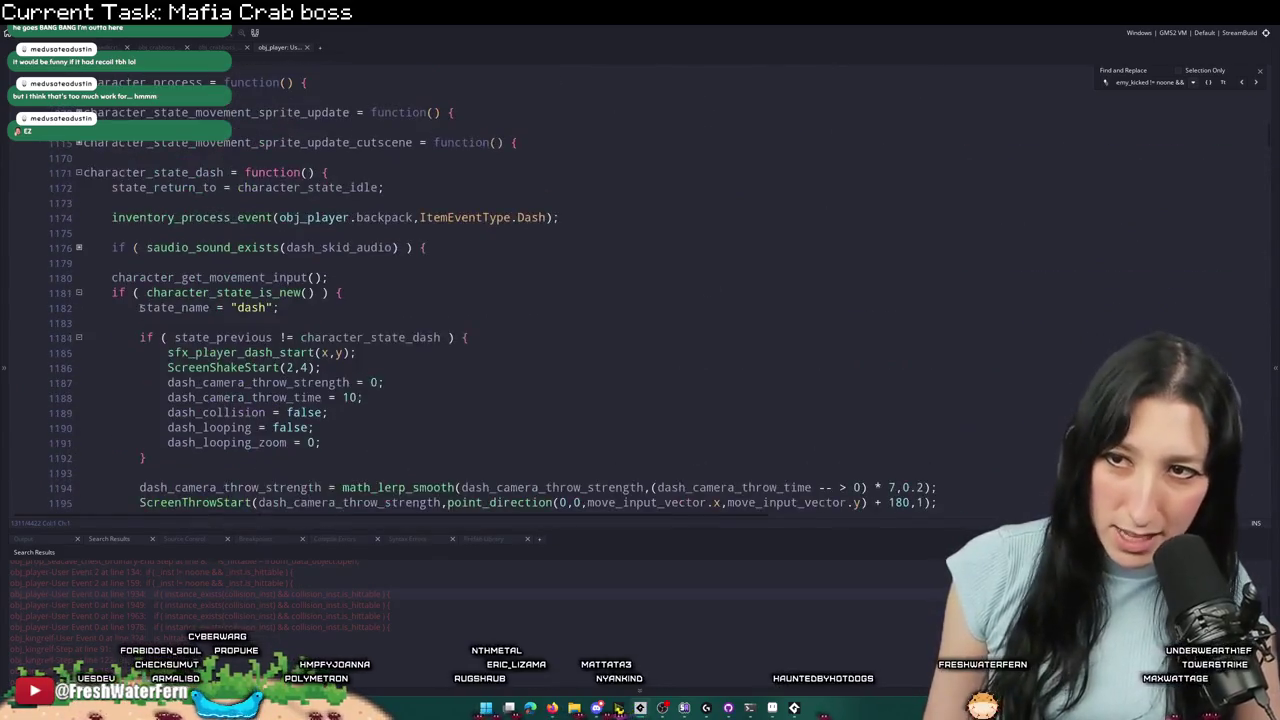
scroll(236, 242, down, 10)
scroll(236, 242, down, 9)
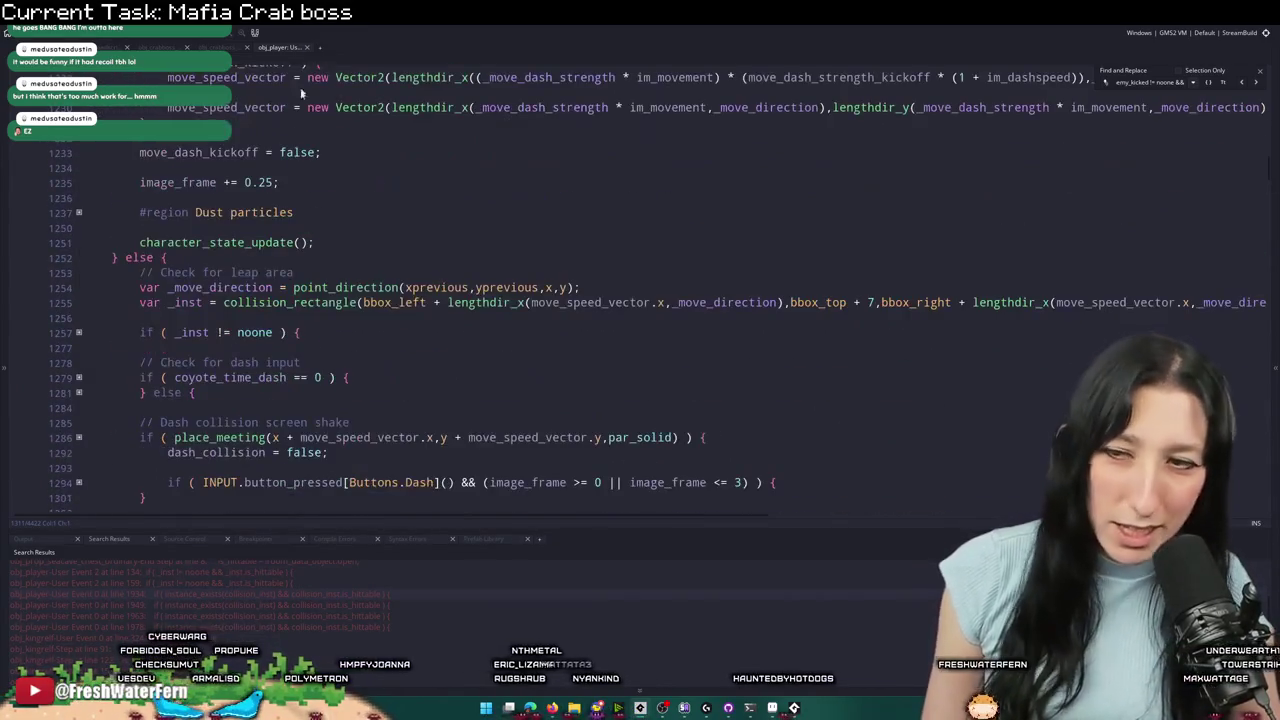
click(620, 418)
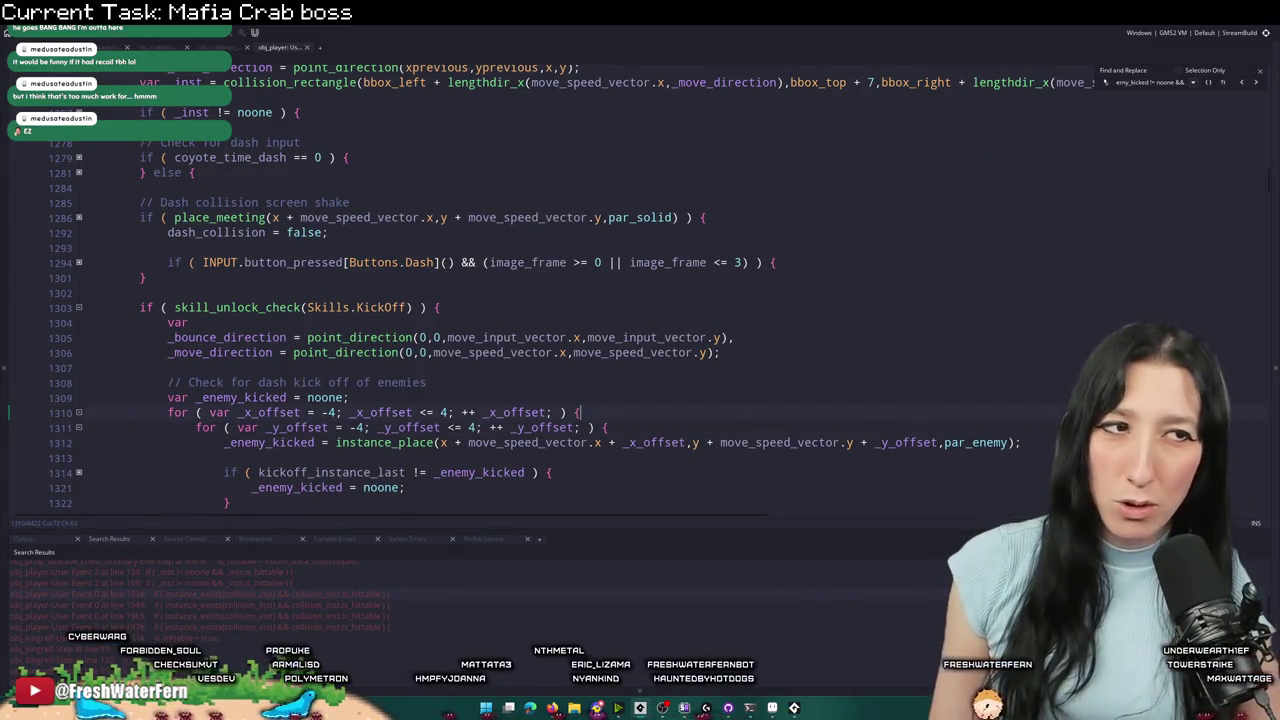
scroll(116, 419, up, 1)
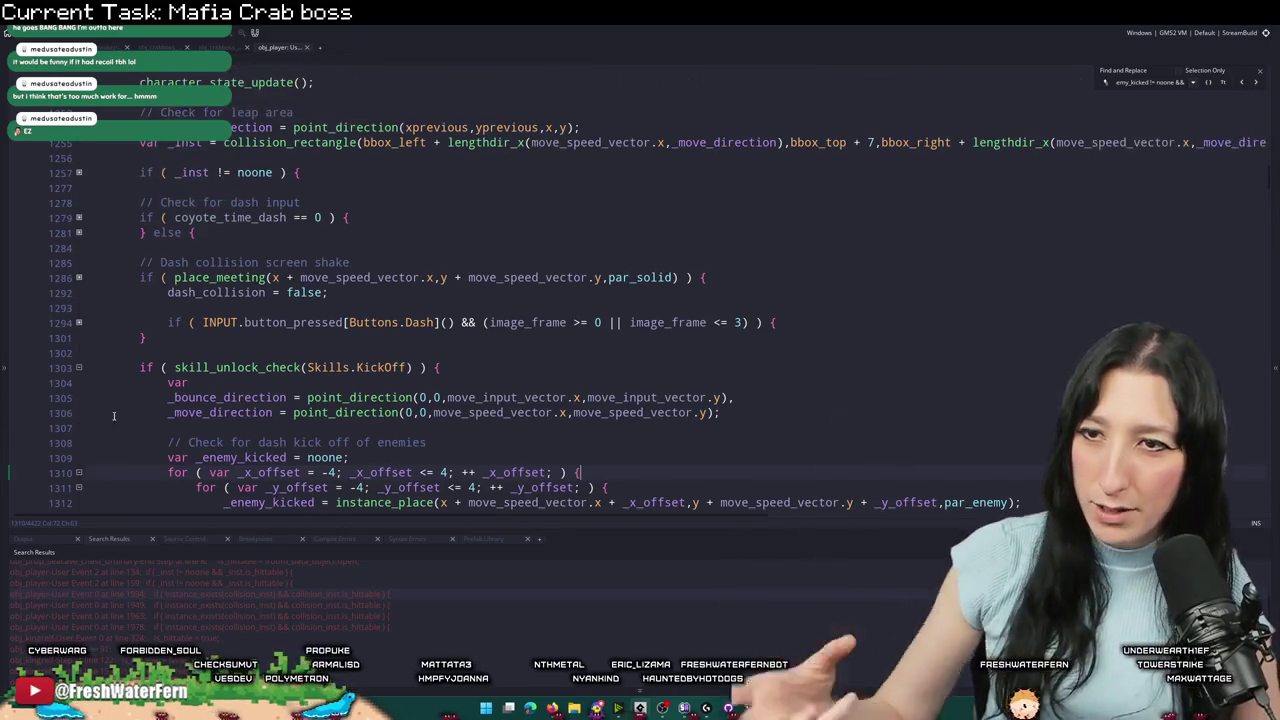
scroll(109, 232, down, 2)
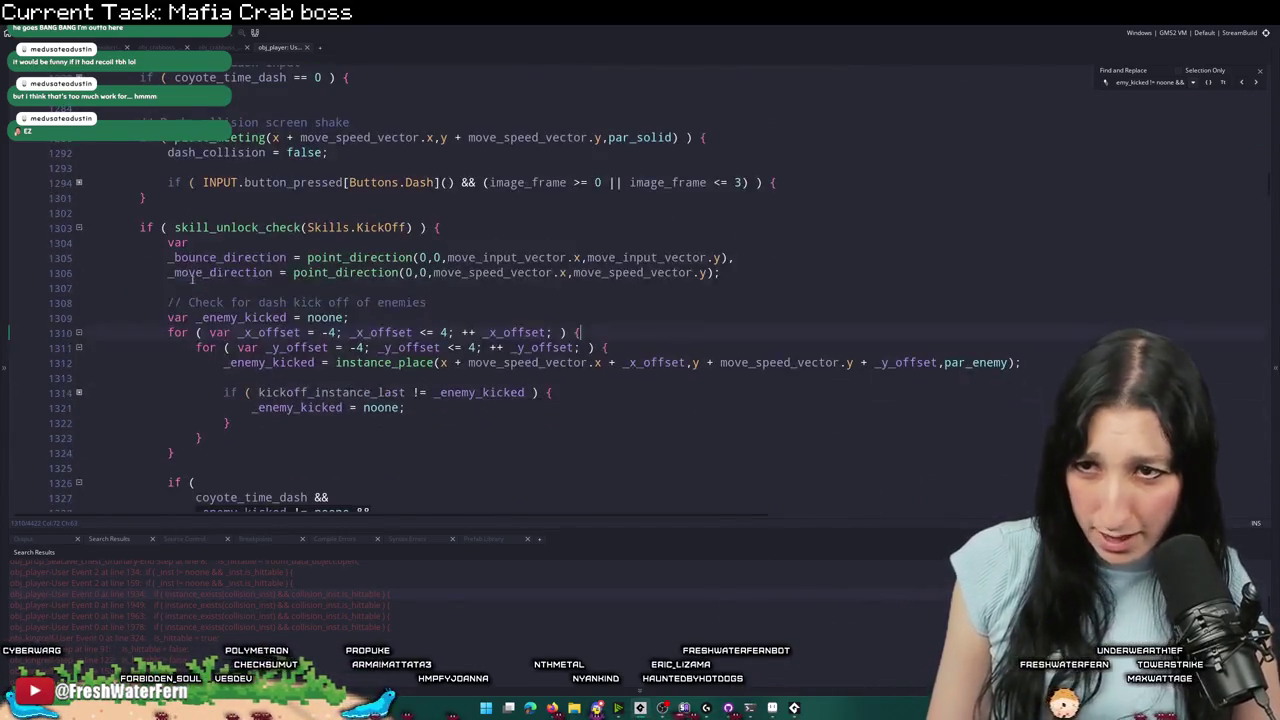
- Insert '_enemy_kicked.is_hittable &&' after line 1328 and relaunch the game to test
click(78, 184)
click(78, 184)
scroll(156, 455, down, 1)
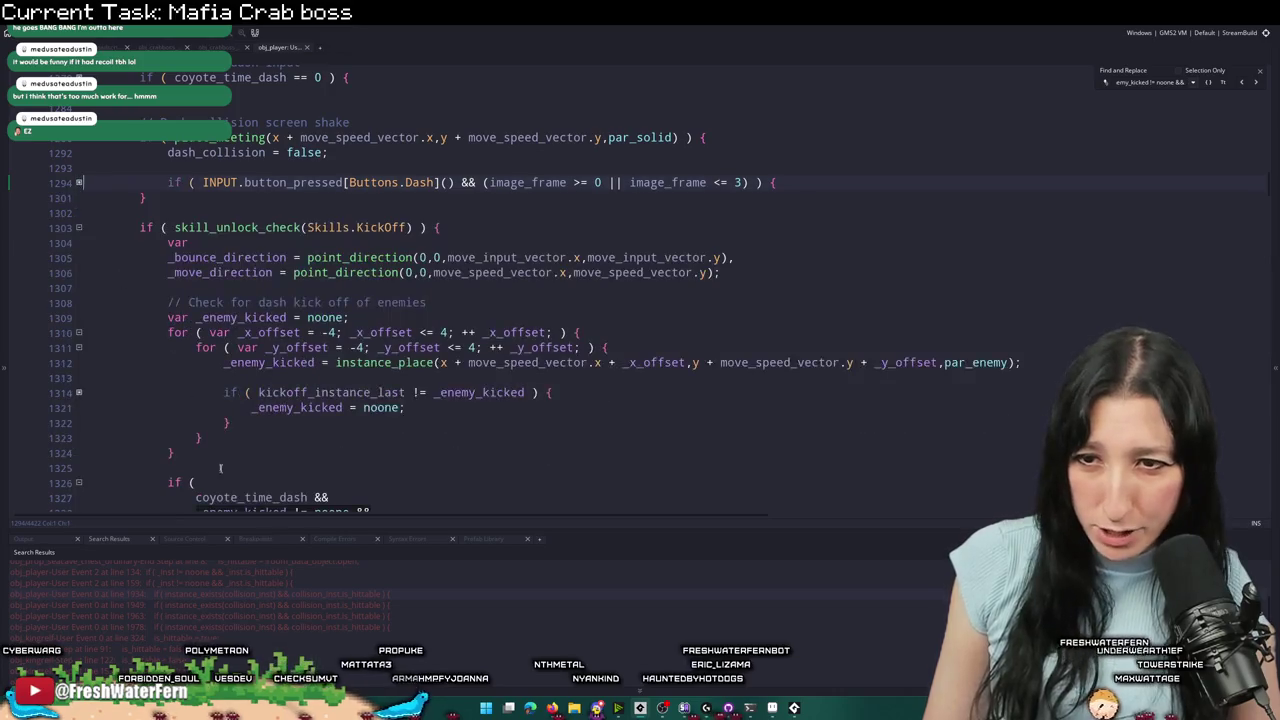
key(Return)
text(_enemy_kicked.is_hittable &&)
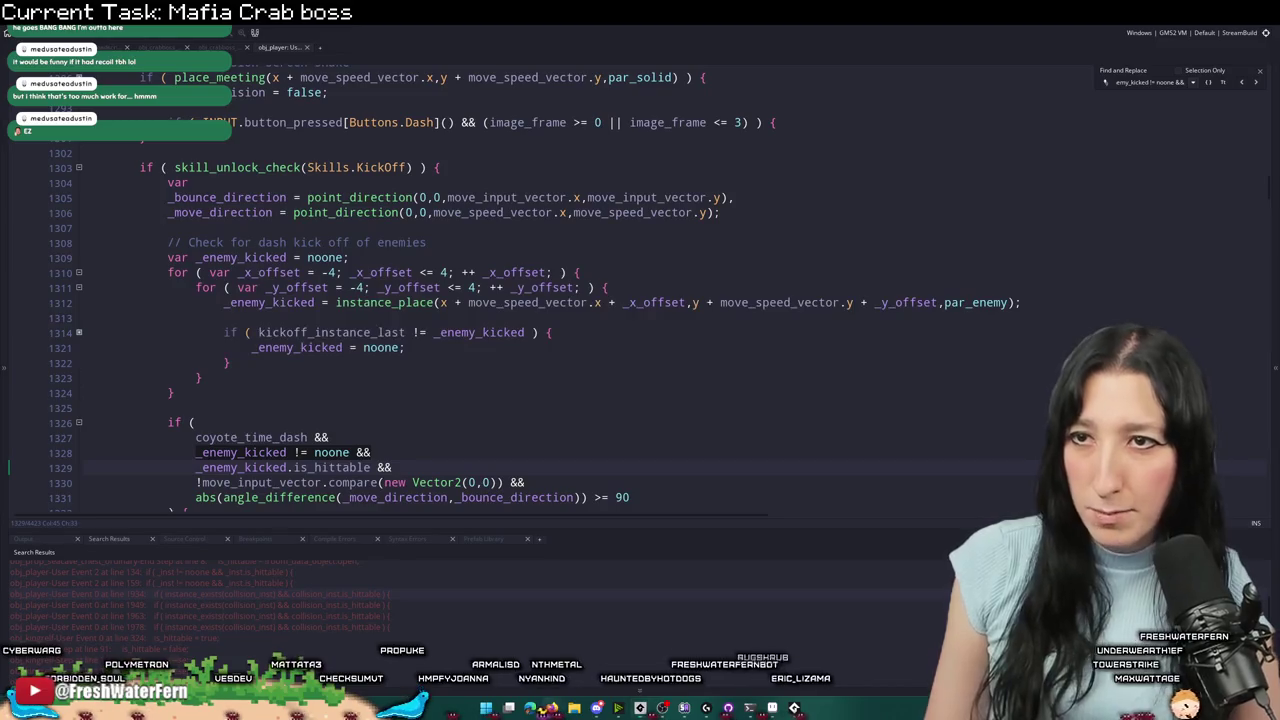
click(131, 37)
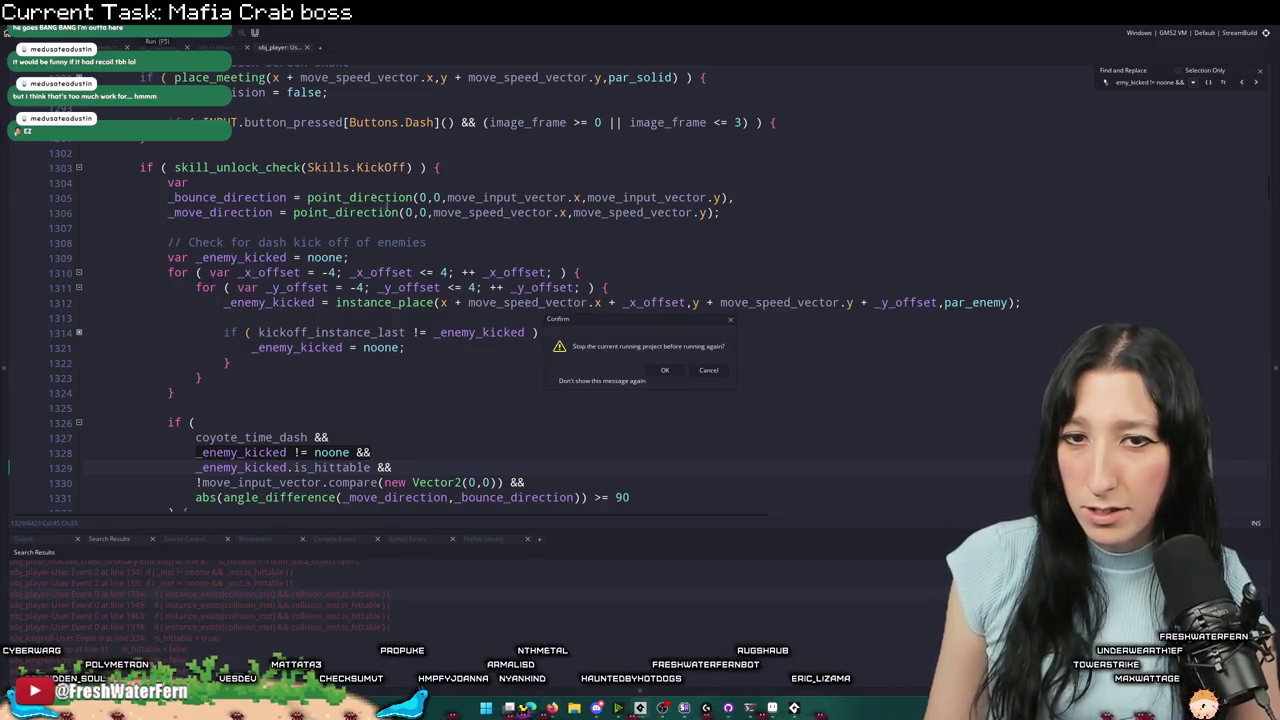
click(665, 370)
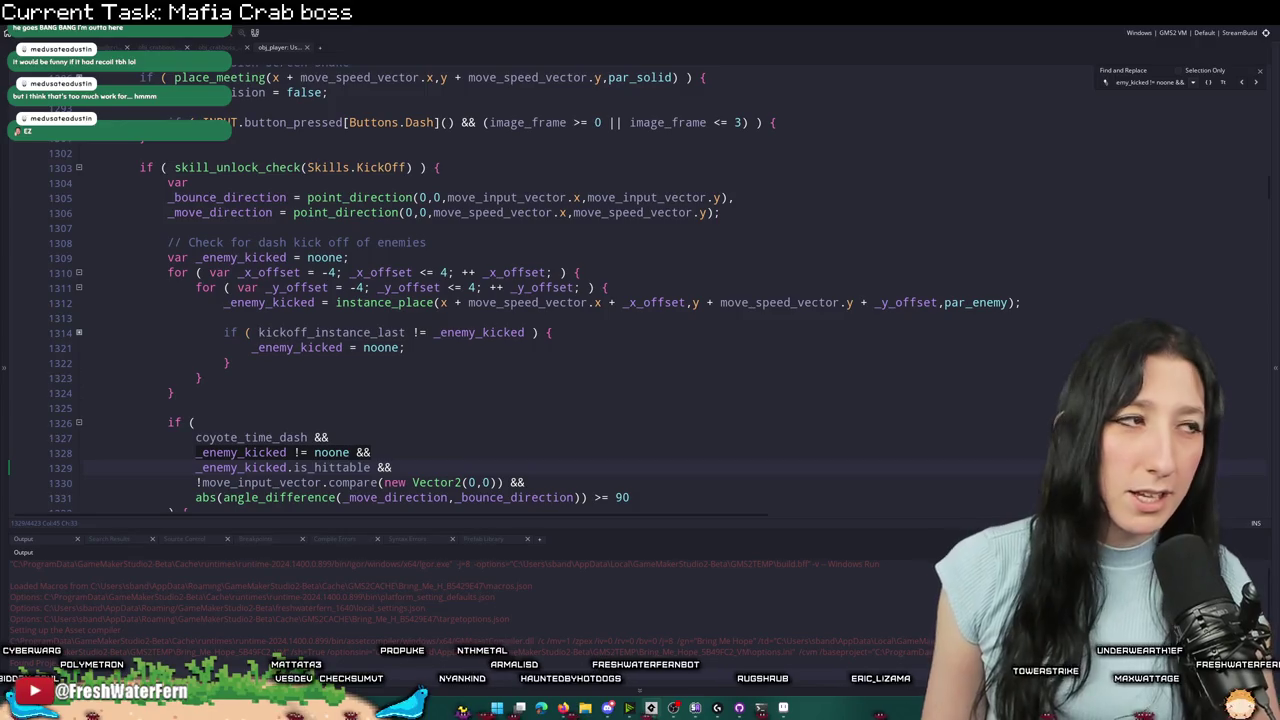
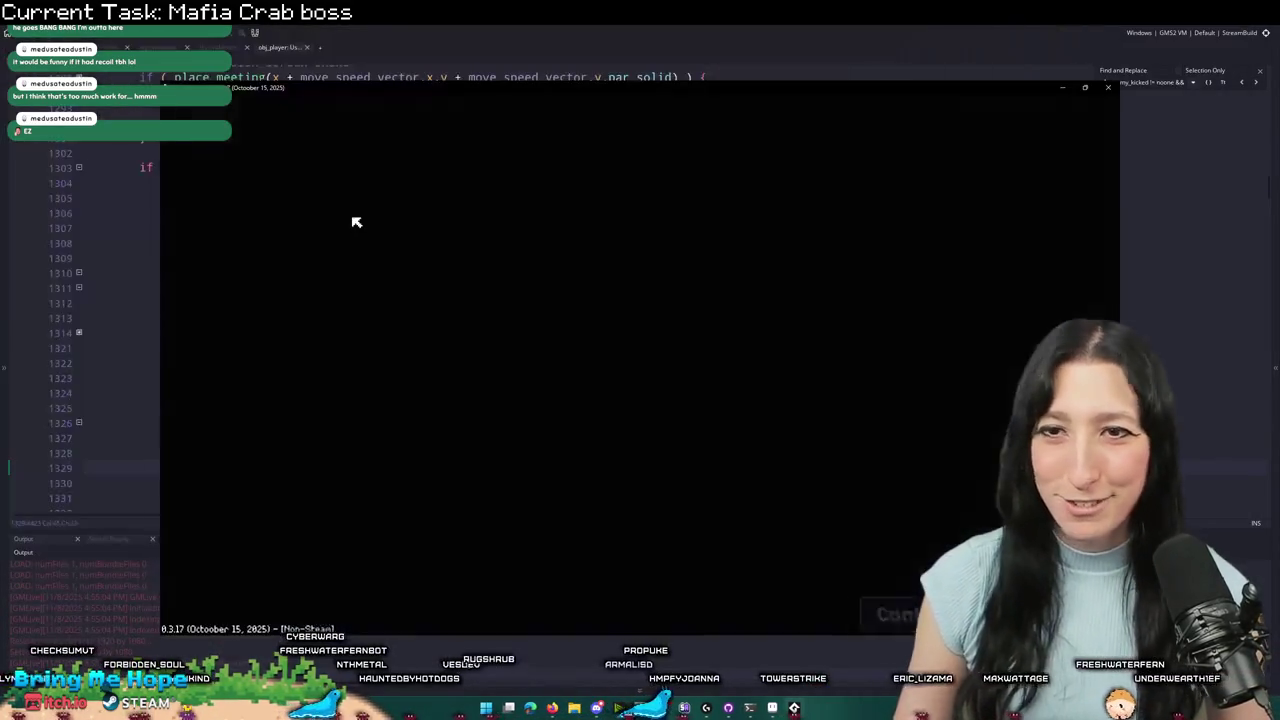
- Start the game in Aqueduct Warehouse full screen and move right to engage the crab boss
key(Return)
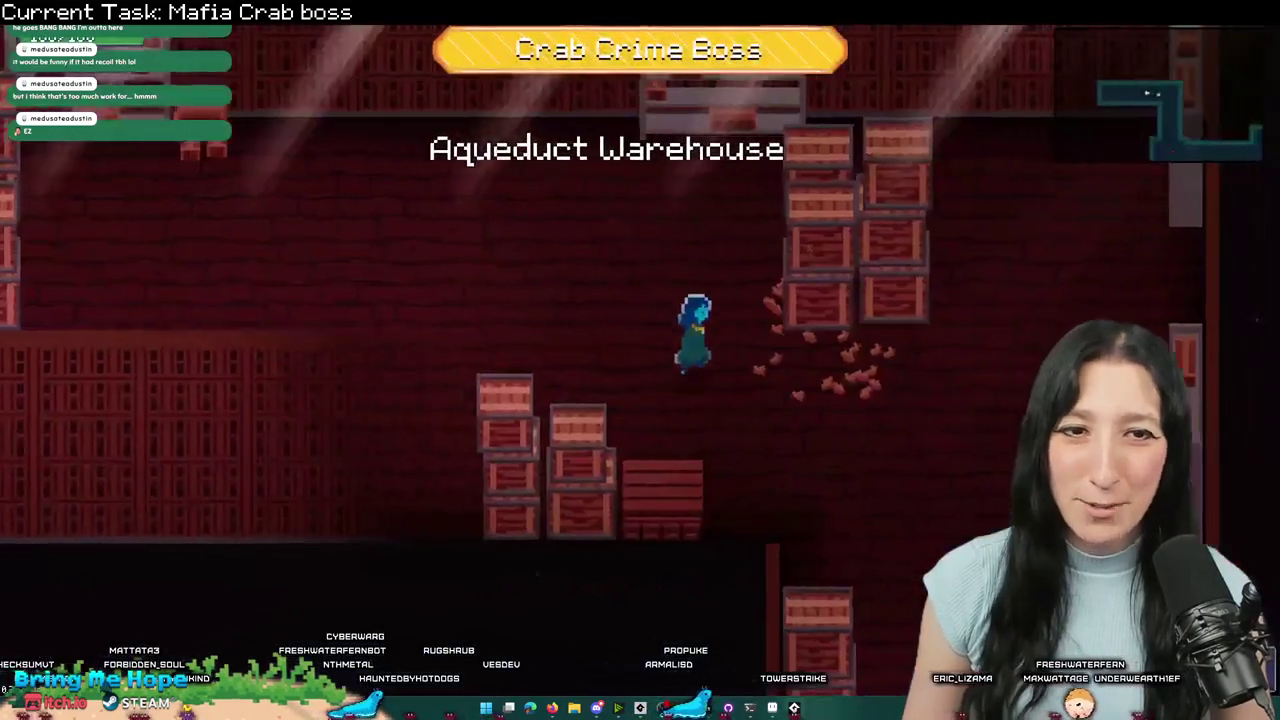
key(s)
key(s)
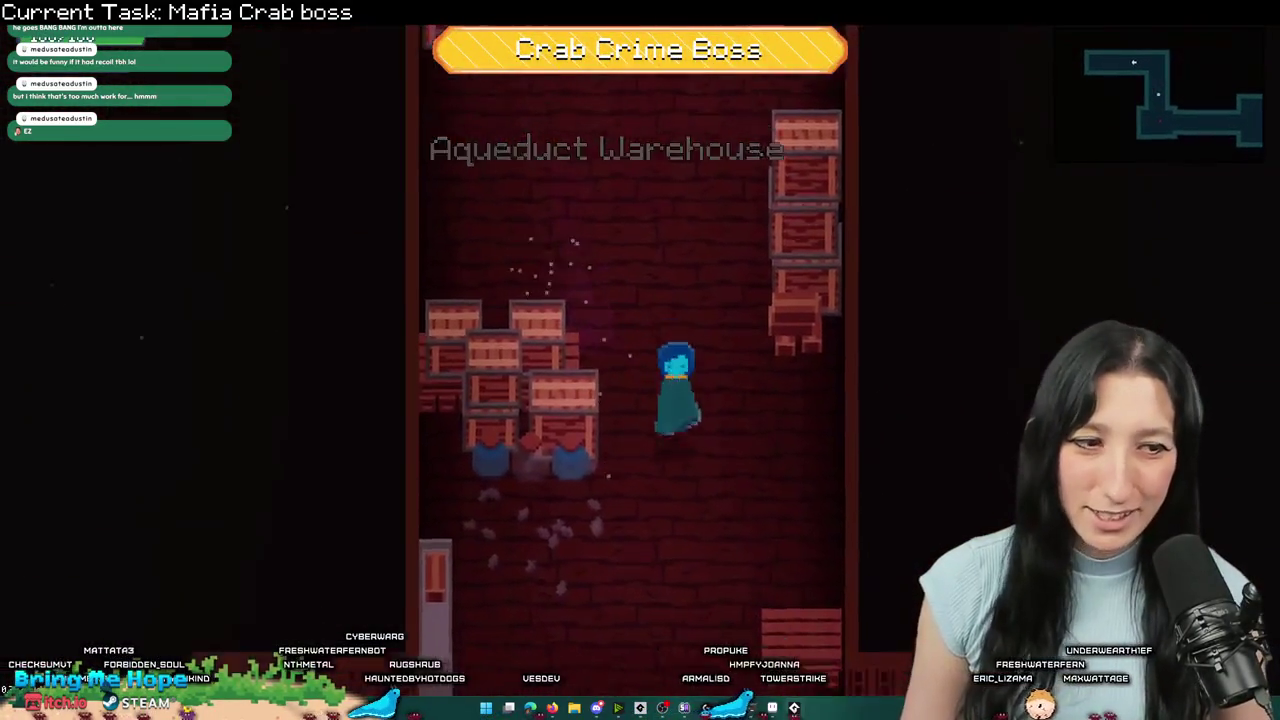
key(d)
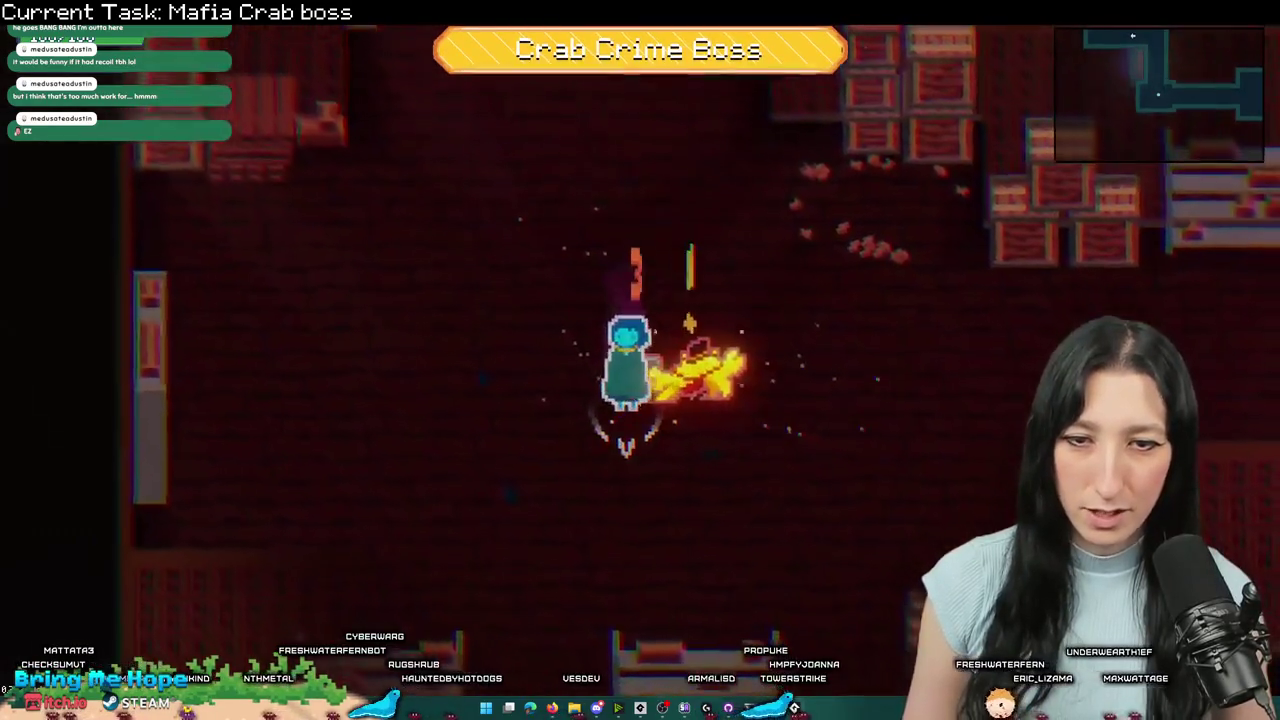
key(d)
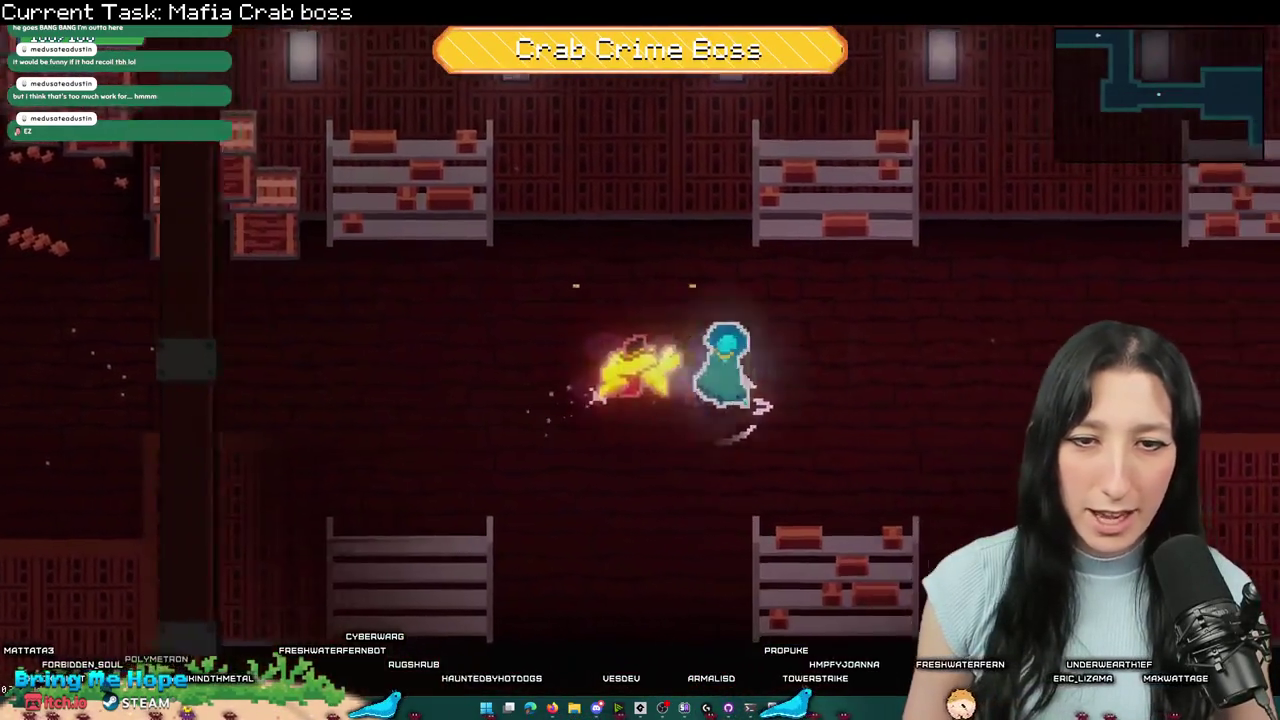
key(d)
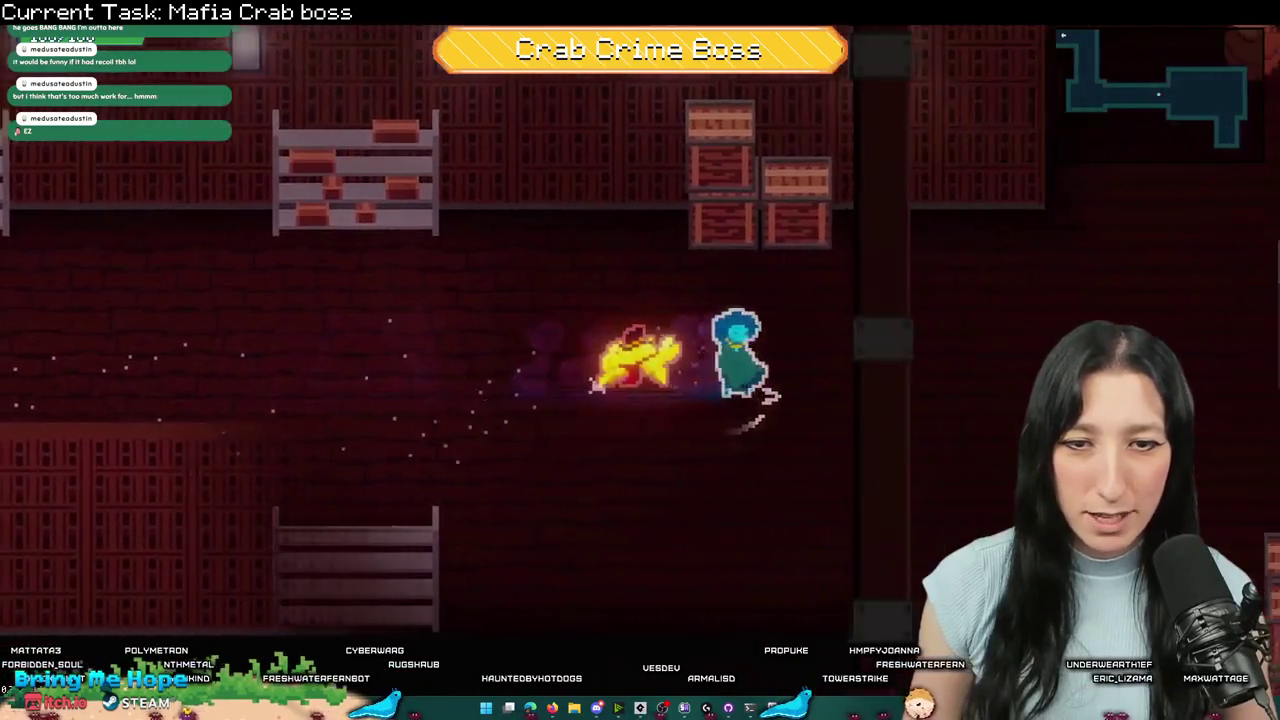
key(d)
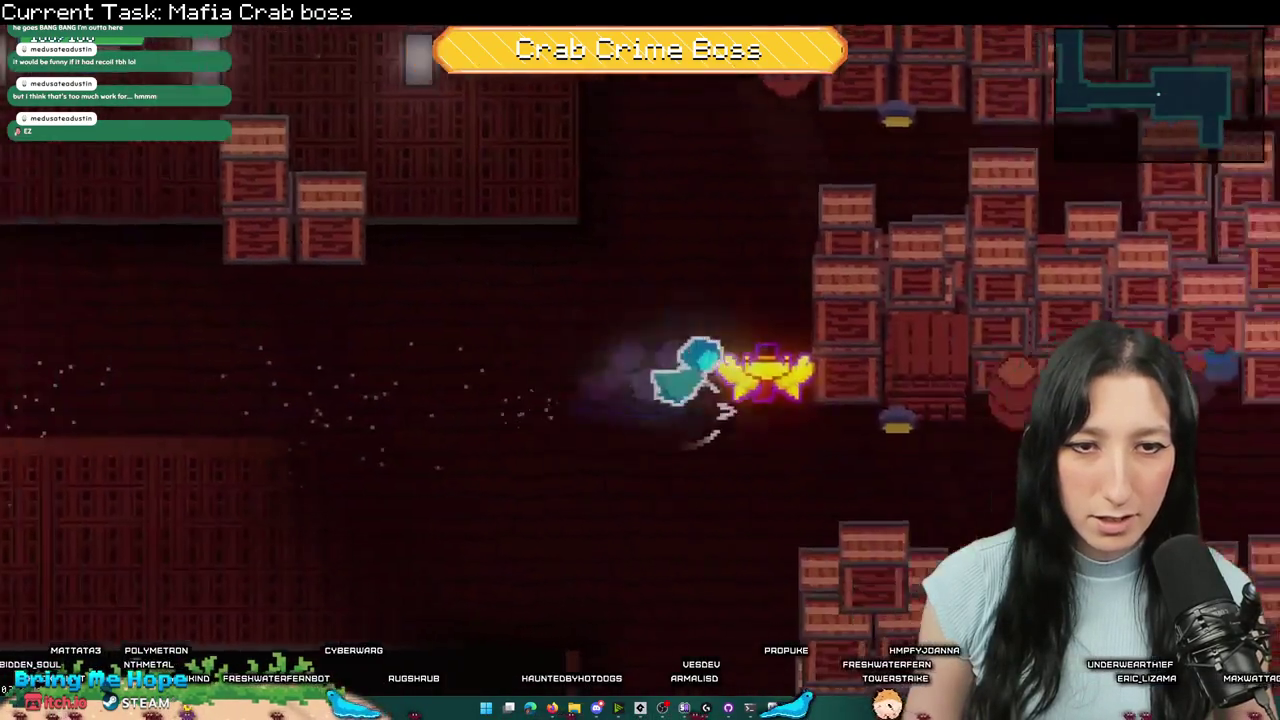
- Retreat and dodge-roll around the crate stack to avoid the boss's attacks
key(a)
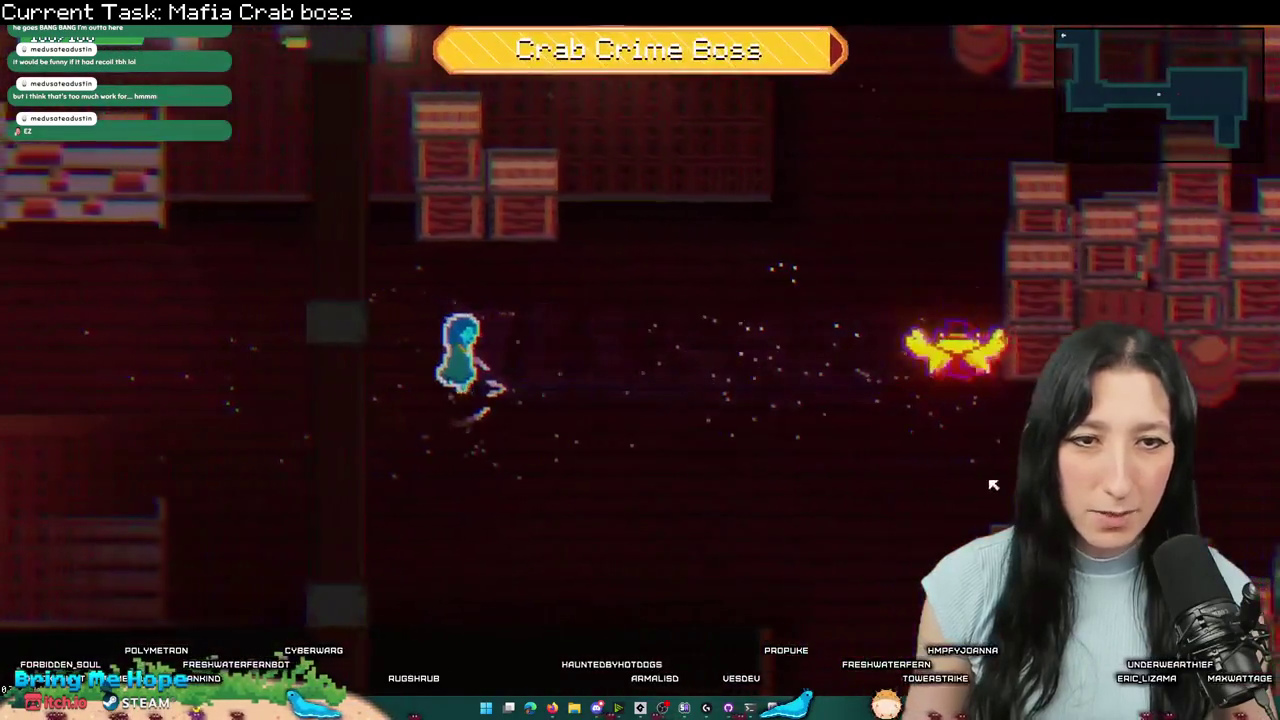
key(d)
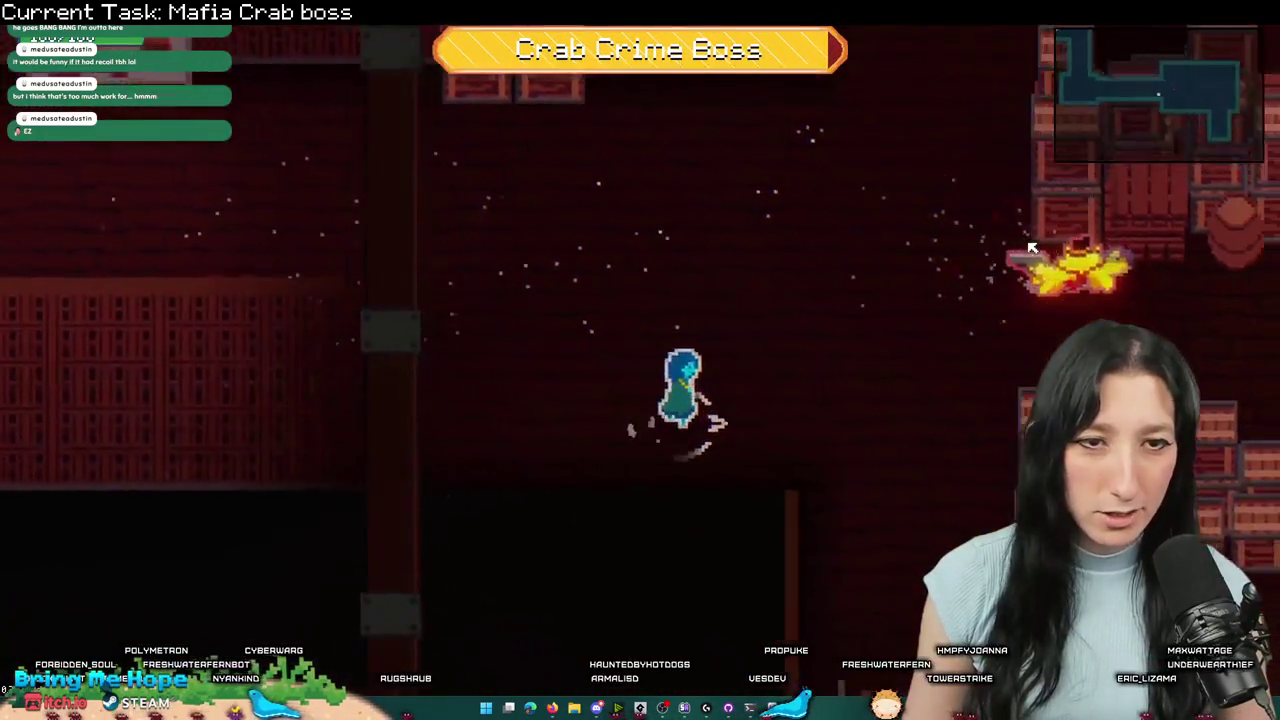
key(w)
key(a)
key(a)
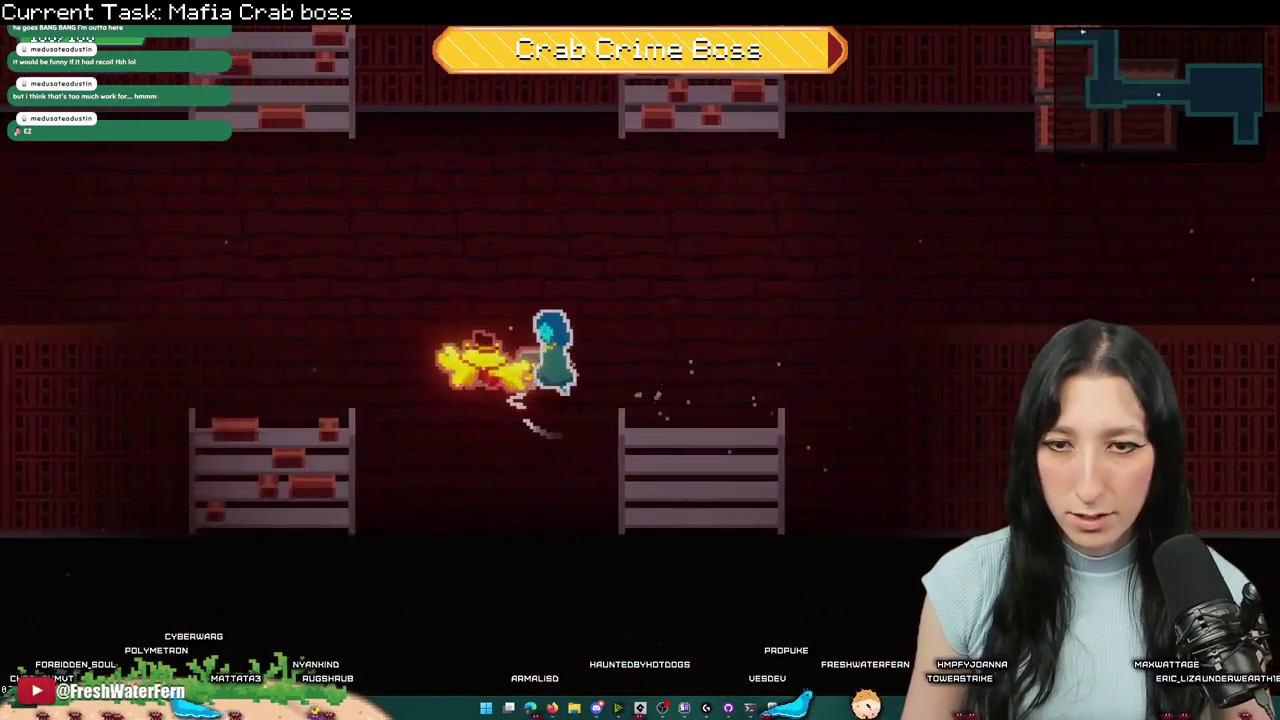
key(d)
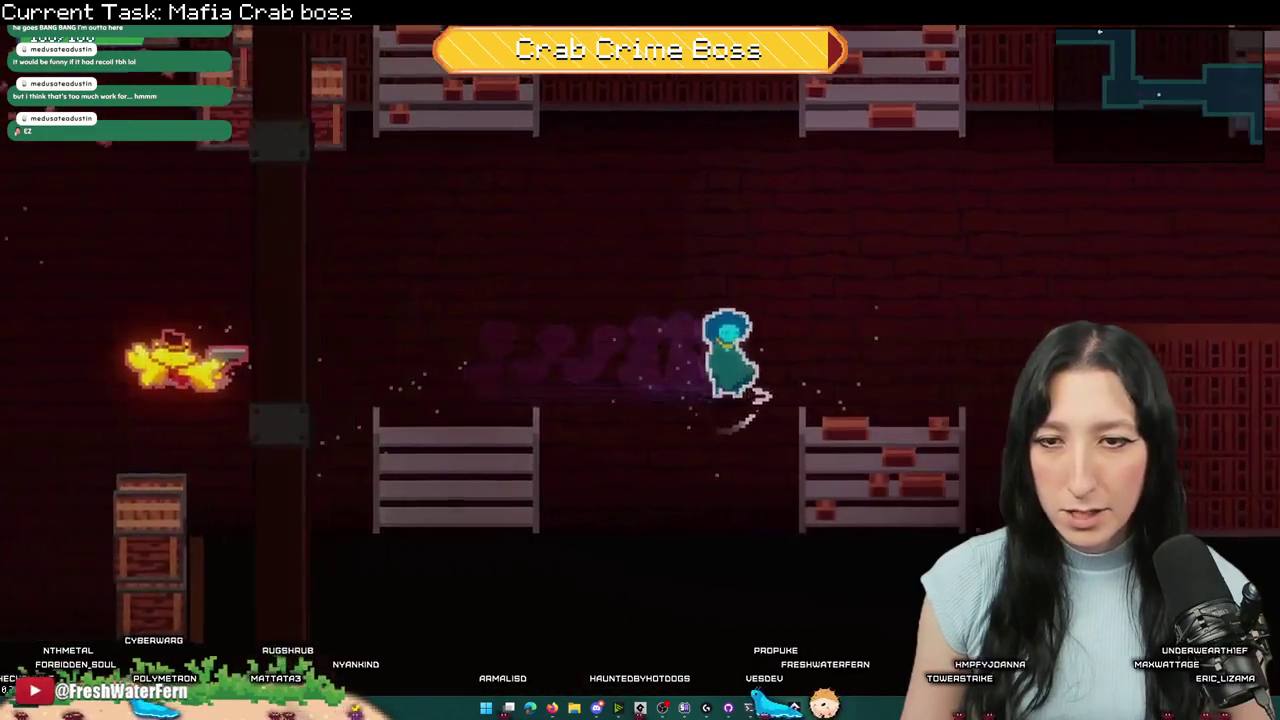
key(space)
- Follow the crab boss along the wall and across the arena, then pause and go back to GameMaker
key(a)
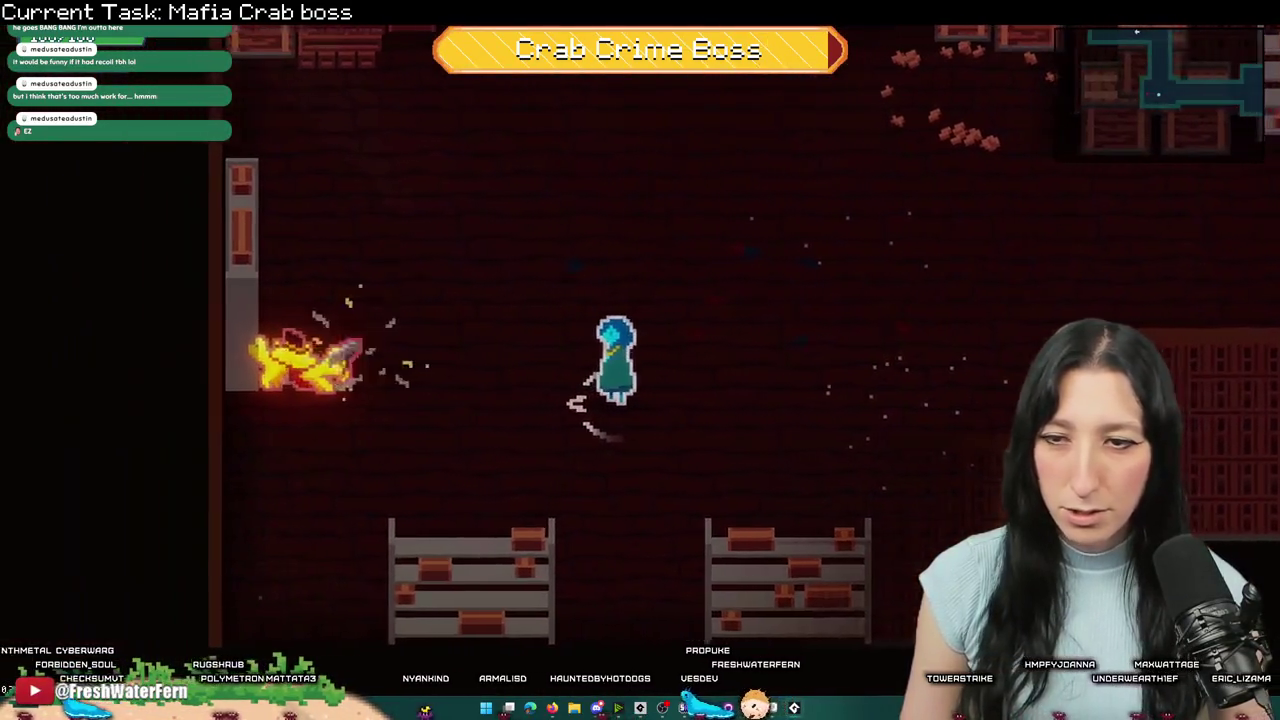
key(a)
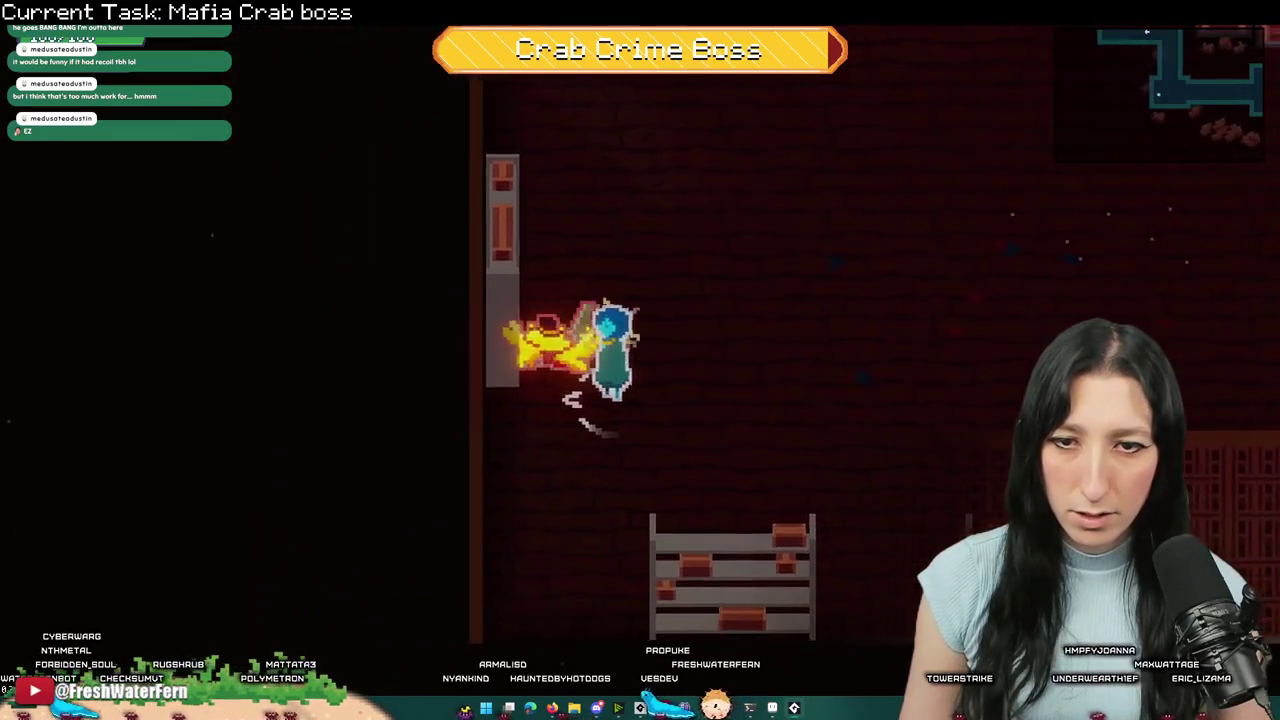
key(a)
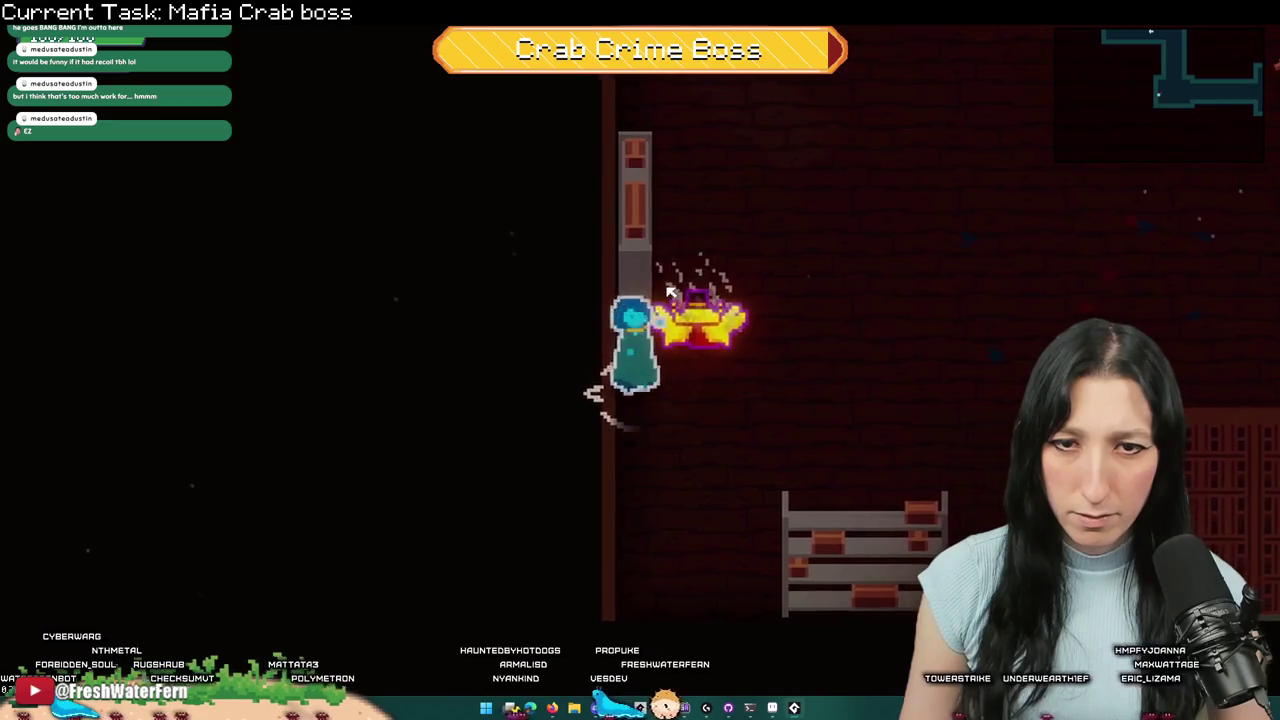
key(w)
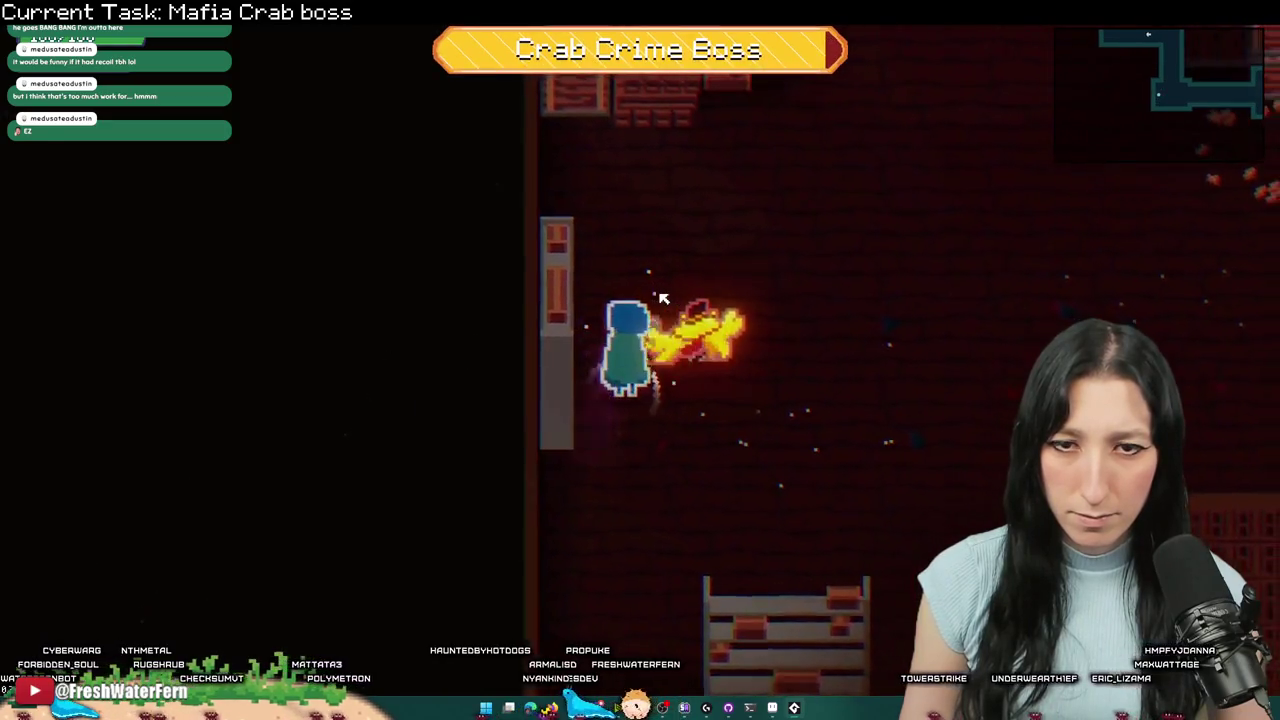
key(d)
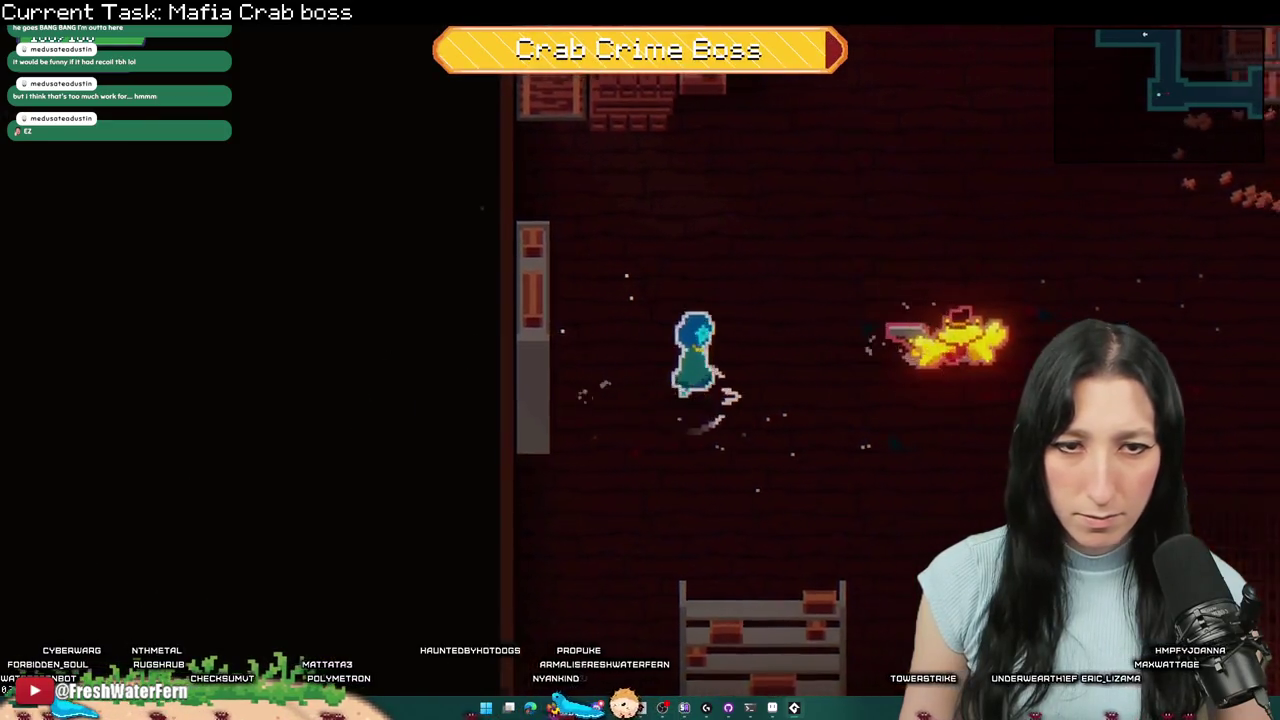
key(Escape)
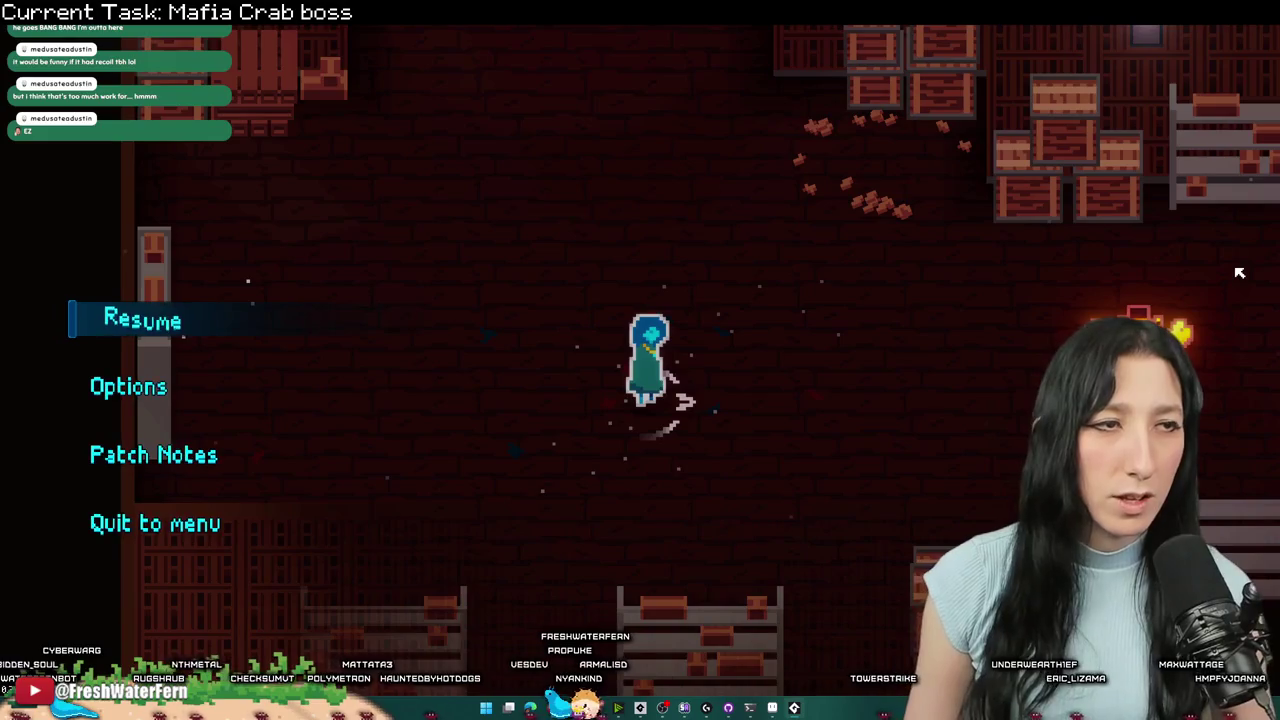
key(alt+Tab)
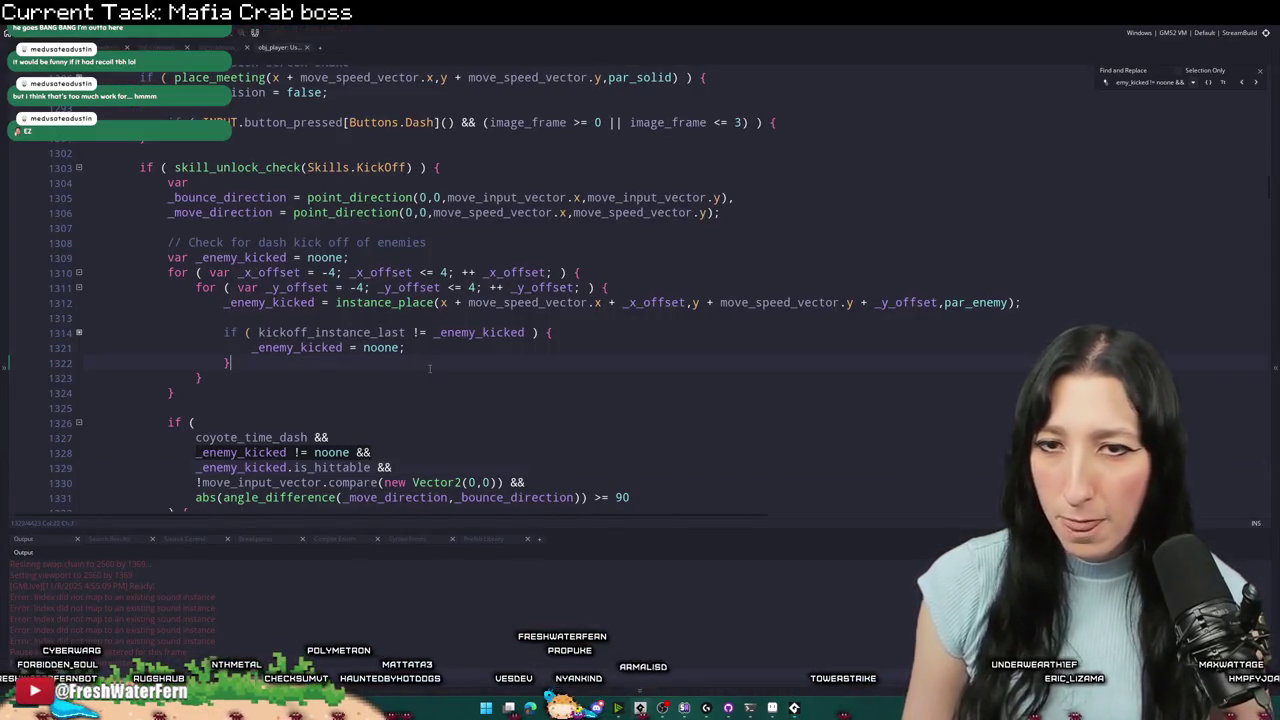
- Bring up the crab boss dash-shot code, then briefly resume and re-pause the boss fight
key(ctrl+shift+Tab)
key(ctrl+shift+Tab)
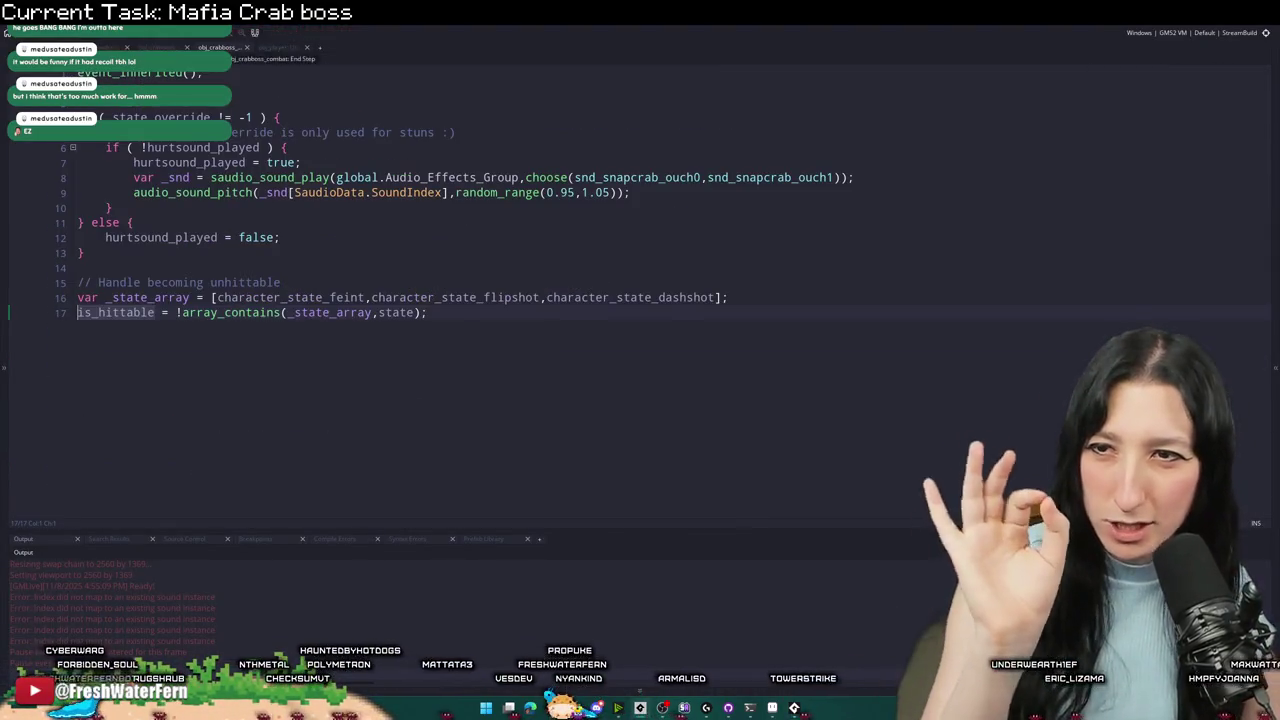
key(ctrl+shift+Tab)
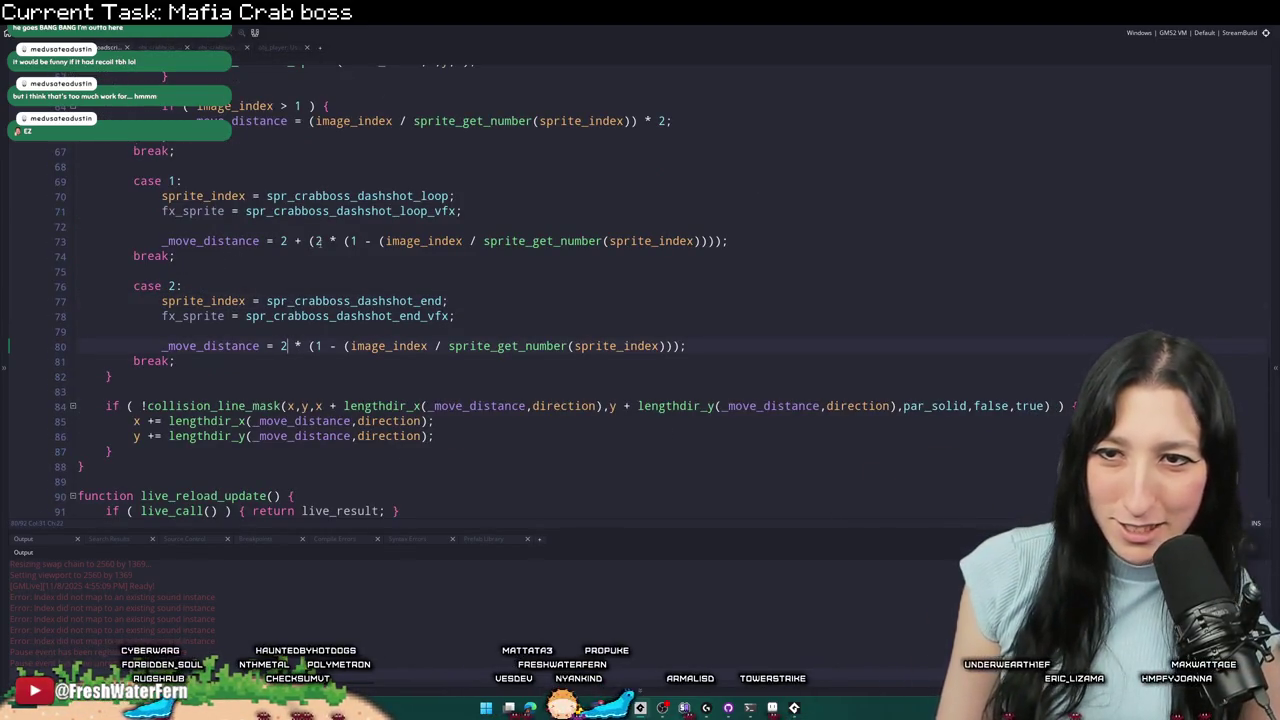
key(alt+Tab)
click(129, 320)
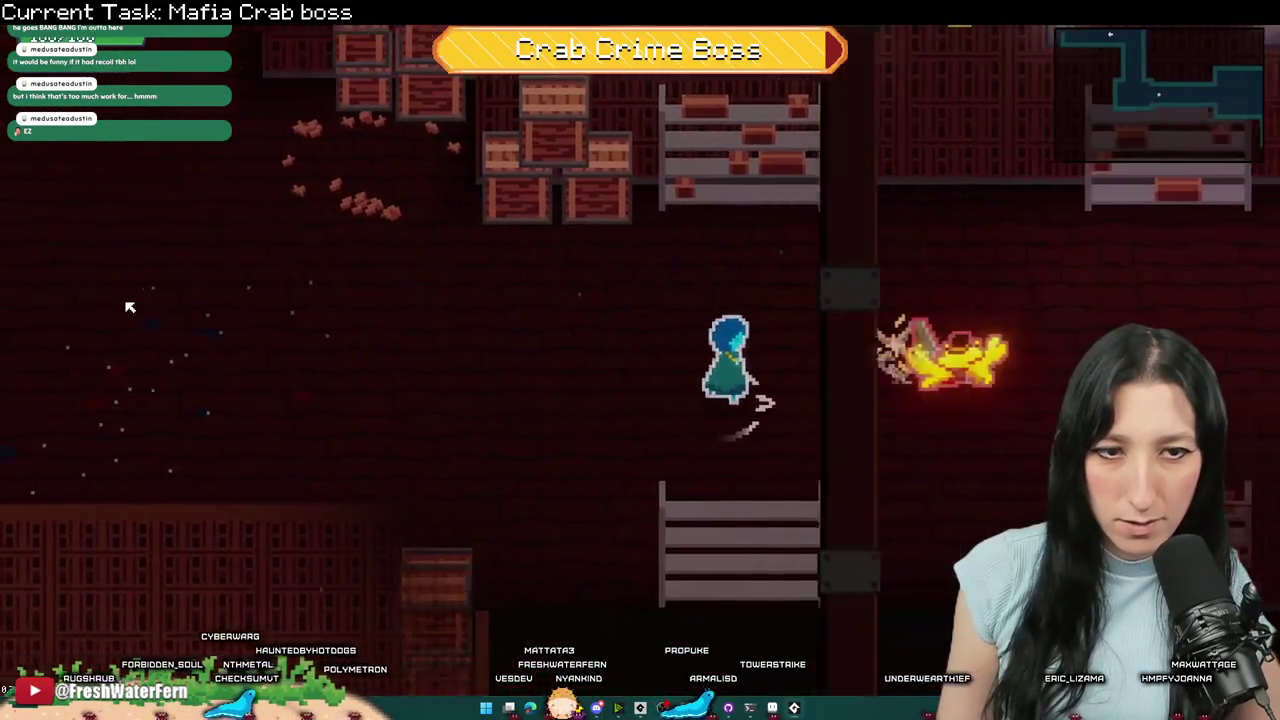
key(Escape)
- Change line 73's move-distance multiplier to 1.25 and test it by chasing the dashing crab
key(alt+Tab)
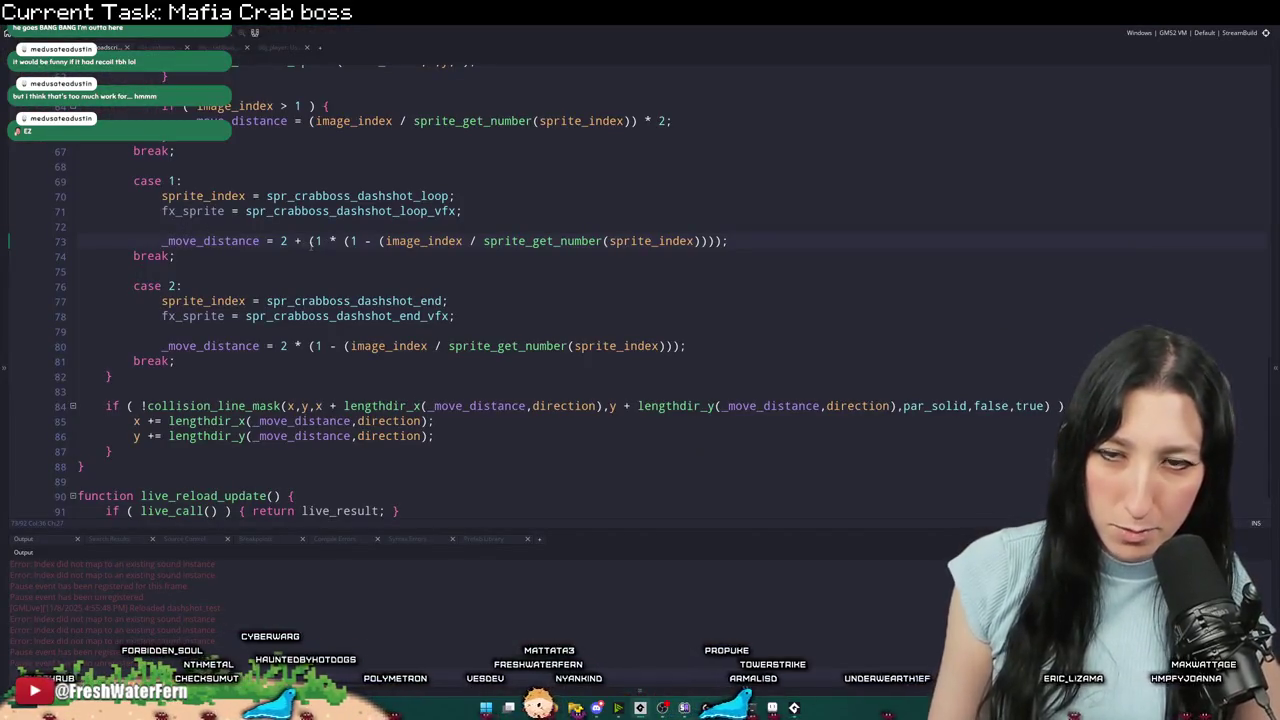
text(.25)
key(alt+Tab)
click(139, 320)
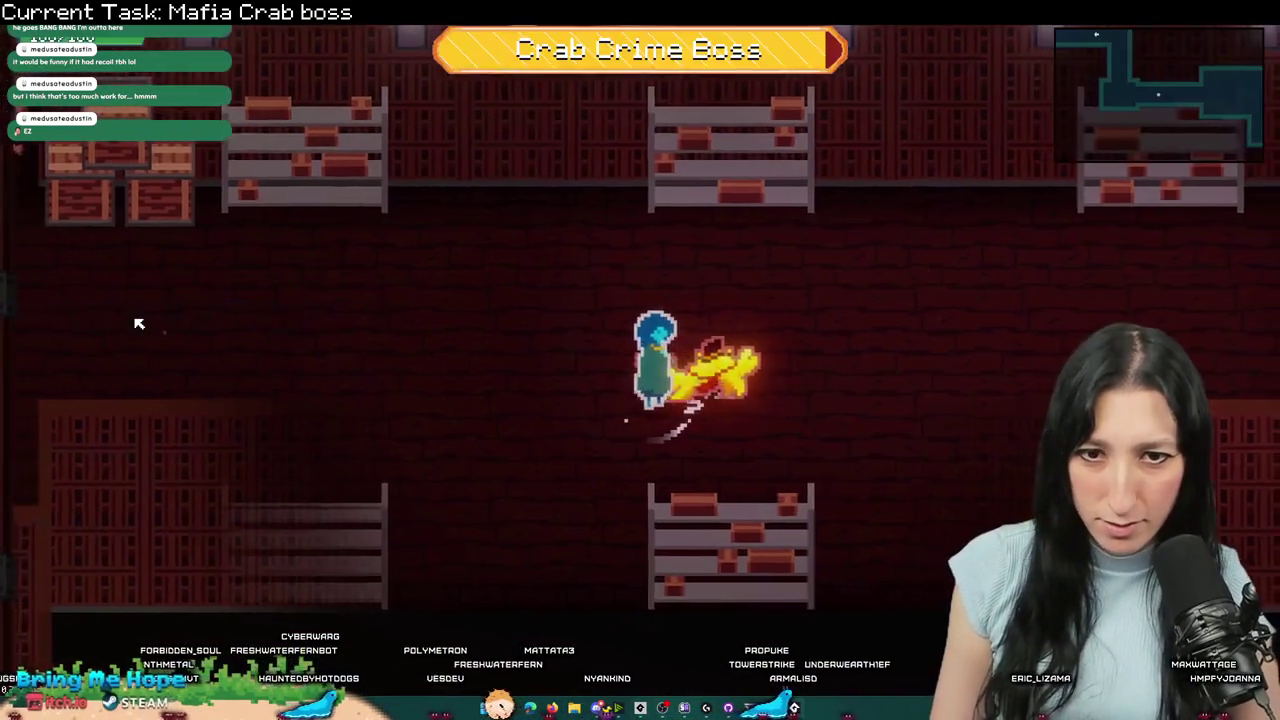
key(d)
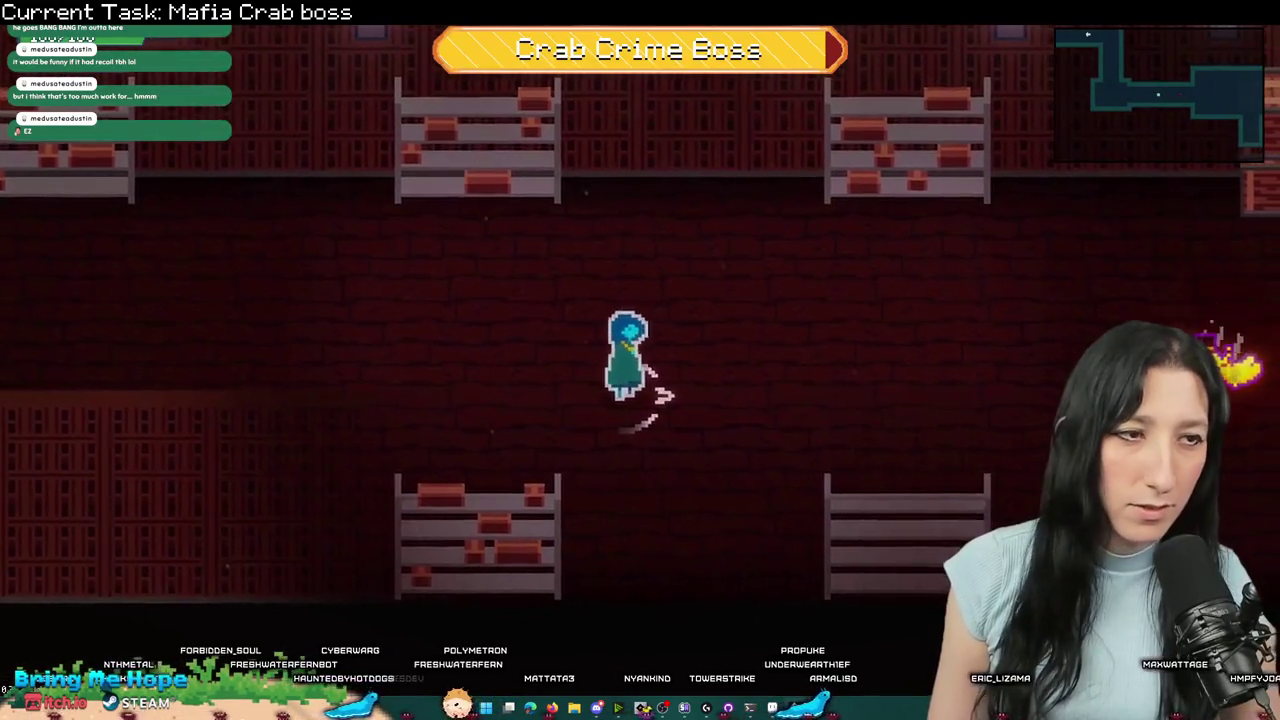
key(a)
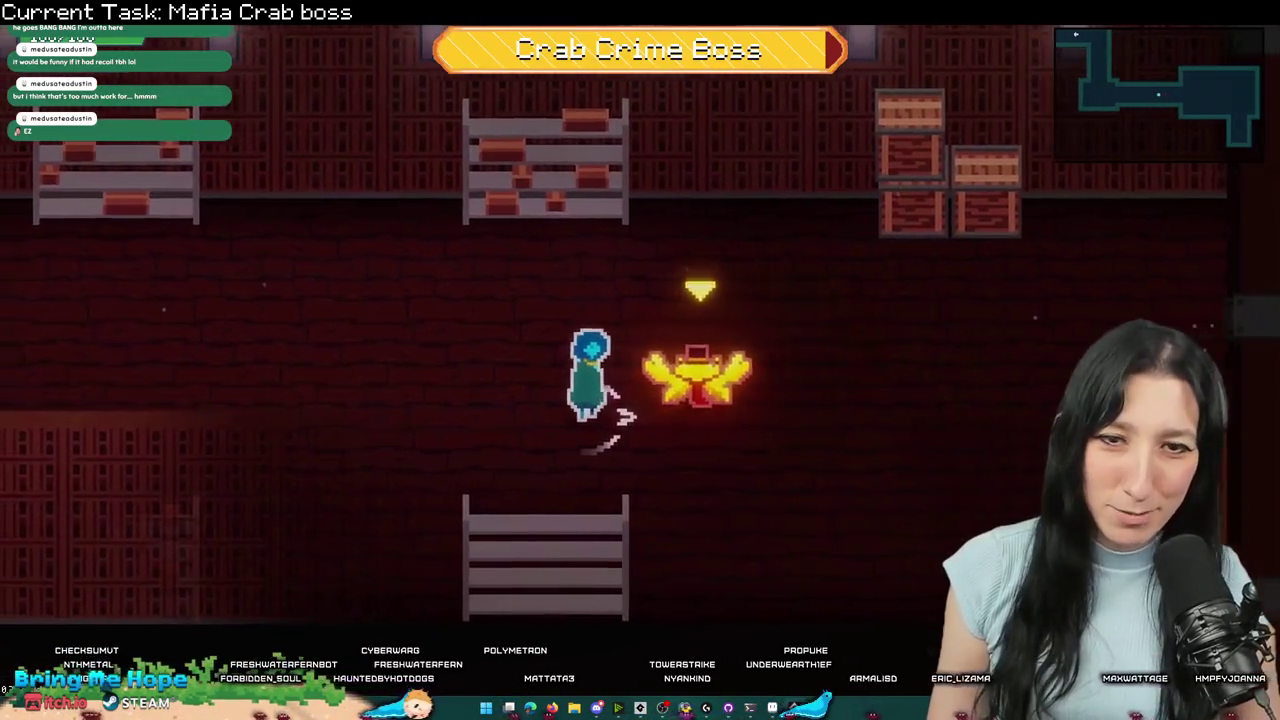
key(d)
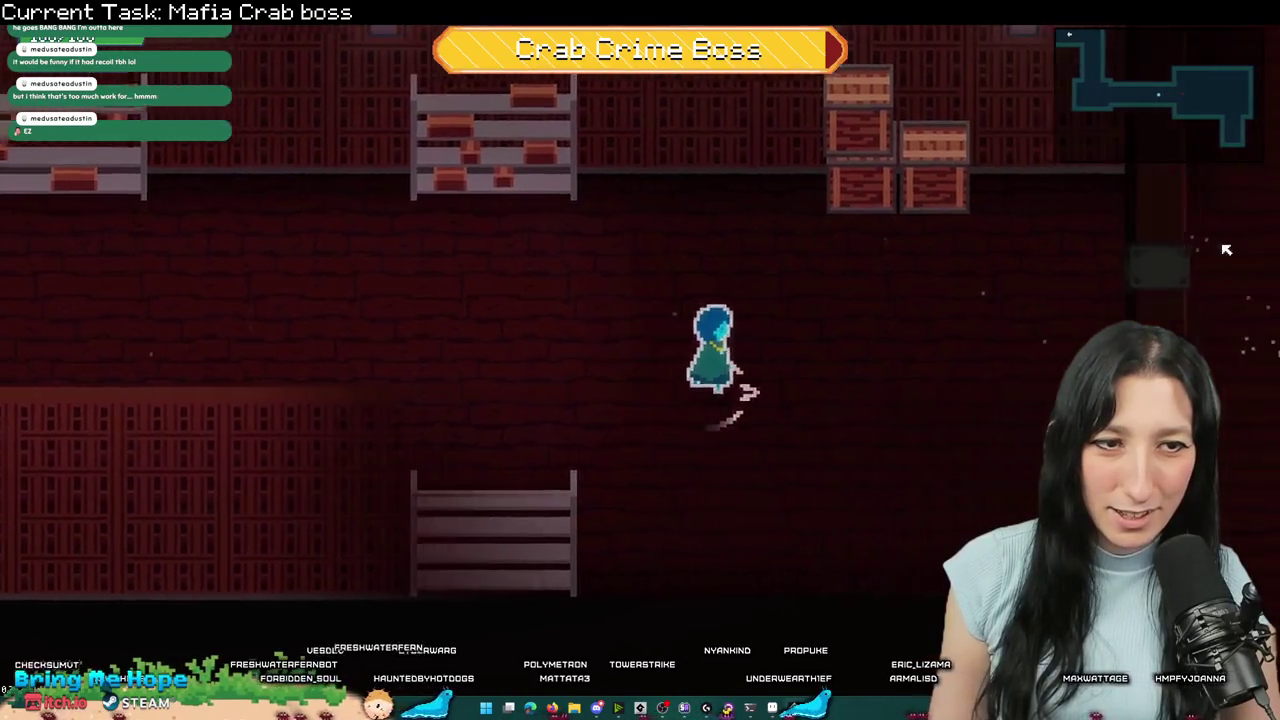
key(Escape)
key(alt+Tab)
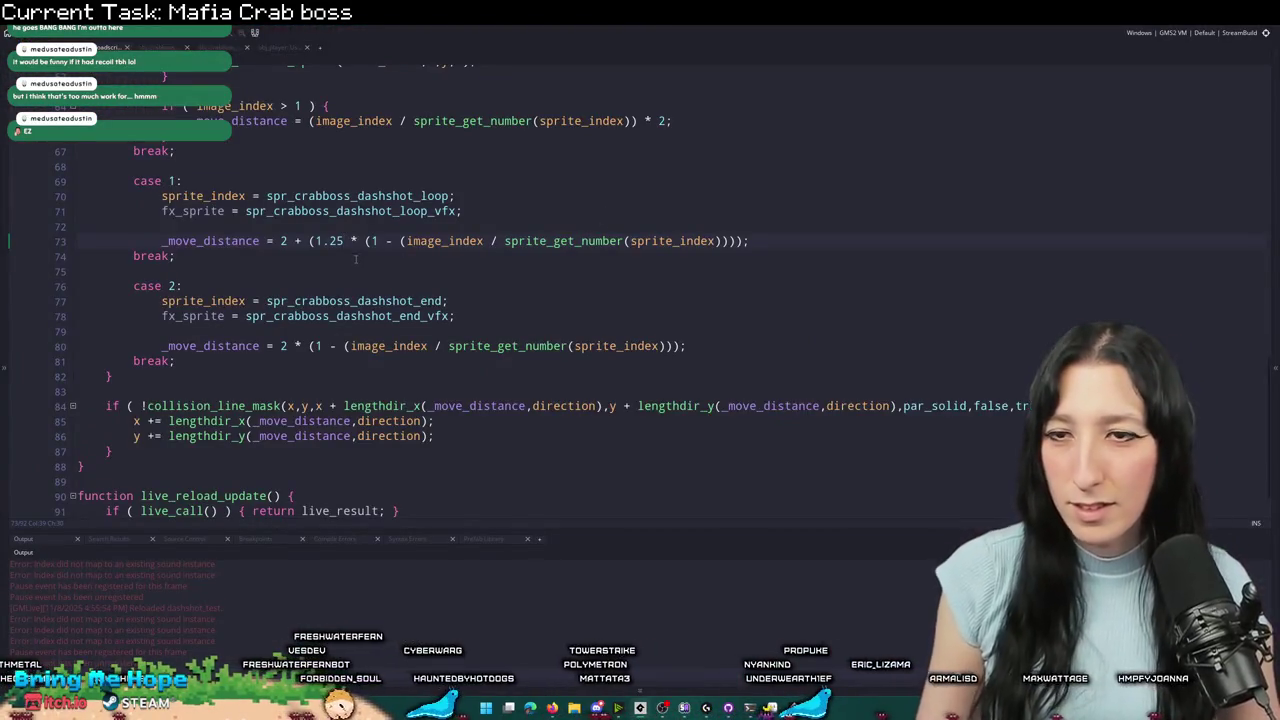
- Type 'ullet' in the code and pick the bullet shell effect asset
scroll(354, 259, up, 7)
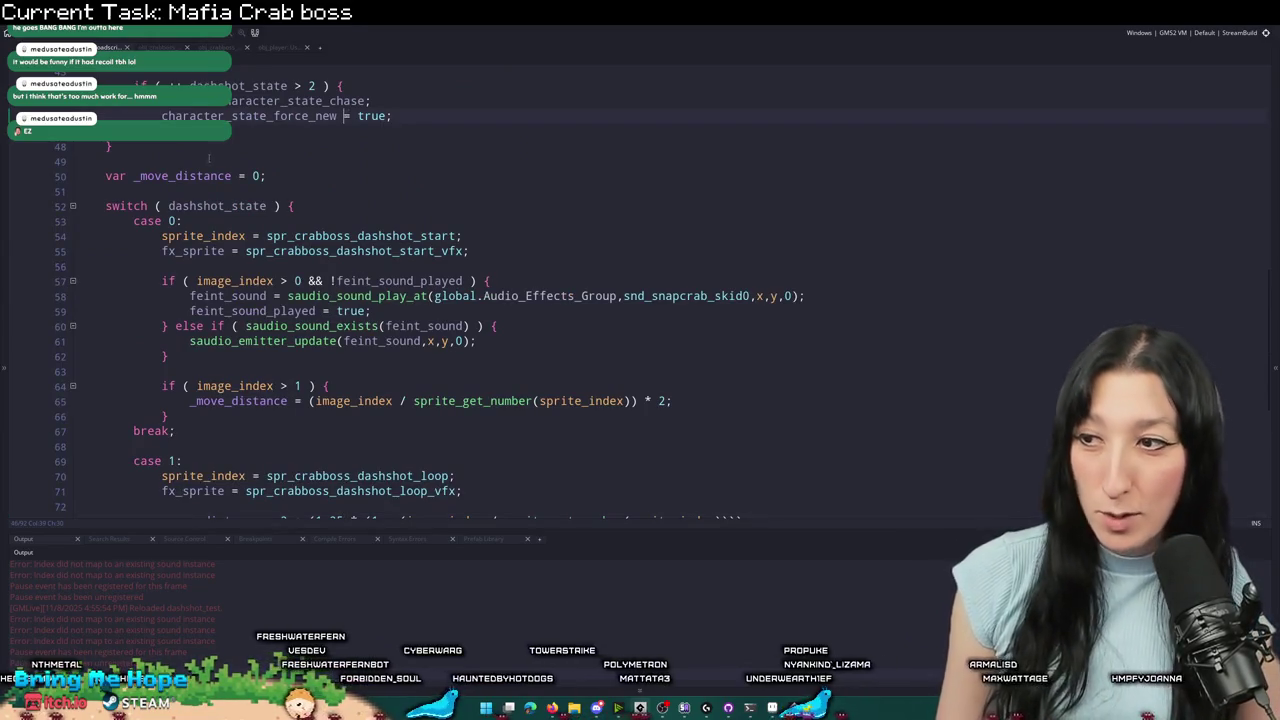
scroll(314, 306, down, 2)
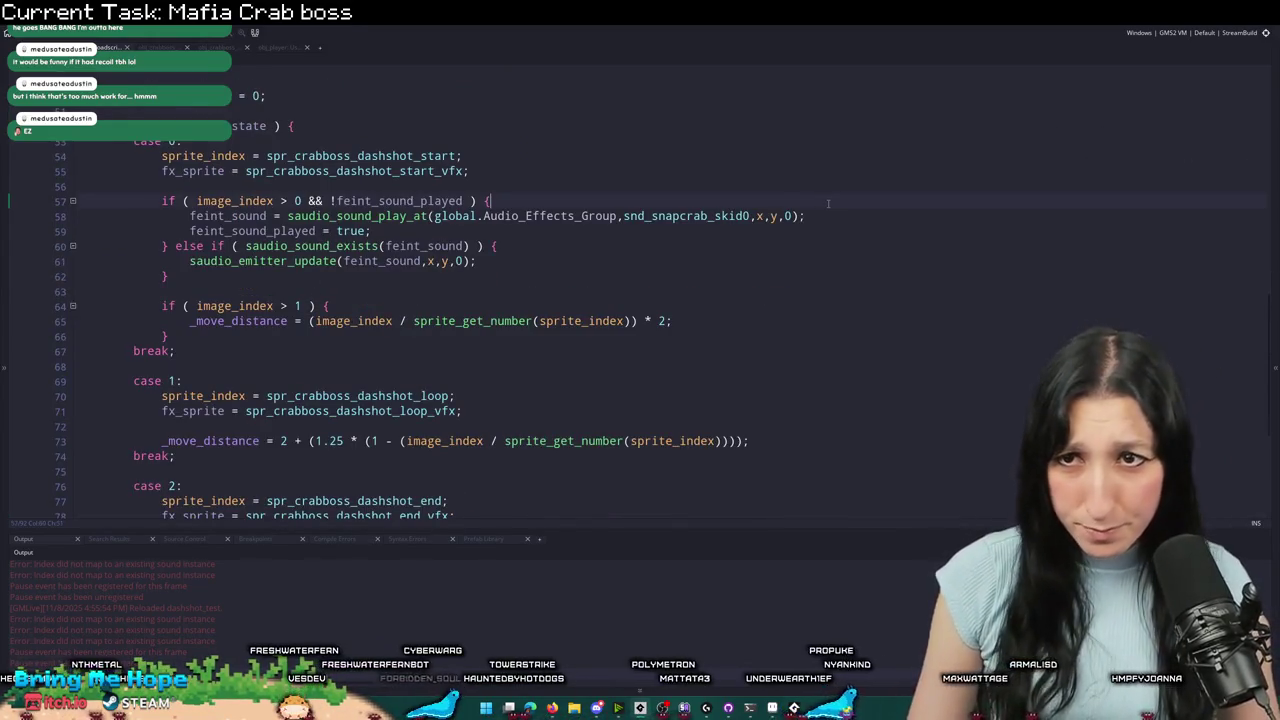
mouse_move(1271, 140)
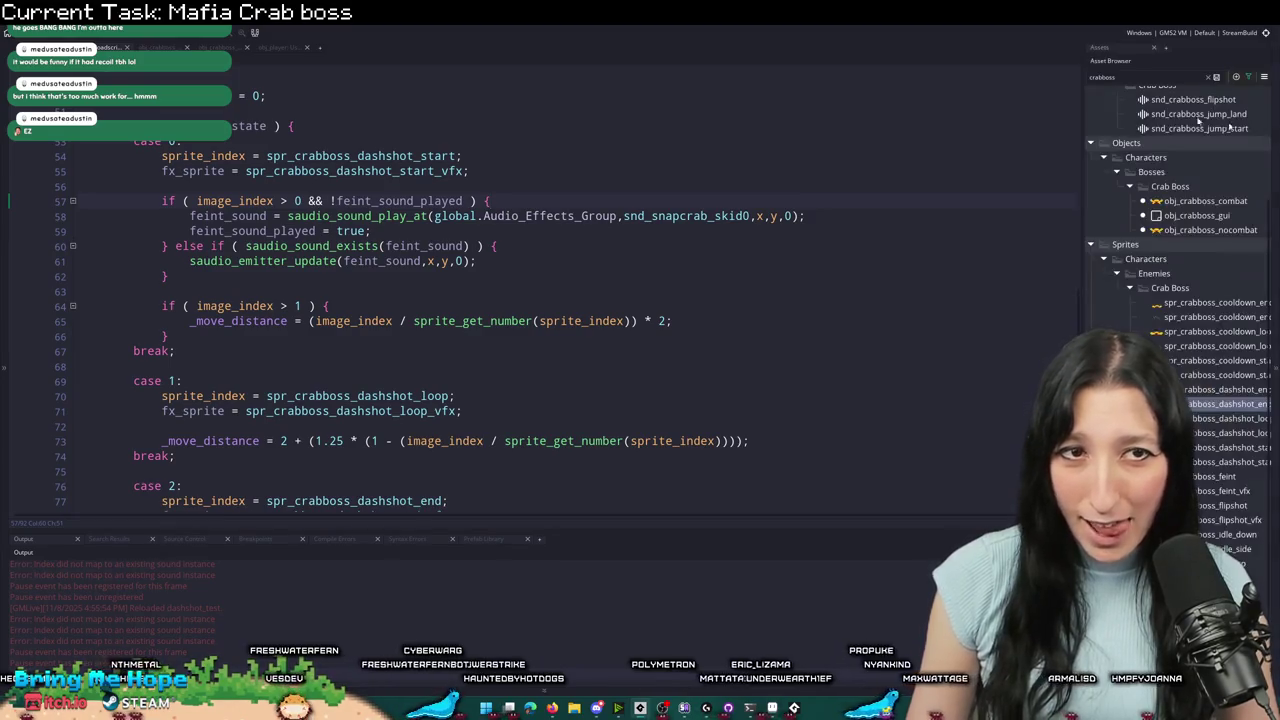
text(bullet)
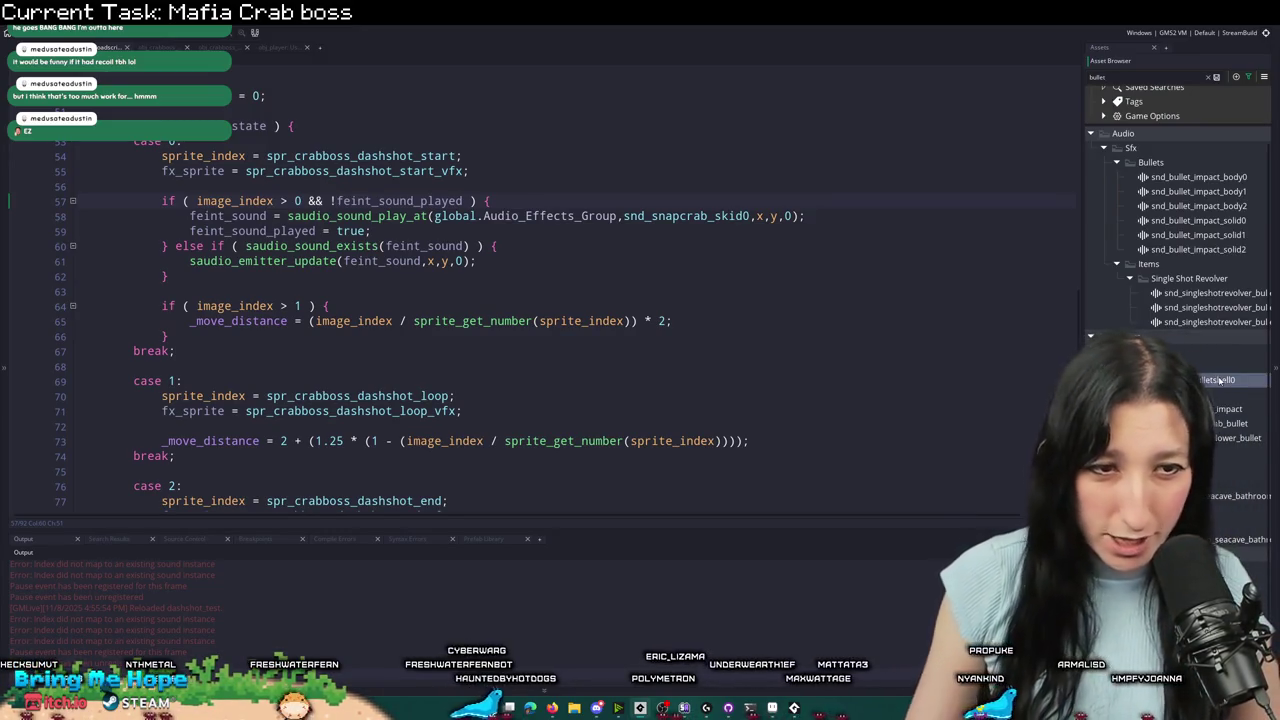
click(843, 310)
- Search the project for every use of obj_effect_bulletshell0
key(ctrl+shift+f)
key(Return)
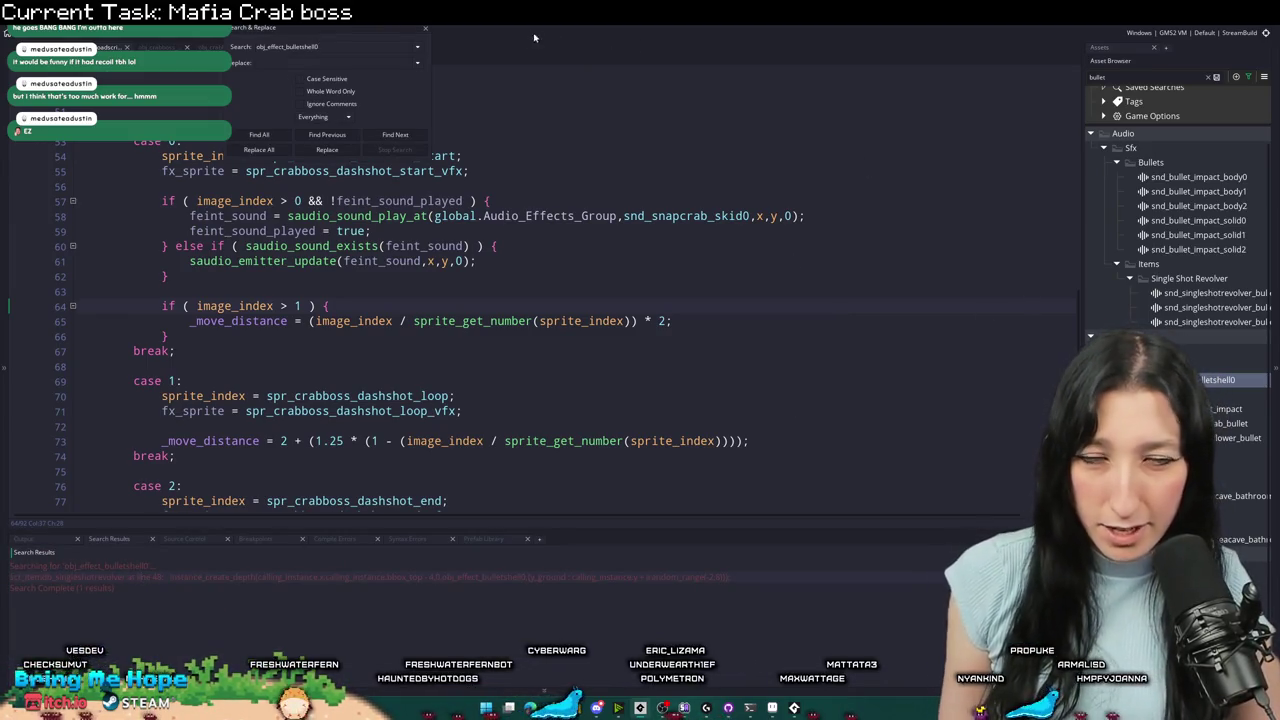
key(Escape)
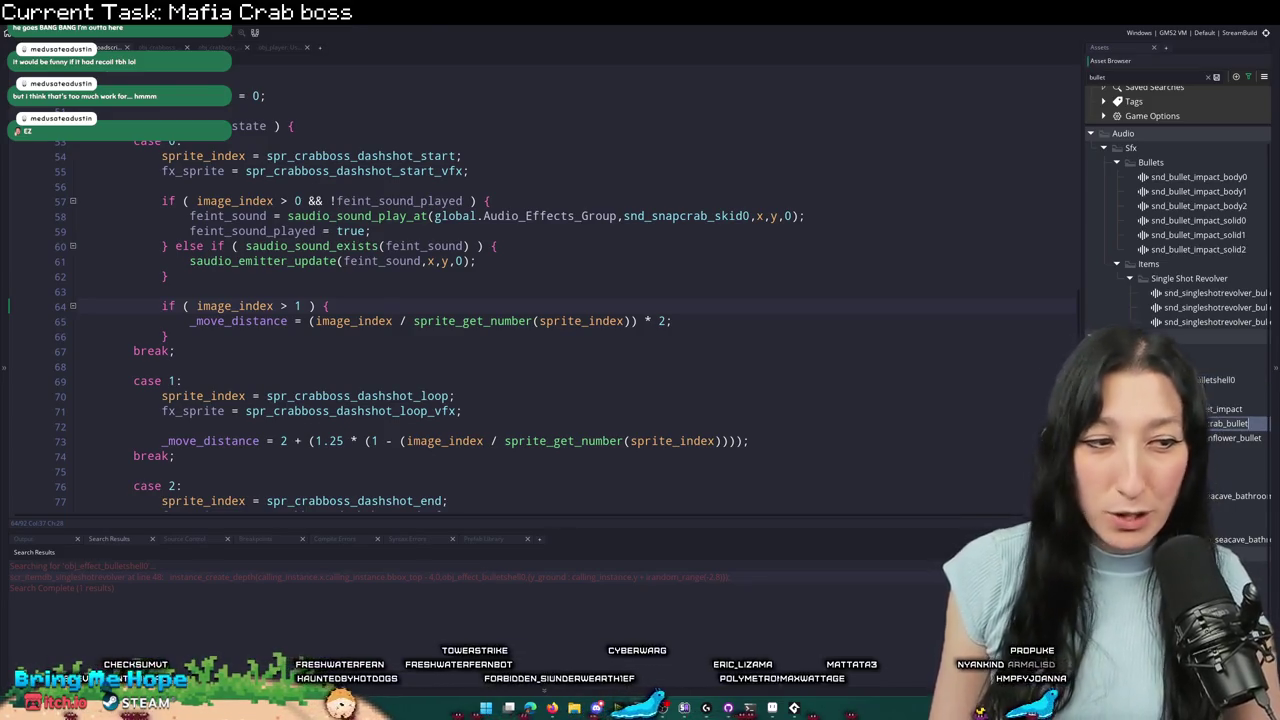
- Run a project-wide search listing every use of obj_effect_guncrab_bullet
key(ctrl+shift+f)
key(Return)
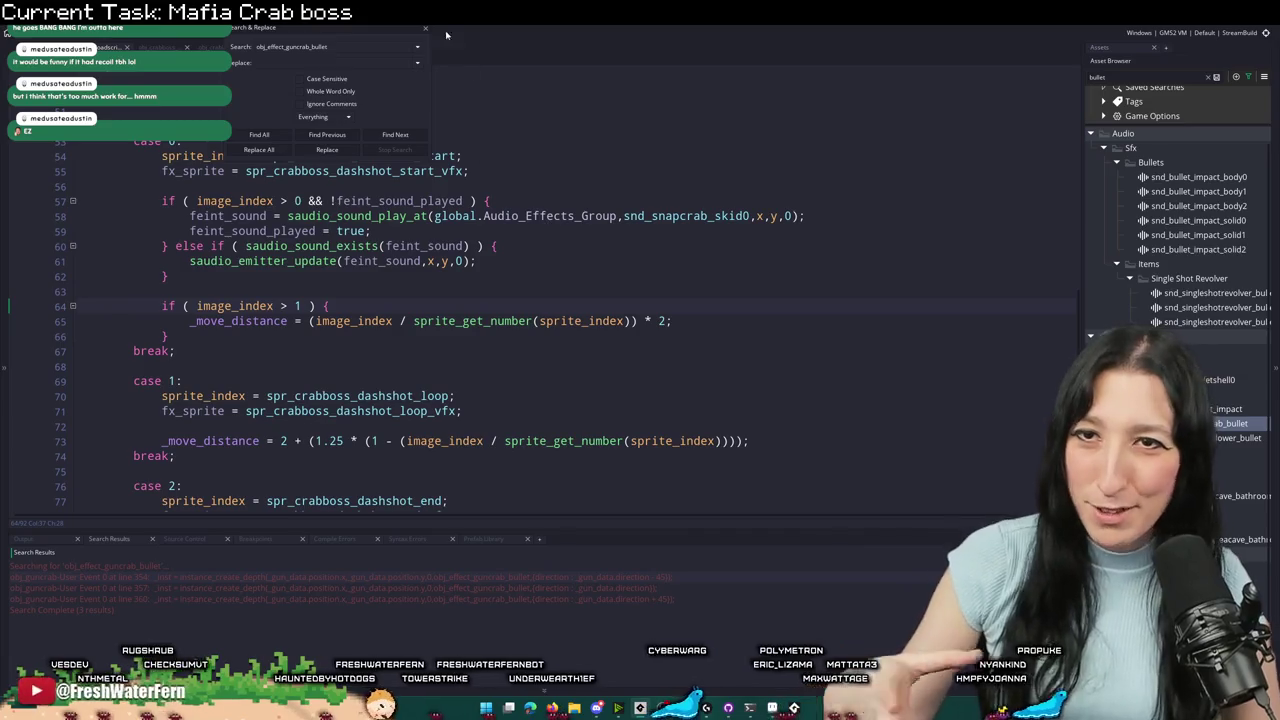
key(Escape)
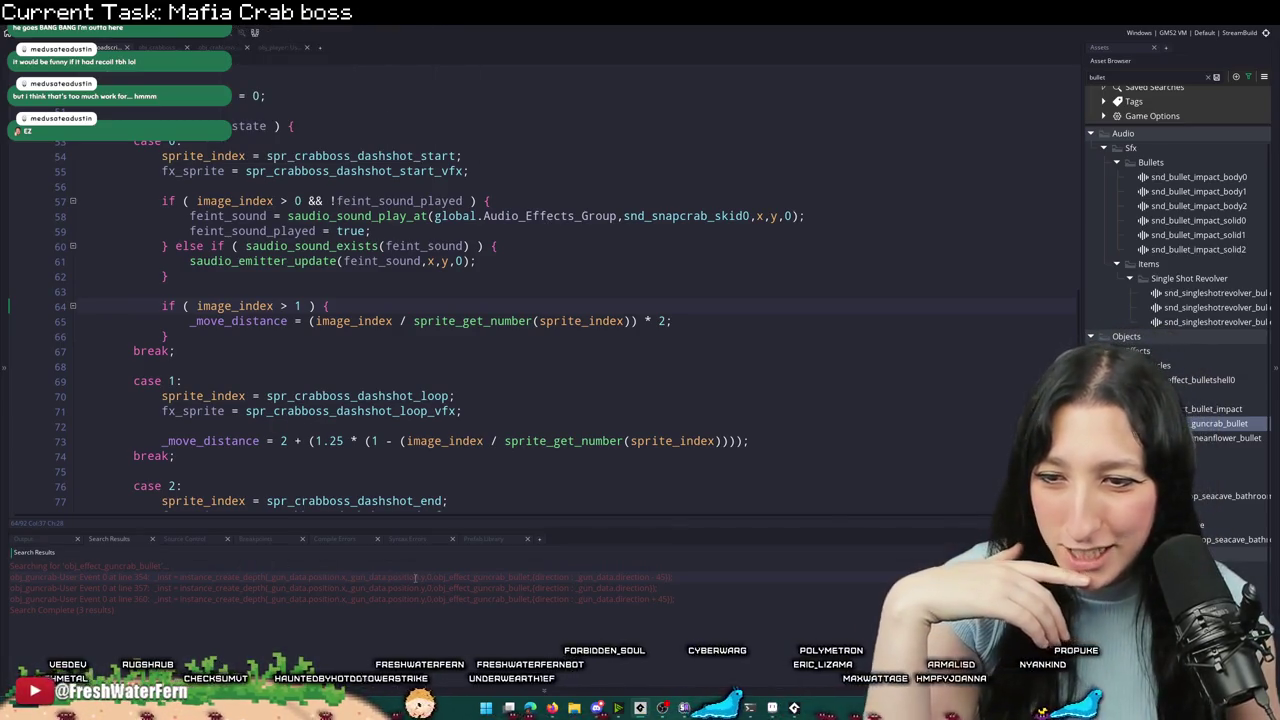
double_click(415, 577)
click(627, 290)
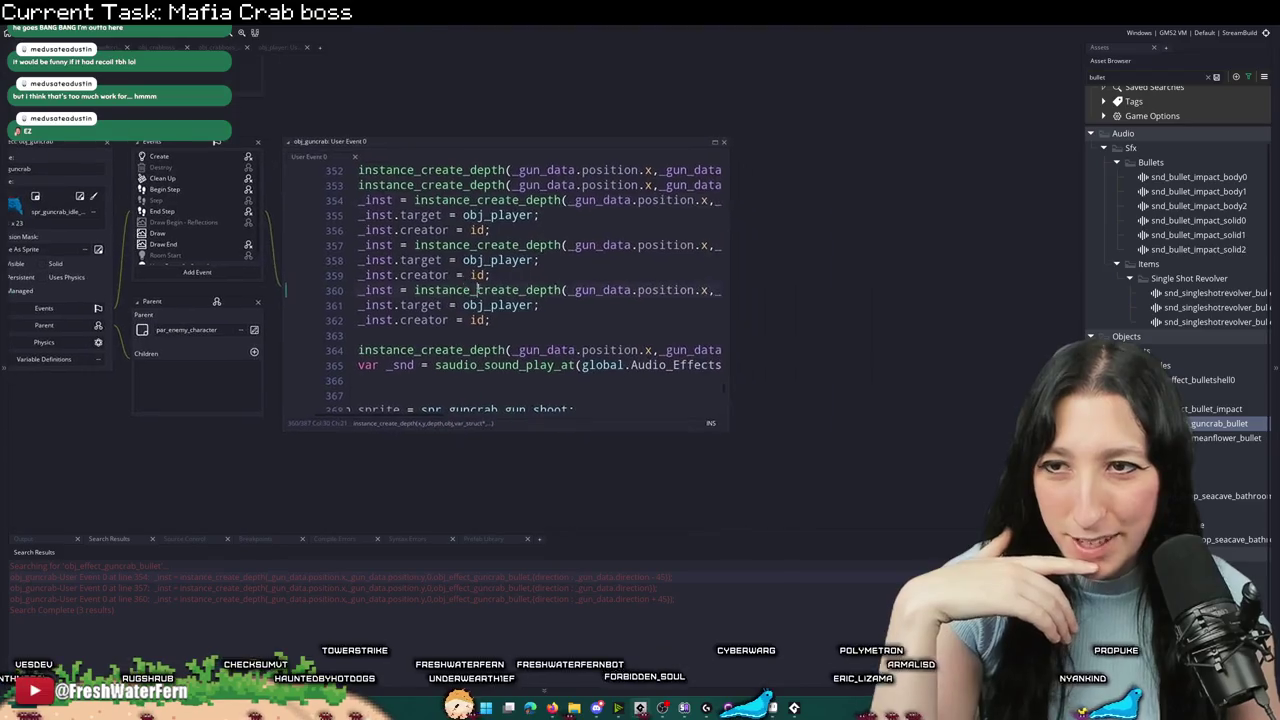
drag(729, 434, 1078, 490)
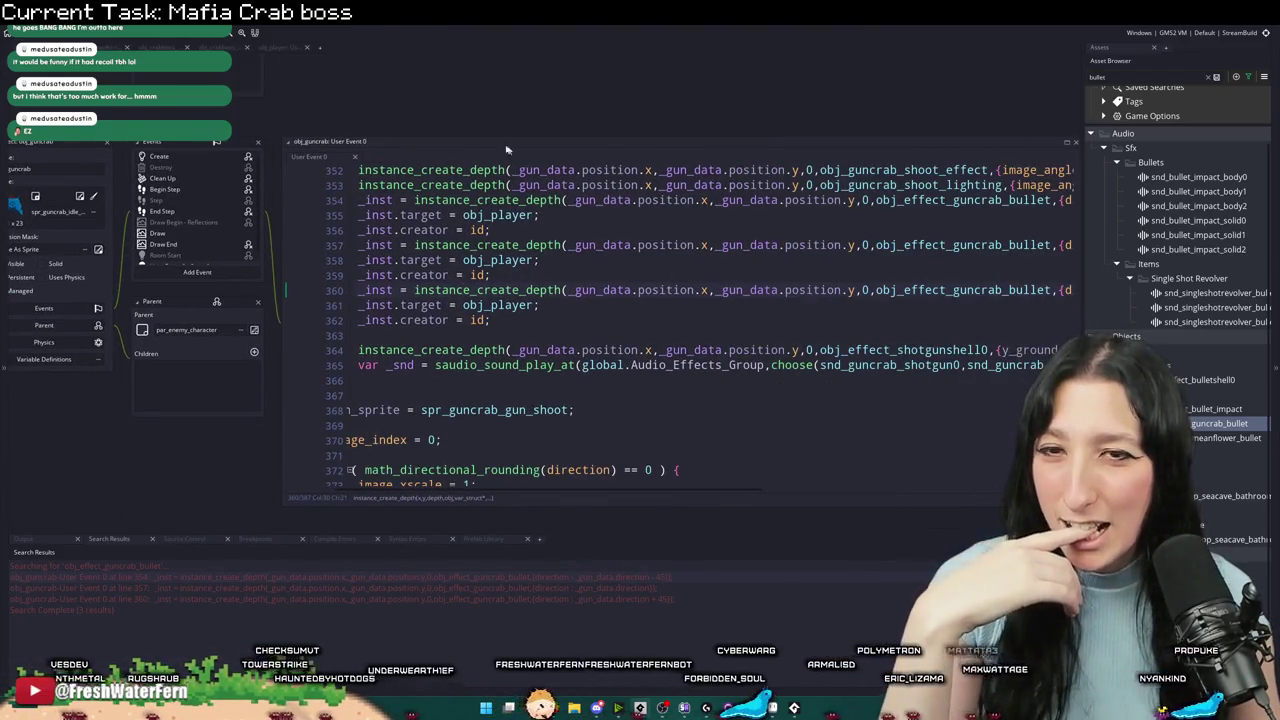
scroll(652, 232, up, 3)
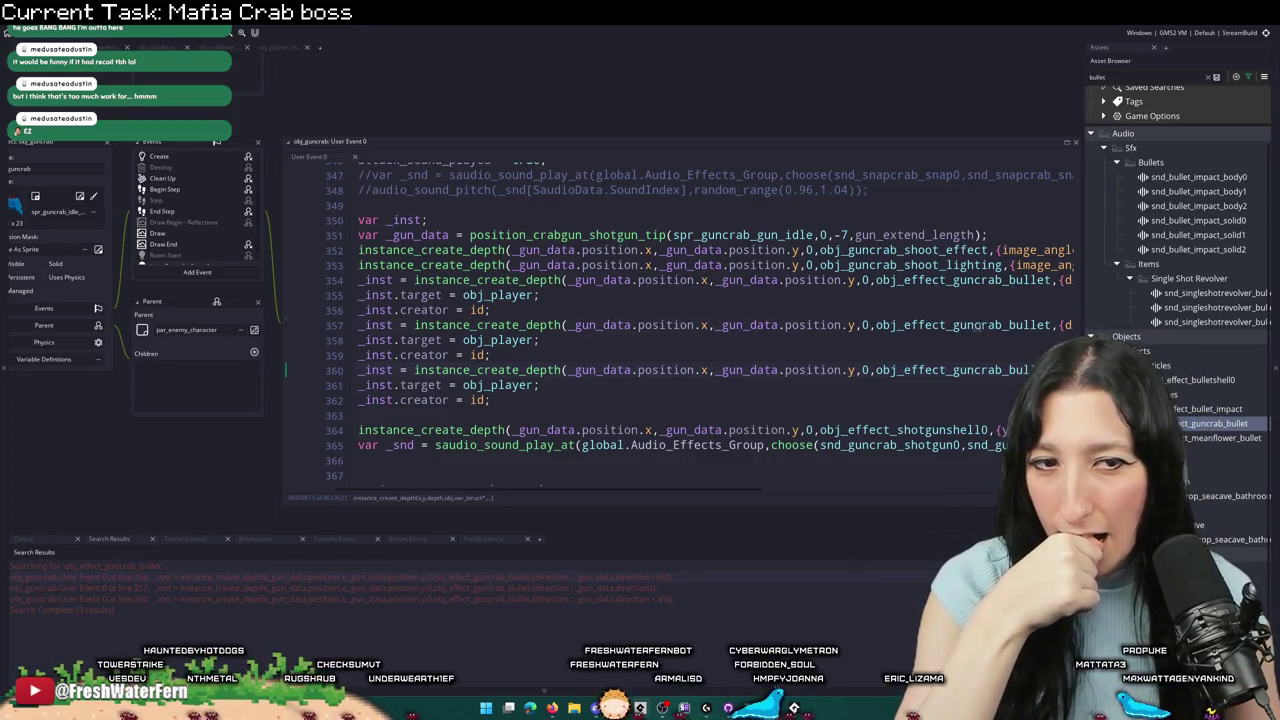
scroll(810, 370, right, 1)
click(653, 405)
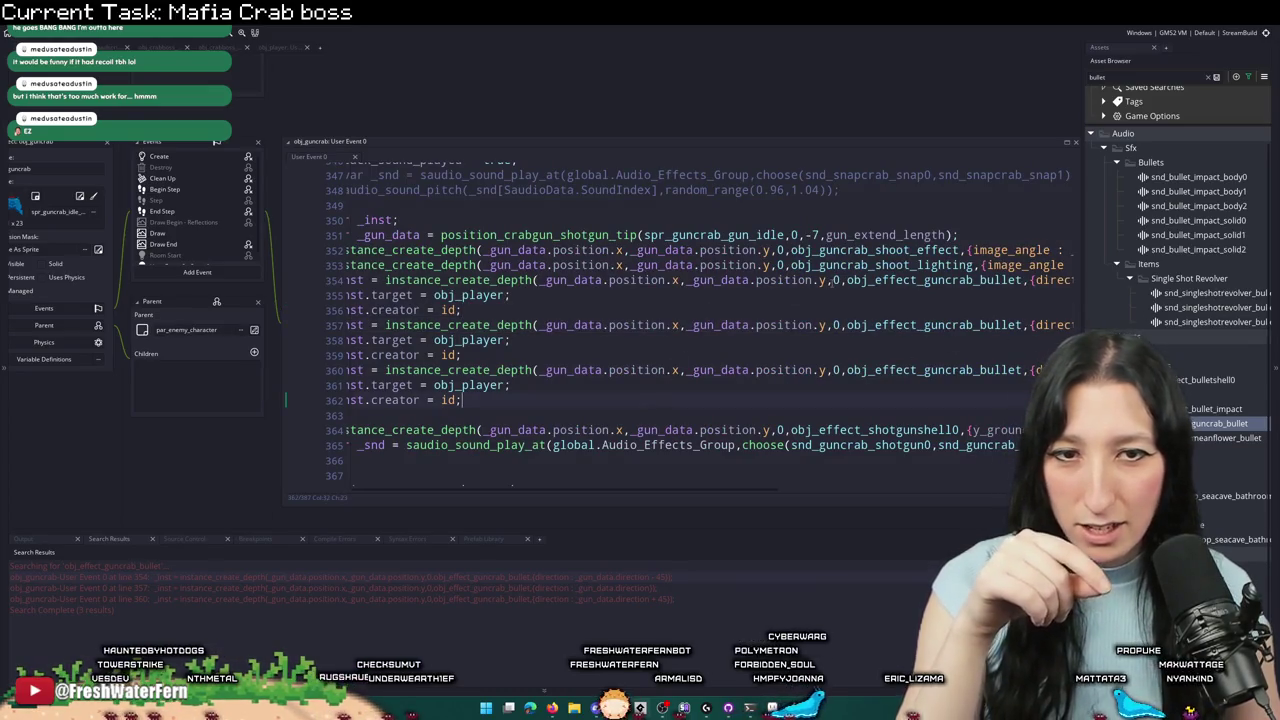
scroll(860, 280, right, 5)
click(856, 297)
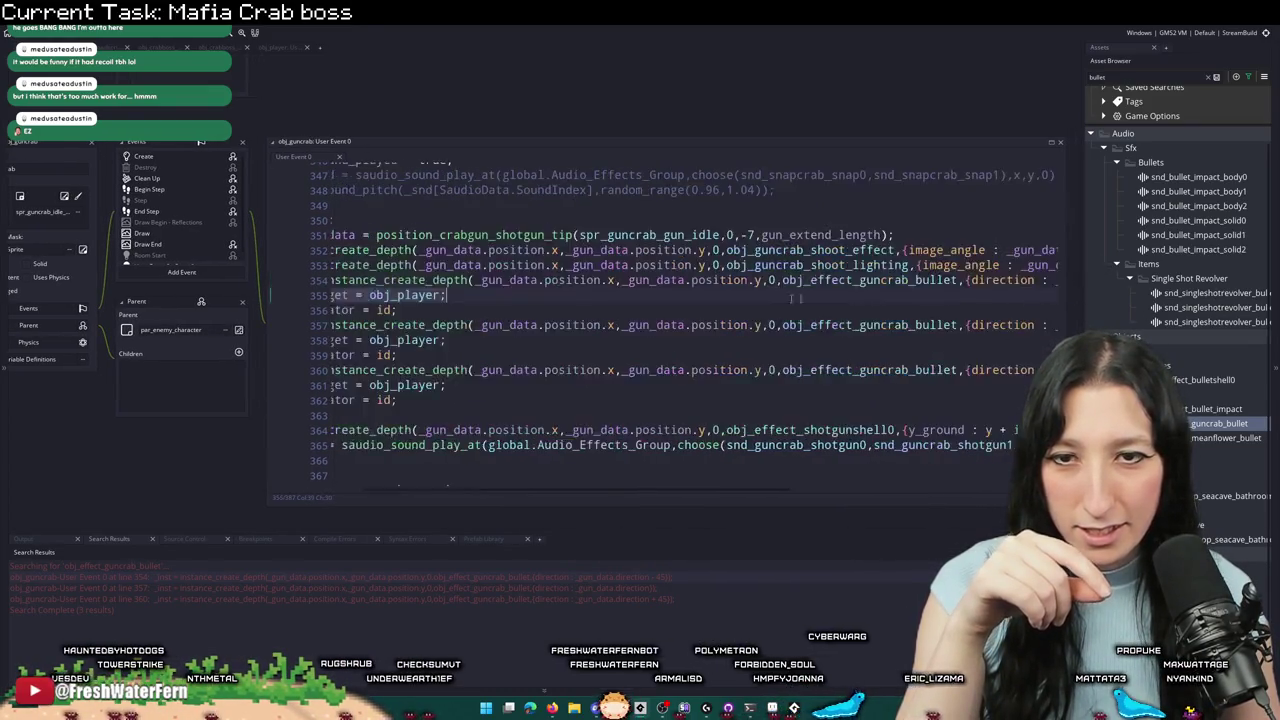
scroll(856, 297, left, 5)
mouse_move(556, 310)
mouse_down()
mouse_move(440, 298)
mouse_move(420, 283)
mouse_up()
scroll(700, 300, right, 5)
scroll(700, 300, left, 4)
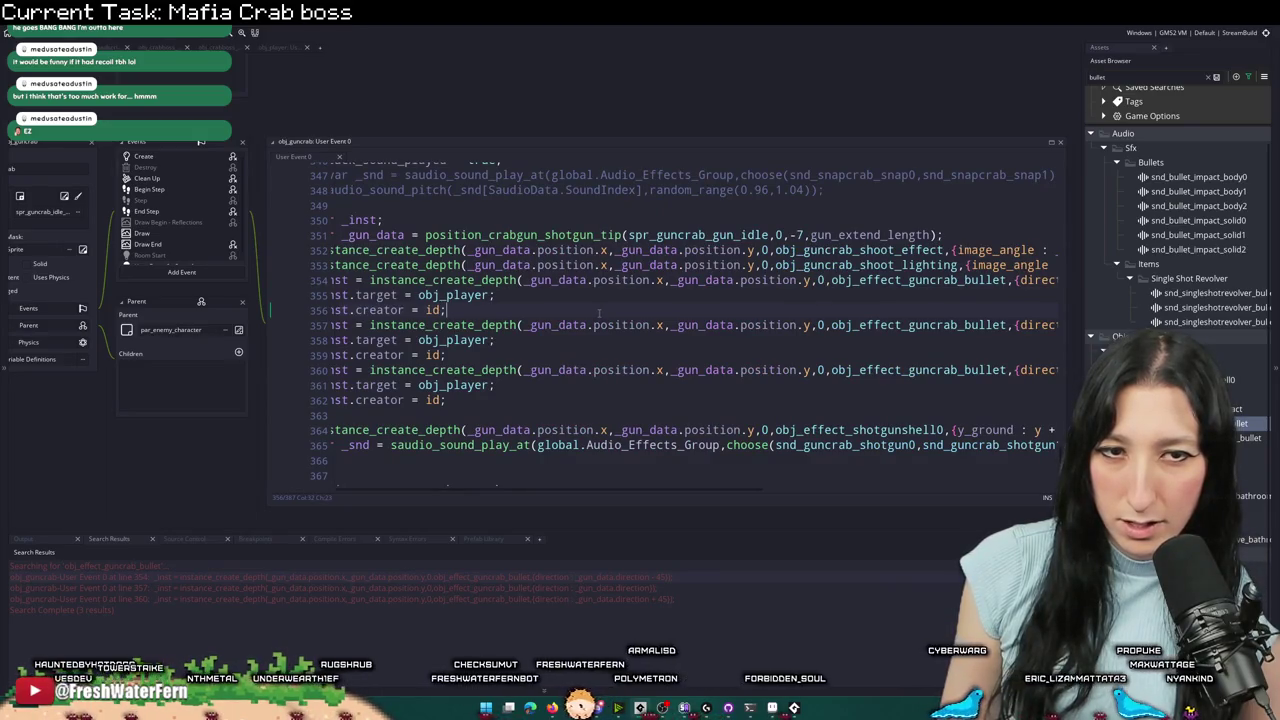
middle_click(865, 265)
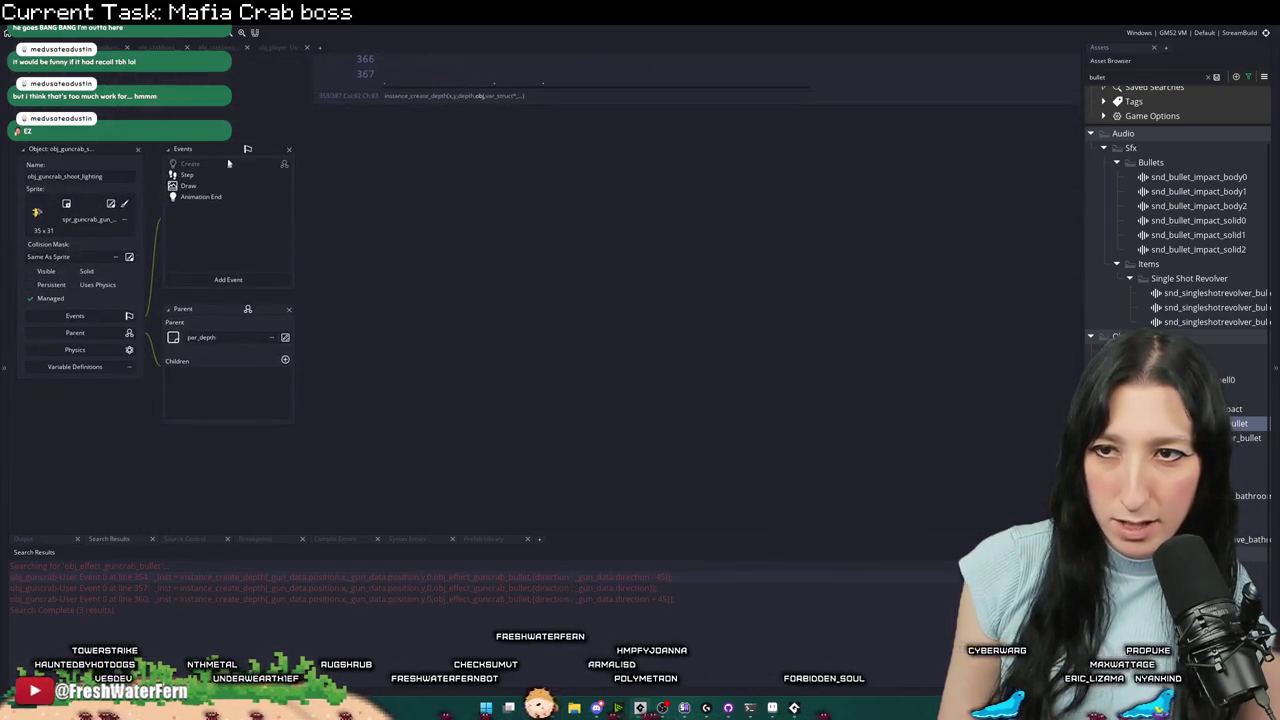
click(187, 175)
click(200, 196)
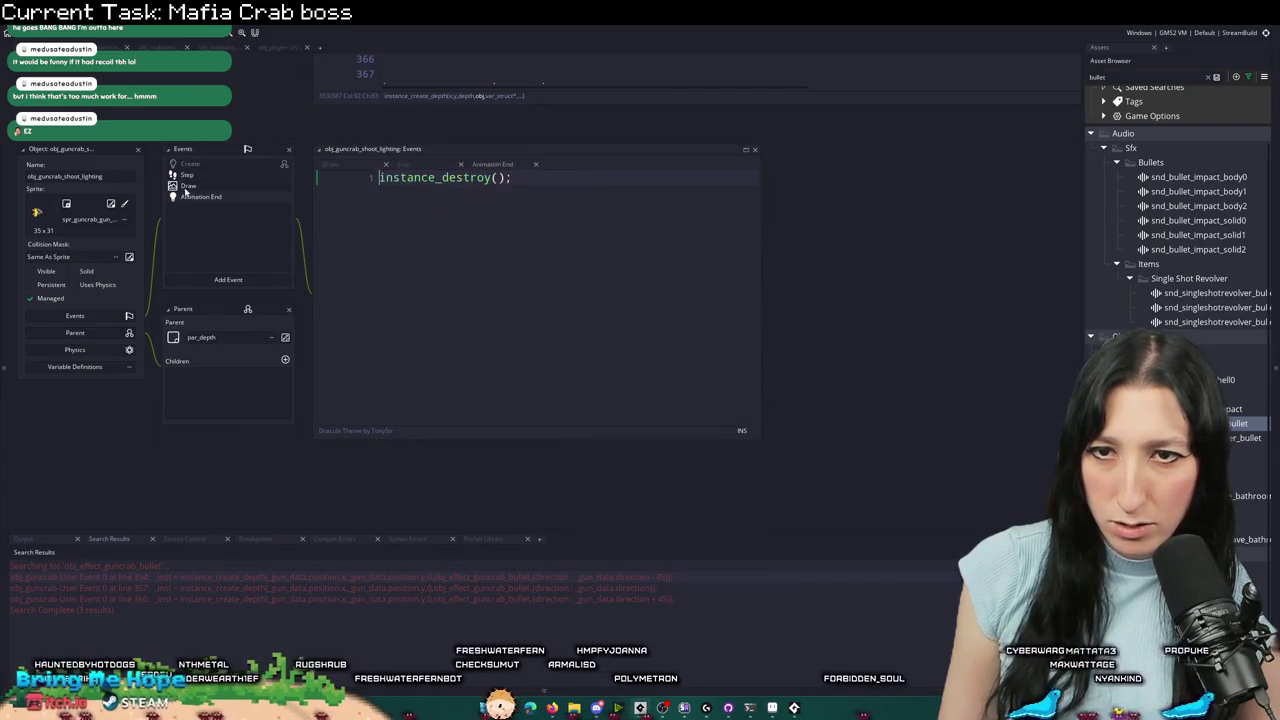
click(186, 186)
click(138, 151)
scroll(449, 385, up, 3)
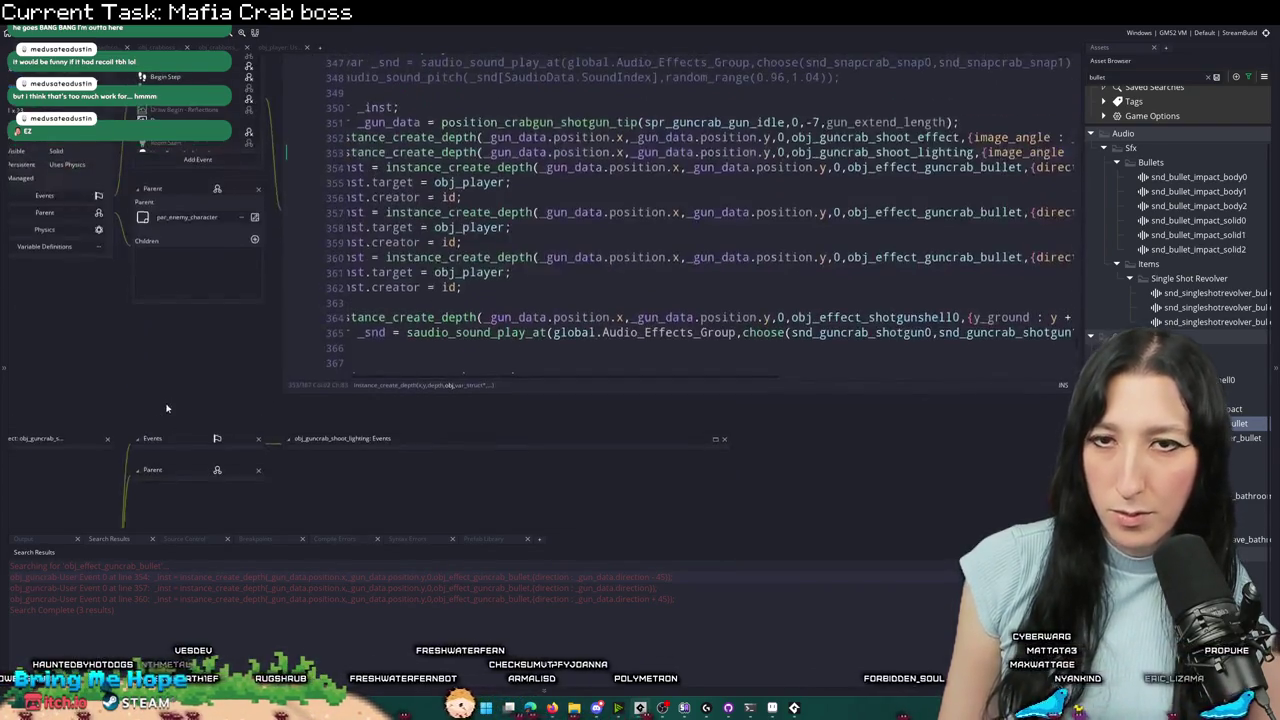
middle_click(876, 137)
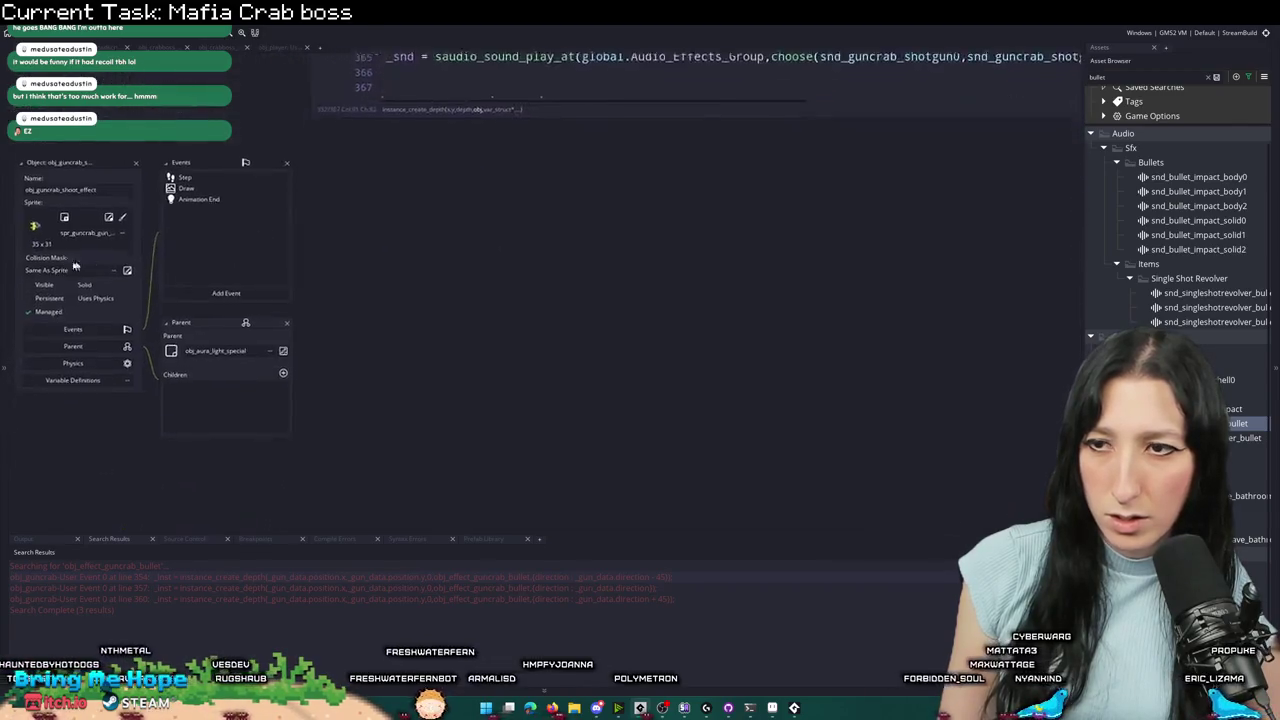
click(187, 164)
click(138, 151)
scroll(490, 225, up, 4)
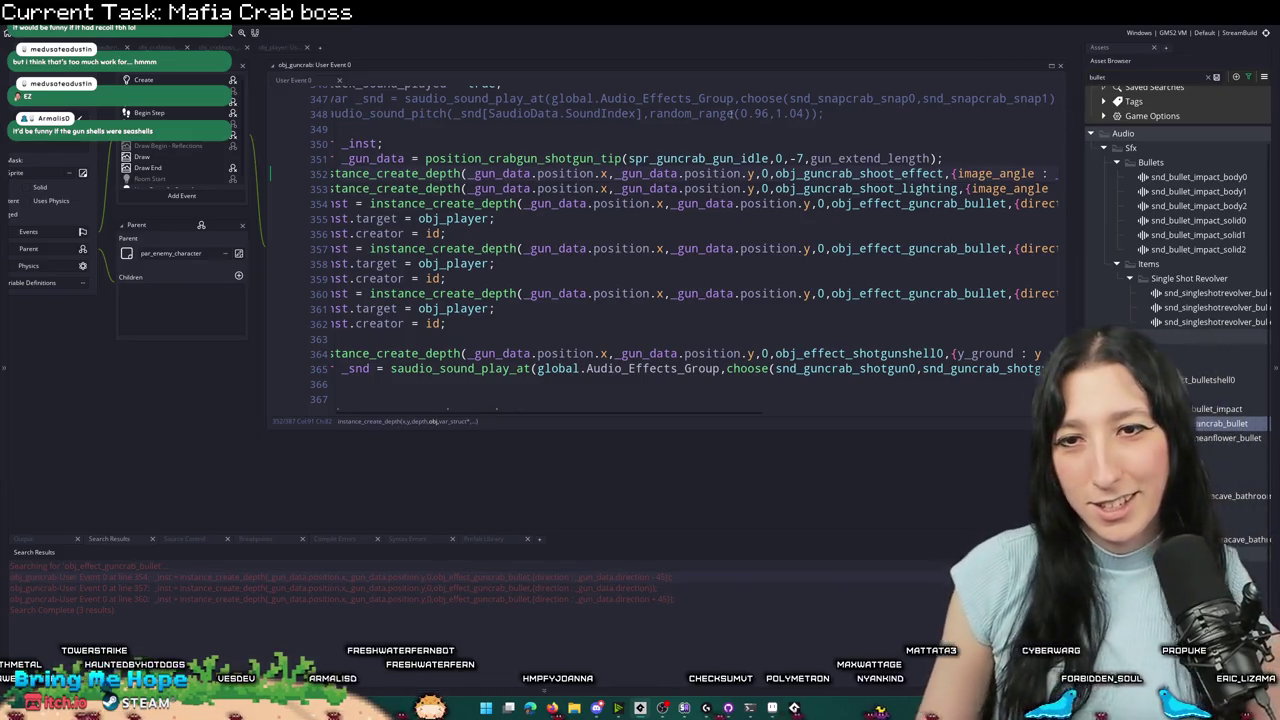
mouse_move(400, 248)
mouse_down()
mouse_move(450, 203)
mouse_move(399, 203)
mouse_up()
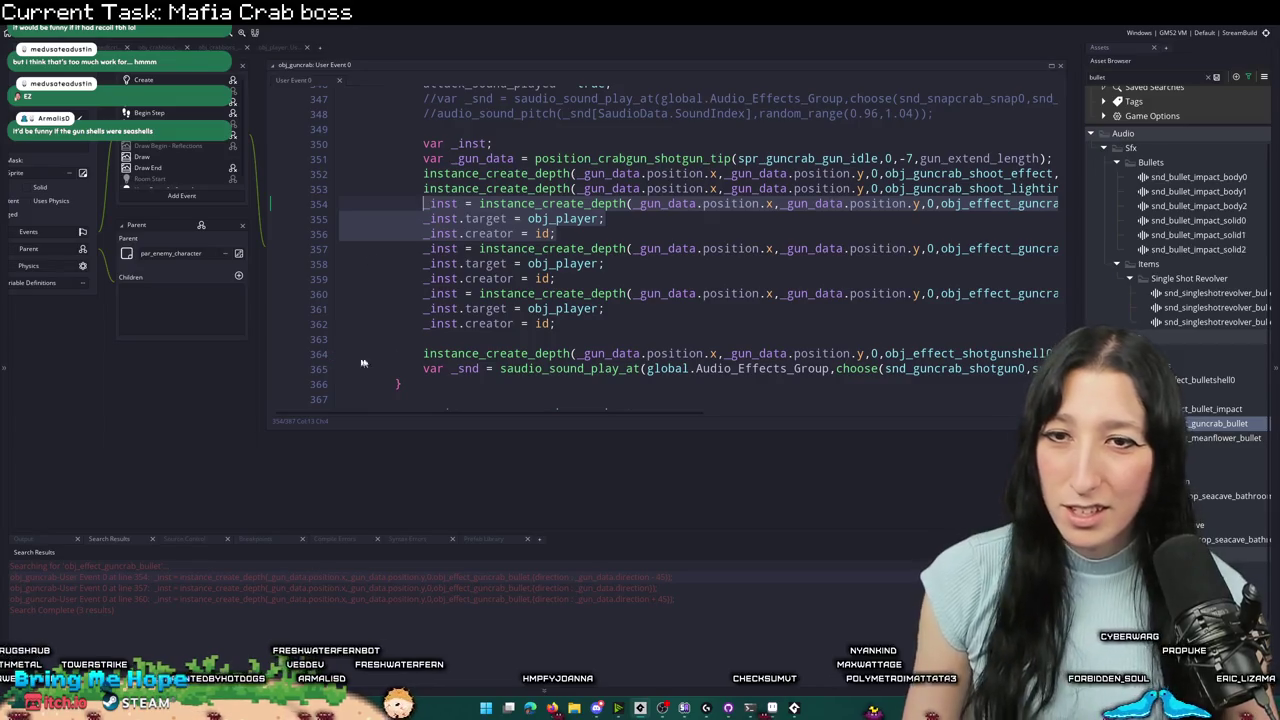
drag(904, 354, 1050, 370)
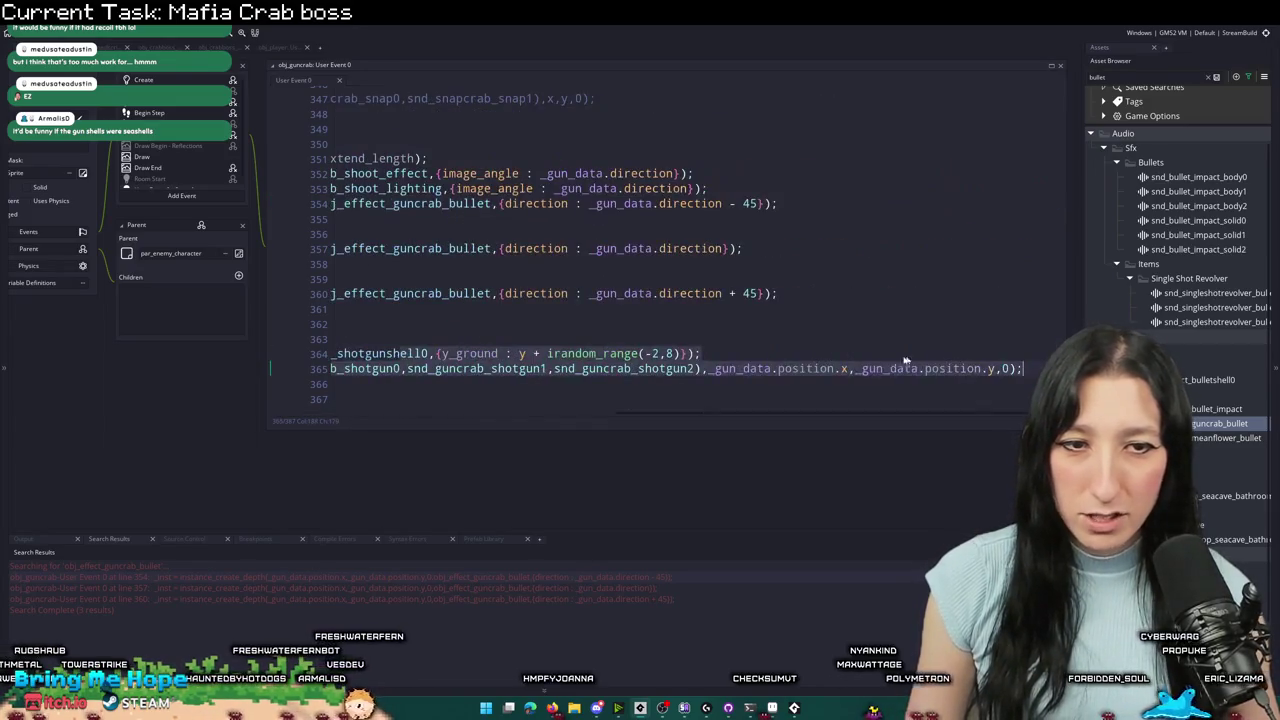
click(713, 342)
click(929, 353)
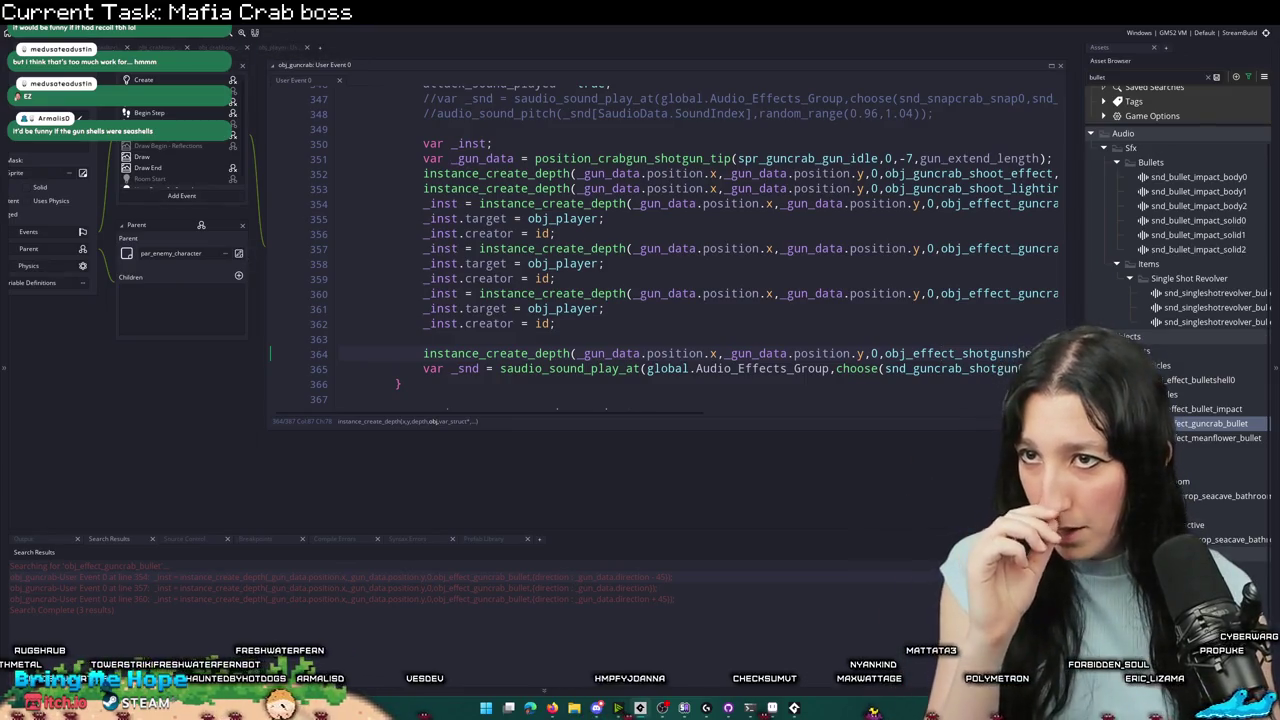
key(ctrl+Tab)
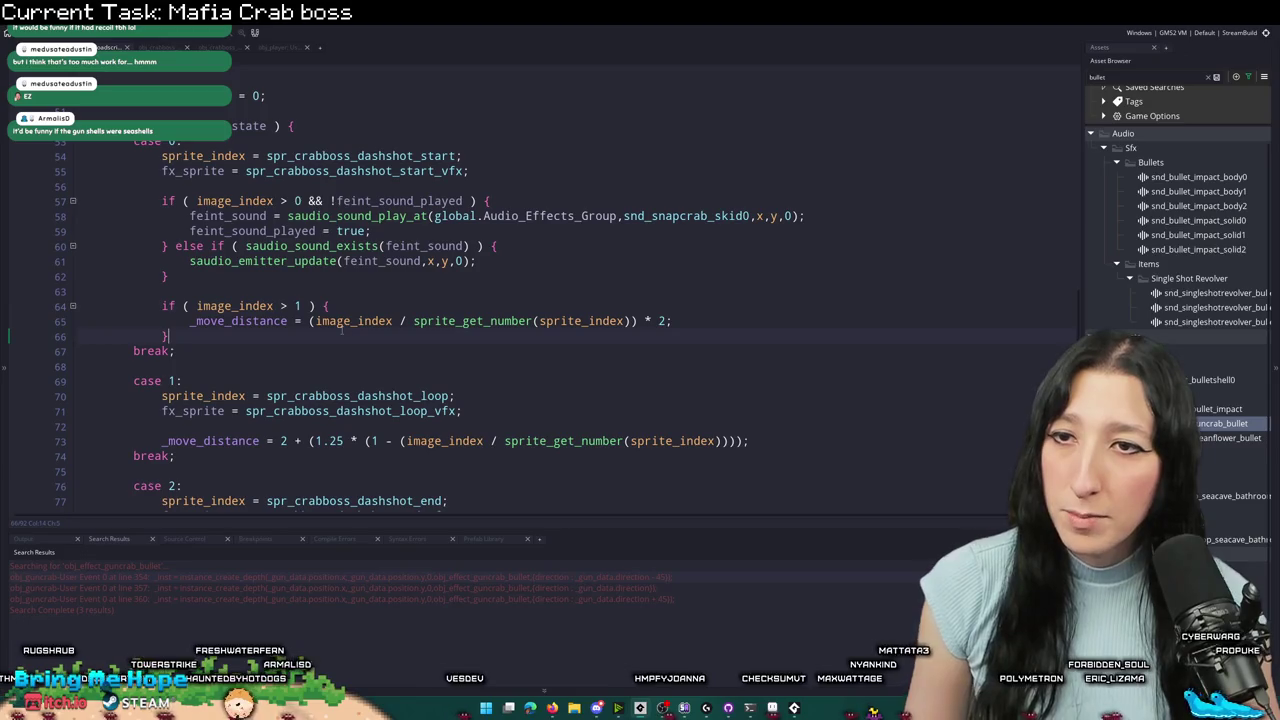
- Start a dashshot_bullet_fired line right after dashshot_loop_count = 3
scroll(500, 335, down, 2)
click(676, 348)
scroll(676, 332, up, 4)
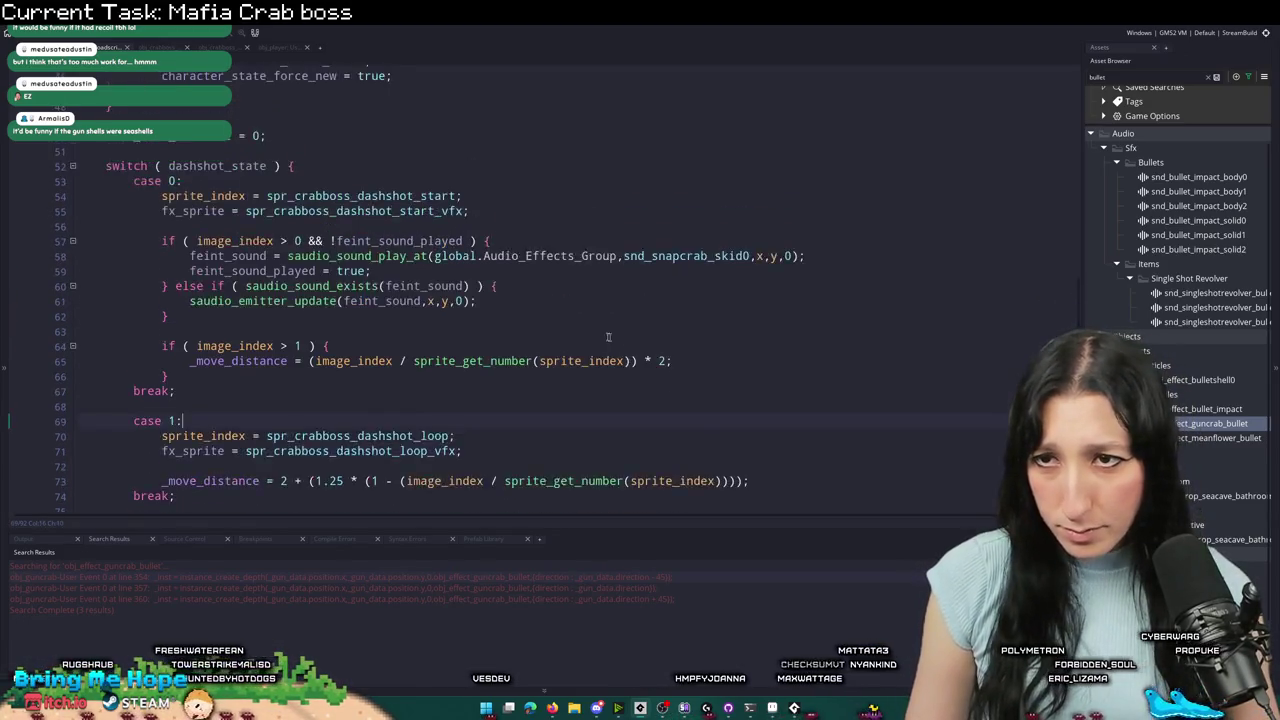
scroll(527, 352, up, 15)
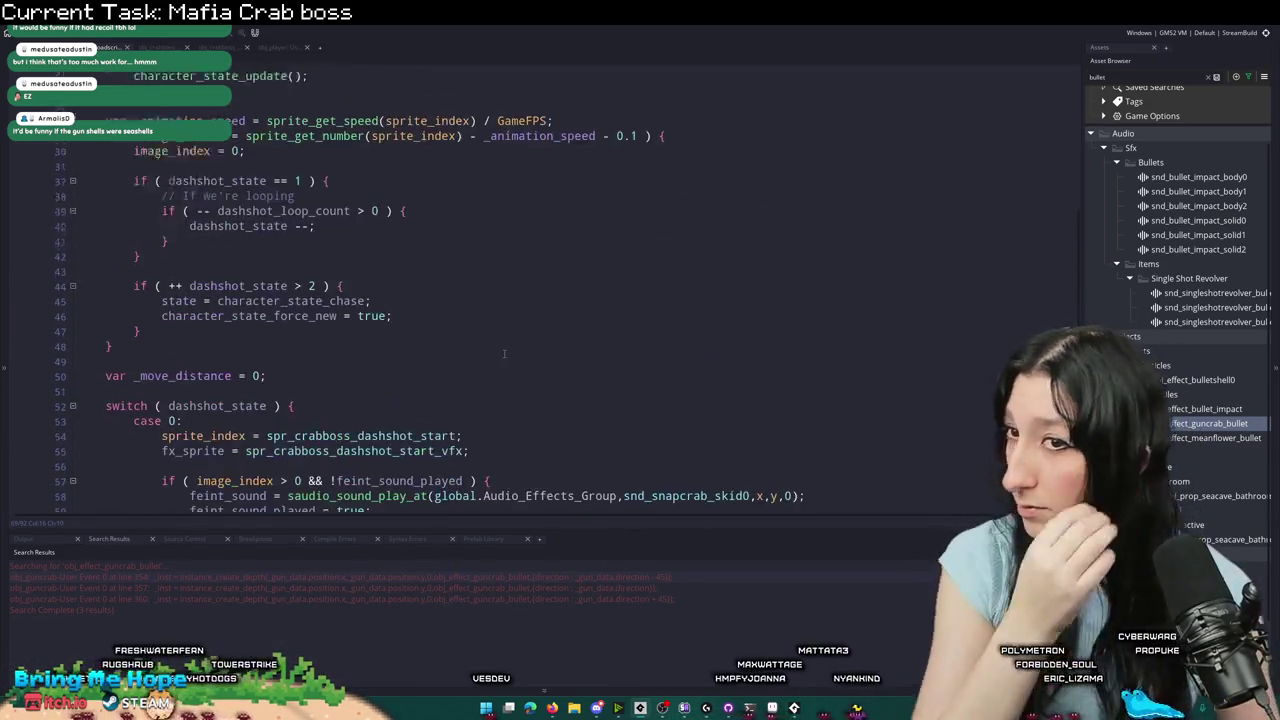
click(331, 252)
key(Return)
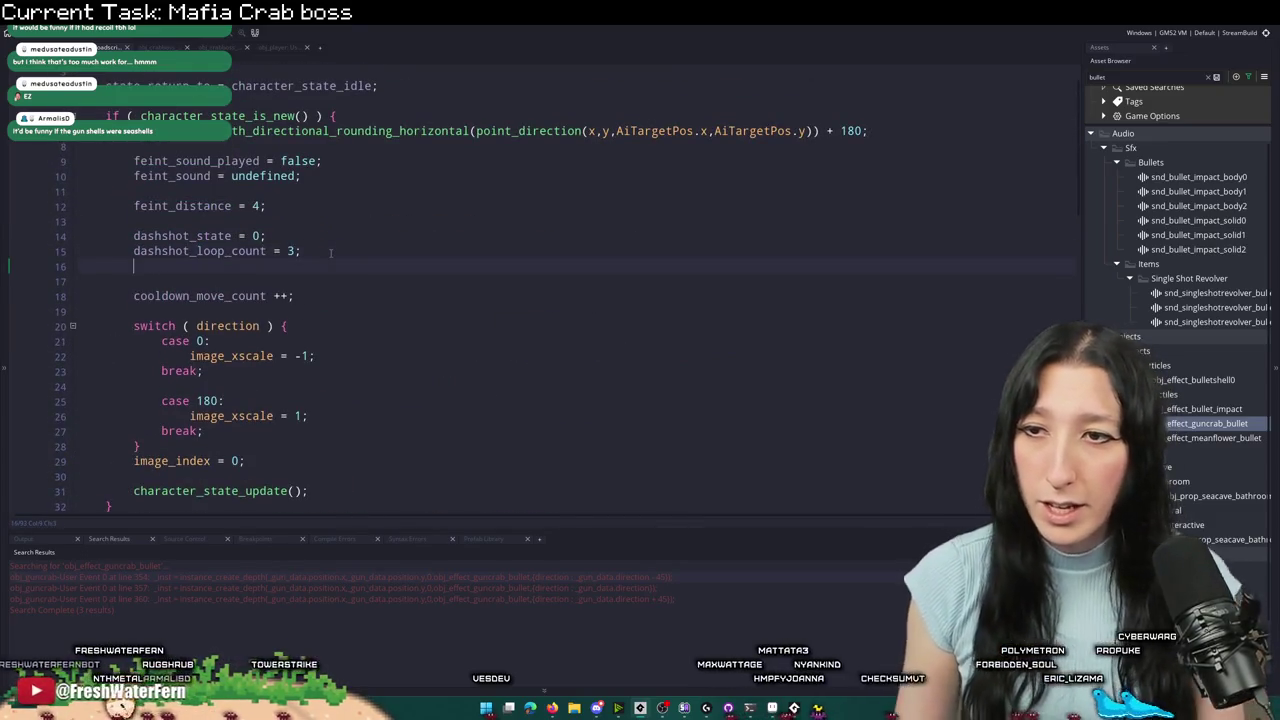
text(dashshot)
key(Escape)
text(_bullet_fired = false;)
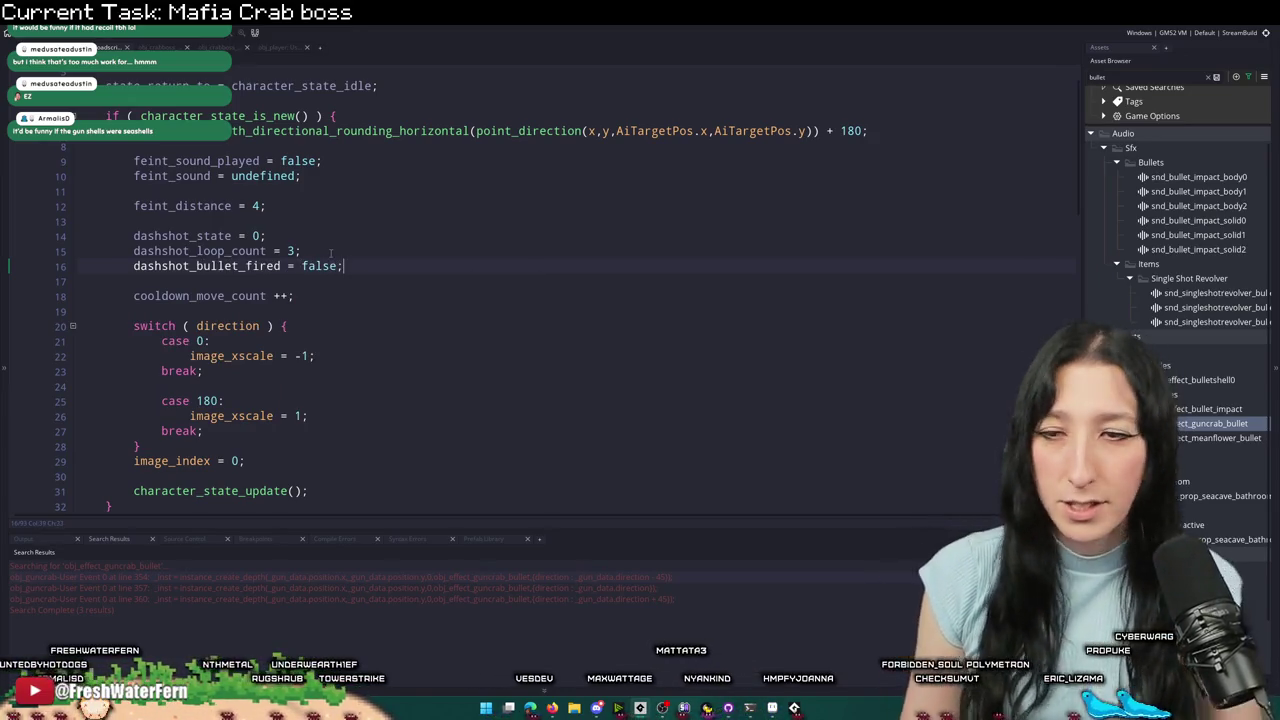
- Below the _move_distance line 74, add an if block checking dashshot_bullet_fired
scroll(331, 253, down, 16)
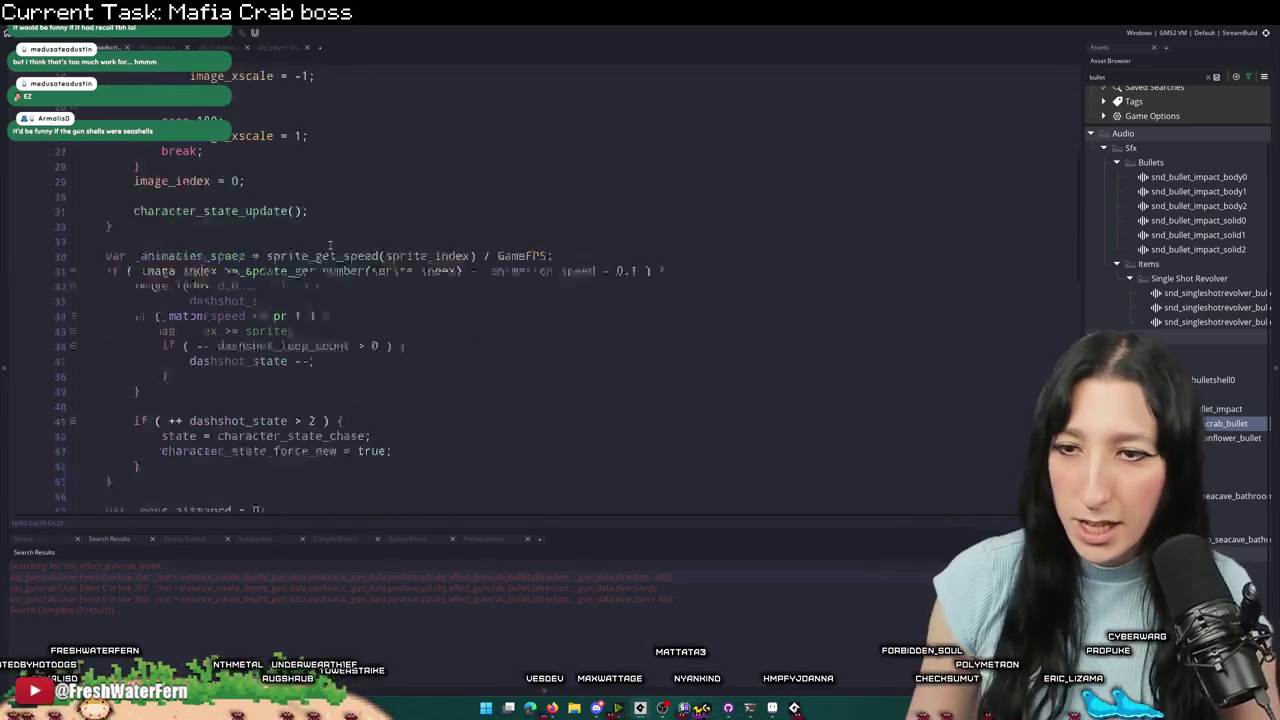
scroll(330, 401, down, 1)
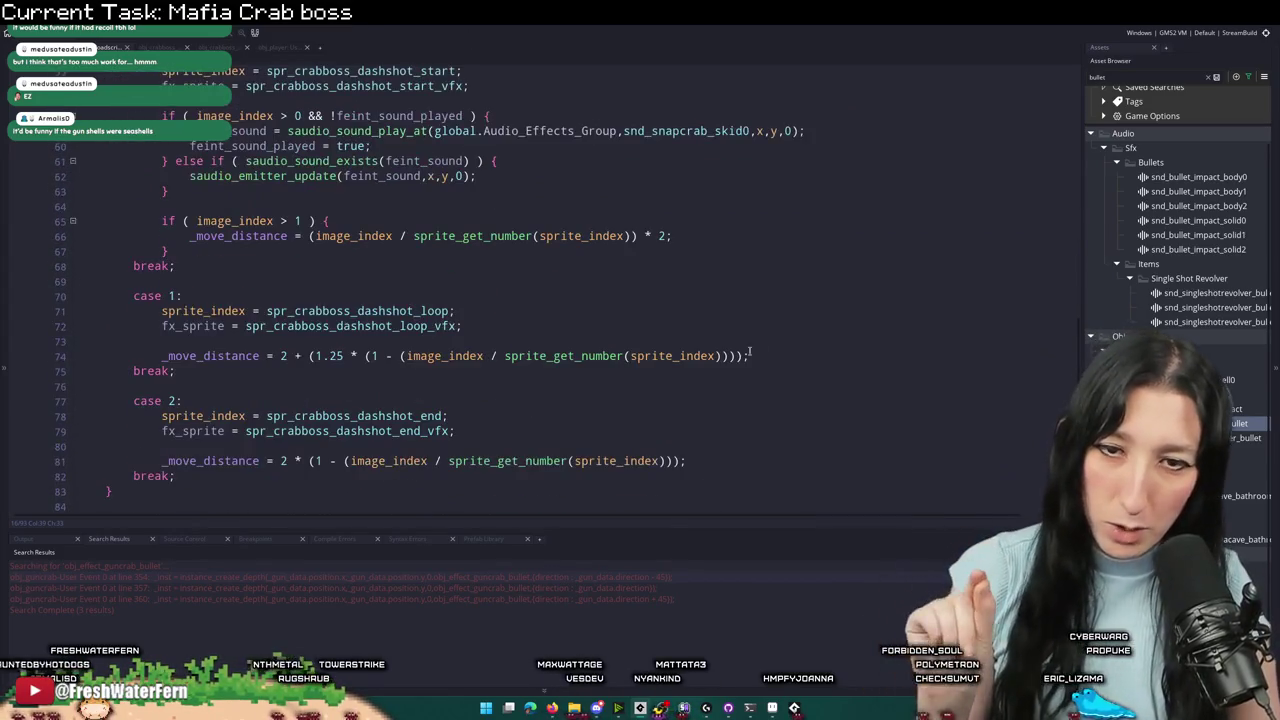
click(768, 349)
key(Return)
key(Return)
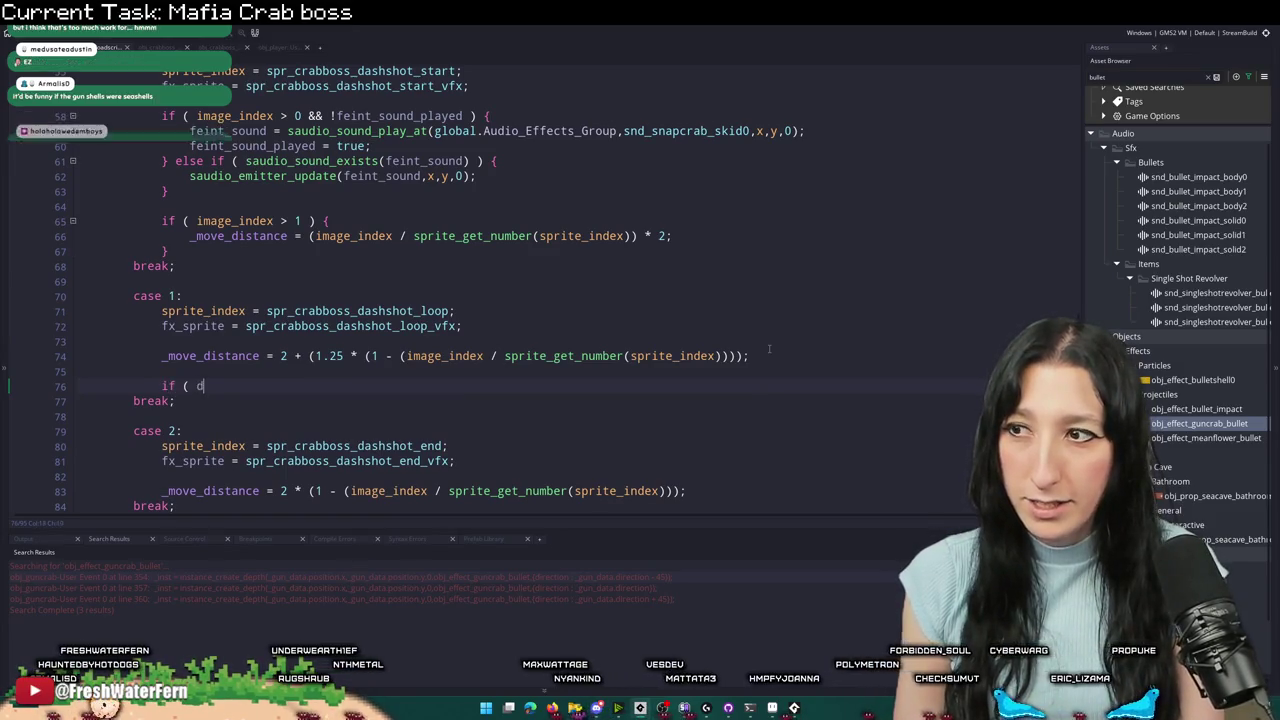
text(dashshot_)
key(Return)
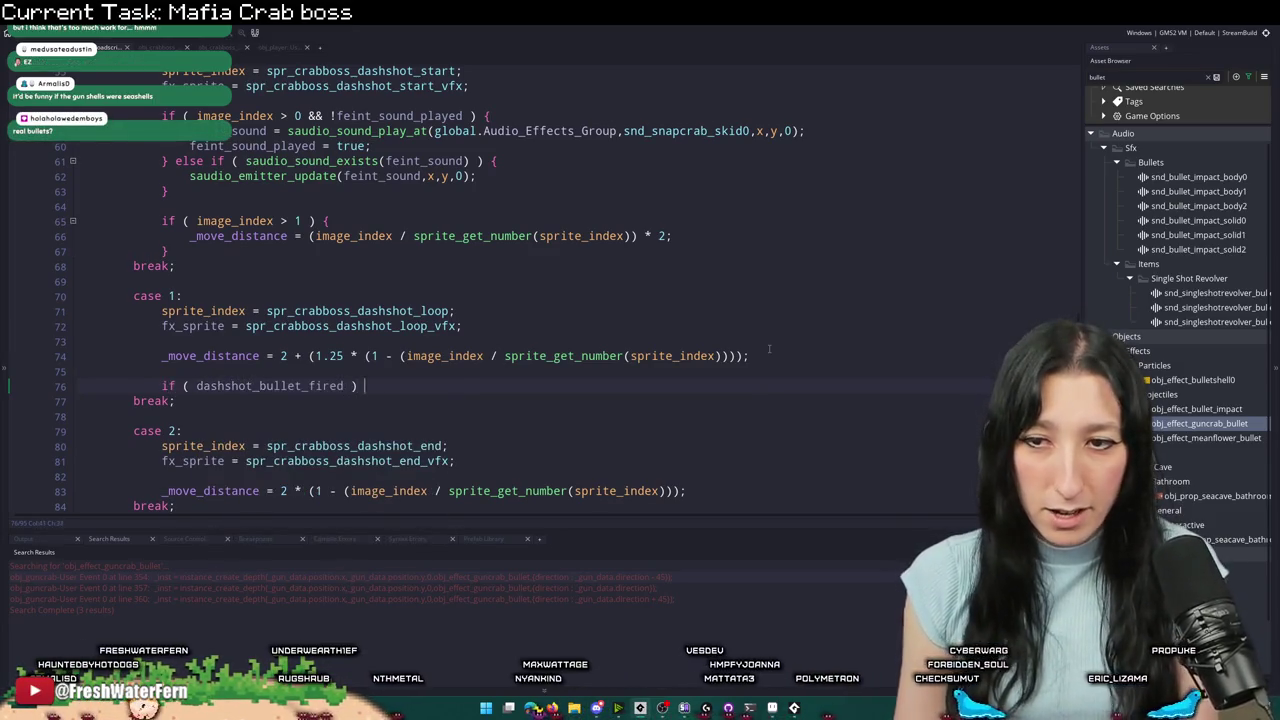
text({)
key(Return)
text(})
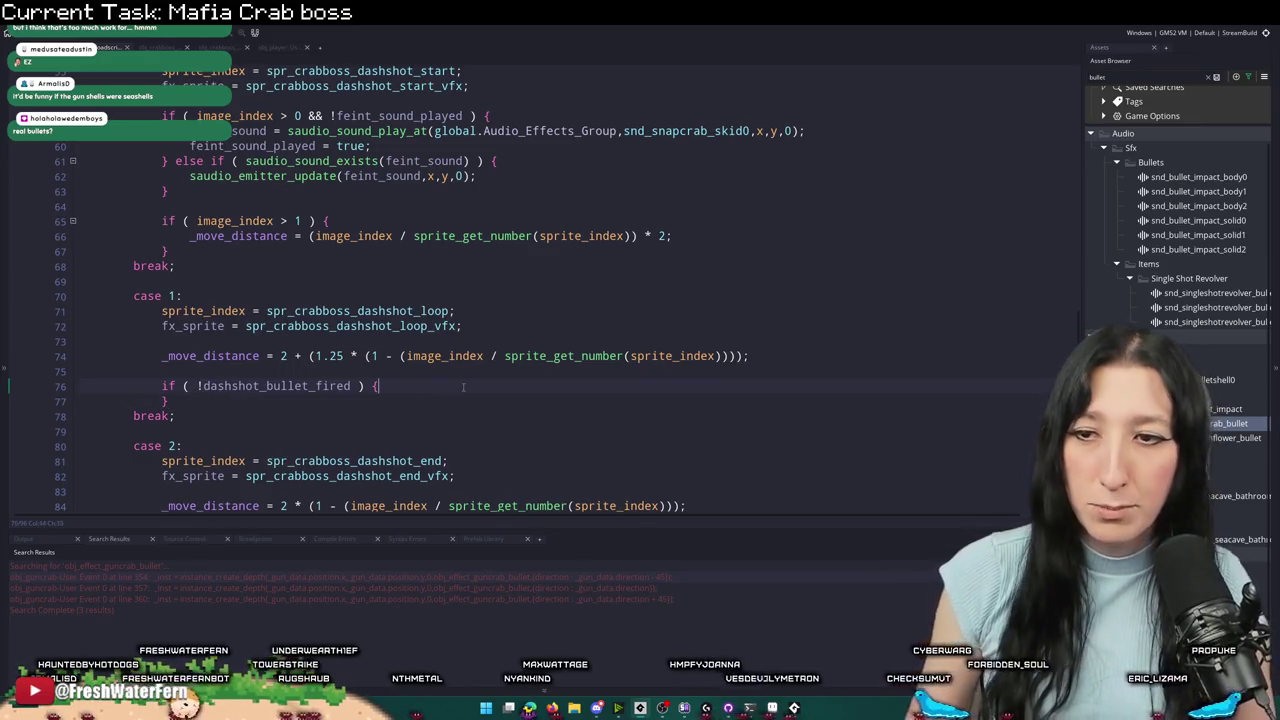
- Paste the bullet creation lines into the if block and indent the target and creator lines
key(ctrl+v)
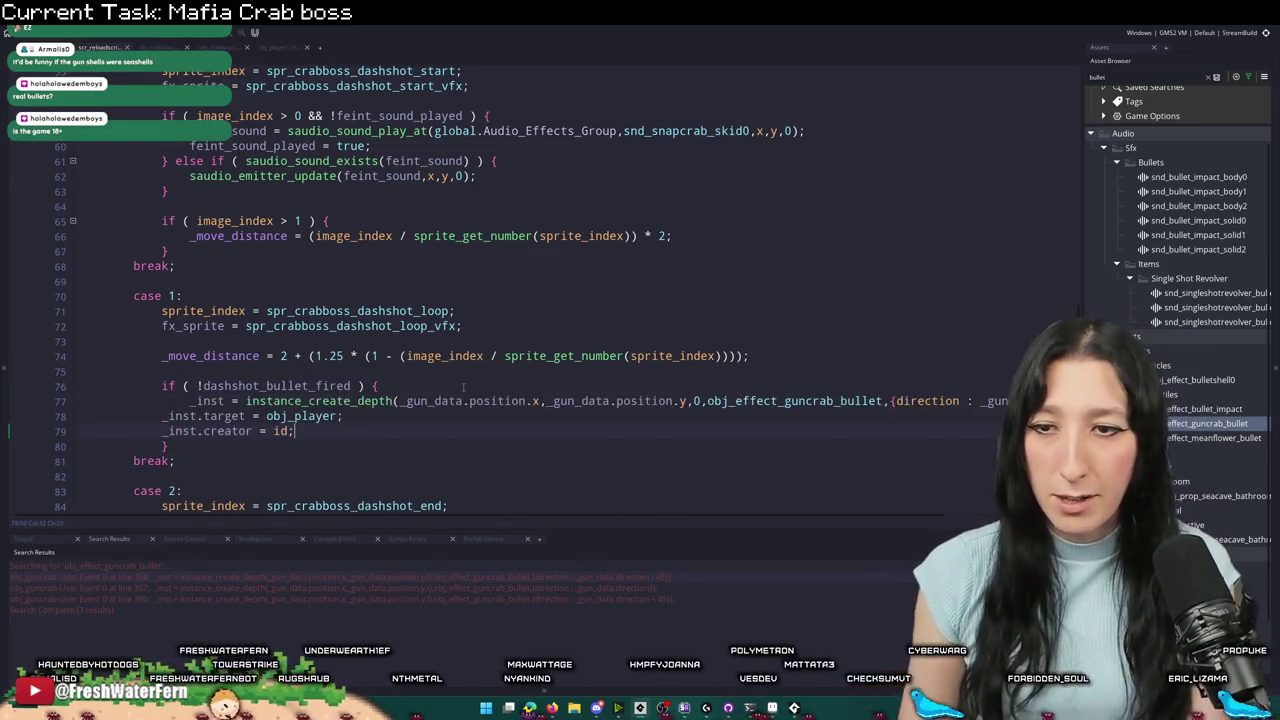
drag(359, 441, 162, 416)
key(Tab)
click(257, 386)
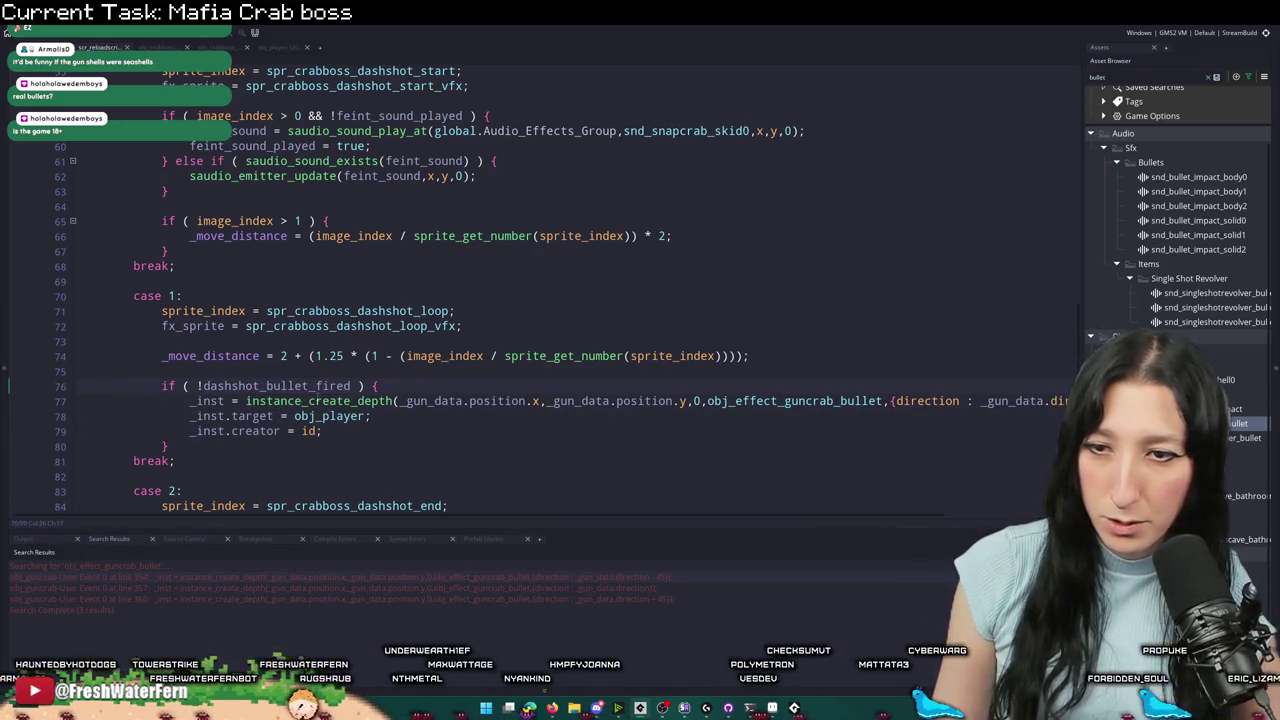
- Add 'dashshot_bullet_fired = true;' after the creator line and declare _inst with var
click(349, 431)
key(Return)
key(Return)
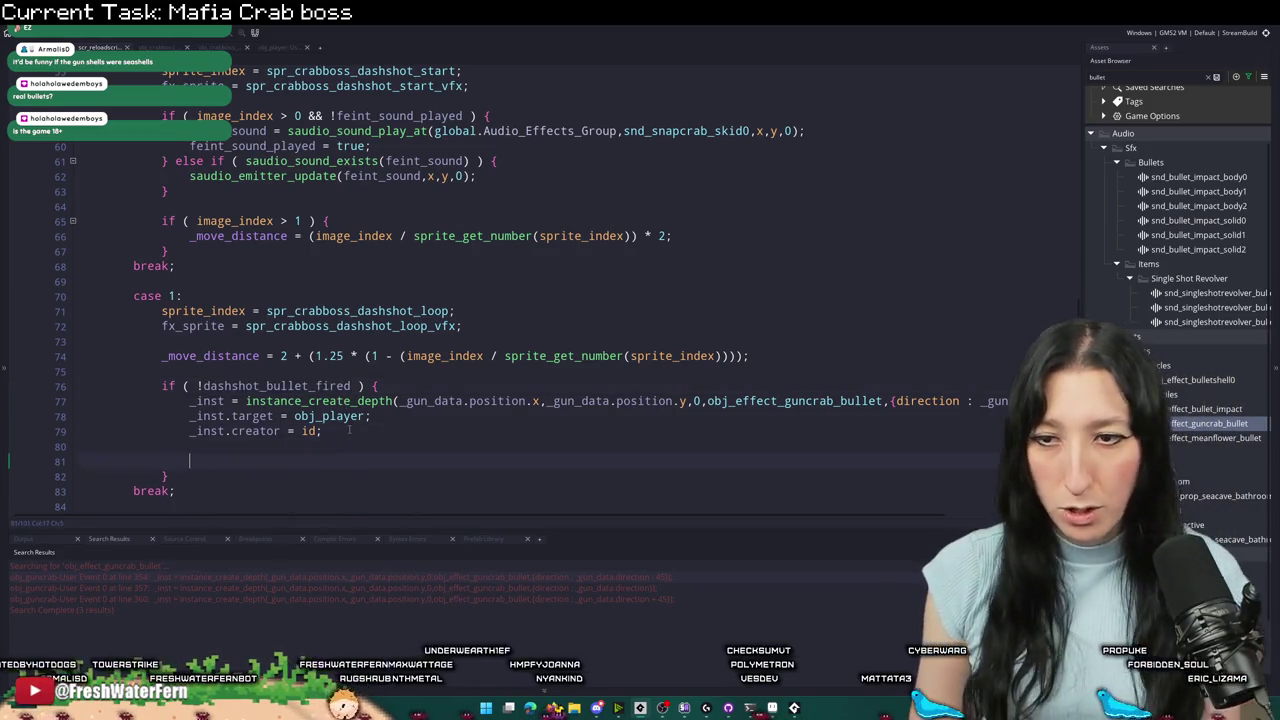
text(dashshot_bullet_fired = true;)
click(190, 401)
text(var)
scroll(244, 389, down, 6)
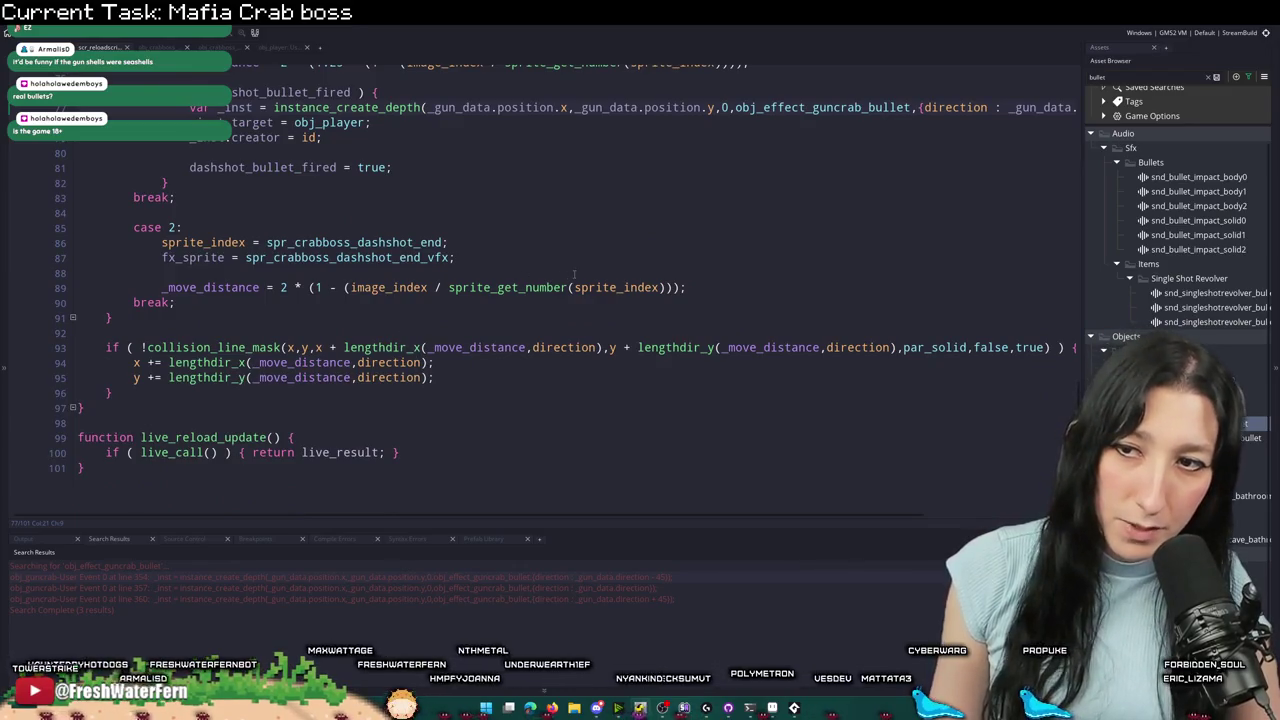
scroll(478, 207, up, 12)
scroll(478, 207, up, 3)
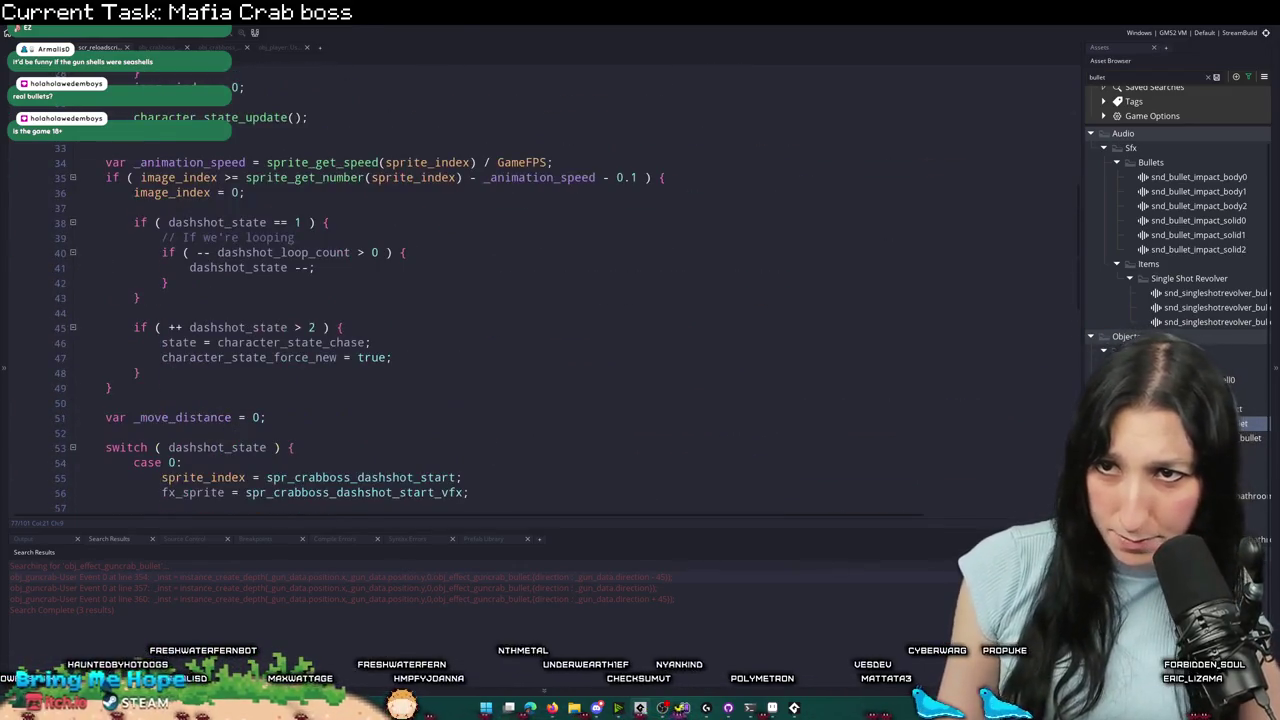
- Add 'dashshot_bullet_fired = false;' after the image_index reset
key(Return)
key(Return)
key(Up)
text(dashshot_bullet_fired = false;)
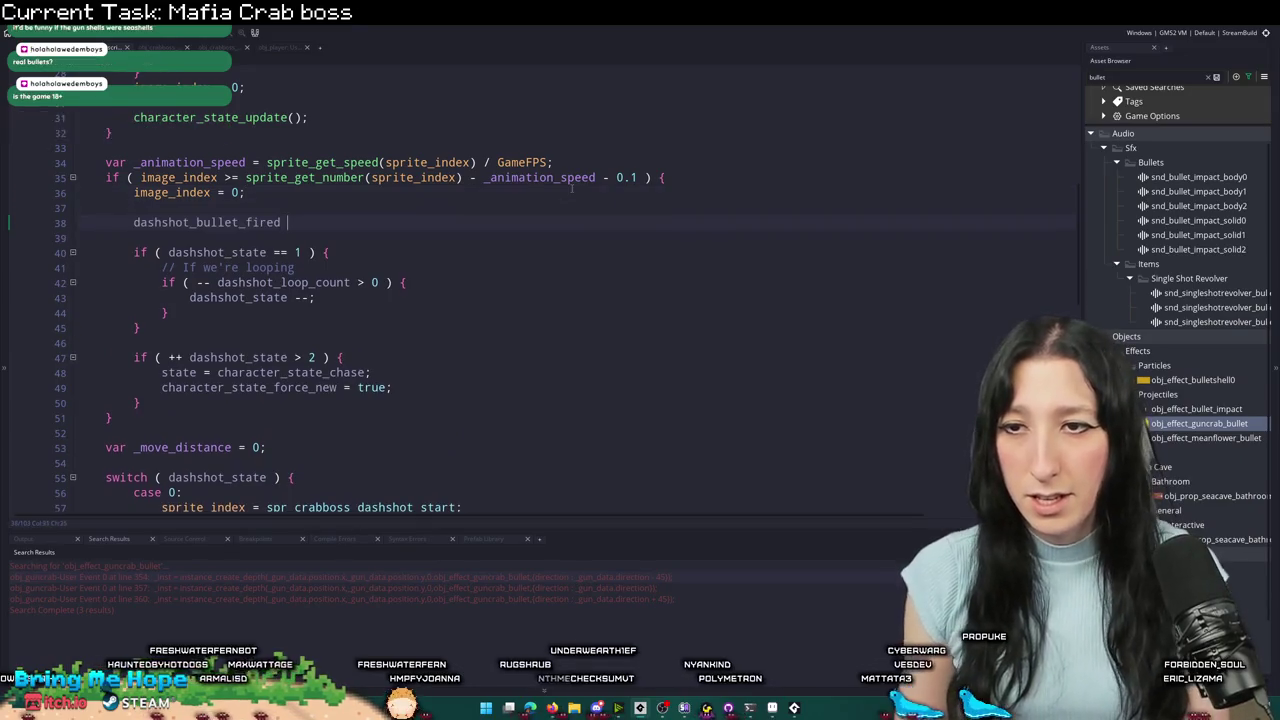
scroll(572, 188, down, 7)
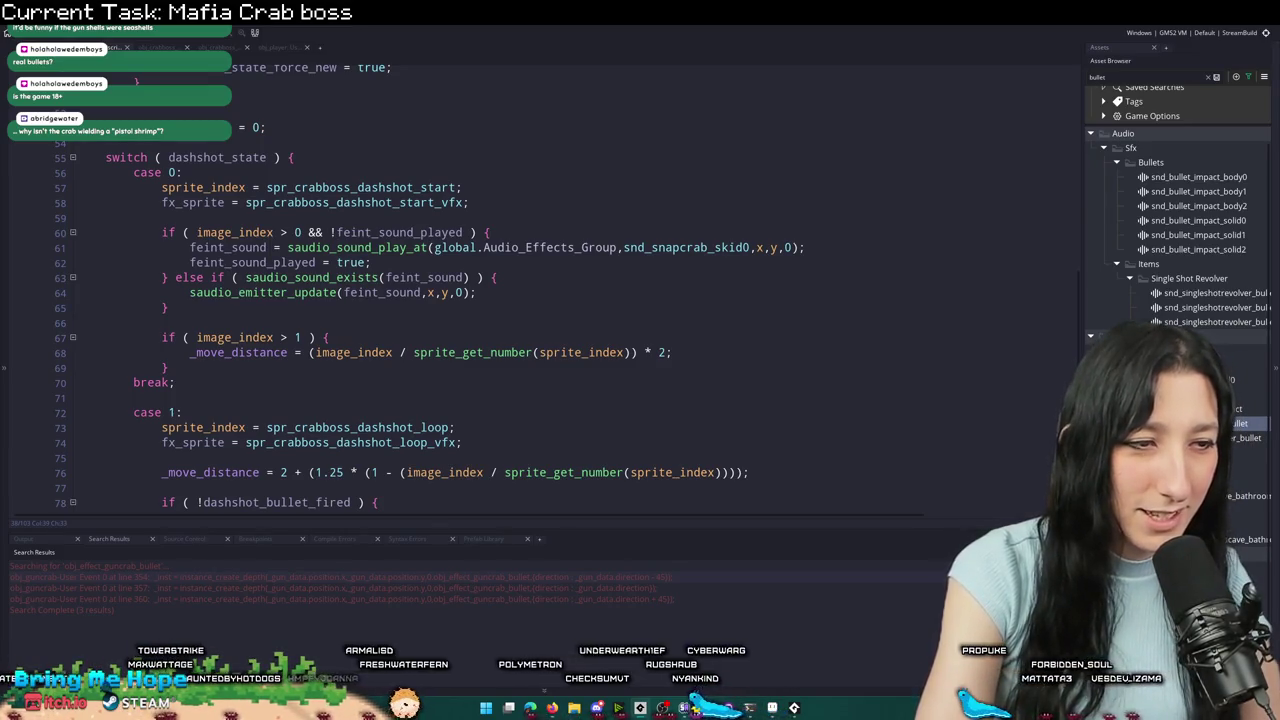
scroll(474, 338, down, 4)
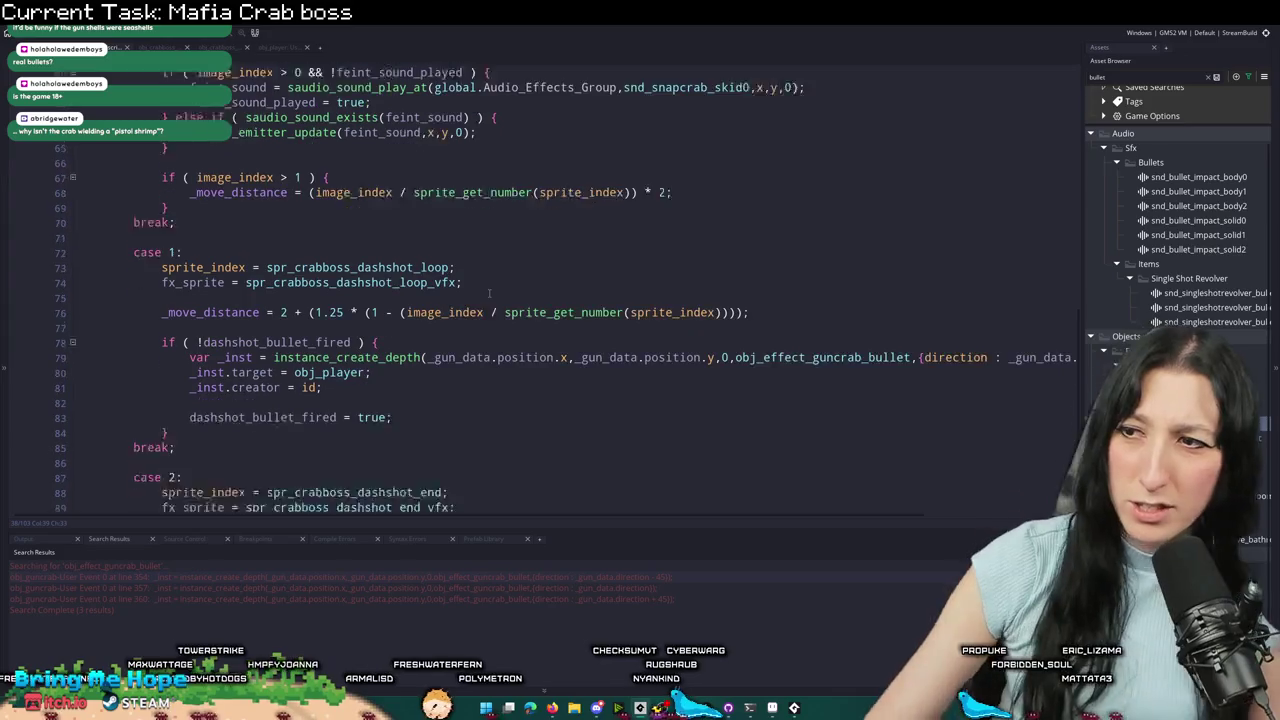
key(alt+Tab)
key(alt+Tab)
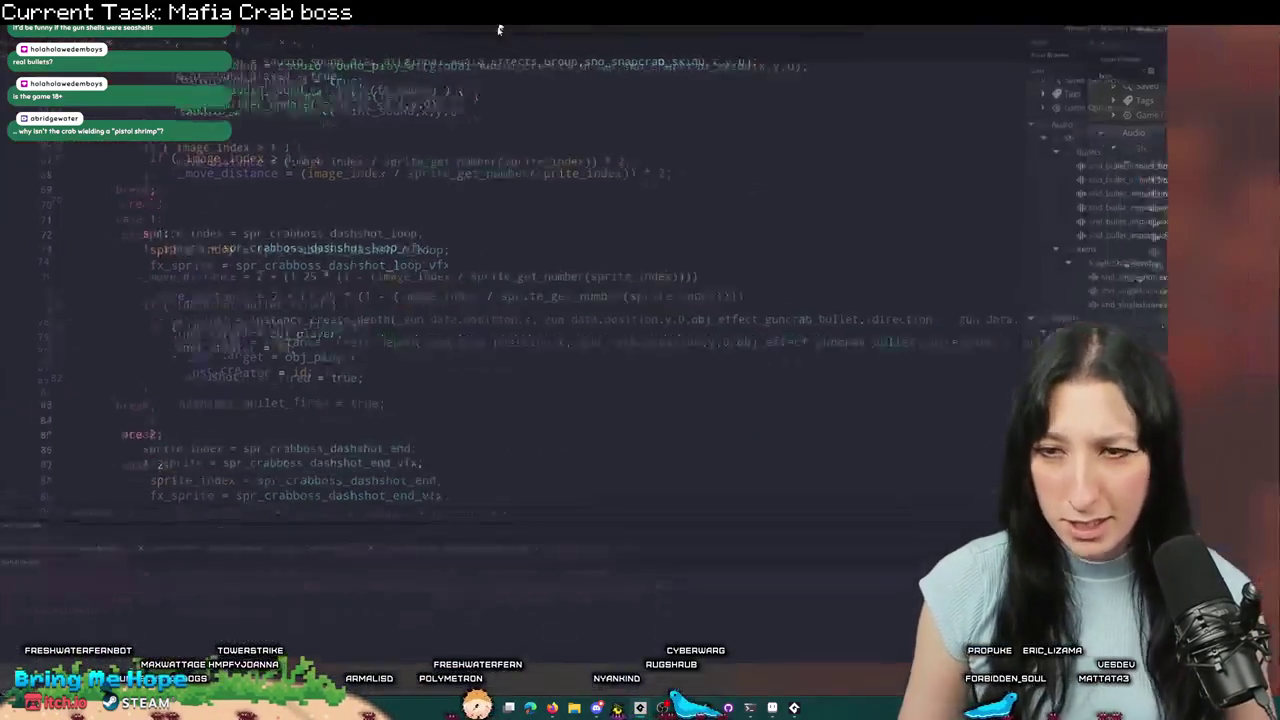
- Change the bullet's spawn position arguments to x and y
scroll(567, 243, down, 2)
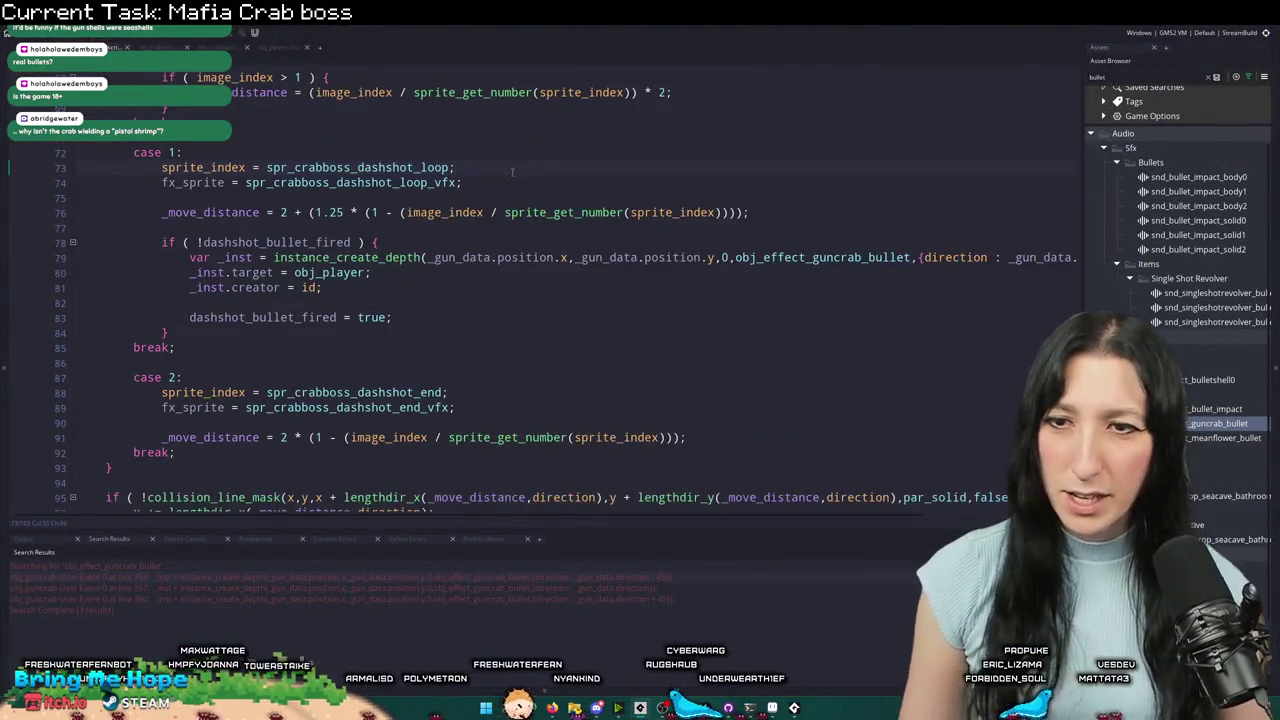
click(430, 257)
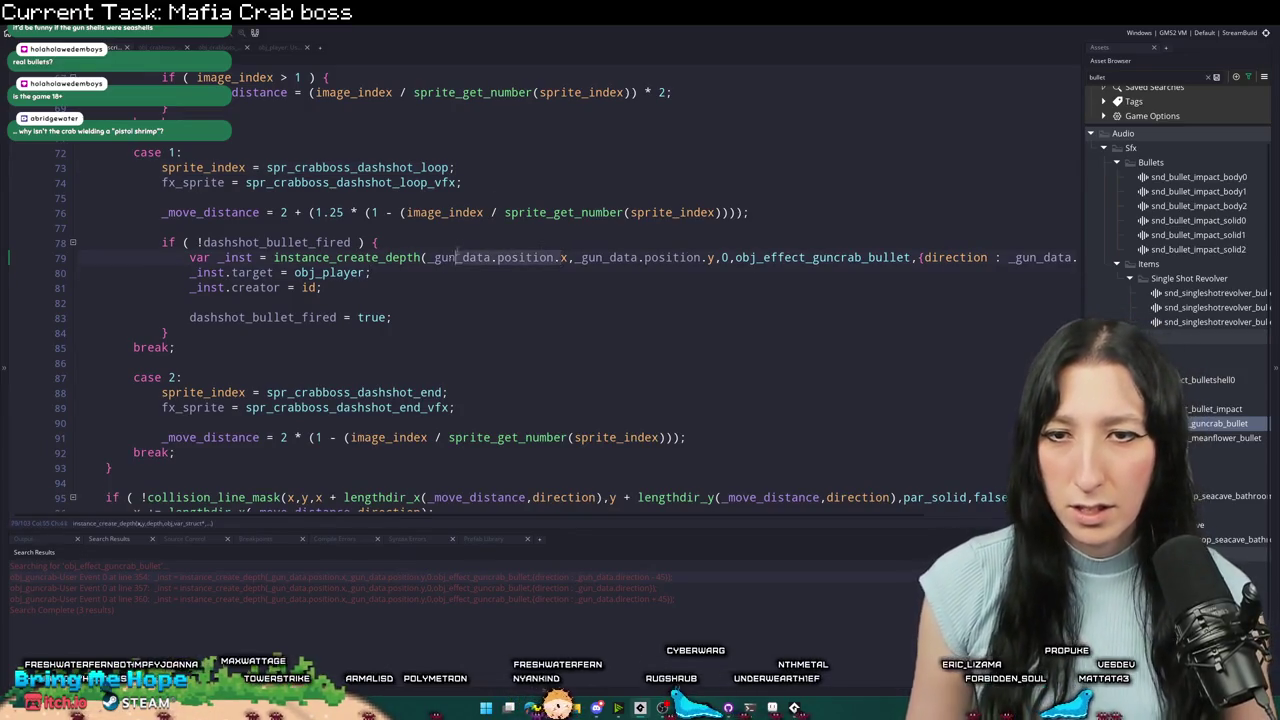
text(x)
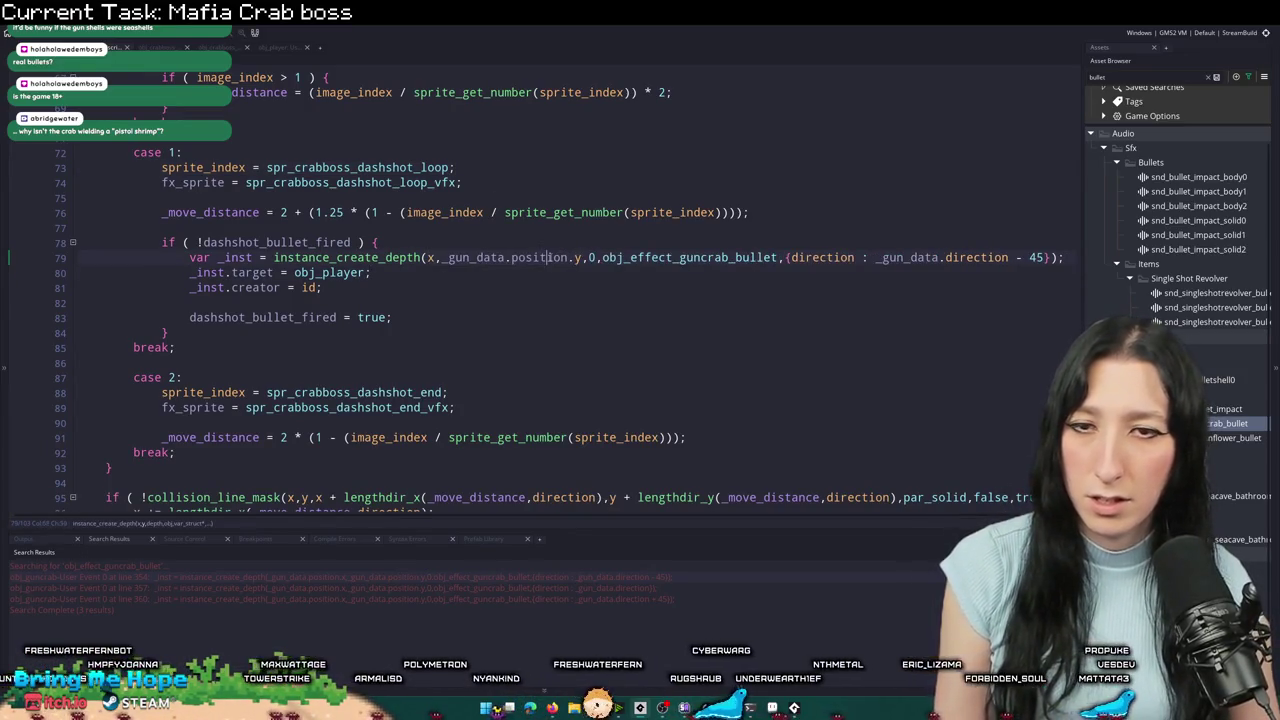
drag(582, 257, 442, 257)
text(y)
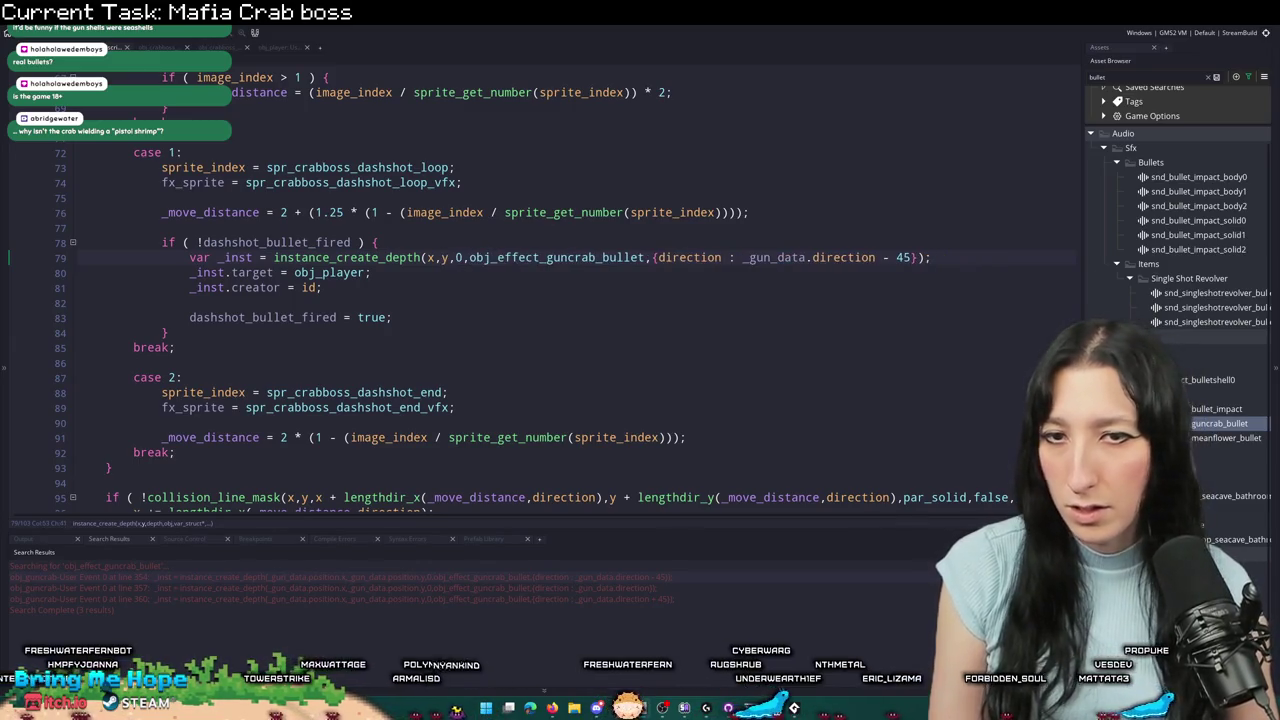
click(601, 257)
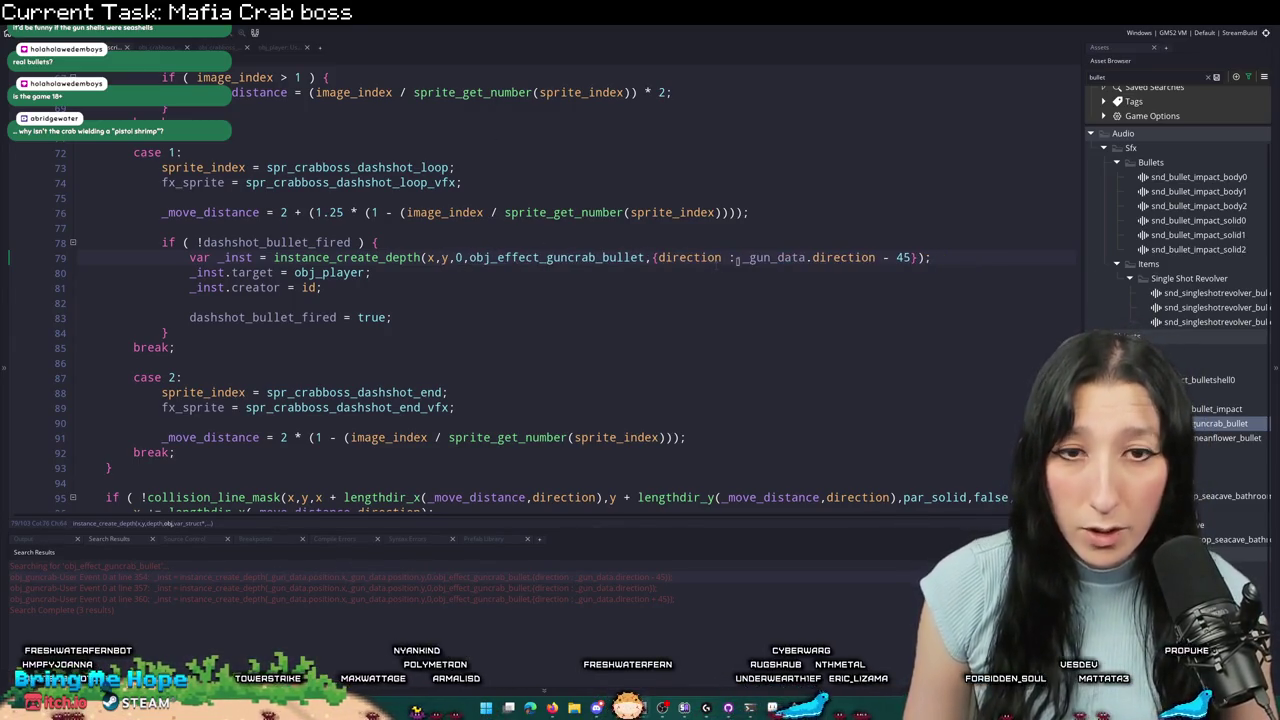
- Aim the bullet with point_direction(x,y,global.Player_X,global.Player_Y) and resume the boss fight
drag(744, 257, 910, 257)
scroll(736, 270, up, 2)
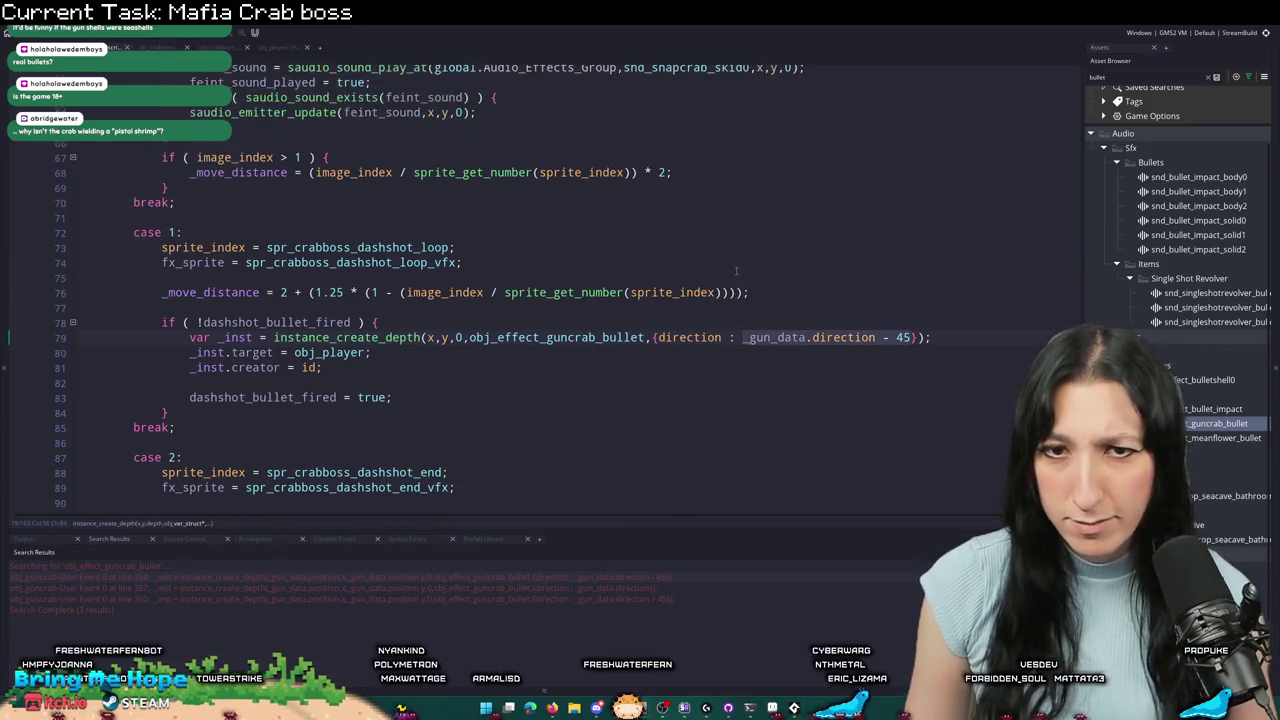
text(direction)
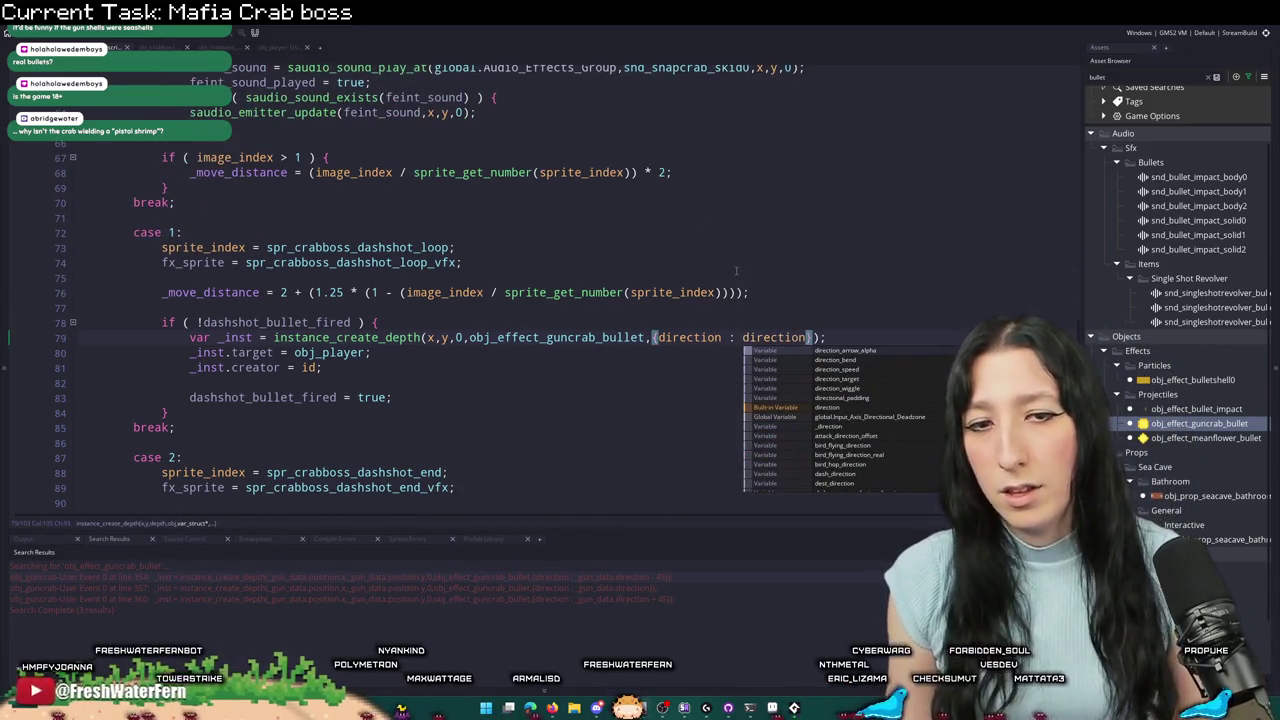
key(Escape)
double_click(775, 337)
text(point_d)
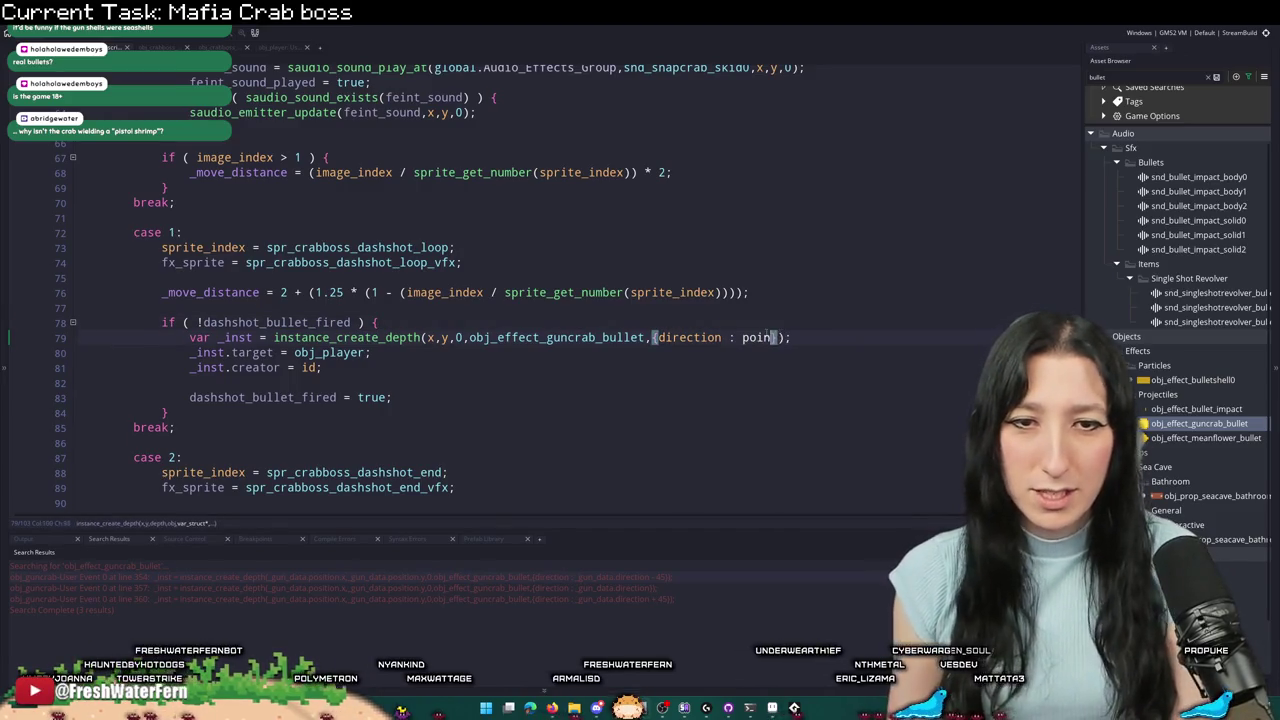
text(irection(x,y,global.)
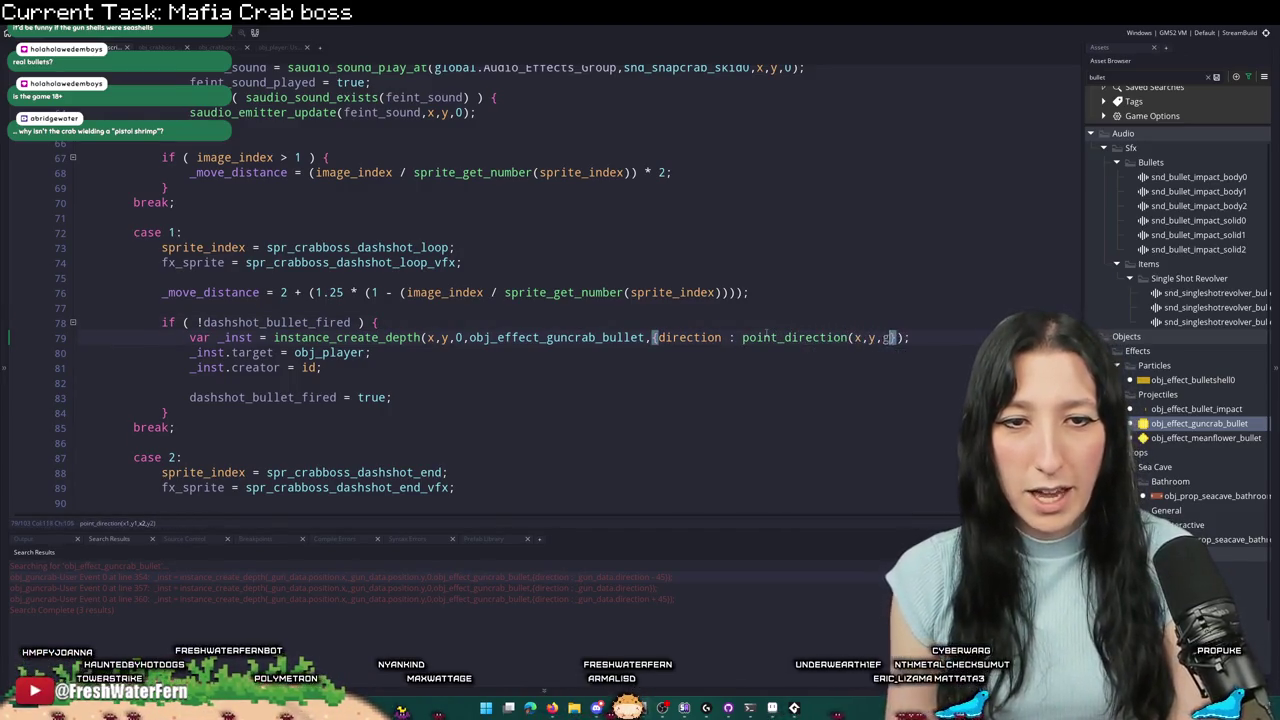
text(Player)
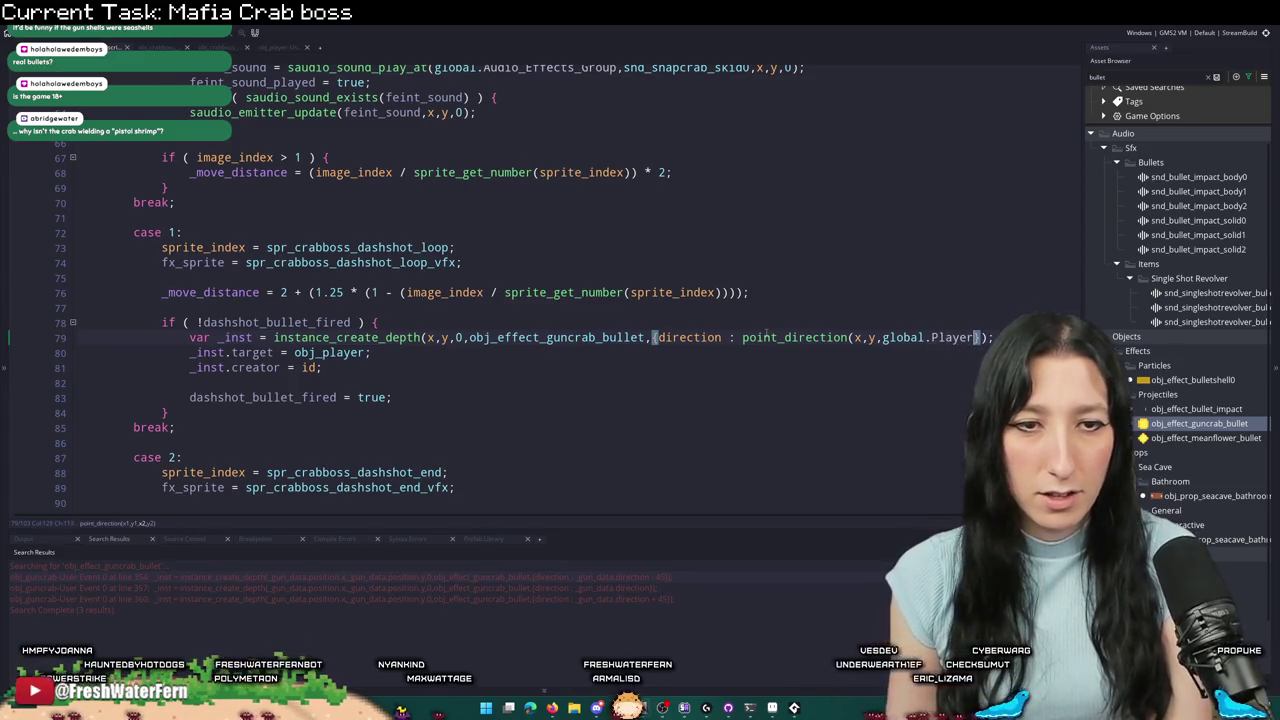
text(_X)
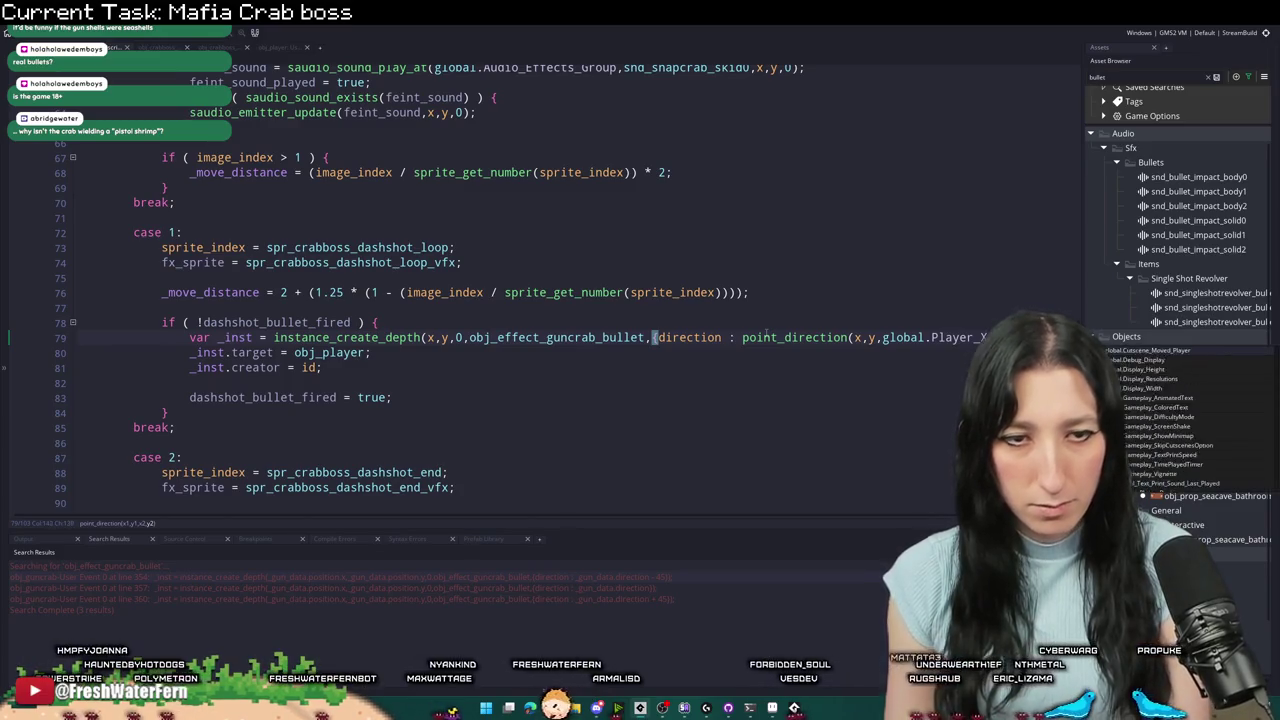
text(,global.Player_Y)});)
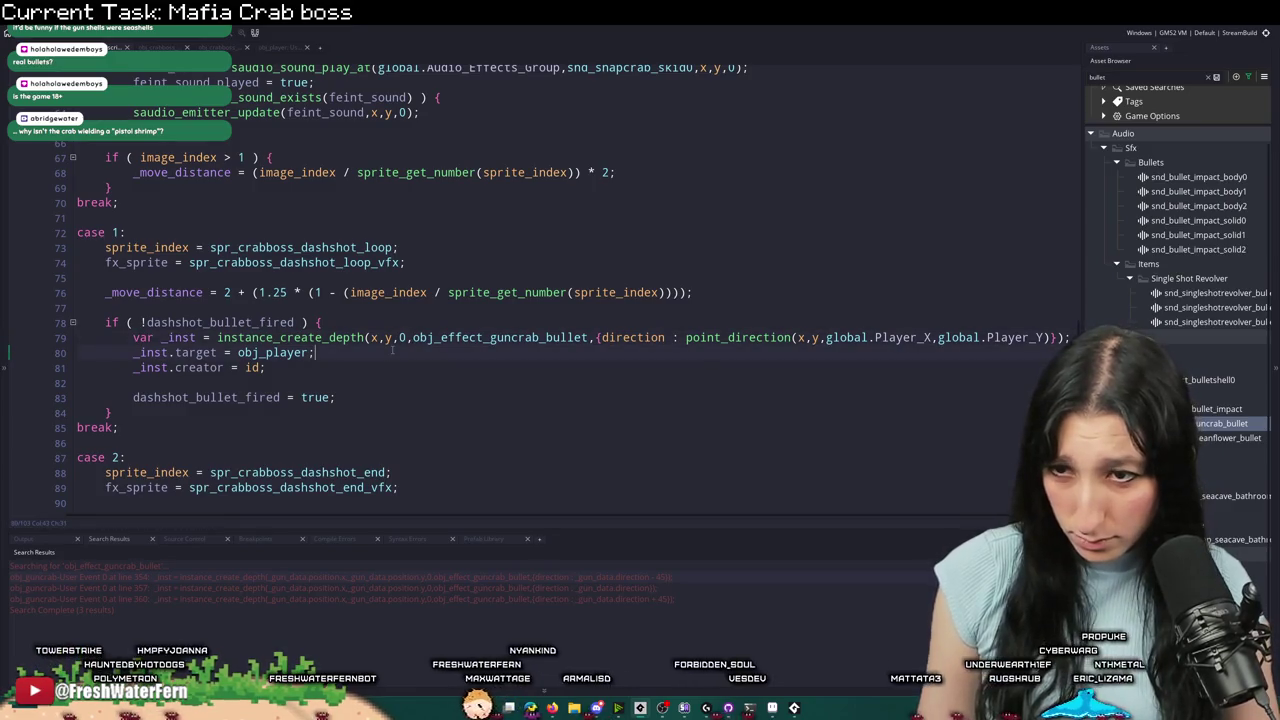
key(alt+Tab)
click(178, 314)
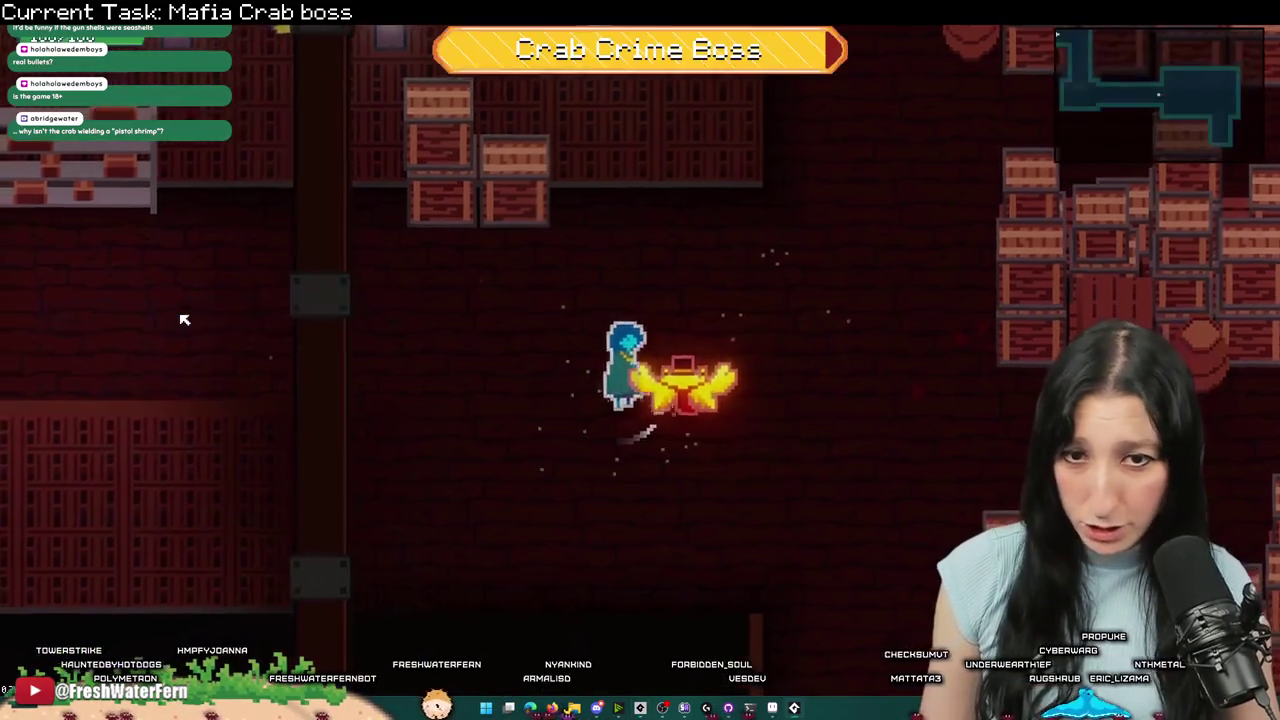
- Move left, down and up through the crates to watch the crab's dash shot, then return to the code
key(a)
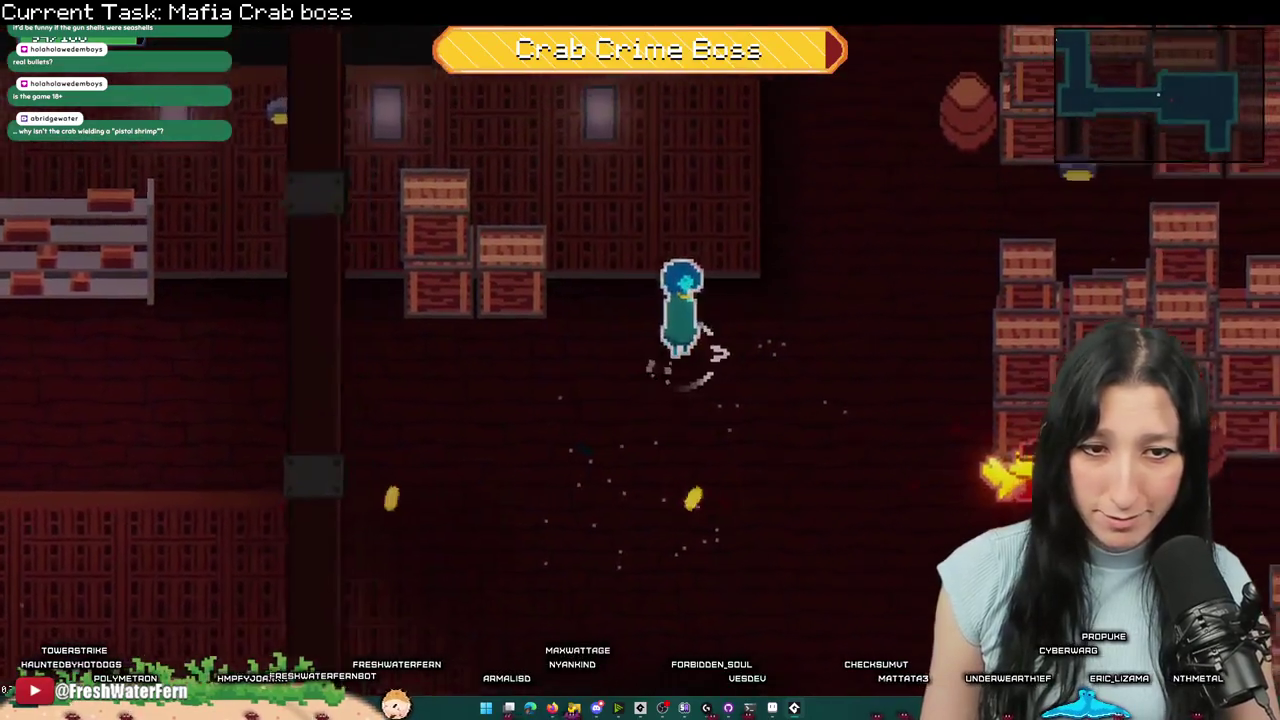
key(a)
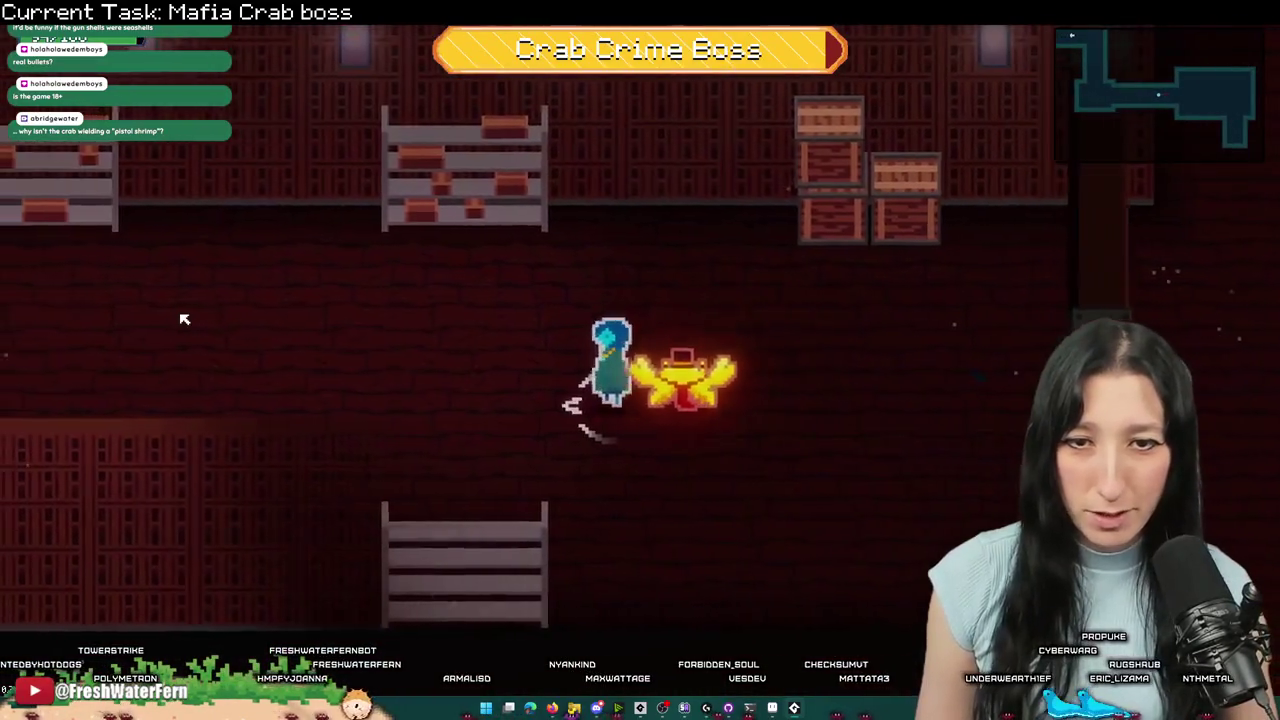
key(s)
key(w)
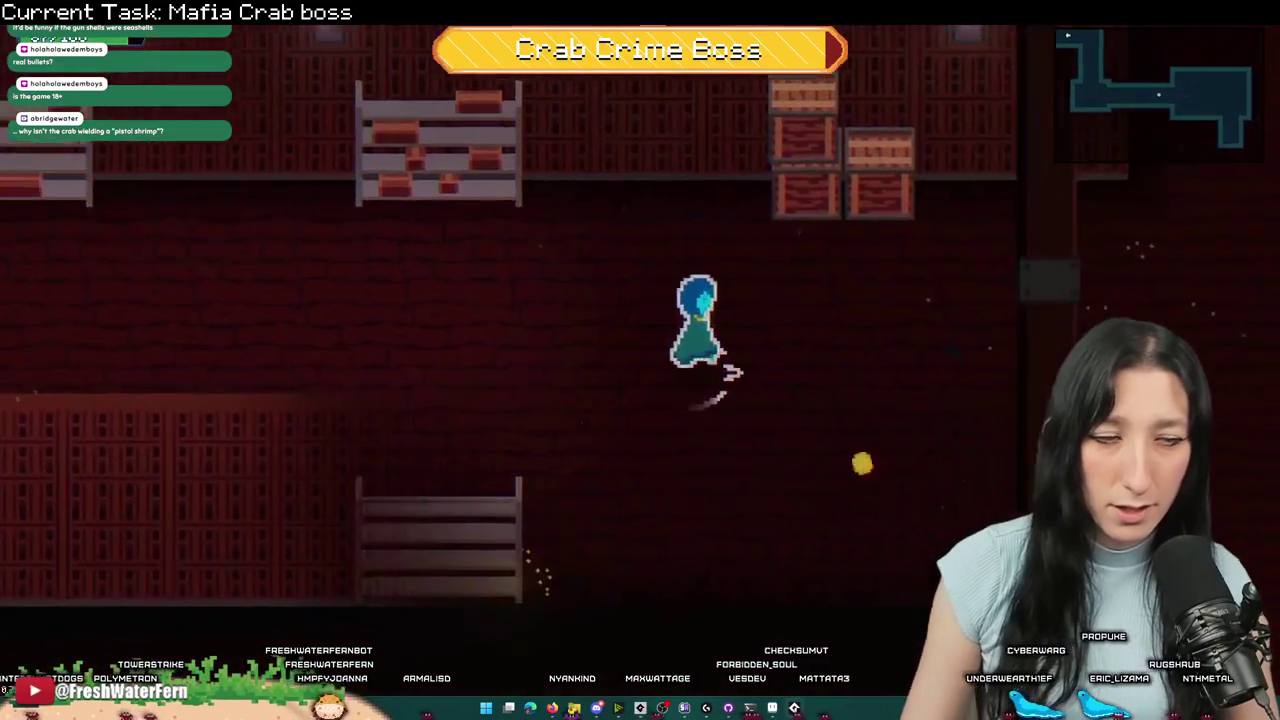
key(a)
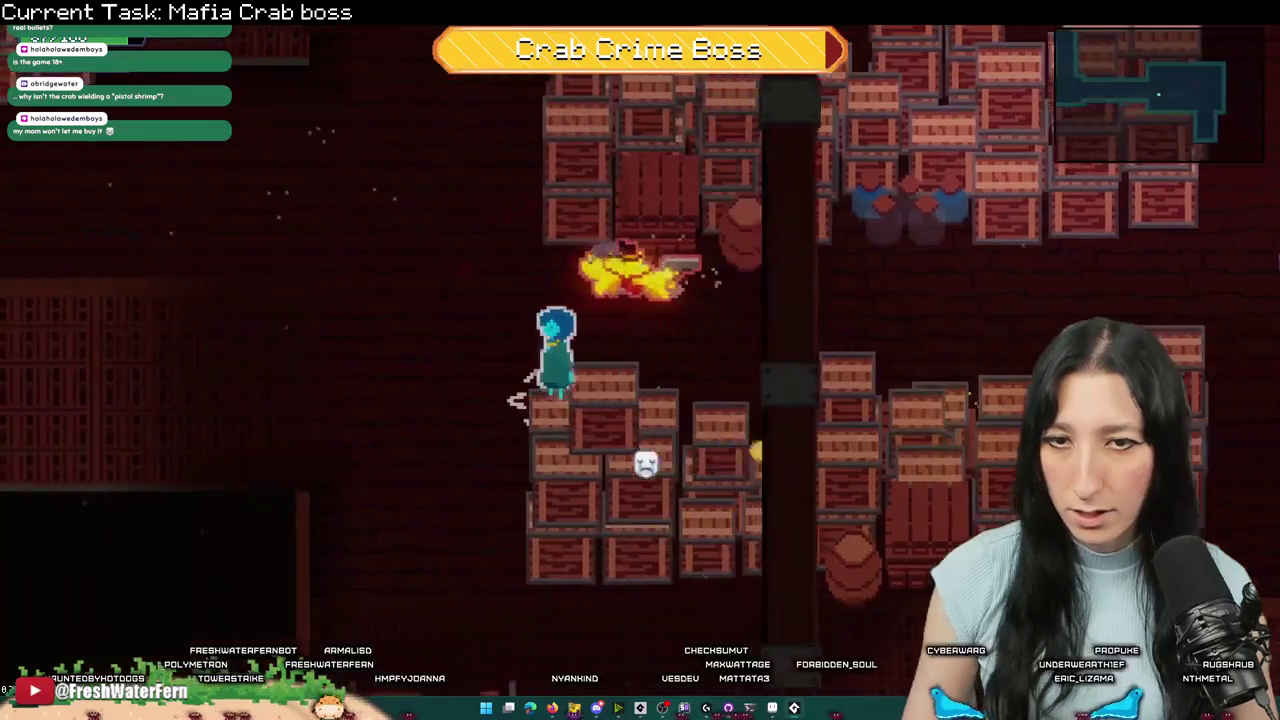
key(alt+Tab)
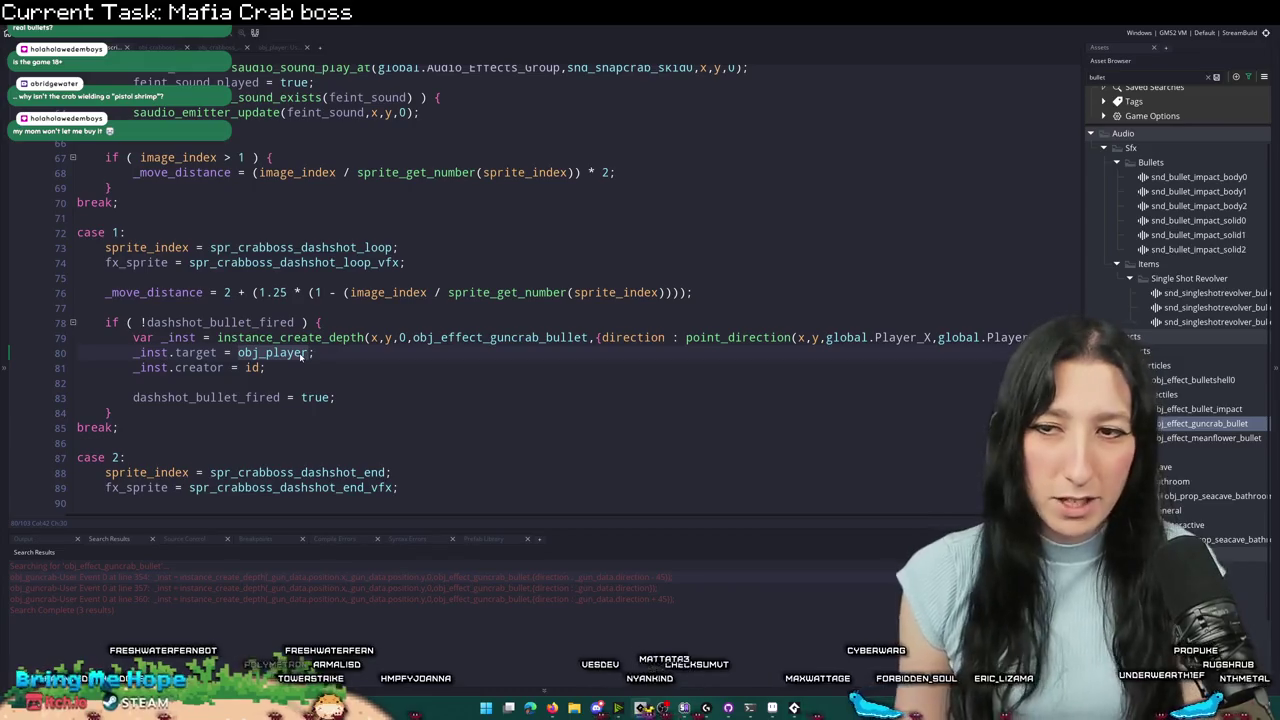
- Type '_gam' into the bullet code, then briefly test the boss fight and pause it
text(o)
key(BackSpace)
text(_gam)
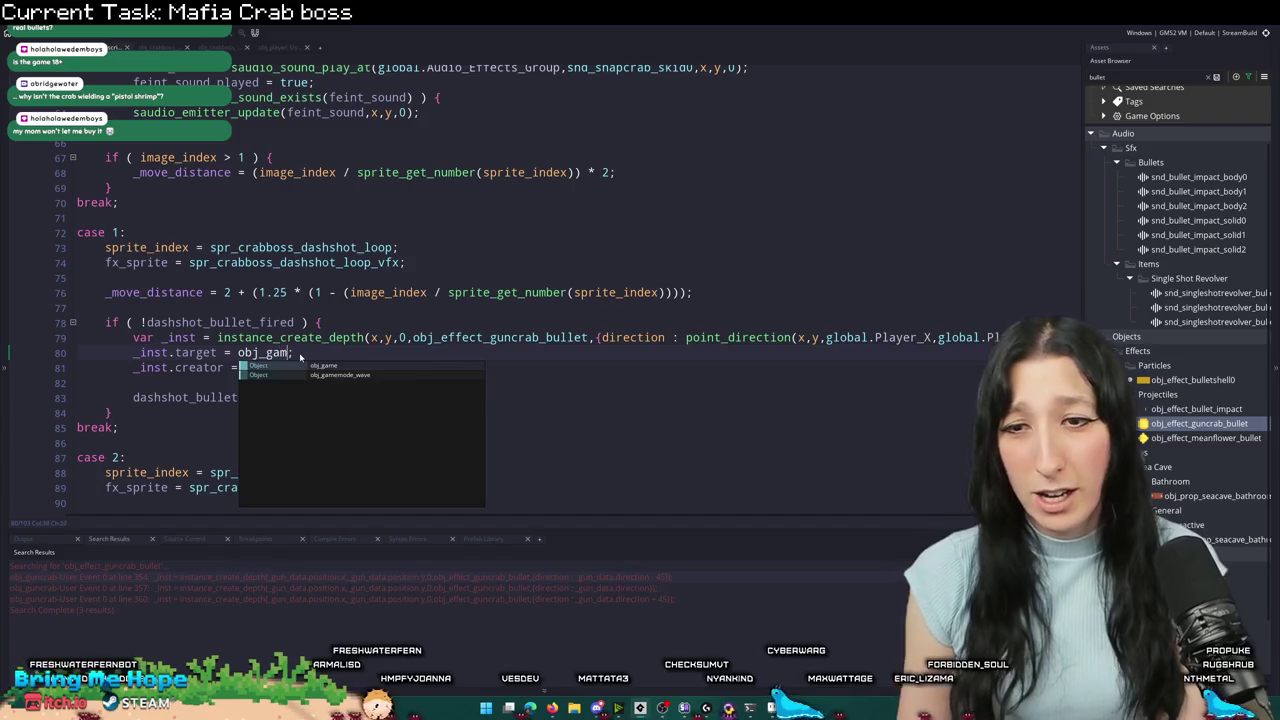
key(alt+Tab)
click(180, 326)
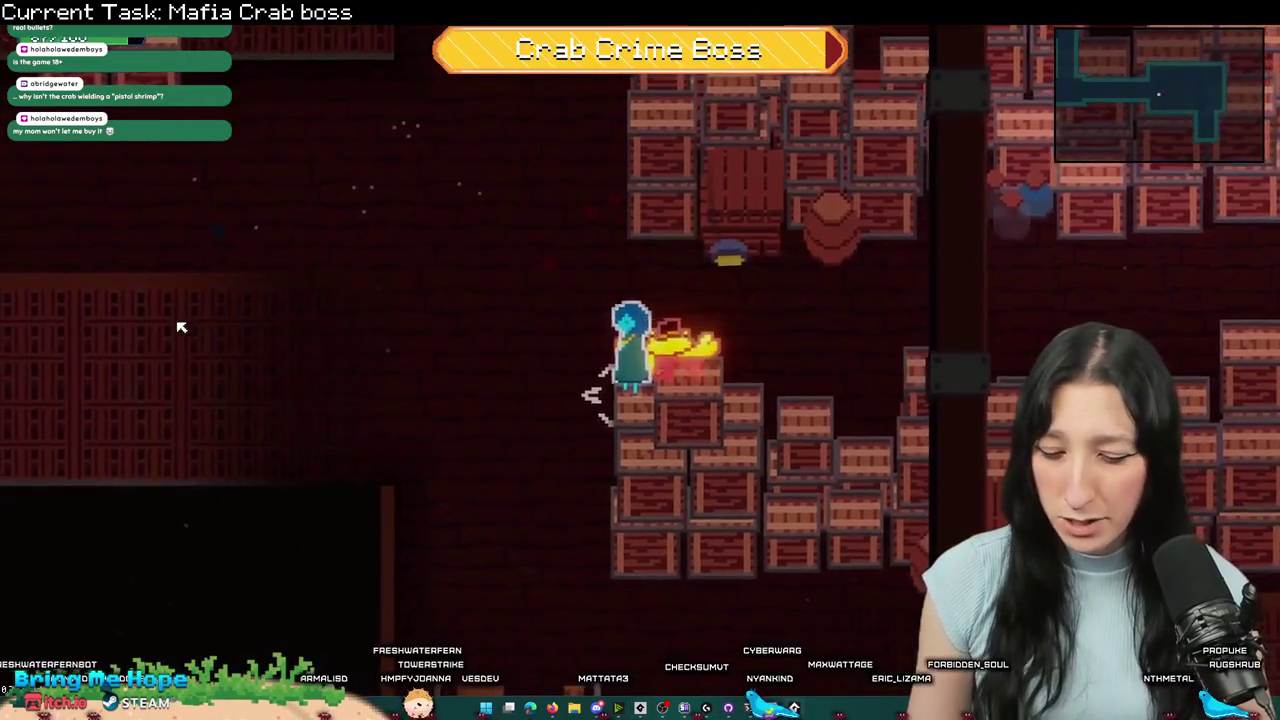
key(a)
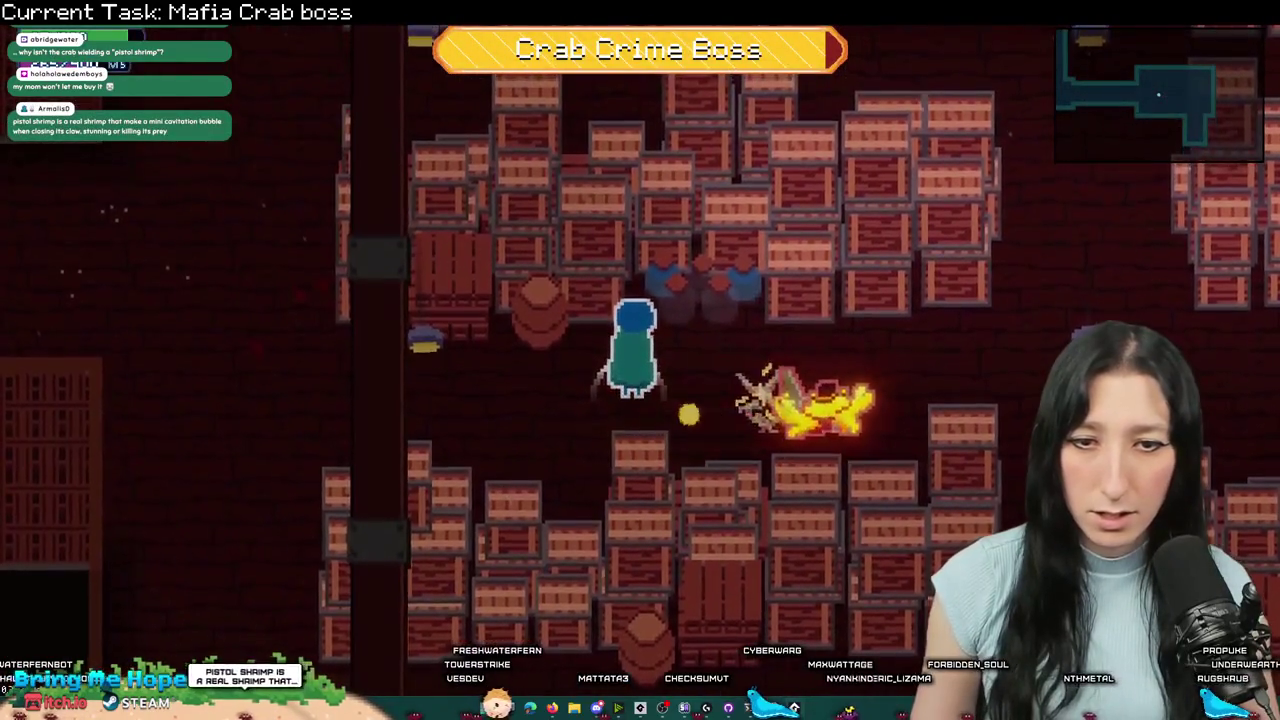
key(Escape)
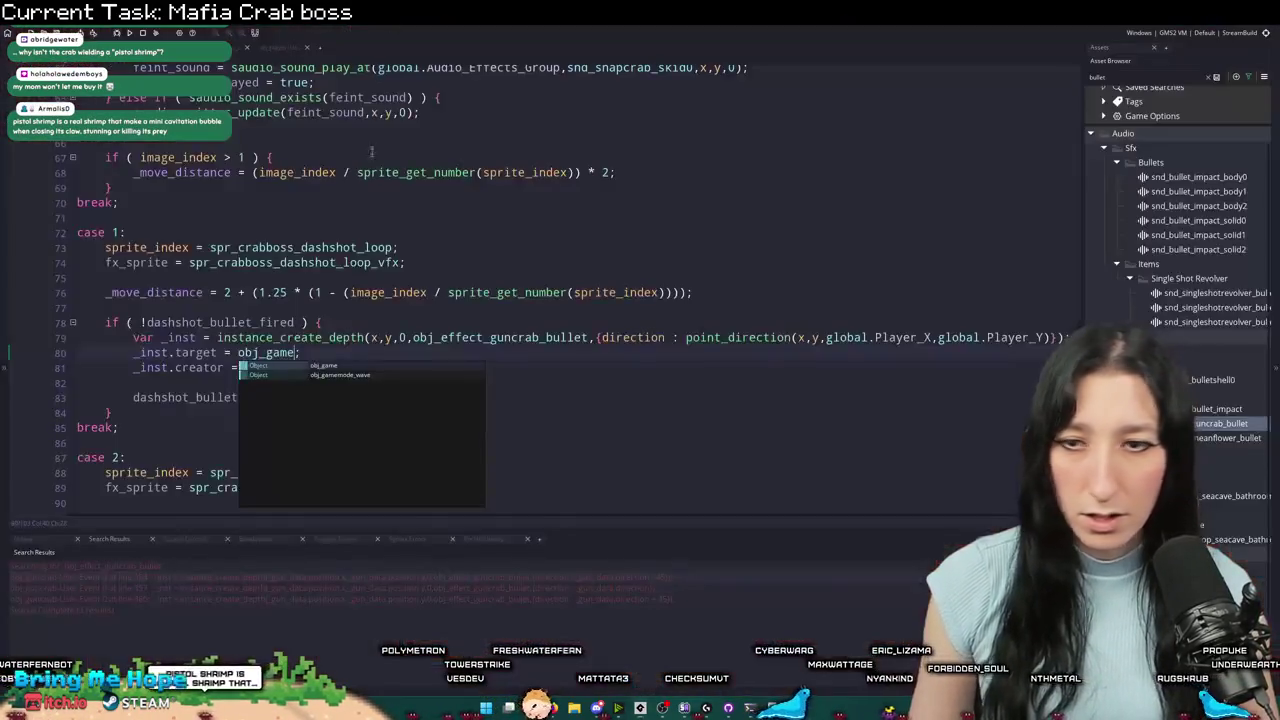
key(alt+Tab)
- Type the '- 6' y offset into the bullet spawn line and test it against the crab boss
key(Escape)
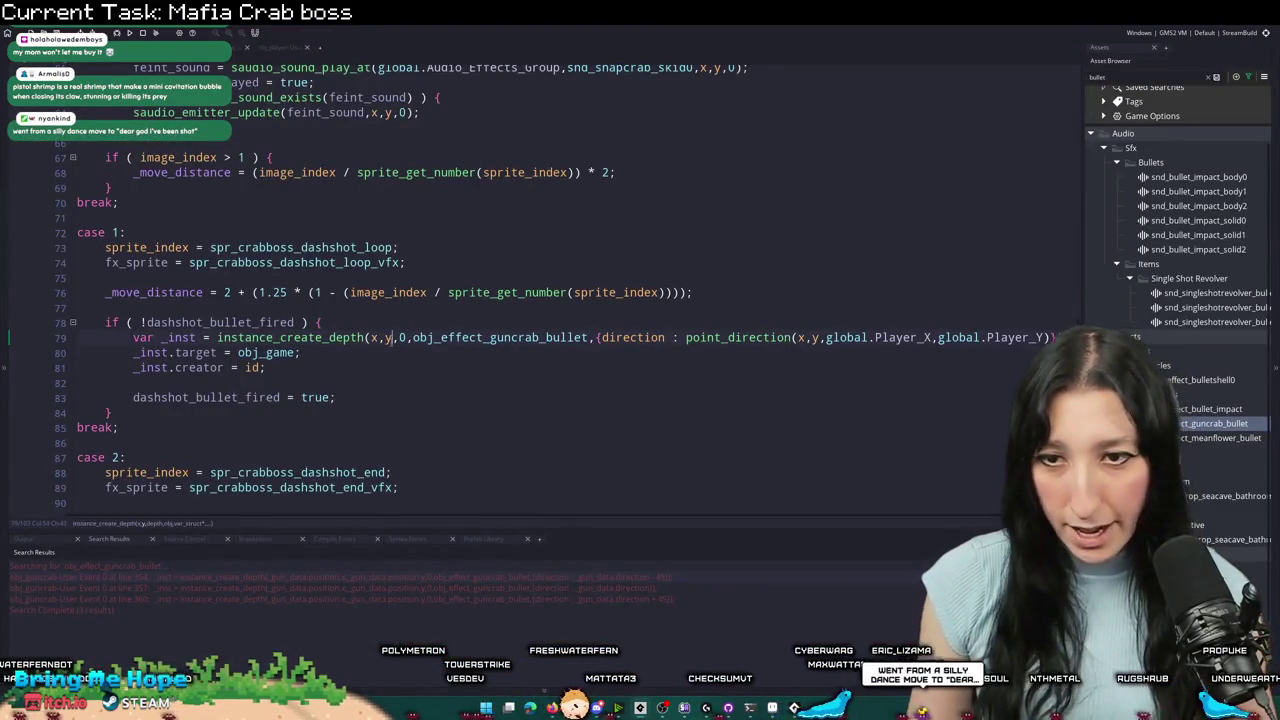
text(- 6)
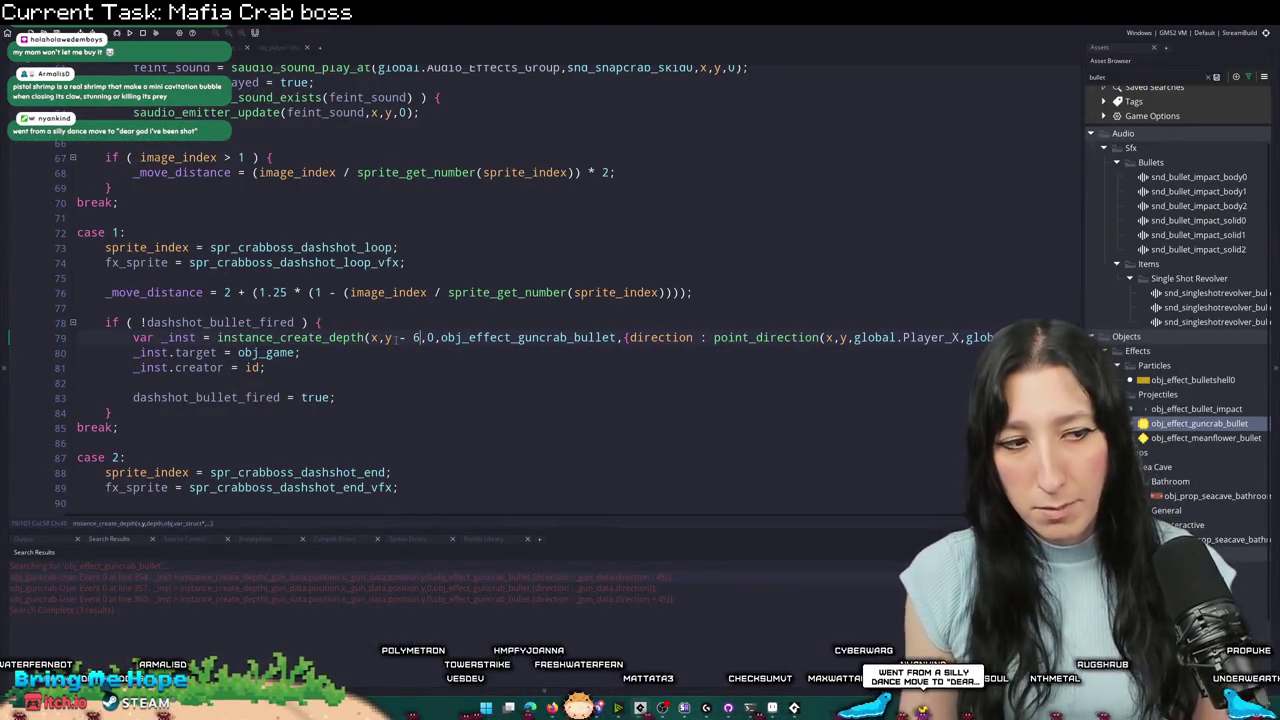
key(alt+Tab)
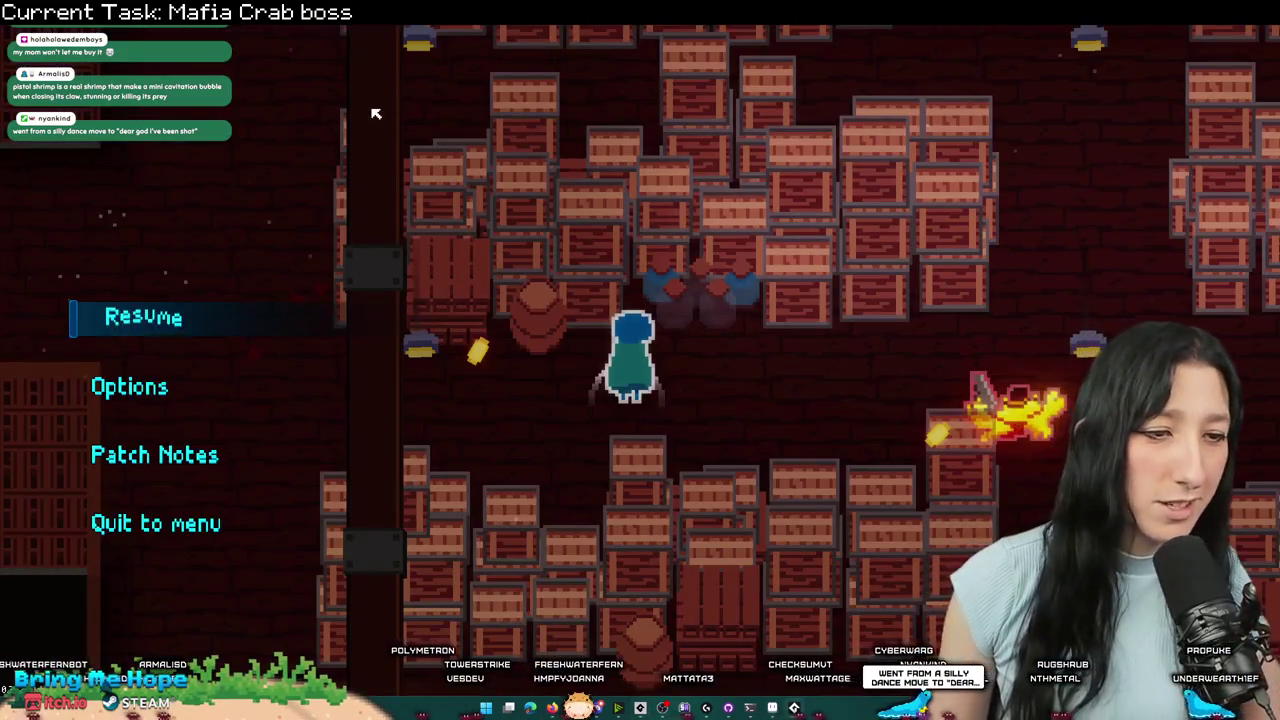
click(177, 320)
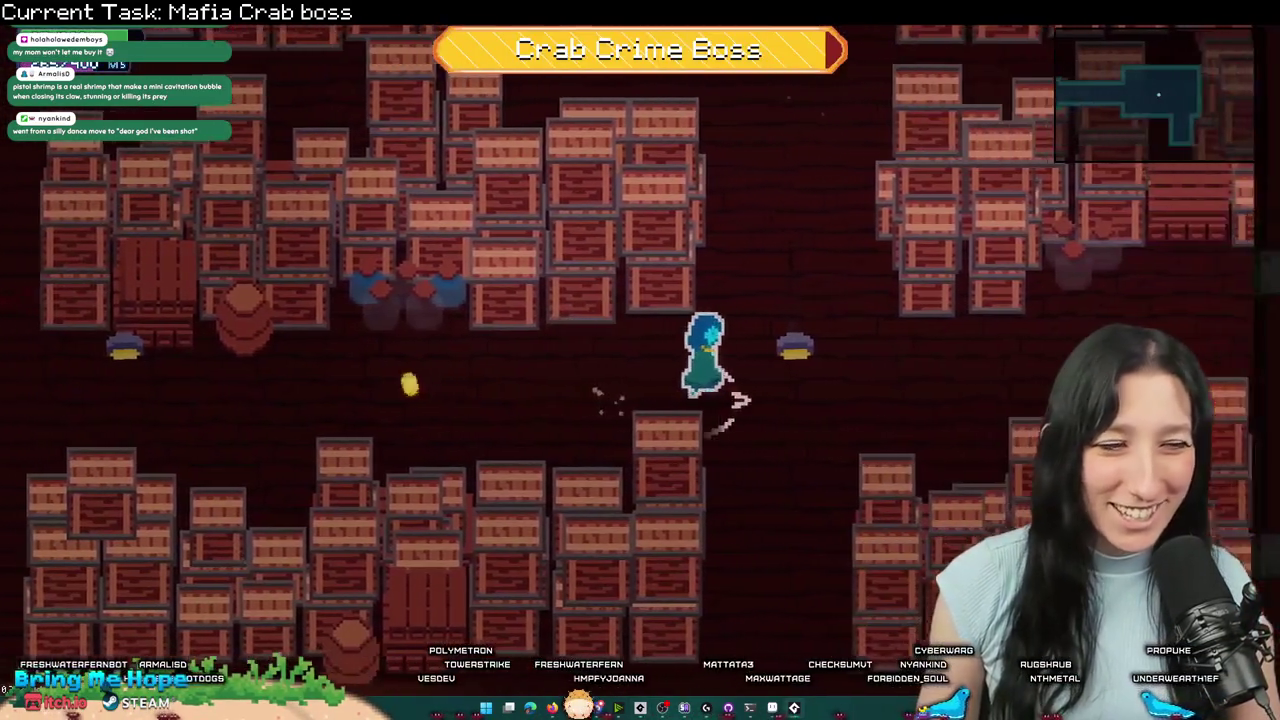
key(d)
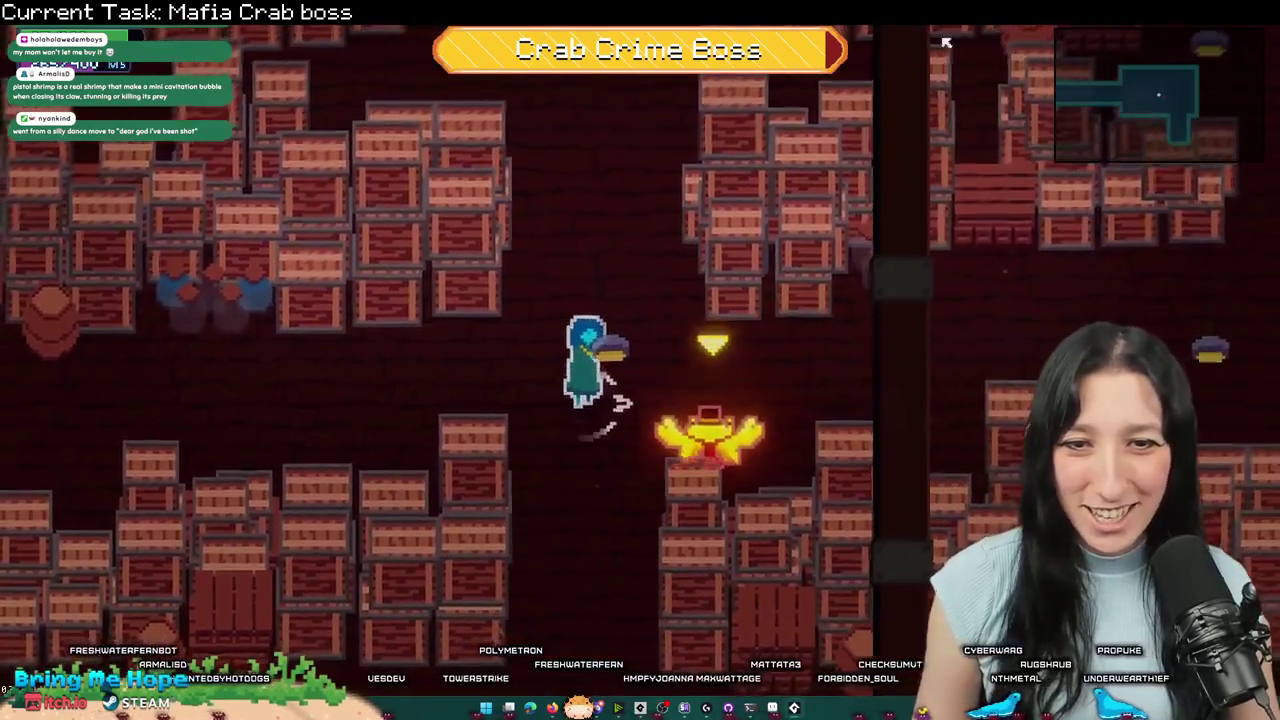
key(d)
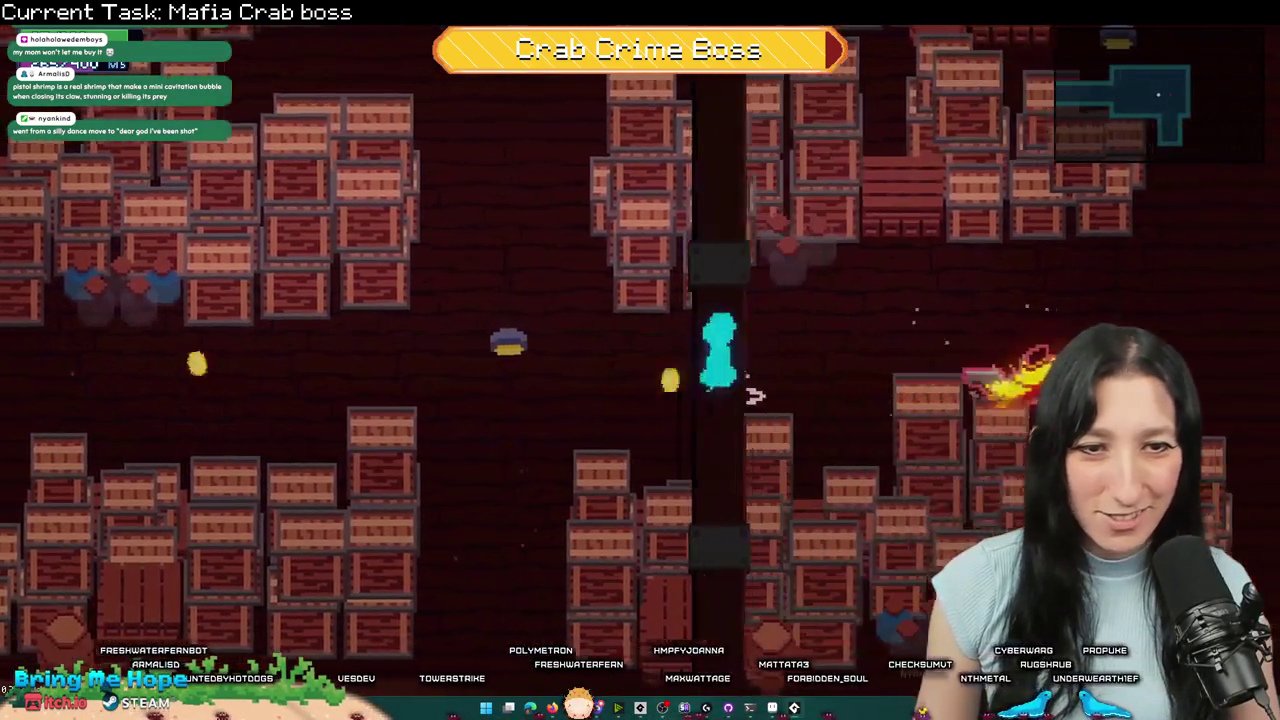
key(alt+Tab)
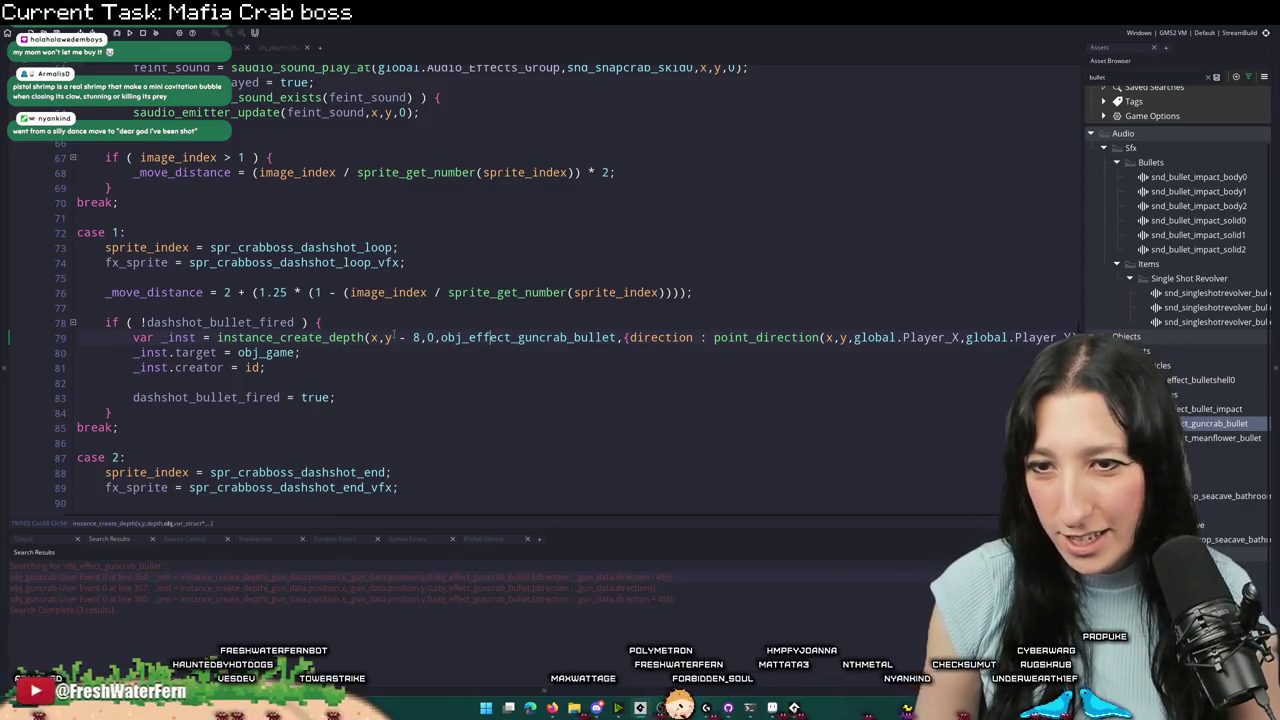
- Start the x offset as '+ image_xscale *' and open spr_crabboss_dashshot_loop to check its origin
key(alt+Tab)
click(157, 312)
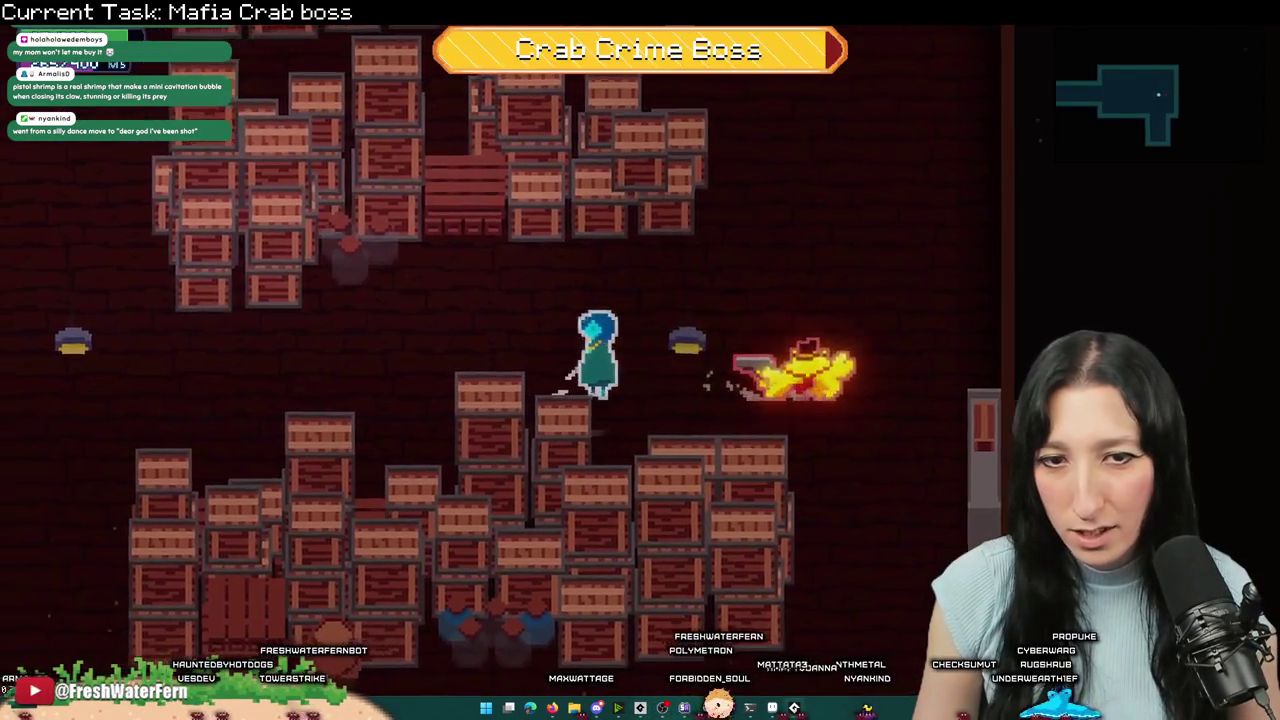
key(alt+Tab)
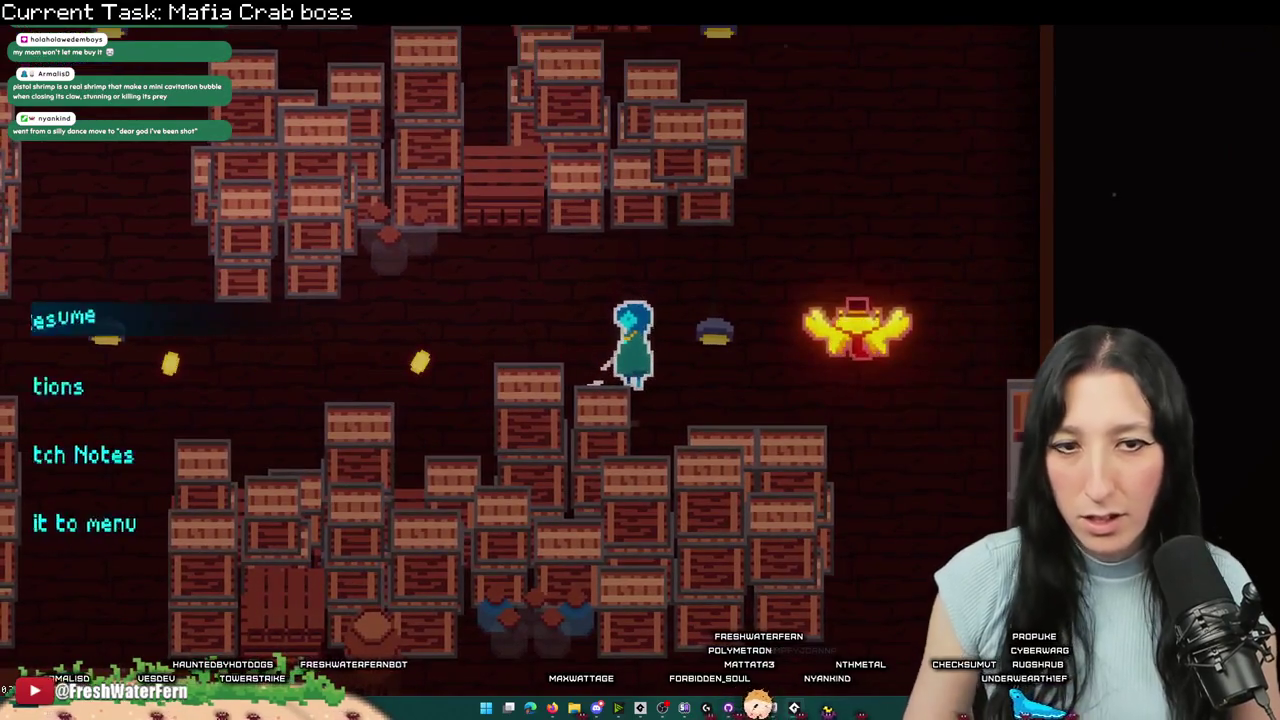
text(+ image_xscal)
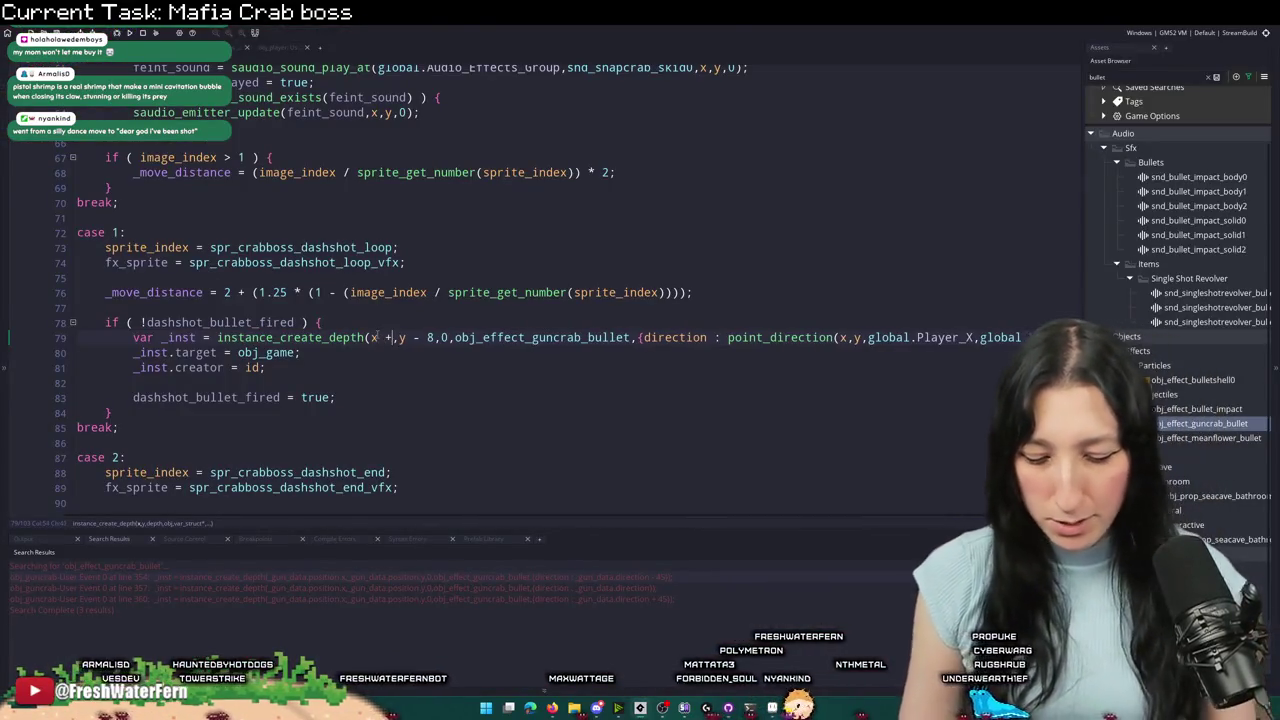
text(e *)
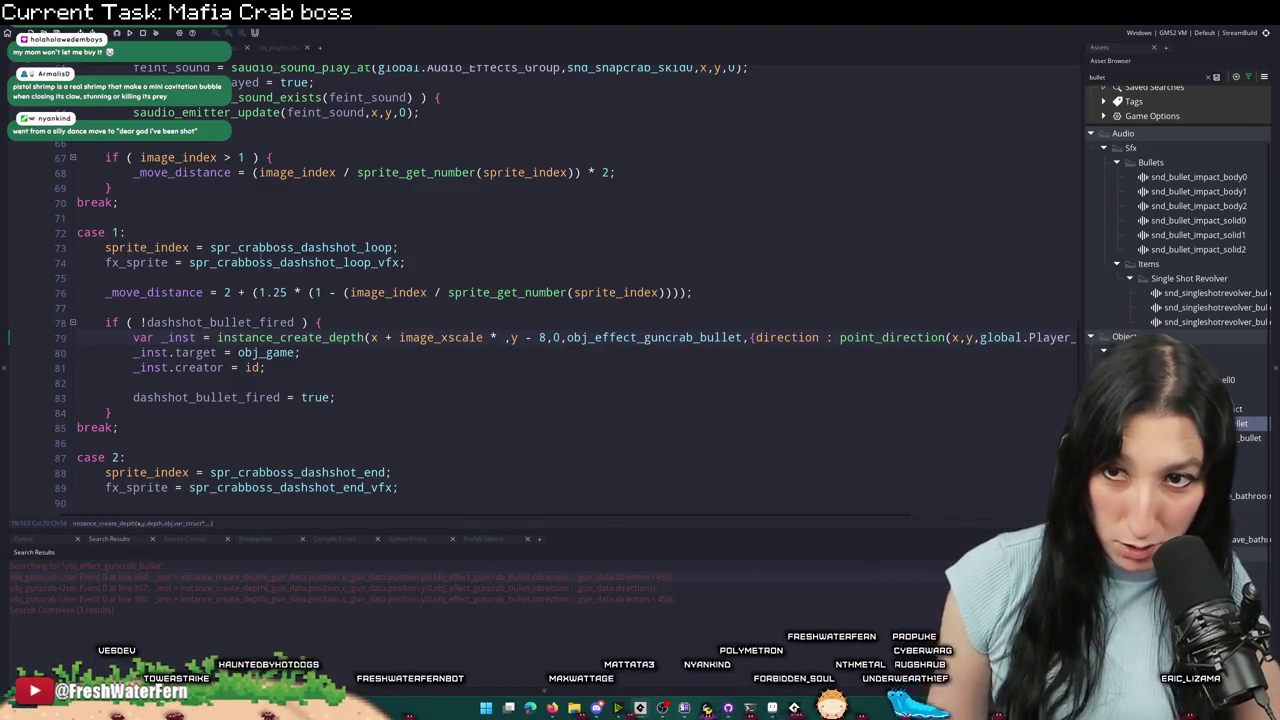
middle_click(300, 247)
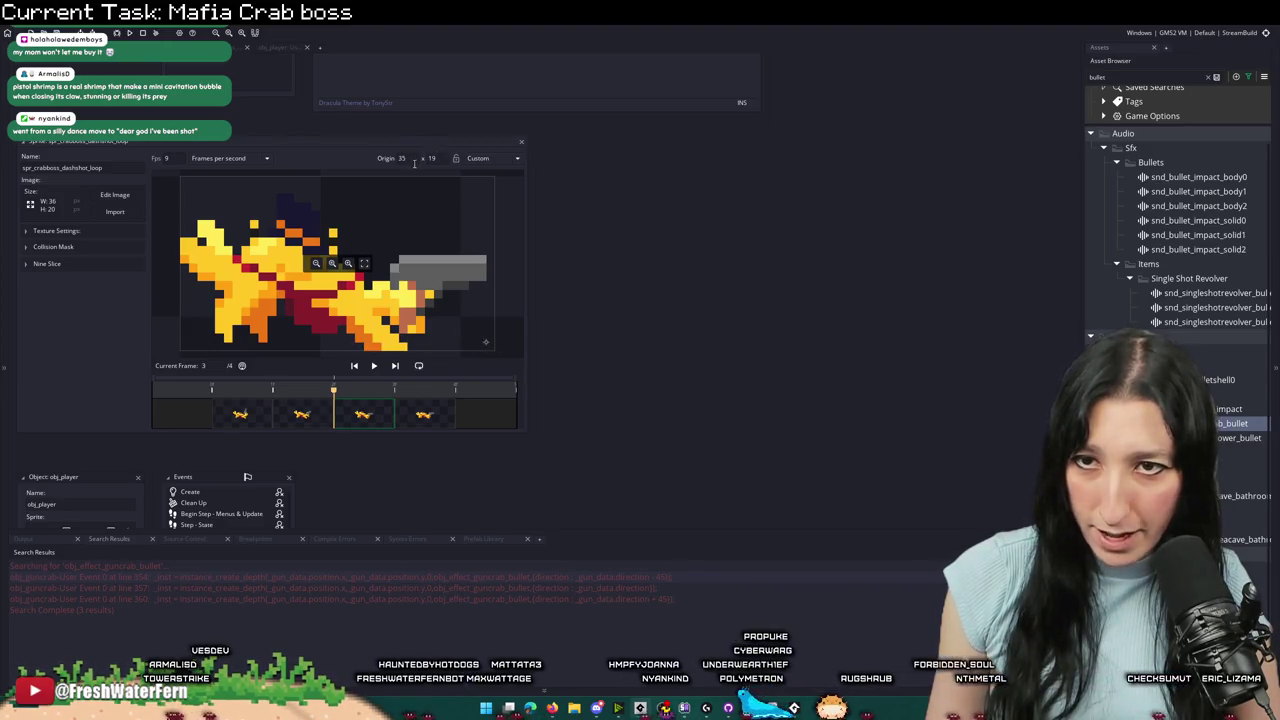
- Flip to the game and back, then bring up the obj_player User Event 0 code
key(alt+Tab)
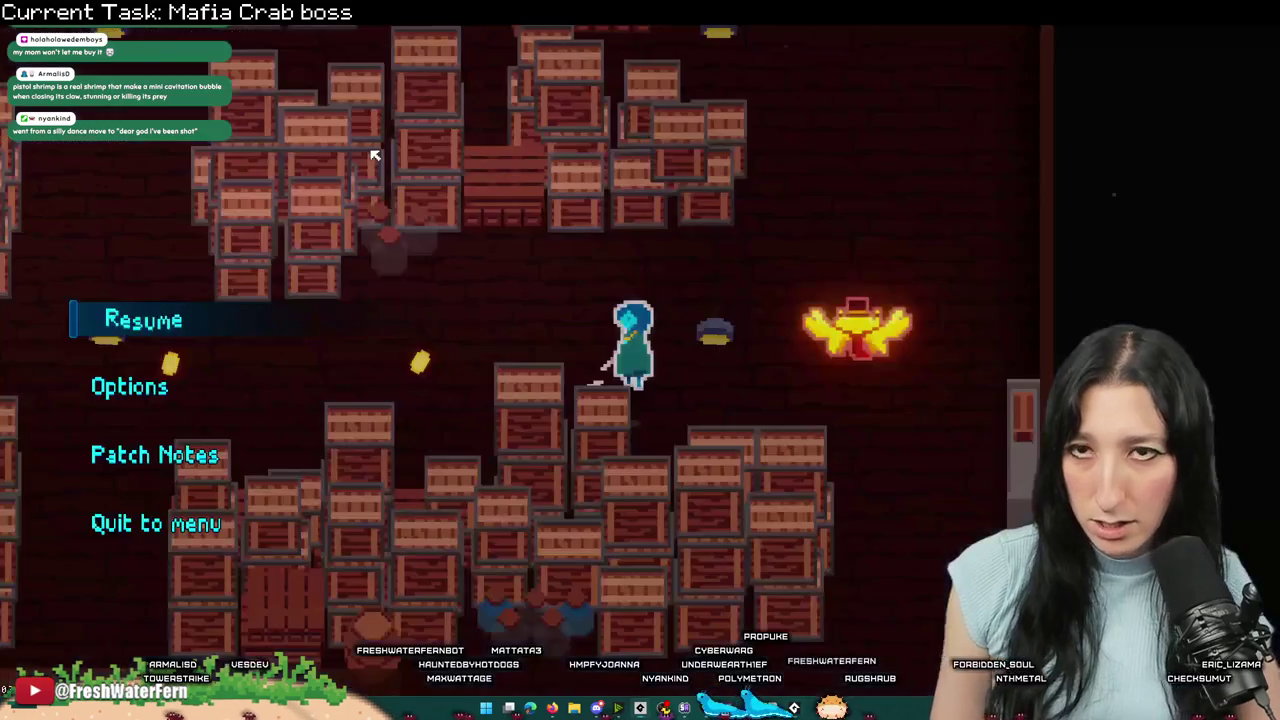
key(alt+Tab)
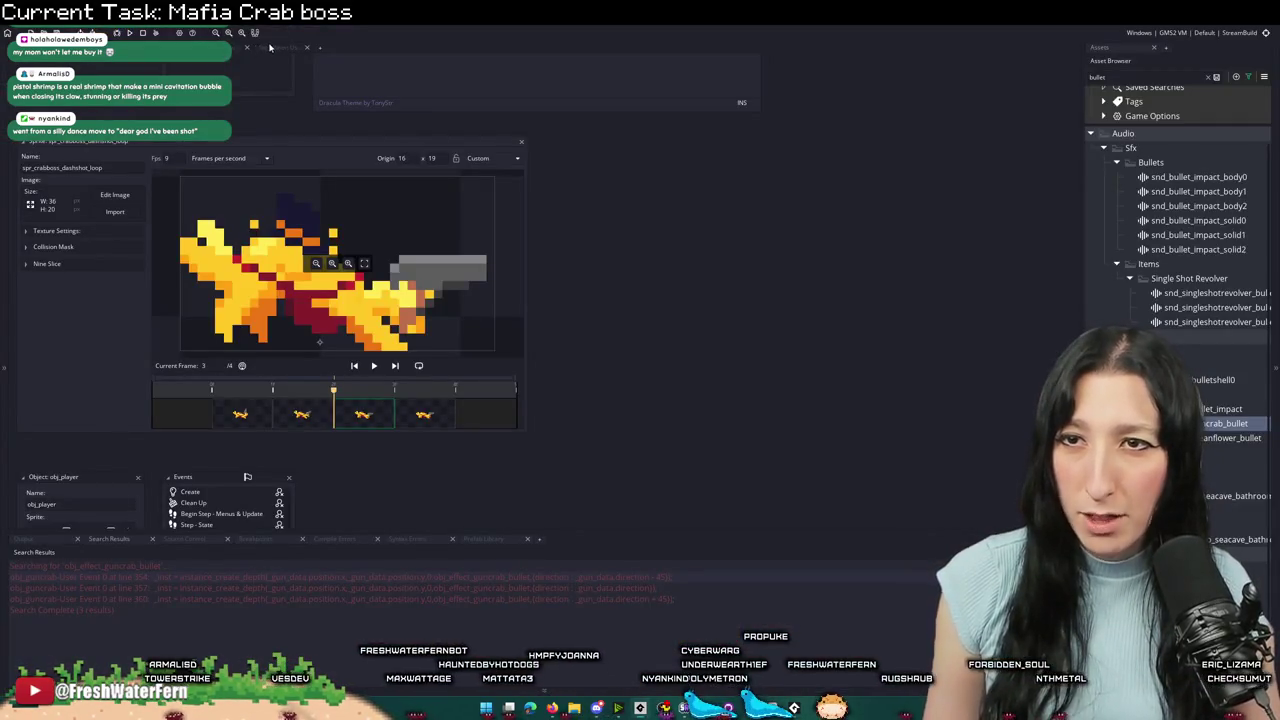
click(270, 47)
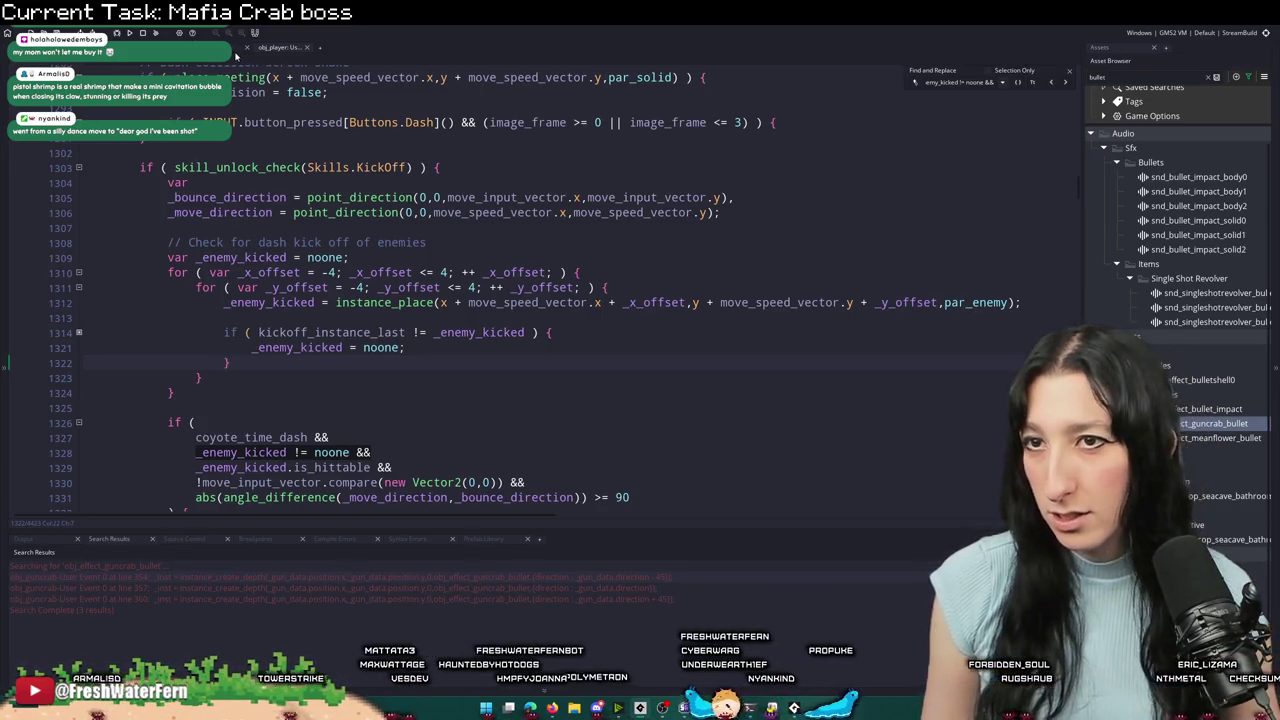
- In the crabboss End Step code, change the dash-shot bullet spawn to x + (image_xscale * 19), y - 9
click(250, 47)
key(ctrl+Tab)
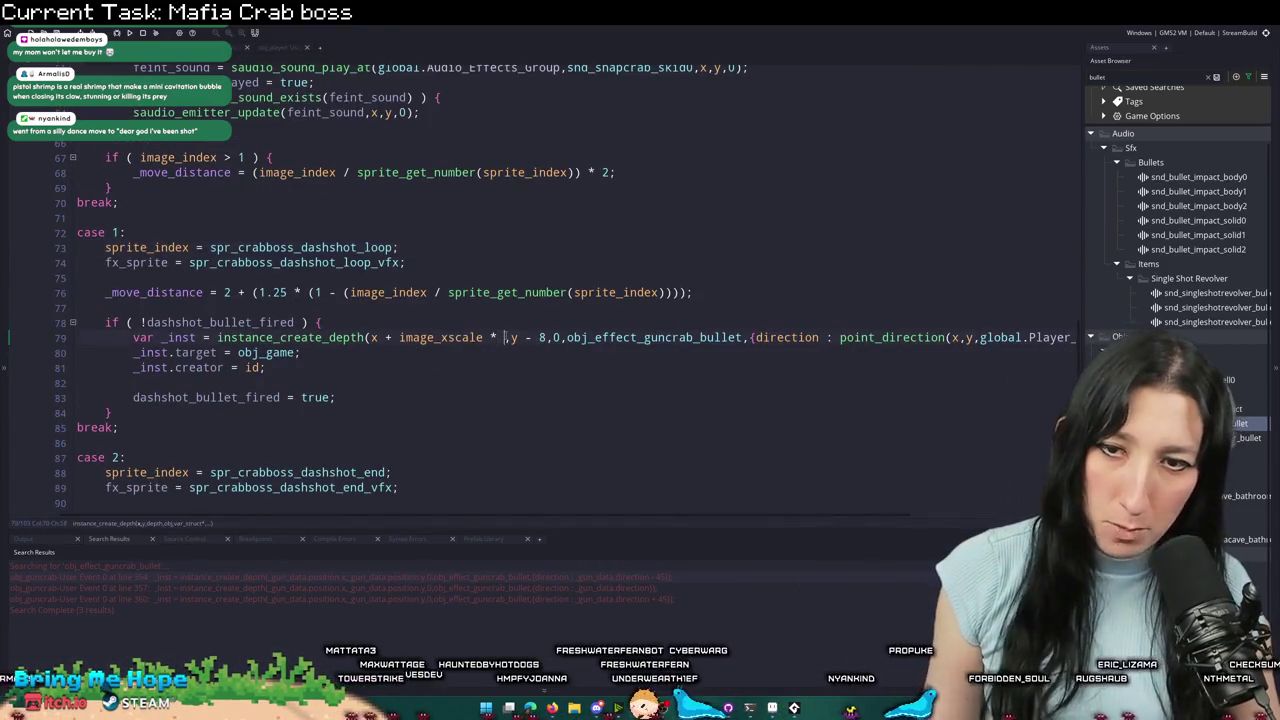
text(19))
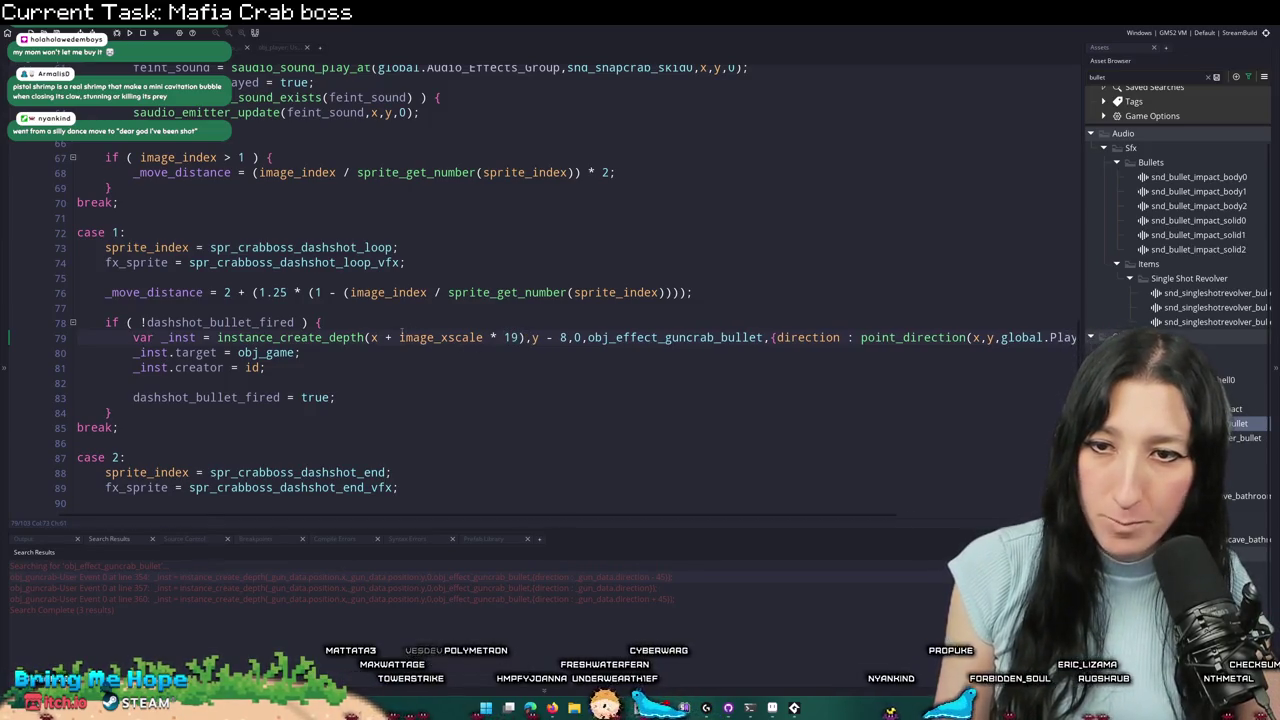
click(401, 337)
text(()
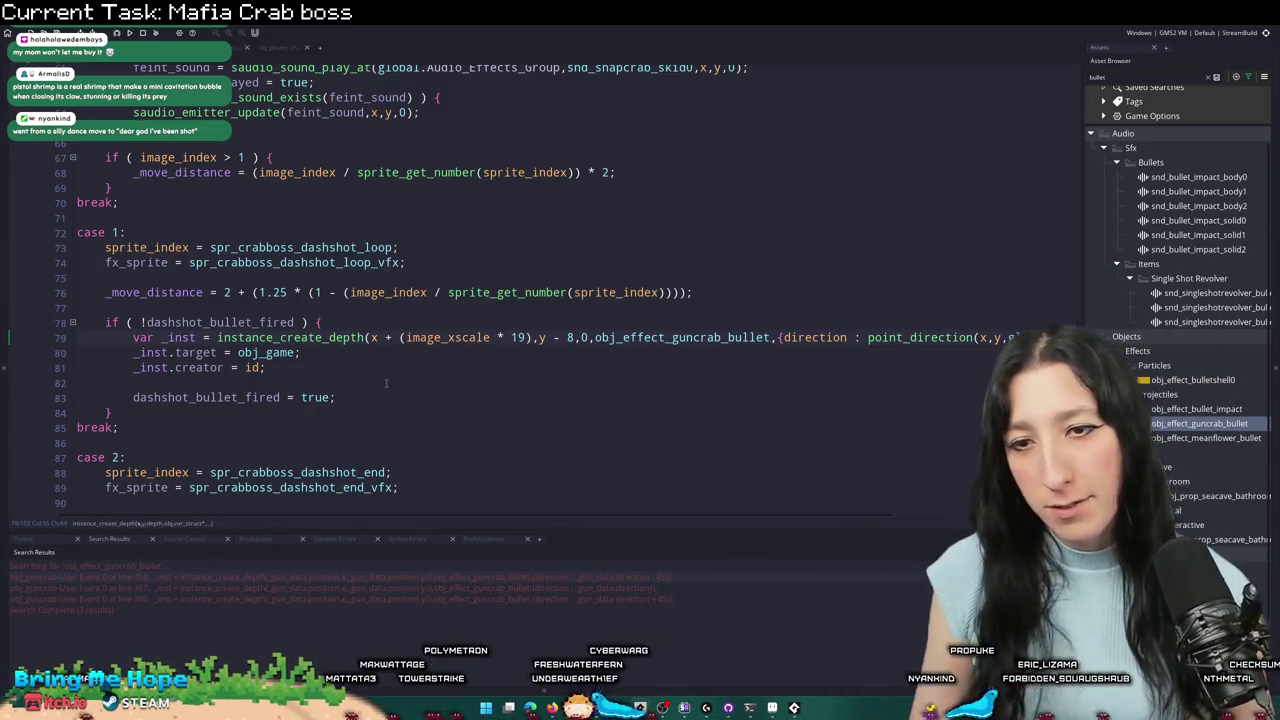
- Playtest the boss fight several times, pausing and resuming between the game and the editor
key(alt+Tab)
click(172, 322)
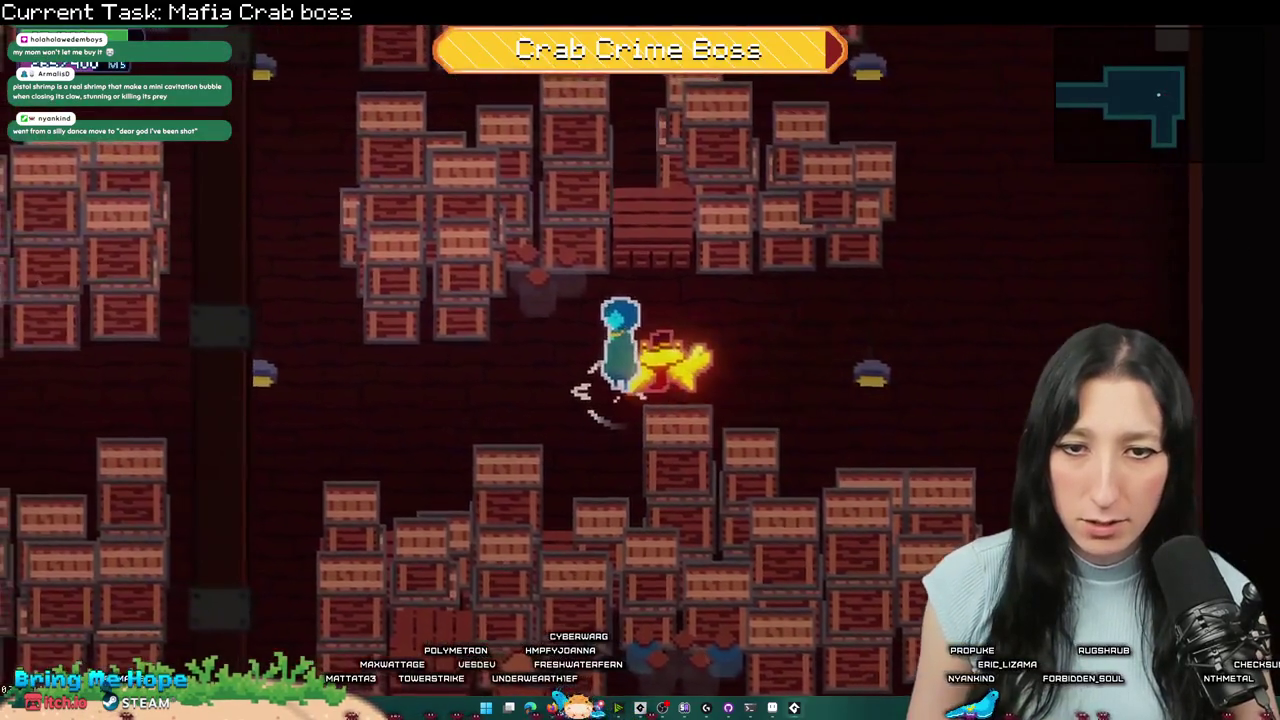
key(a)
key(Escape)
key(alt+Tab)
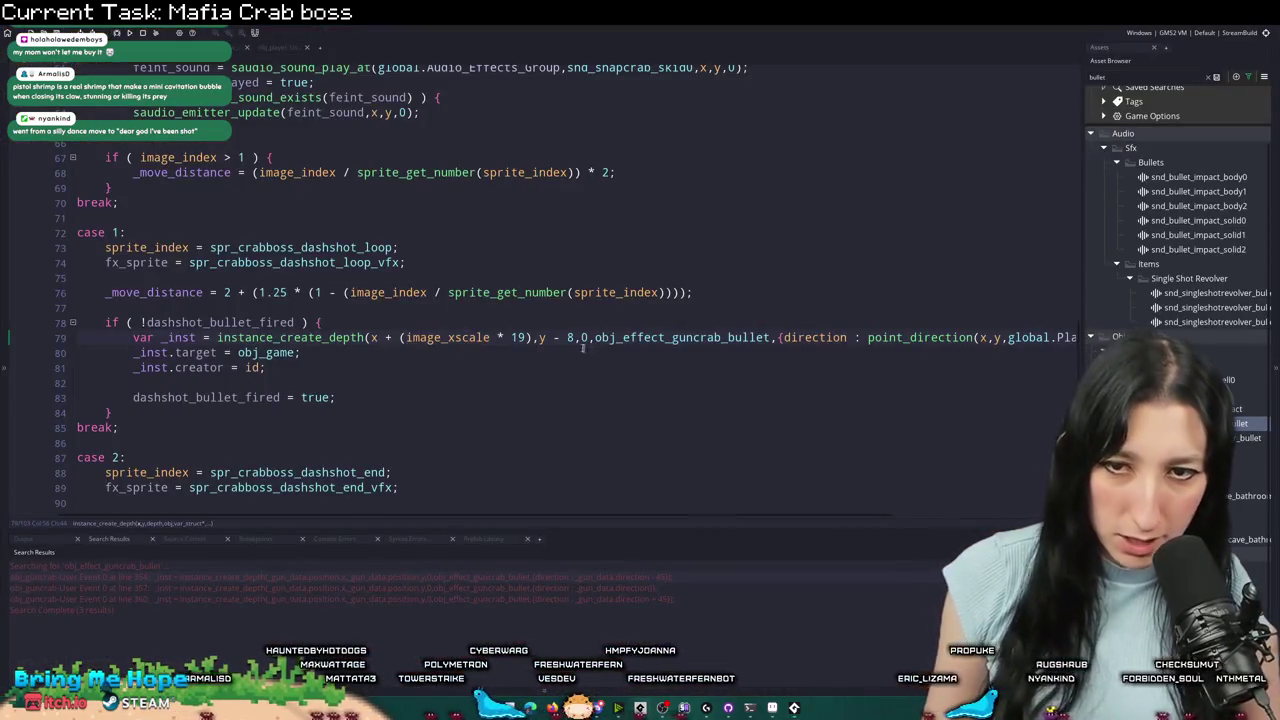
key(alt+Tab)
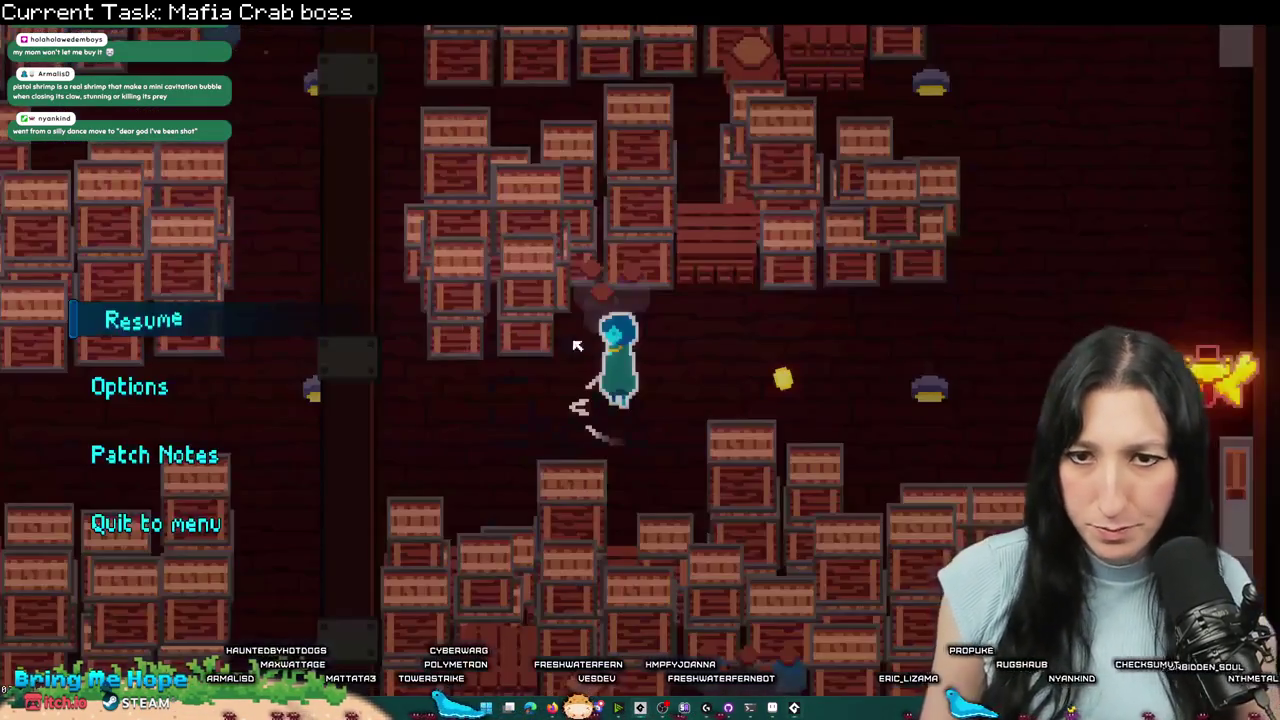
click(133, 312)
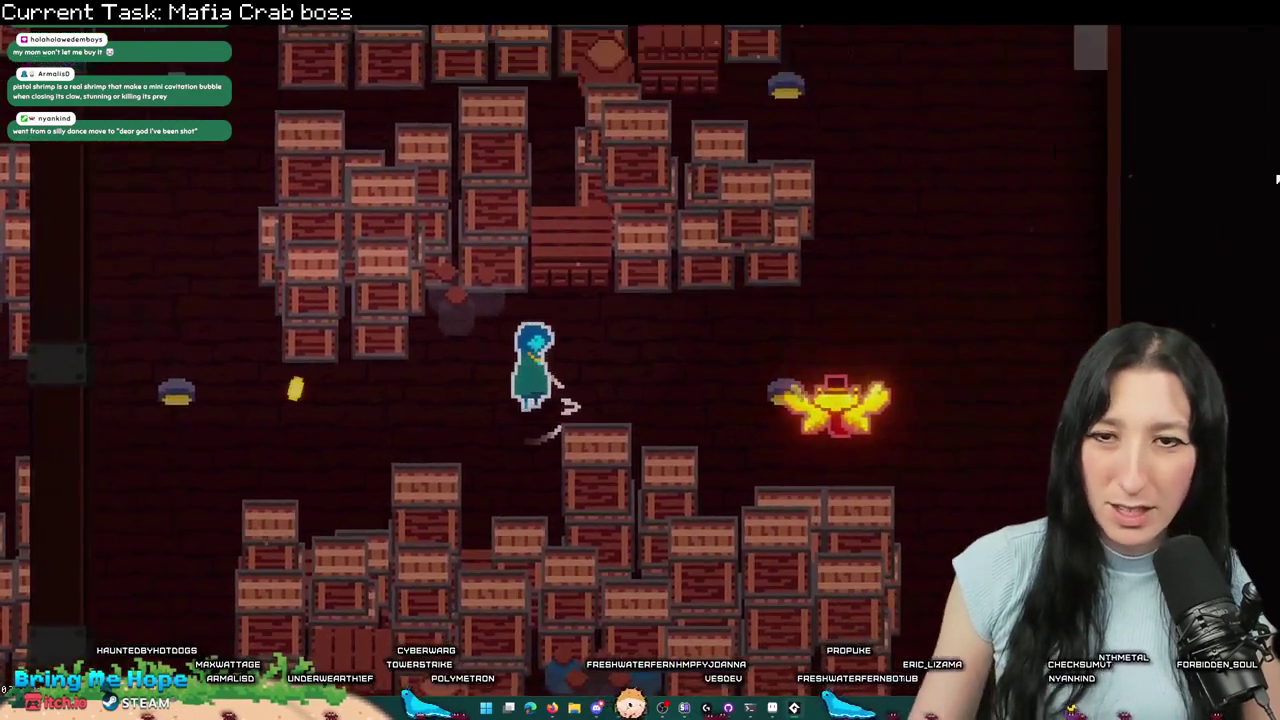
key(alt+Tab)
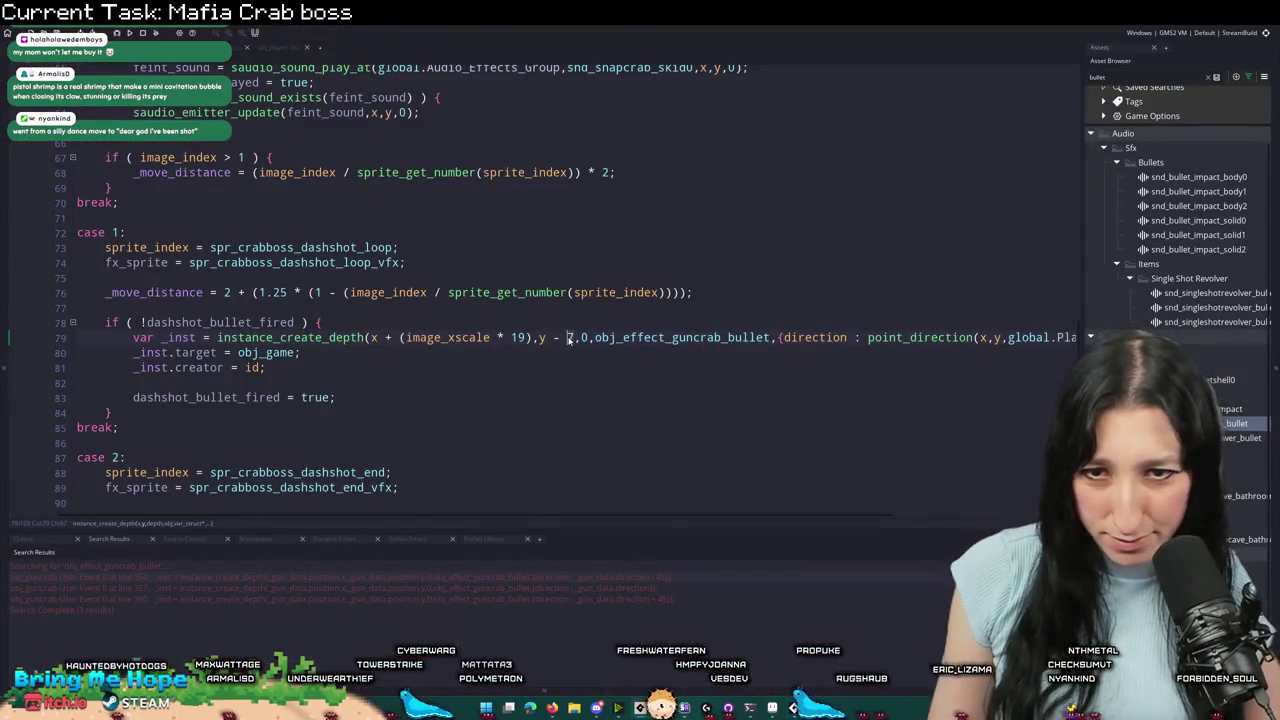
key(alt+Tab)
click(130, 318)
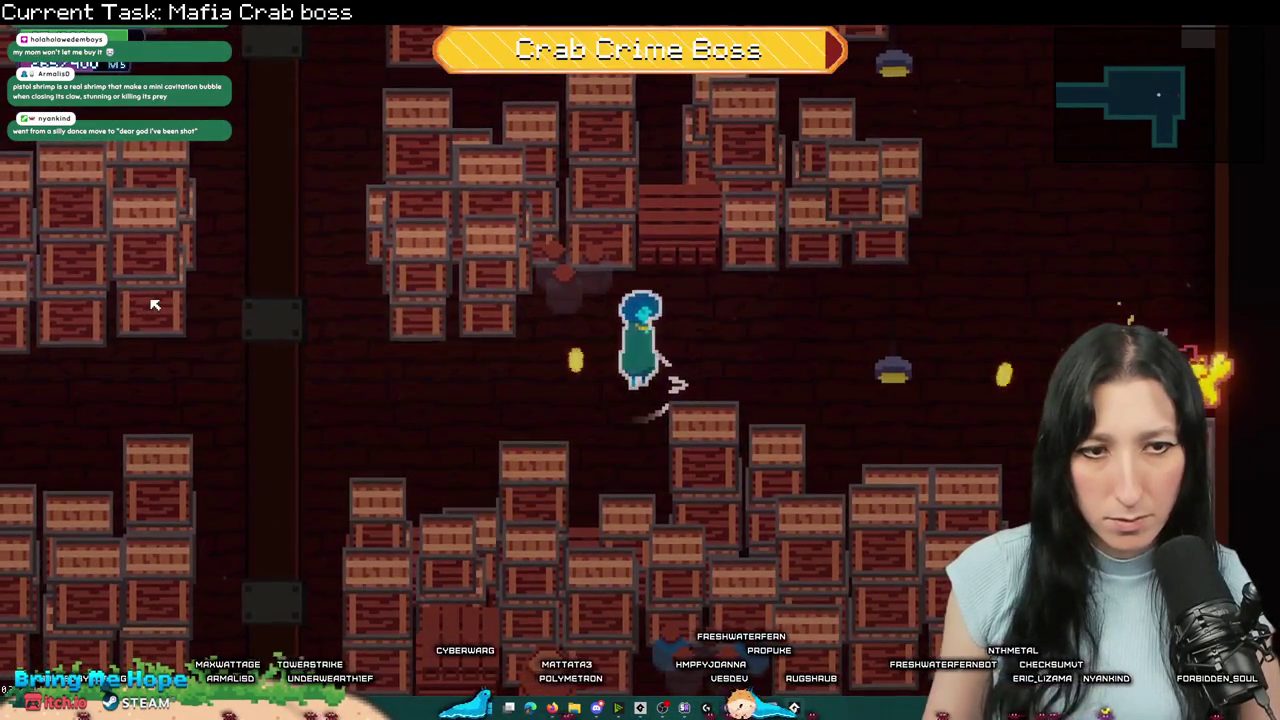
key(Escape)
key(alt+Tab)
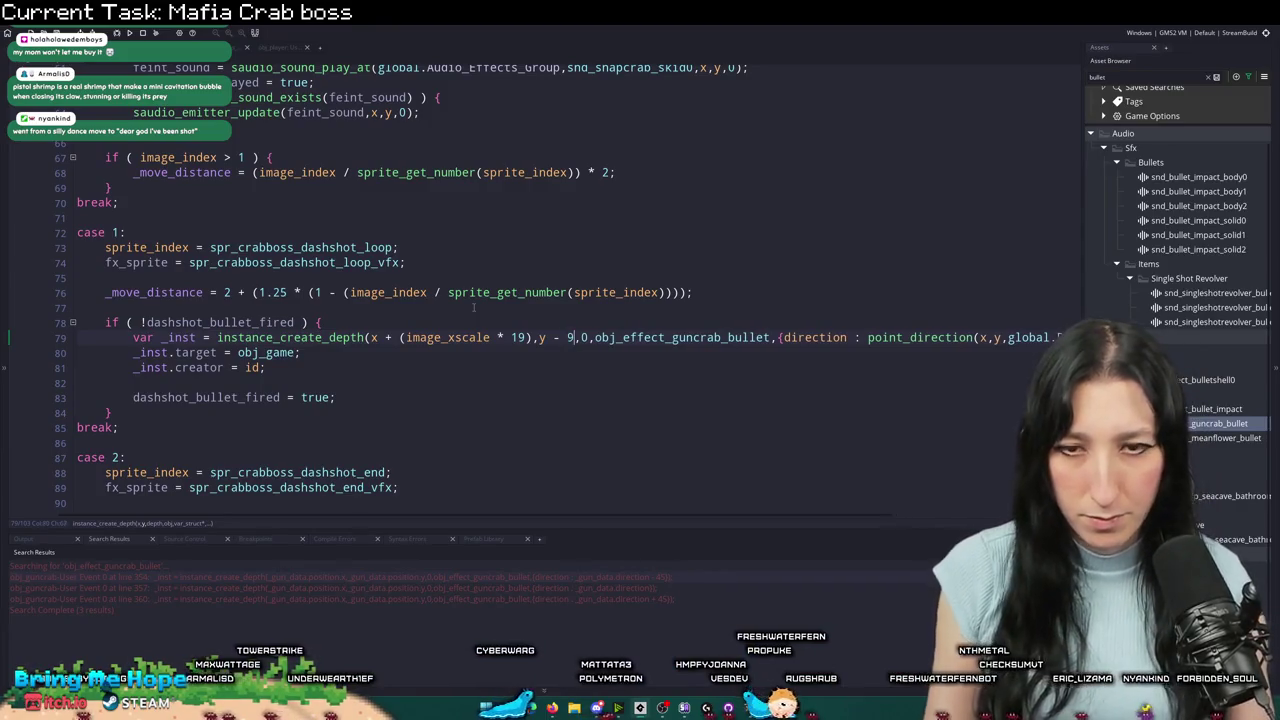
key(alt+Tab)
click(152, 315)
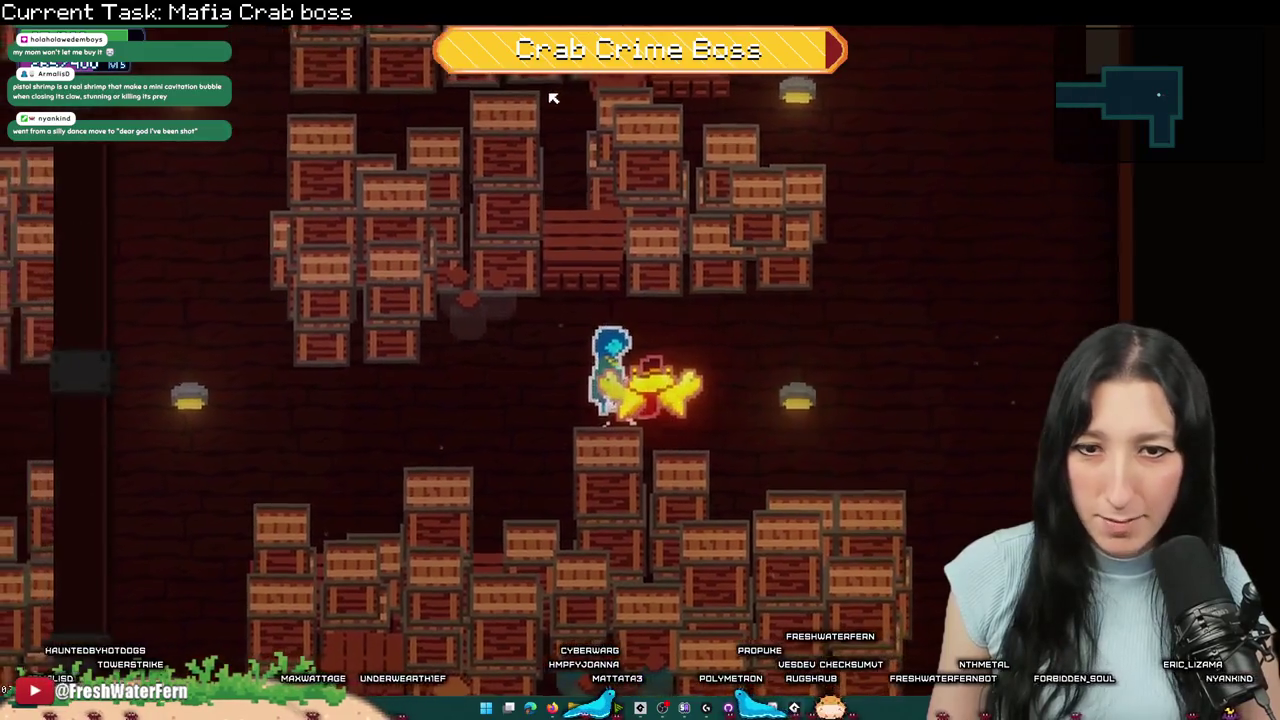
key(d)
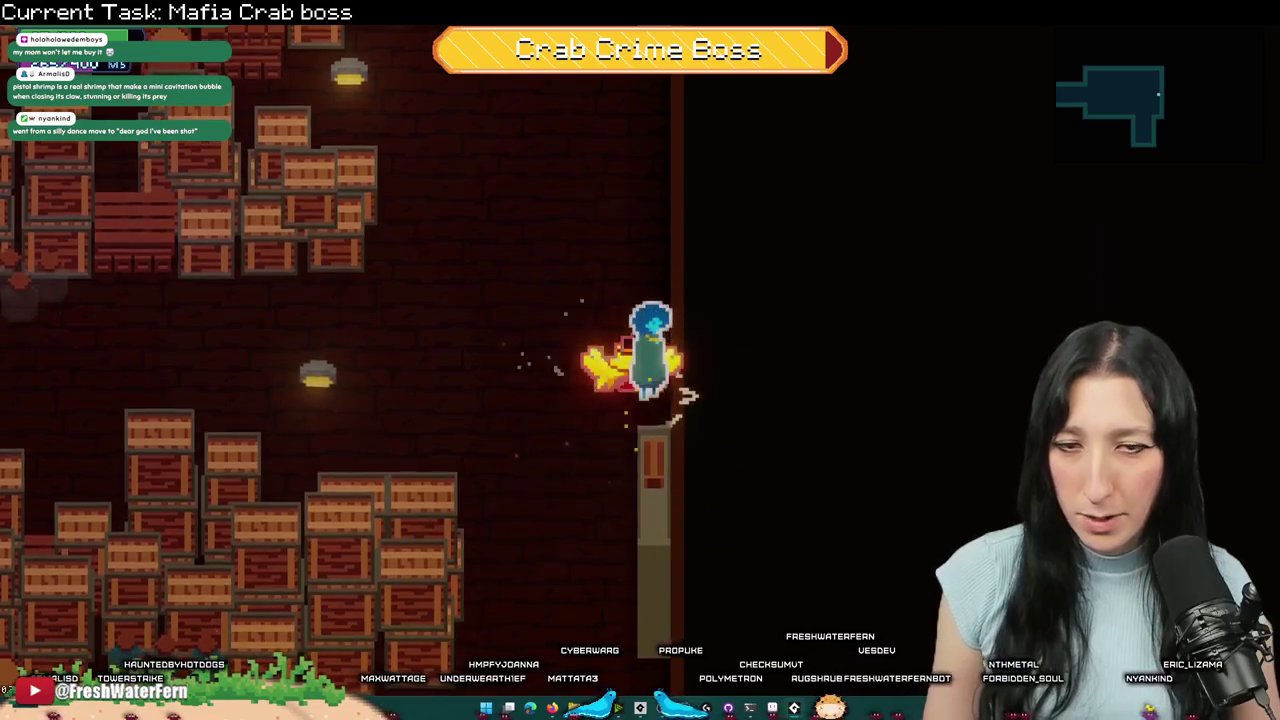
- Run the character left, then pause the boss fight with Escape
key(a)
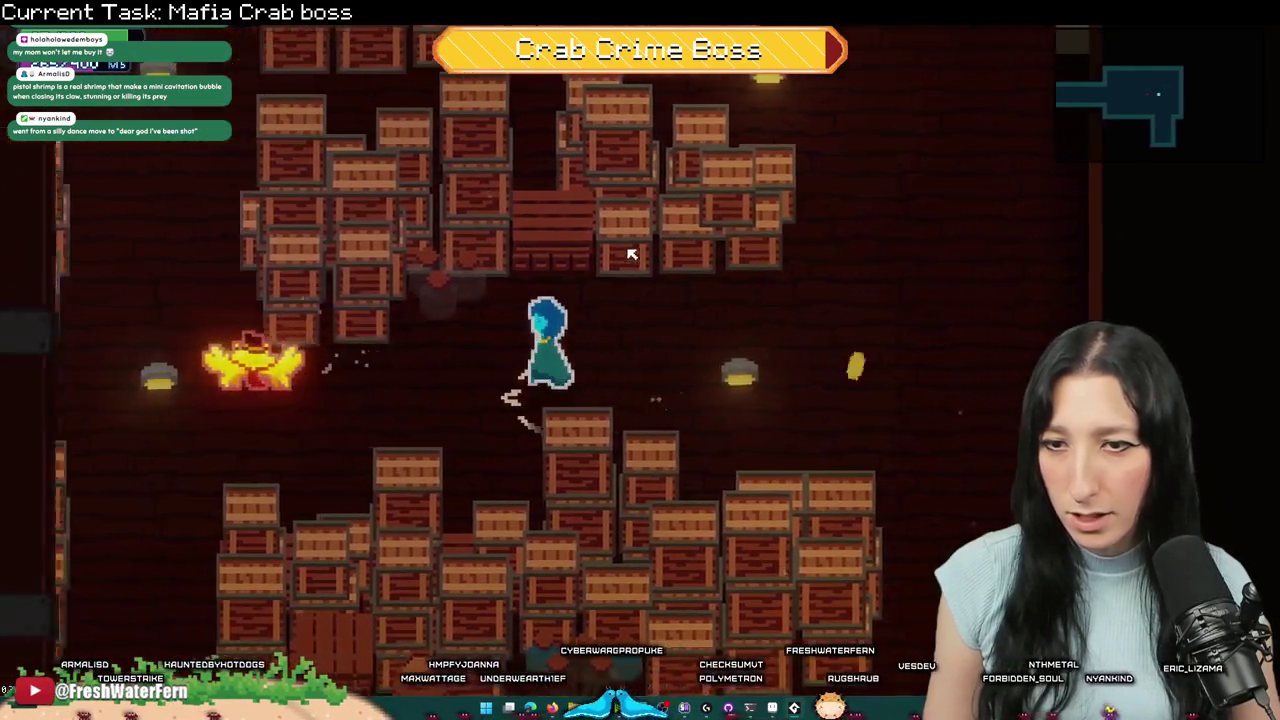
key(Escape)
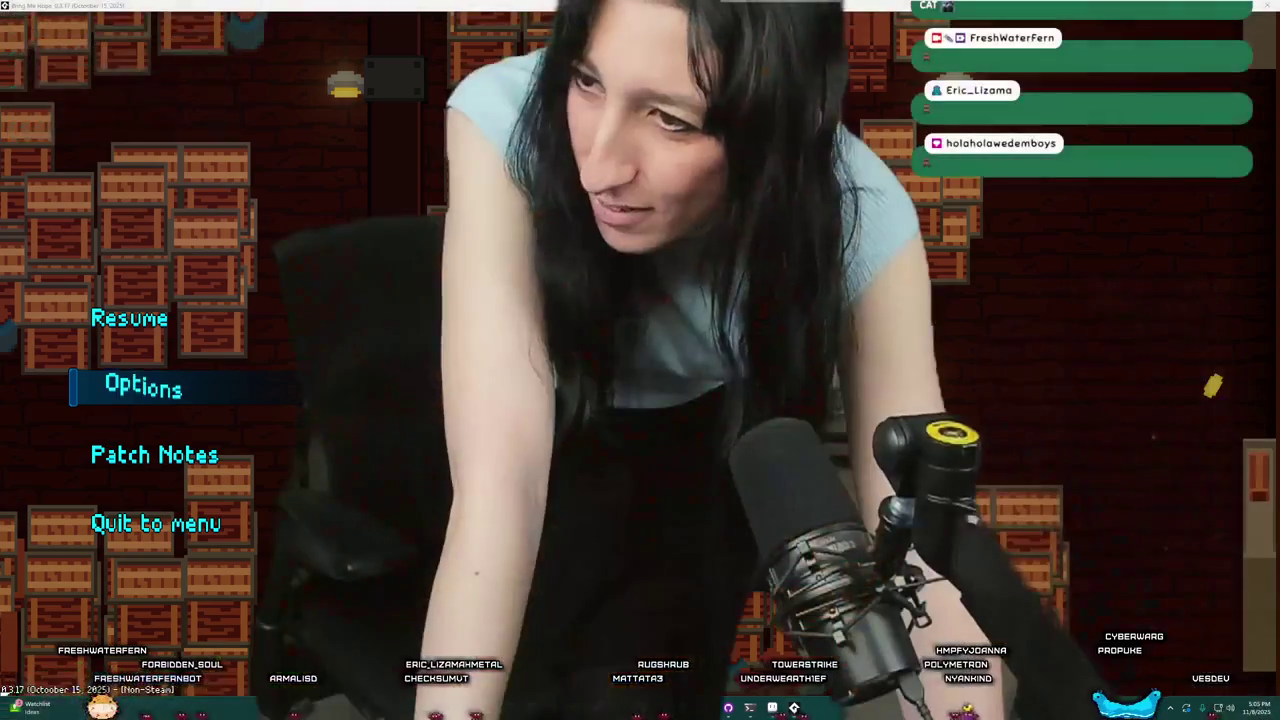
- Resume the game, toggle the debug console to start the boss, and walk toward the crab
key(Down)
key(Down)
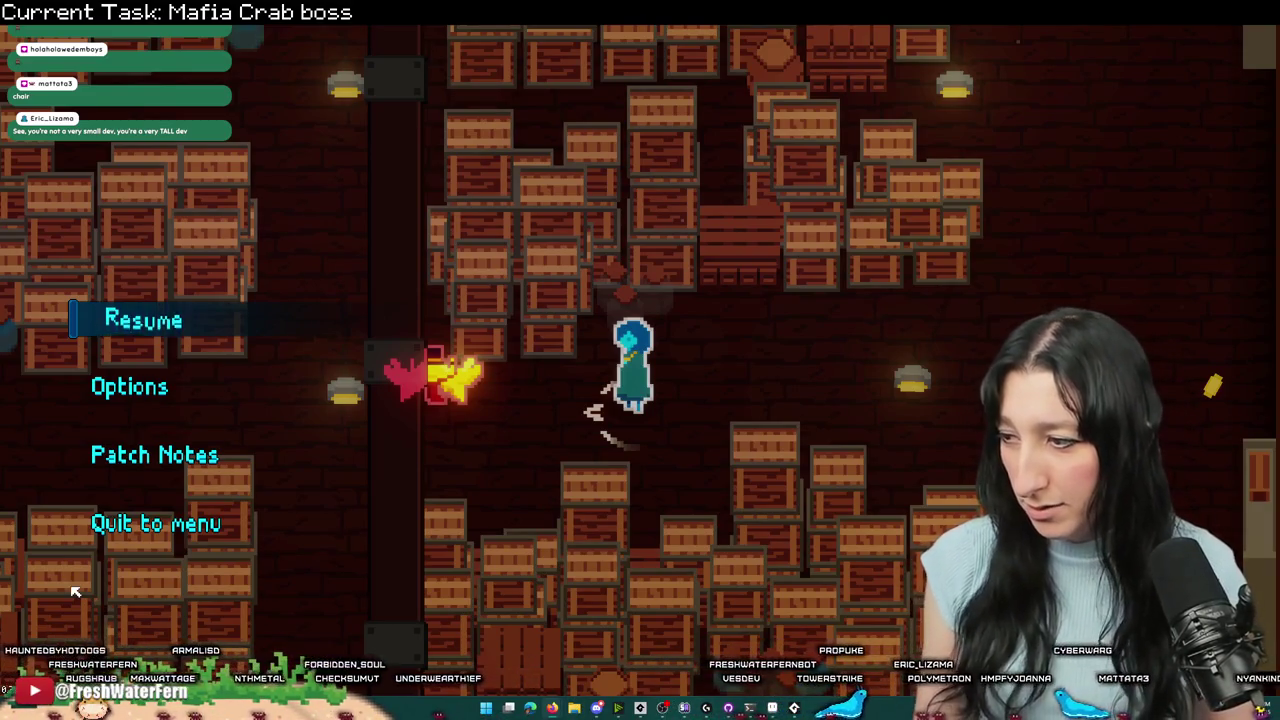
click(172, 316)
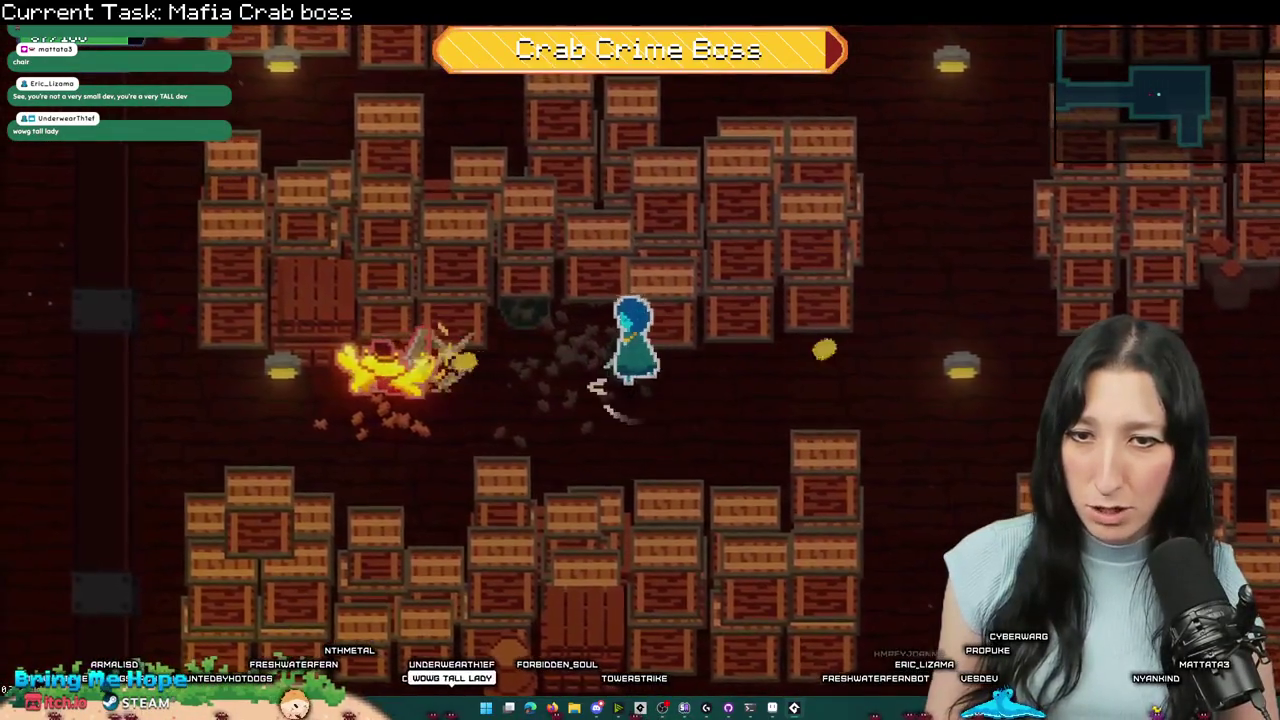
key(grave)
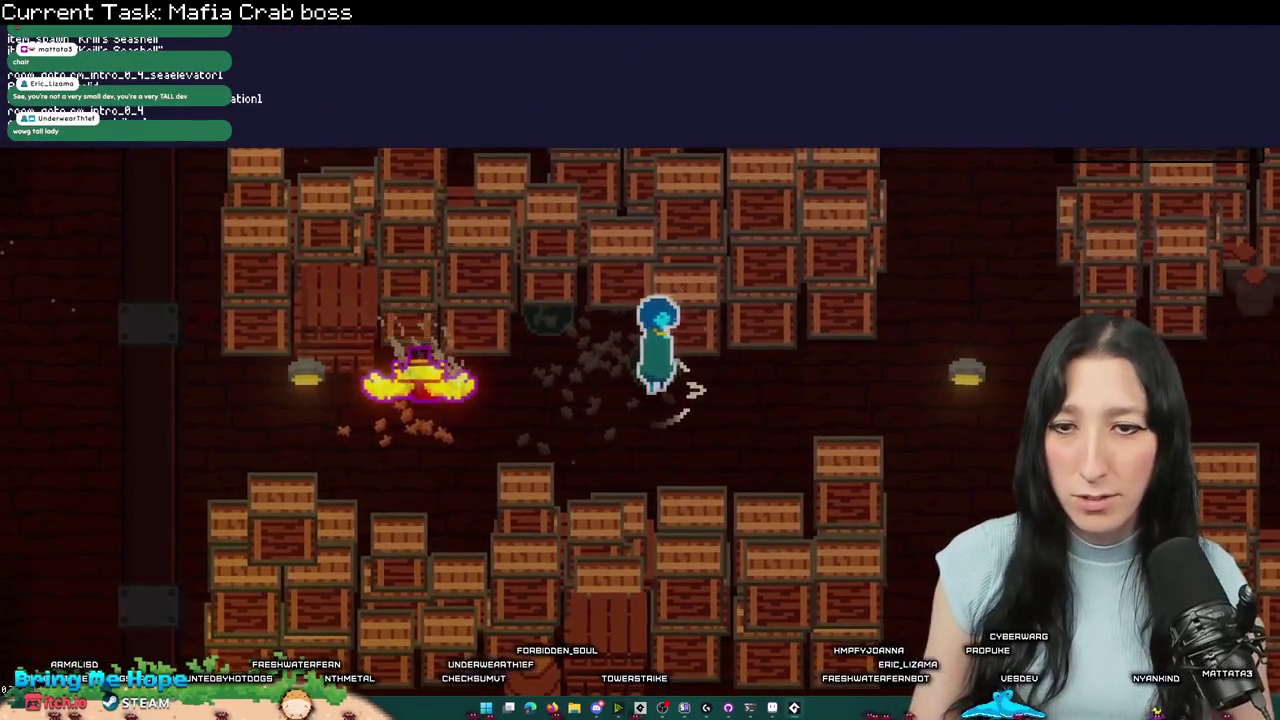
key(grave)
key(a)
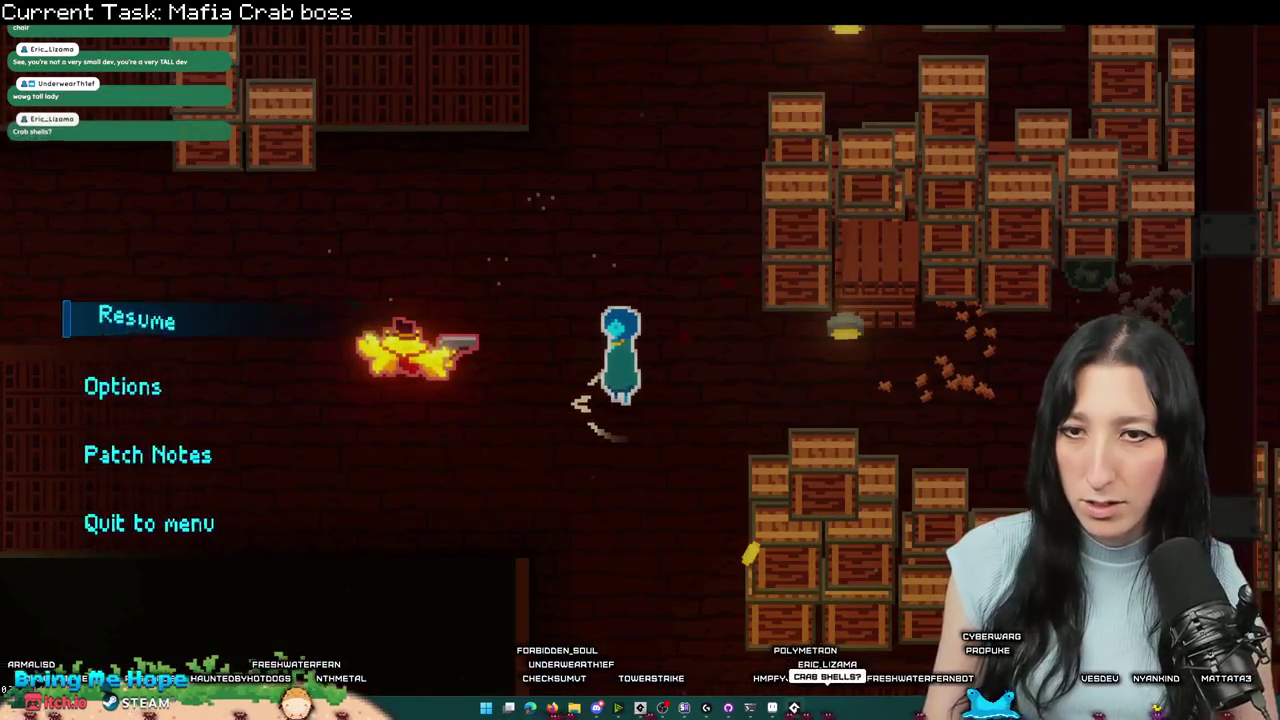
key(alt+Tab)
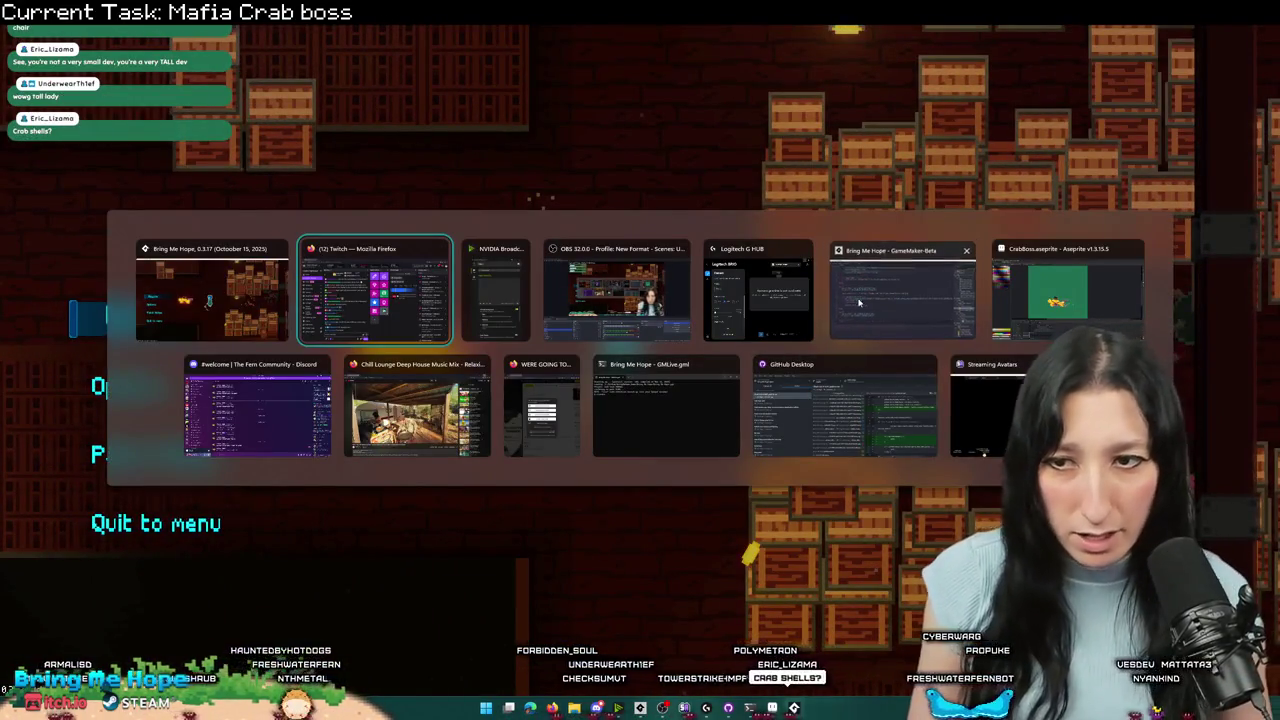
- Browse the Projectiles assets, then search the project for spr_decal_bulletshell0
click(866, 331)
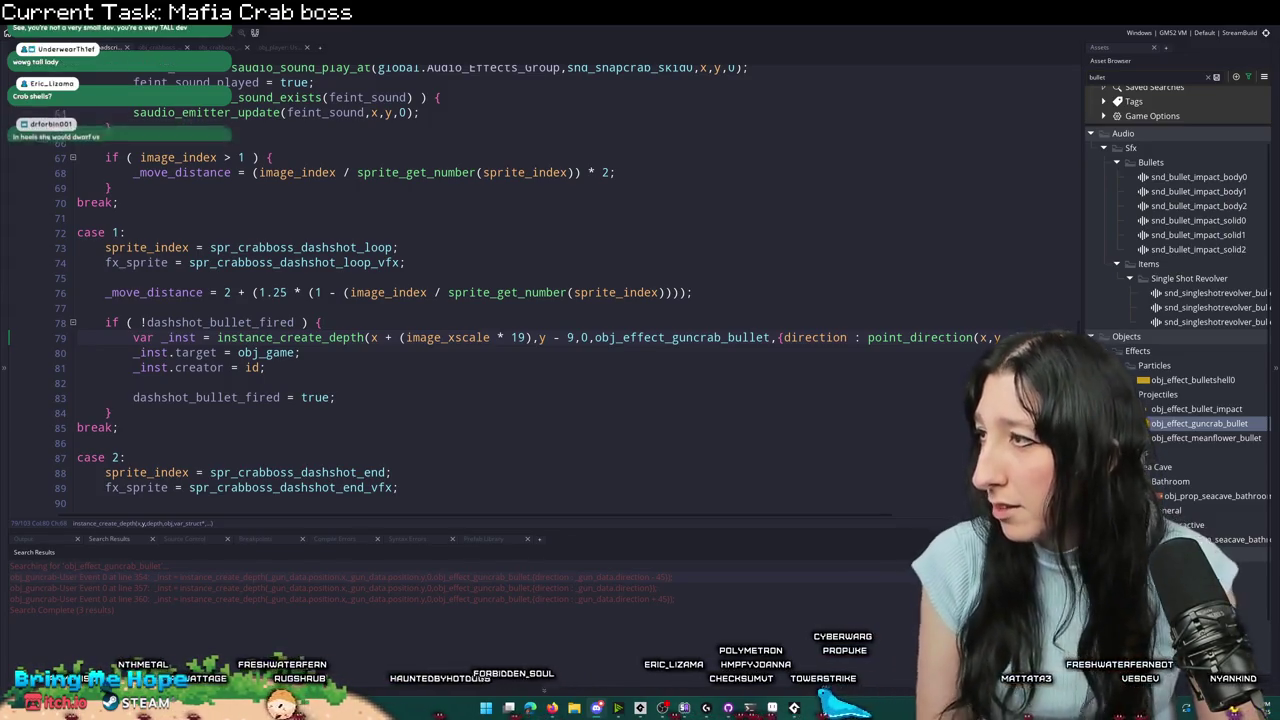
key(alt+Tab)
key(alt+Tab)
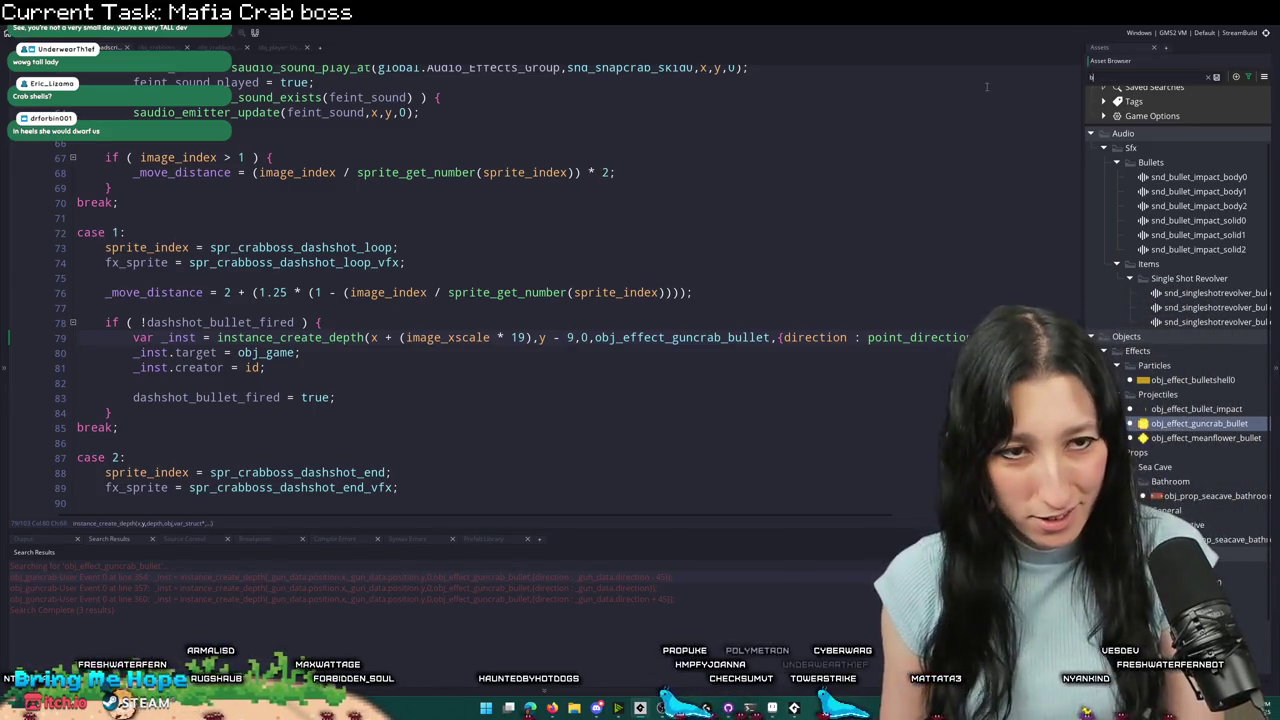
scroll(1184, 488, down, 2)
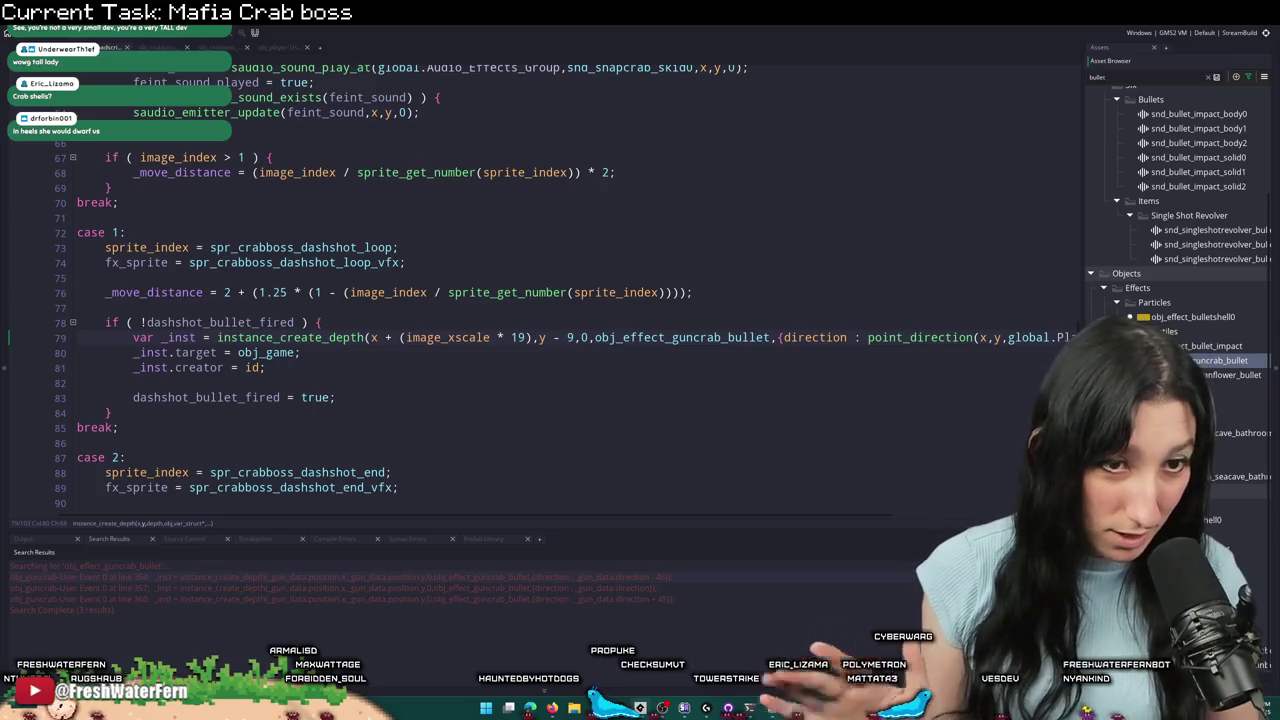
drag(1190, 316, 1200, 519)
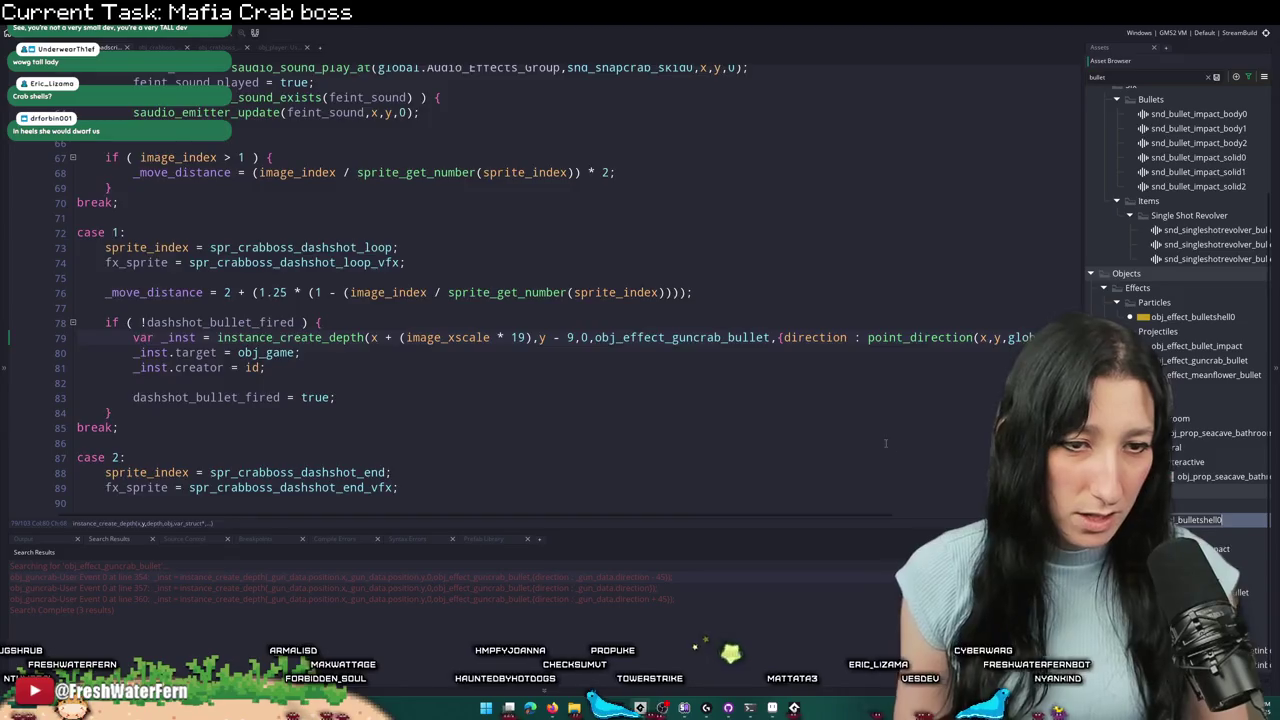
click(885, 443)
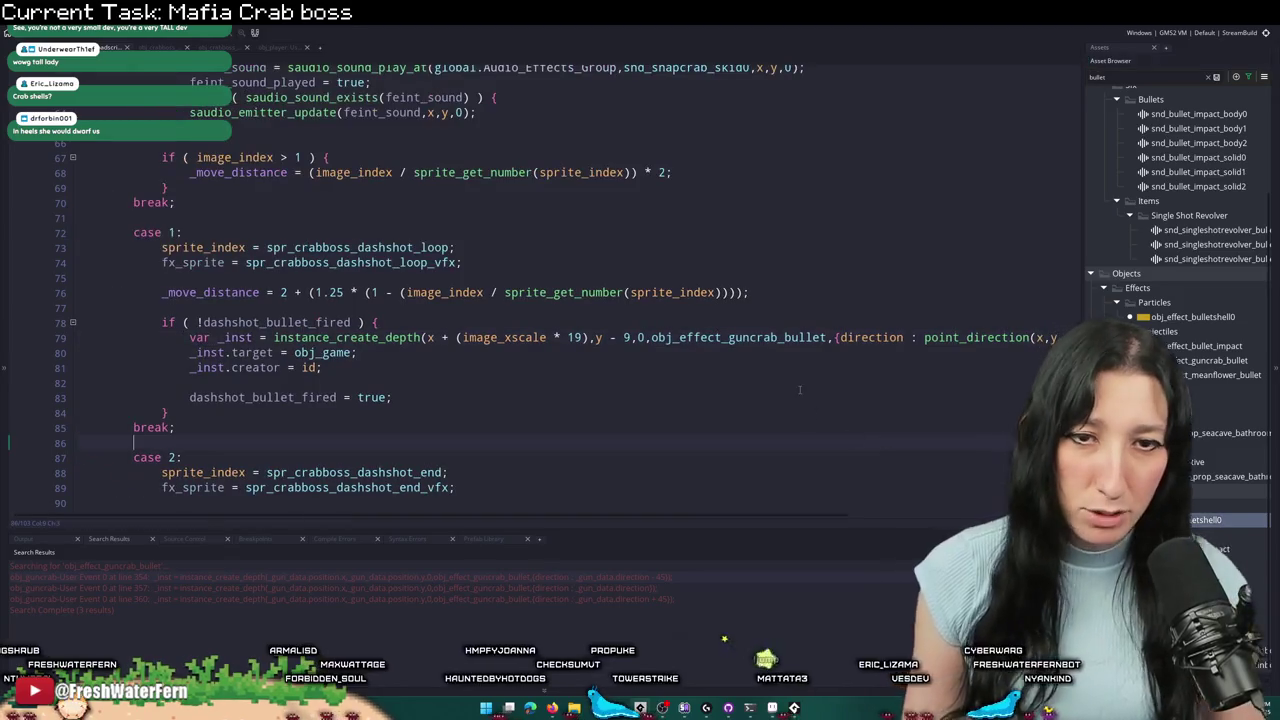
click(218, 47)
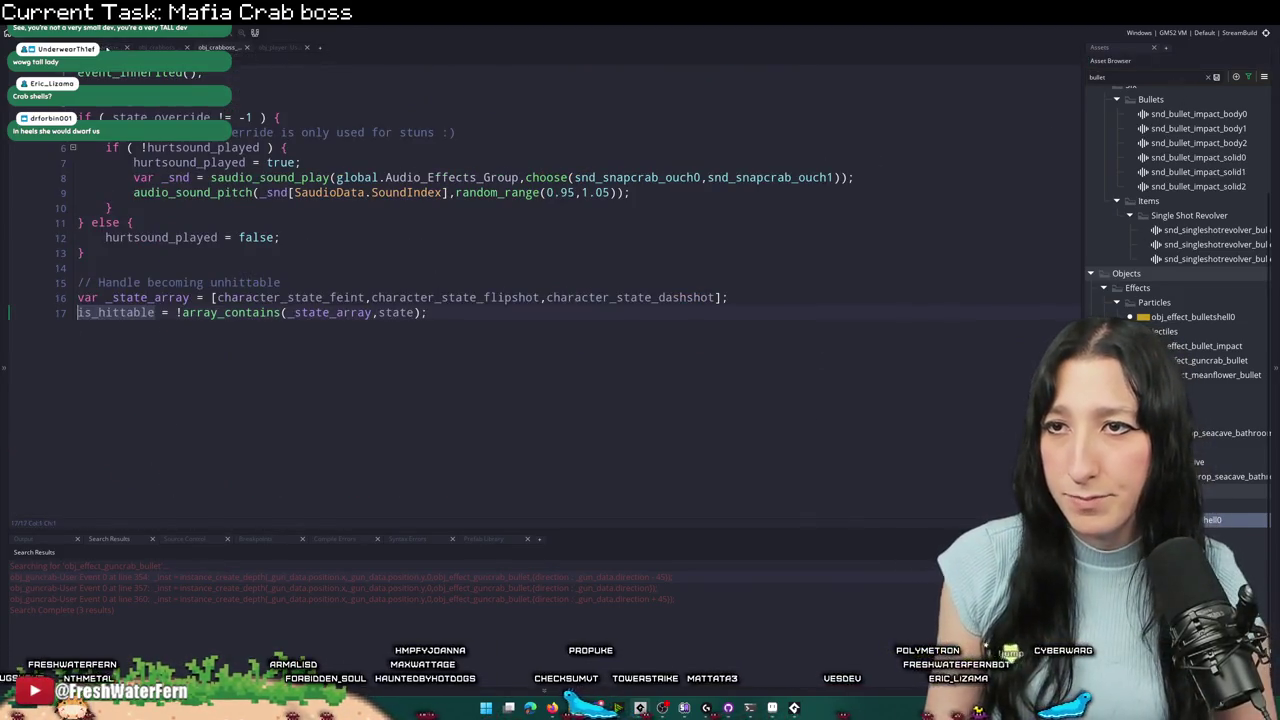
key(ctrl+shift+f)
key(Return)
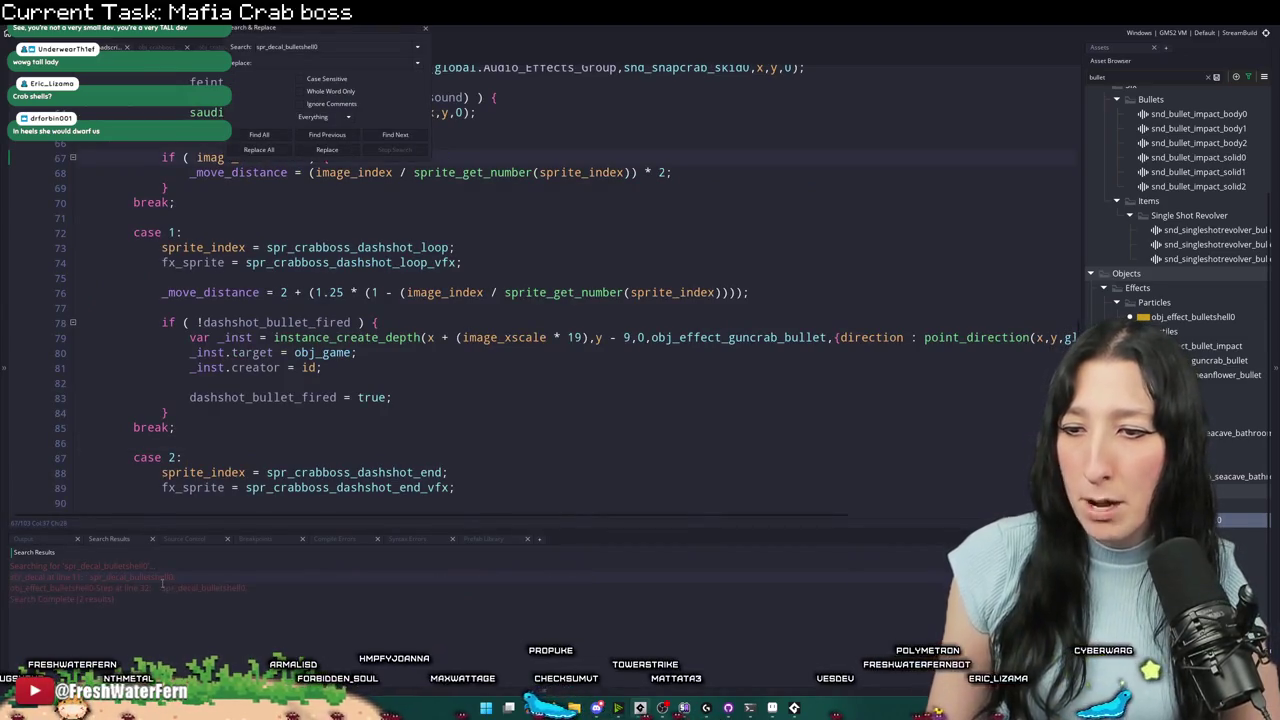
- Review the floor decal block (lines 27–36) in obj_effect_bulletshell0's Step event, then close the search panel
double_click(168, 589)
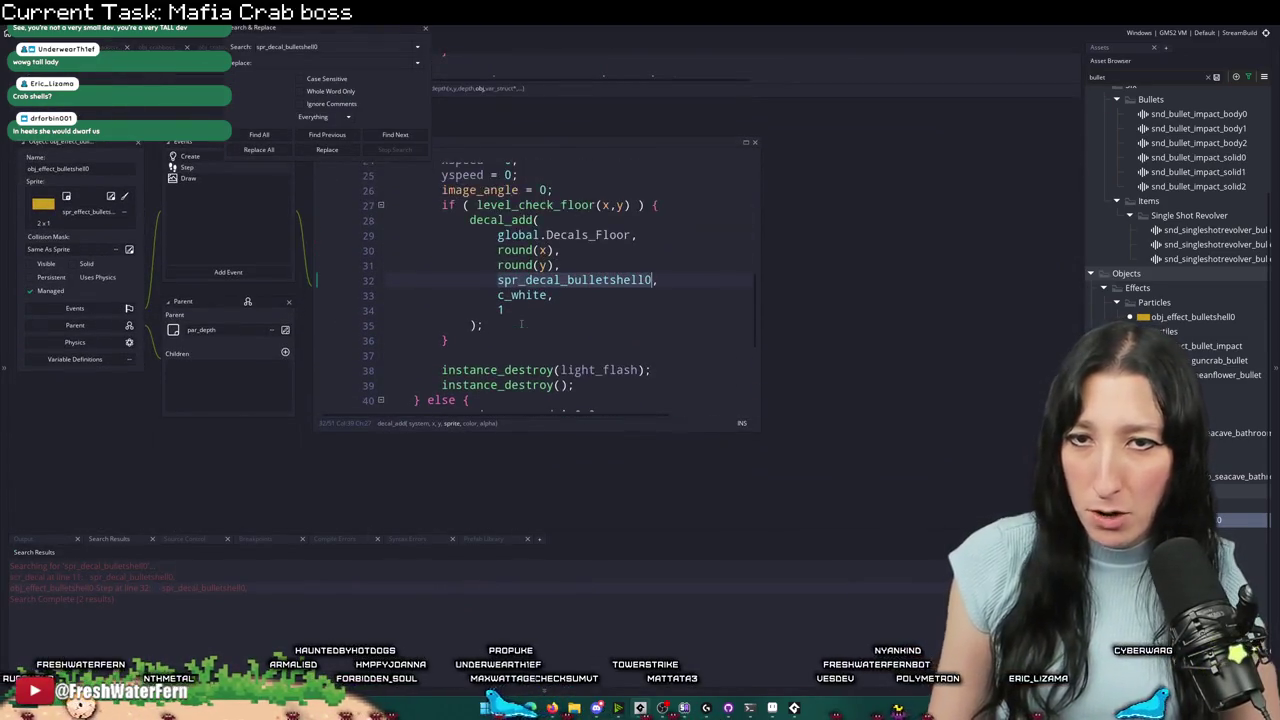
click(462, 378)
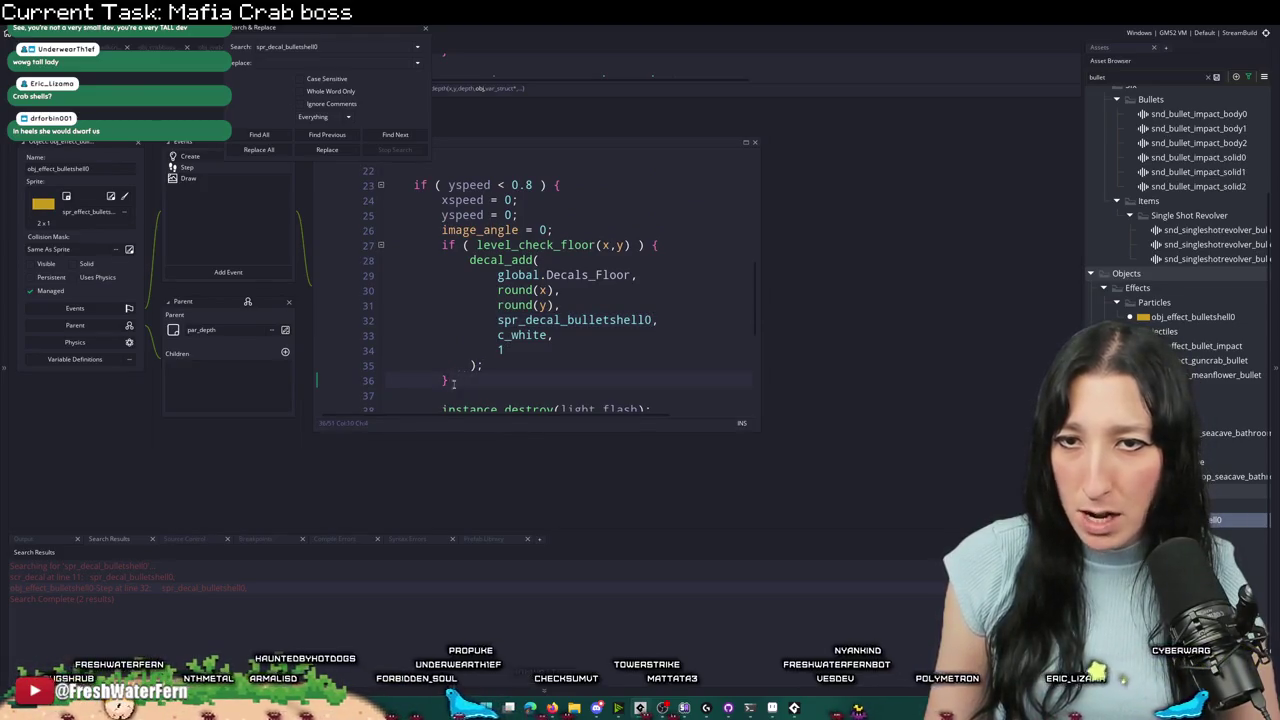
scroll(453, 383, up, 1)
mouse_move(483, 400)
mouse_down()
mouse_move(500, 310)
mouse_move(443, 265)
mouse_up()
scroll(539, 294, down, 3)
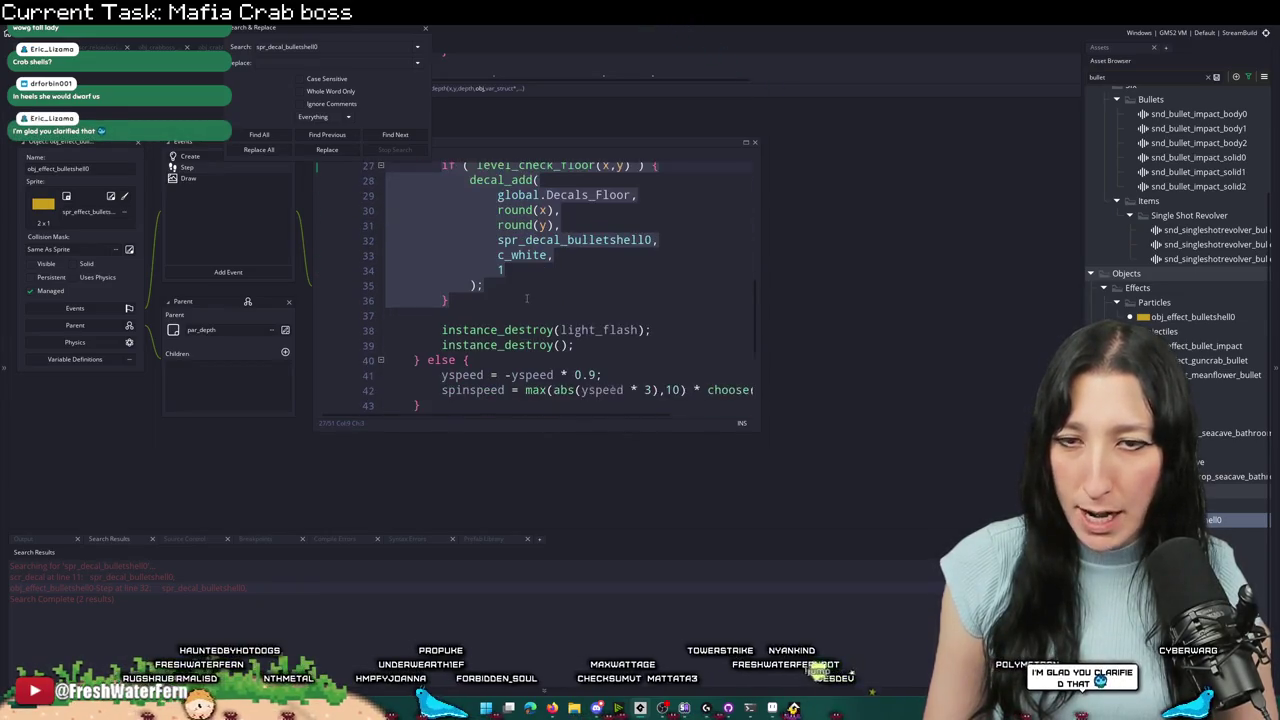
scroll(500, 250, up, 3)
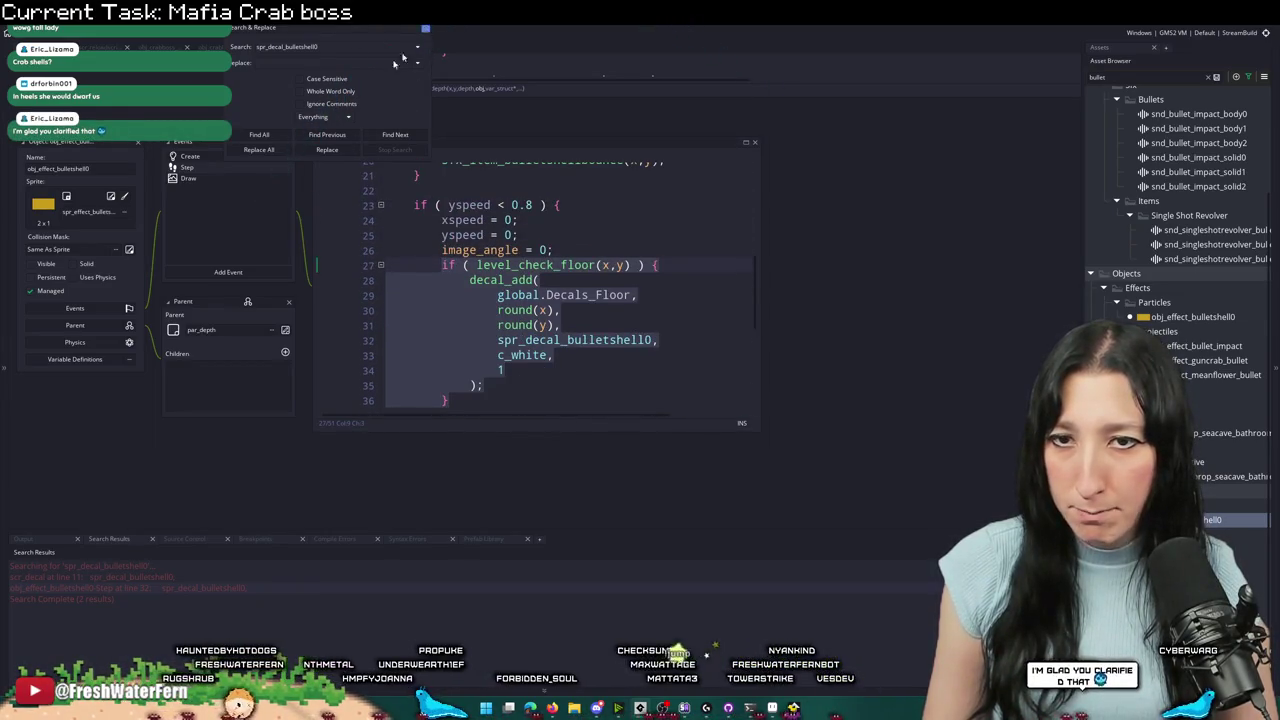
click(425, 27)
- Return to the crab boss dashshot code and add blank lines below the bullet creator line
key(ctrl+Tab)
key(ctrl+Tab)
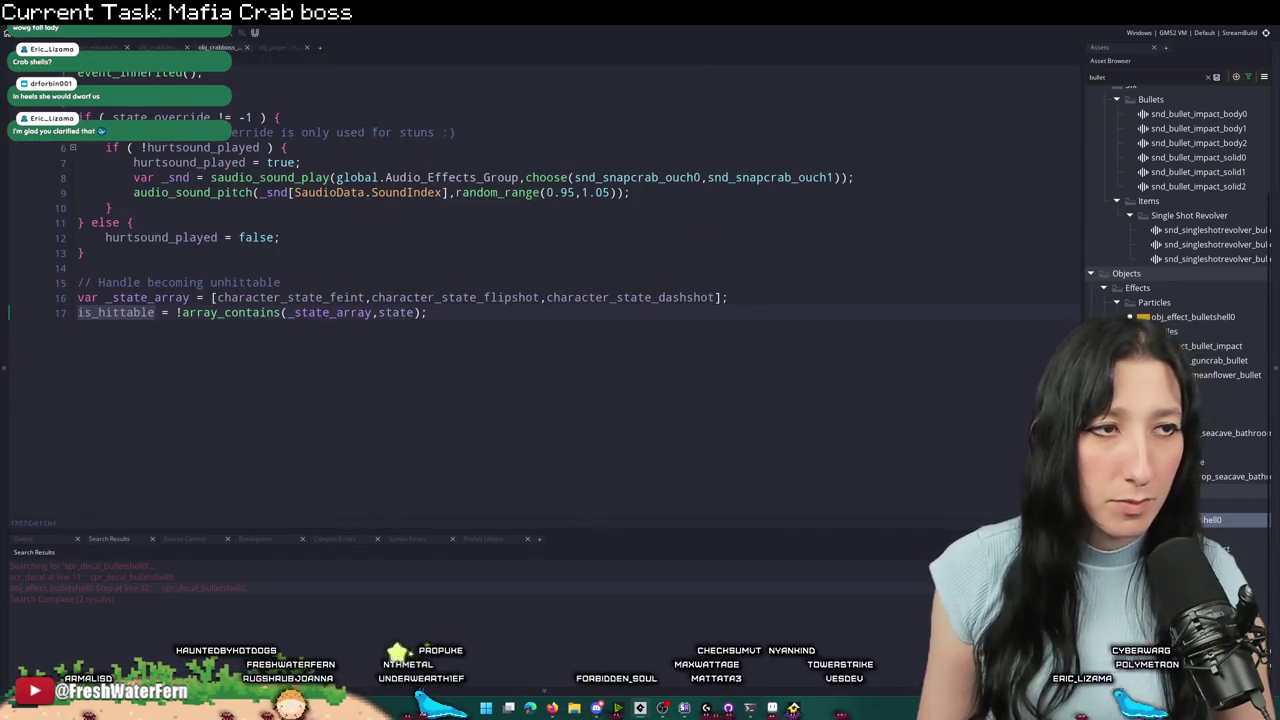
click(147, 48)
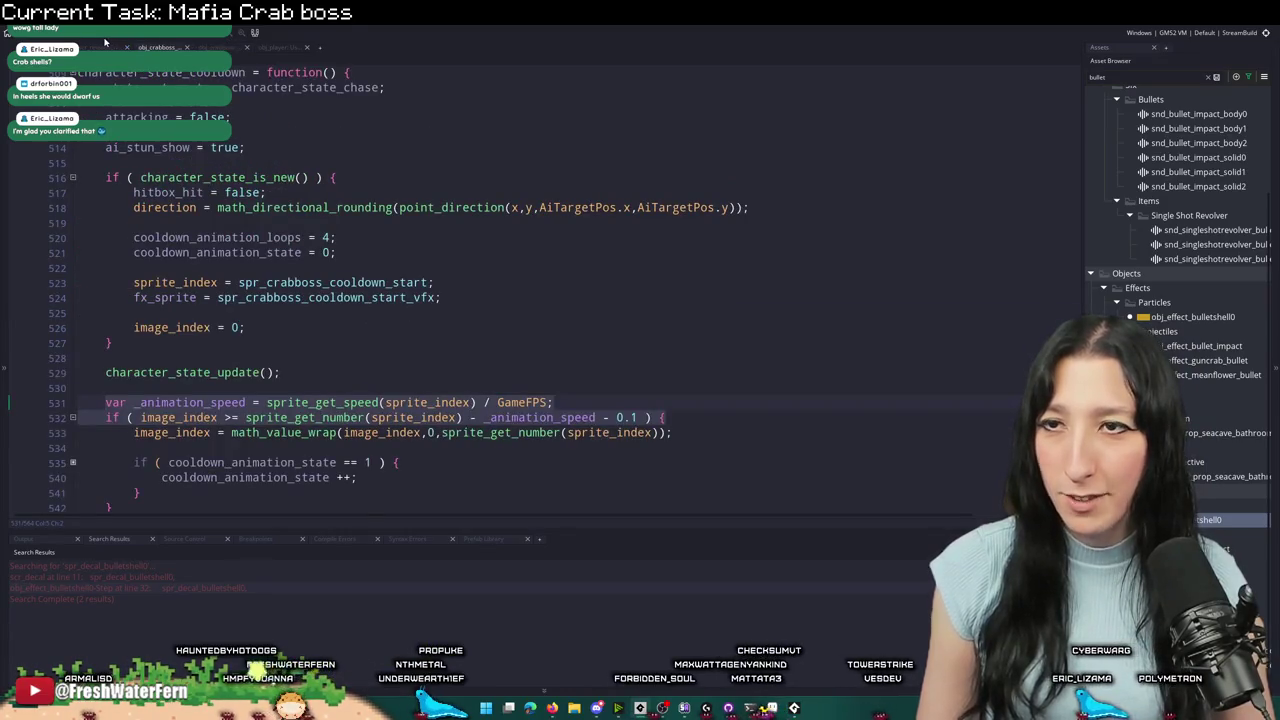
key(ctrl+Tab)
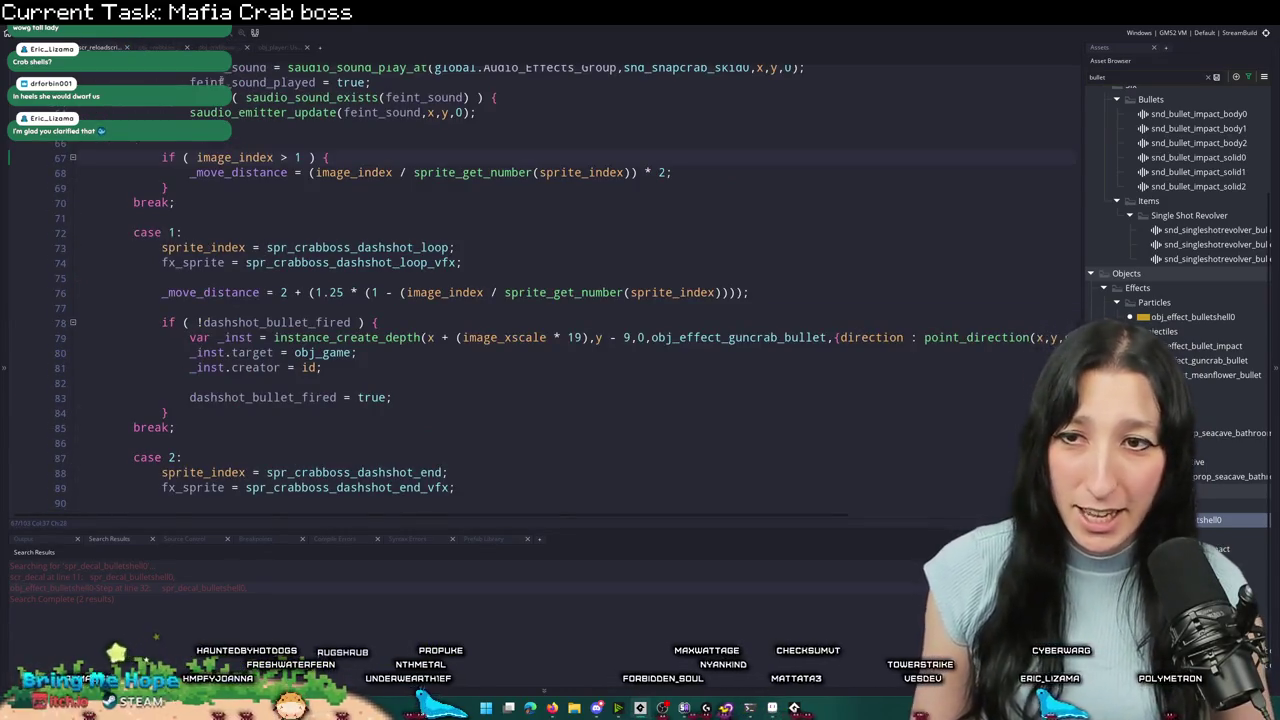
scroll(266, 250, up, 3)
scroll(302, 311, down, 3)
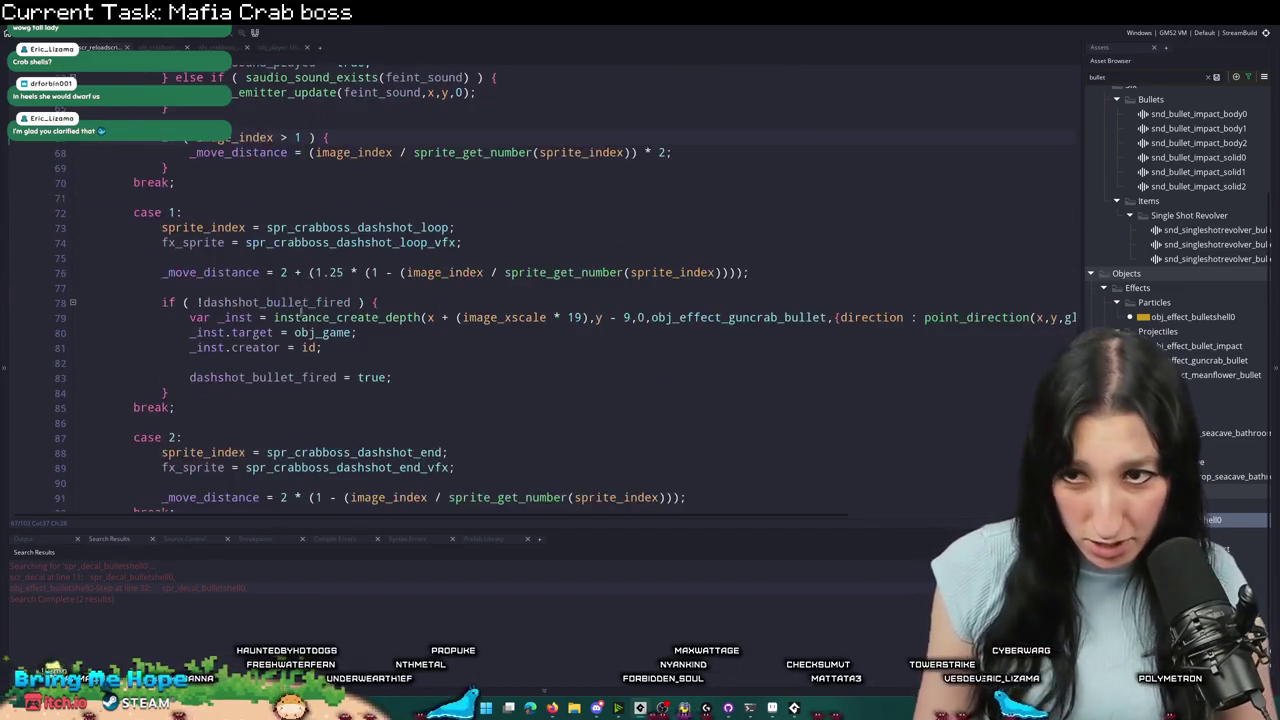
click(377, 348)
key(Return)
key(Return)
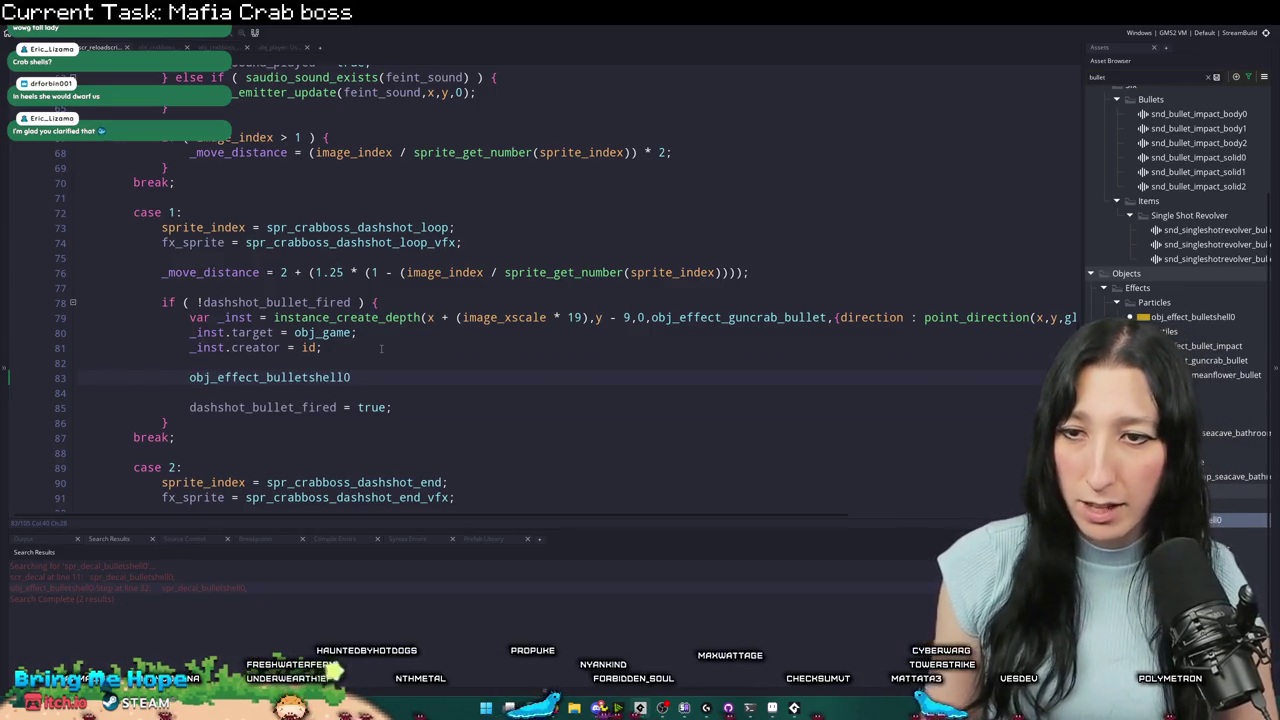
- Find where obj_effect_bulletshell0 is created using a project-wide search
key(ctrl+shift+f)
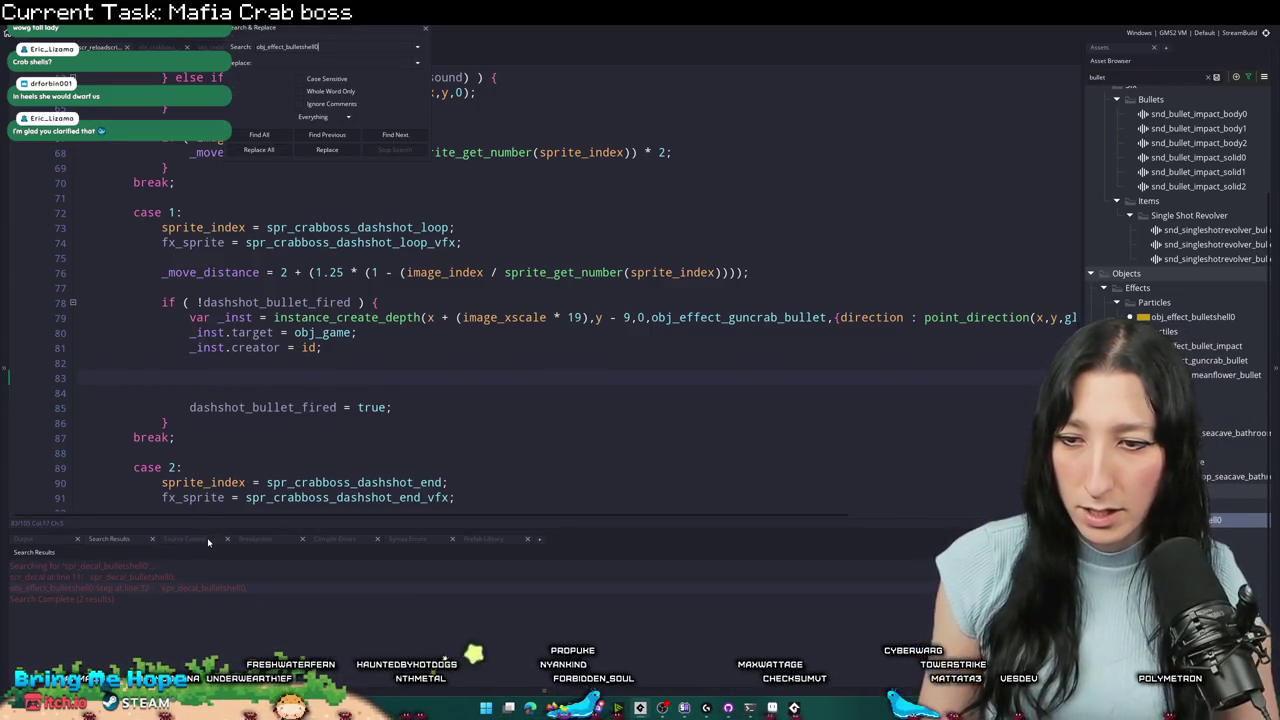
double_click(211, 577)
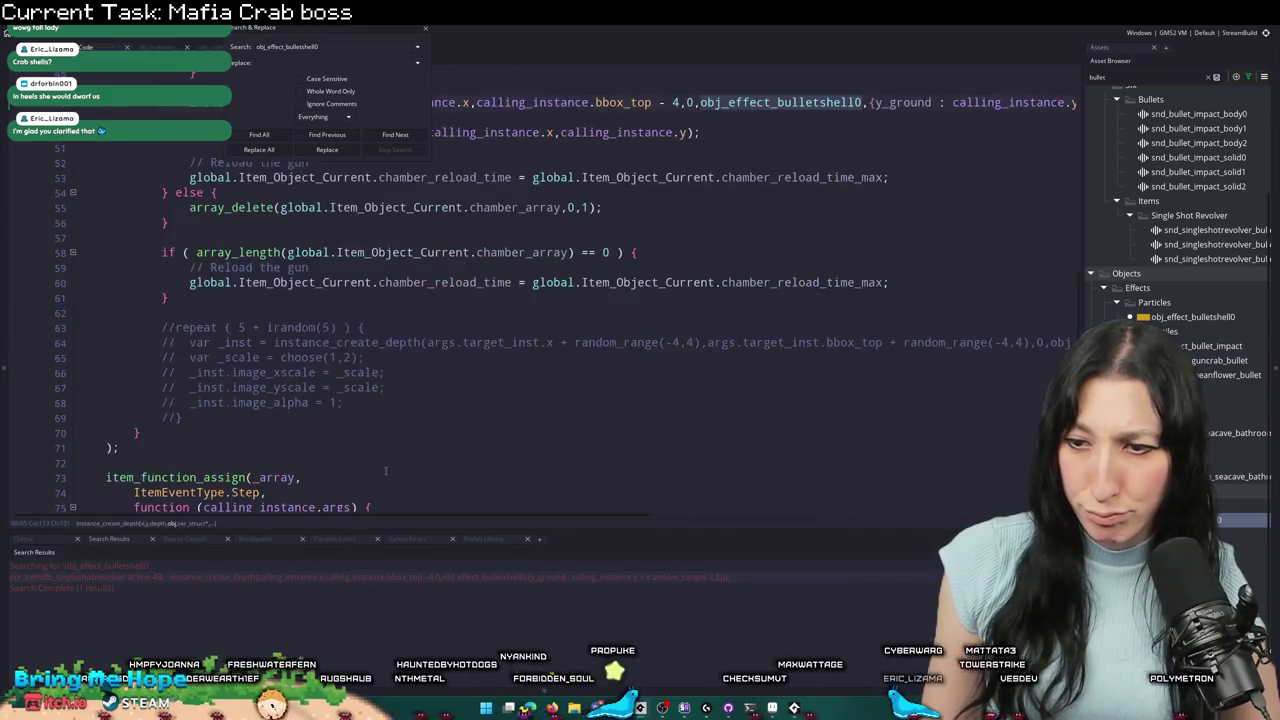
click(426, 34)
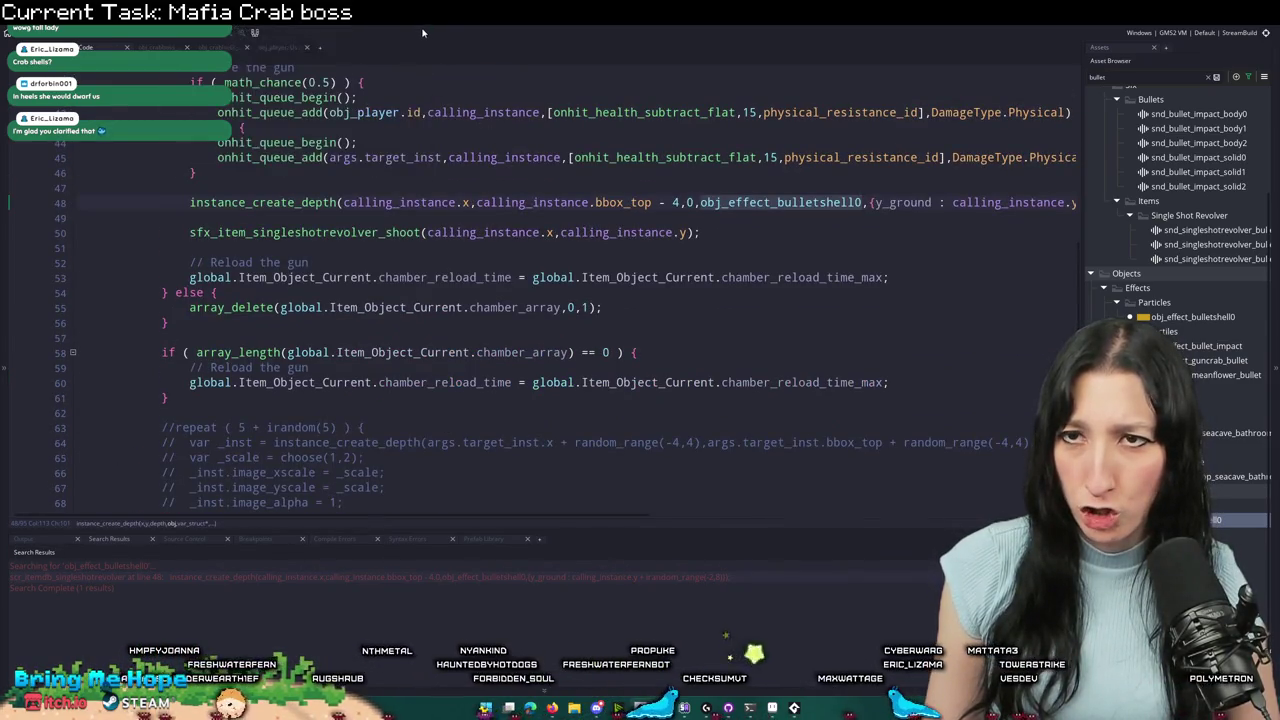
click(295, 48)
- Look up obj_guncrab's shotgun shell spawn code on line 364 and the obj_effect_shotgunshell0 object
key(ctrl+t)
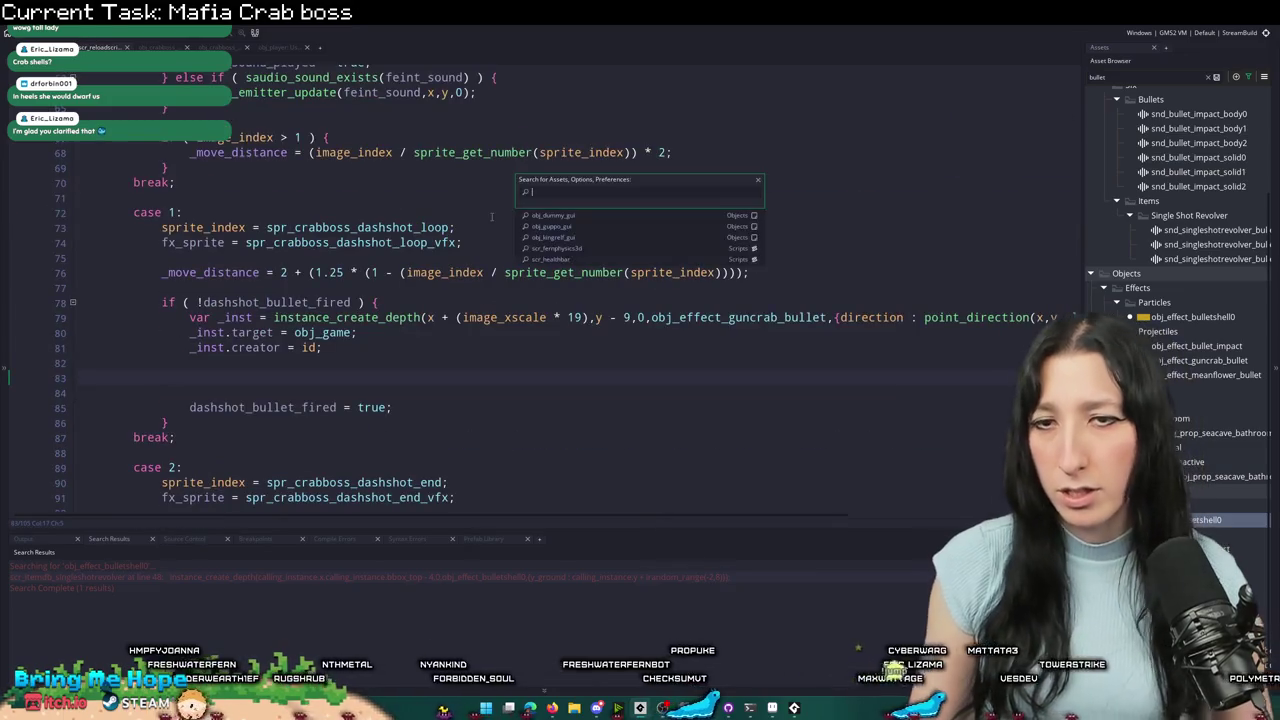
text(crab)
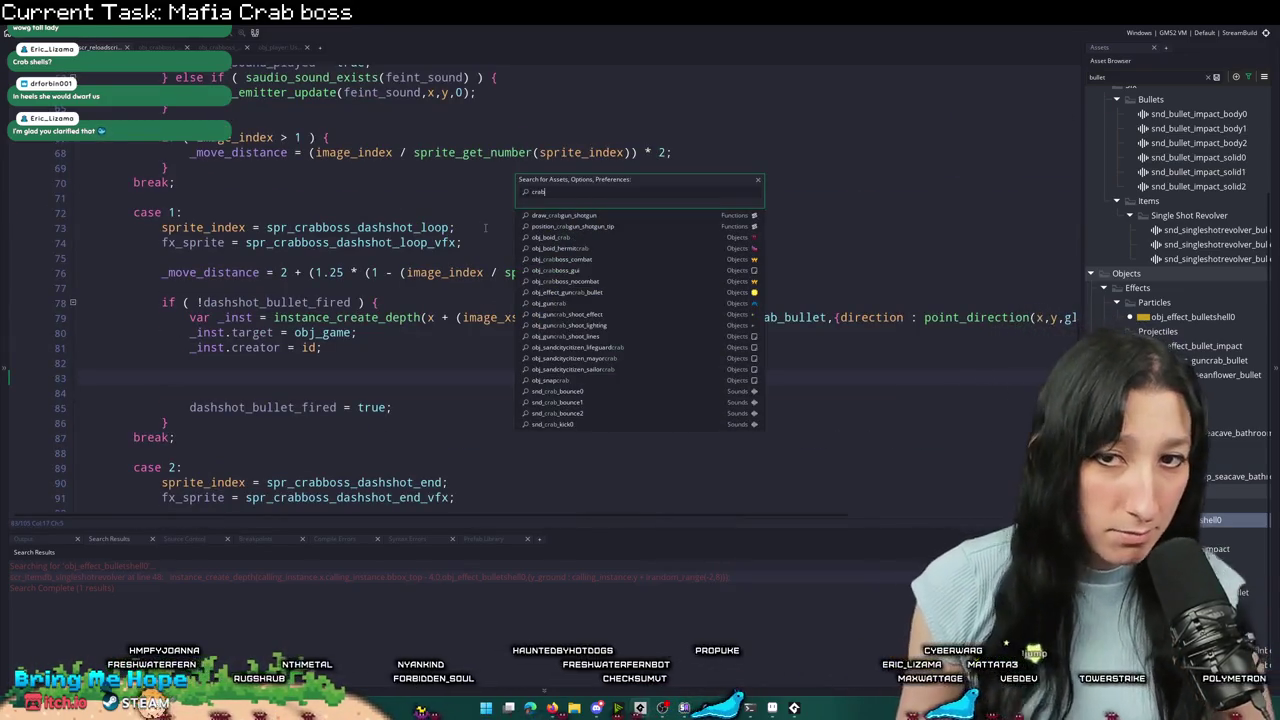
key(Down)
key(Down)
key(Down)
key(Return)
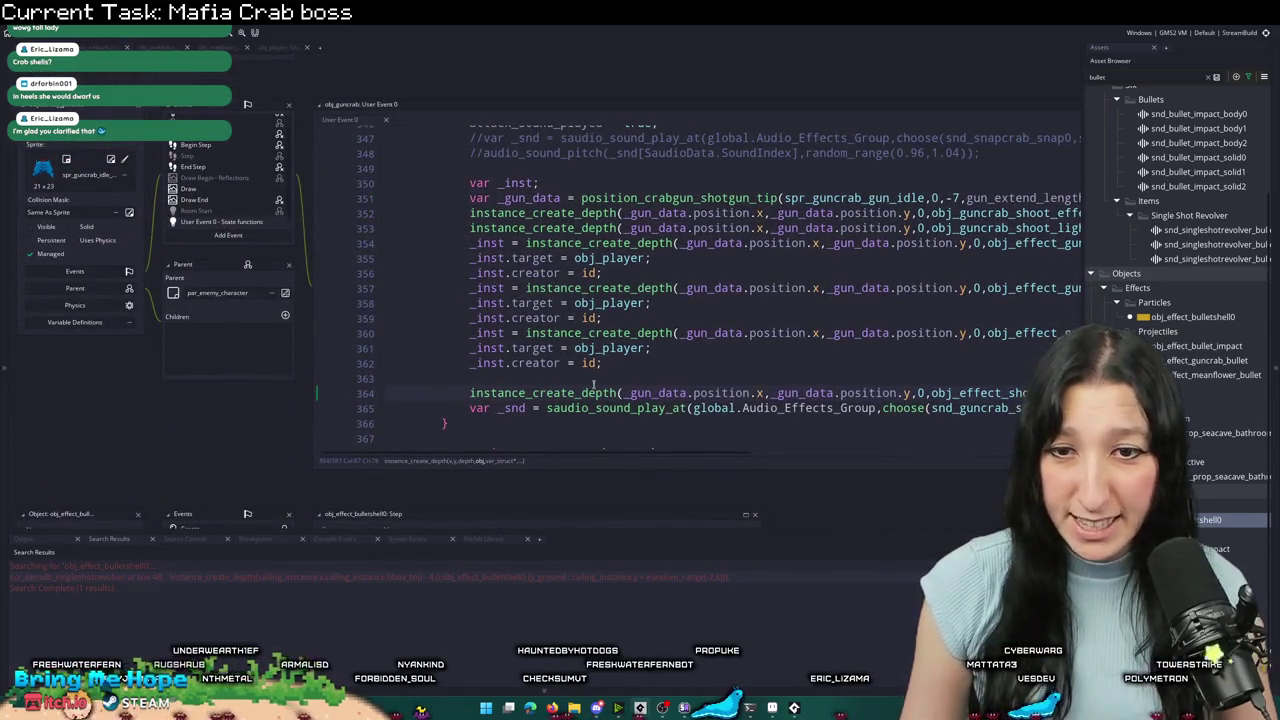
key(ctrl+Right)
key(ctrl+Right)
key(ctrl+Right)
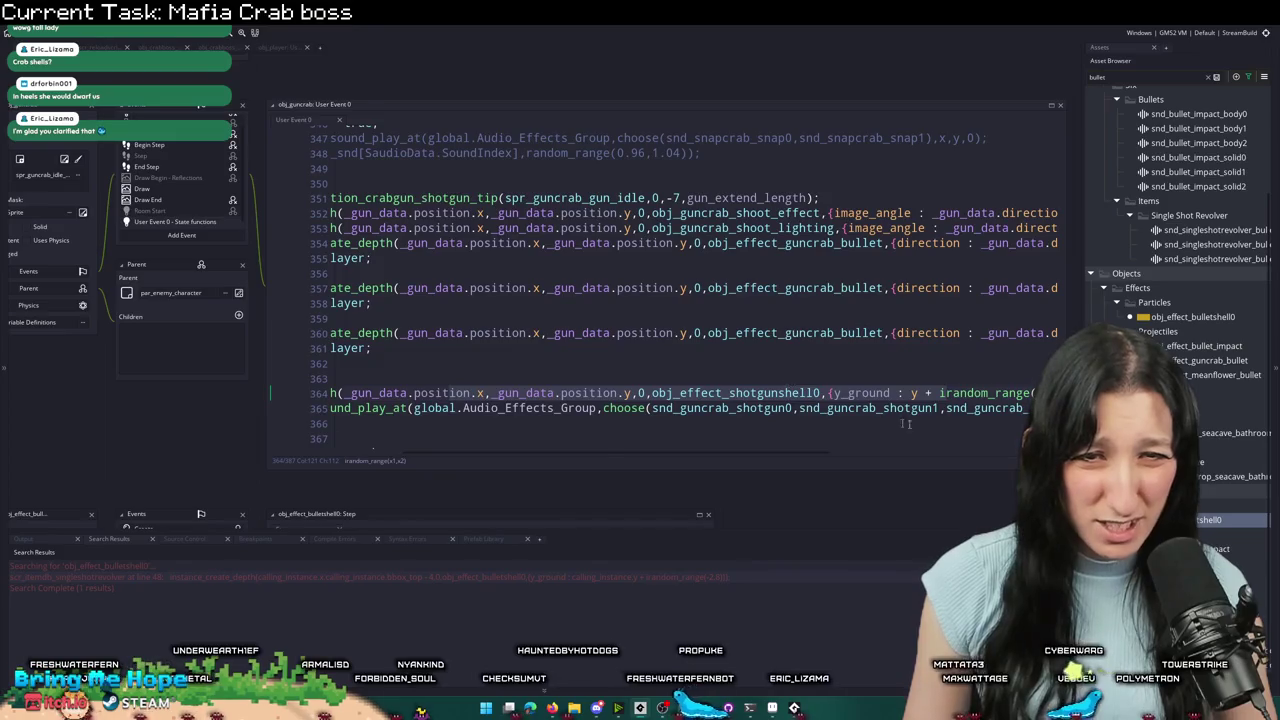
key(ctrl+Right)
key(ctrl+Right)
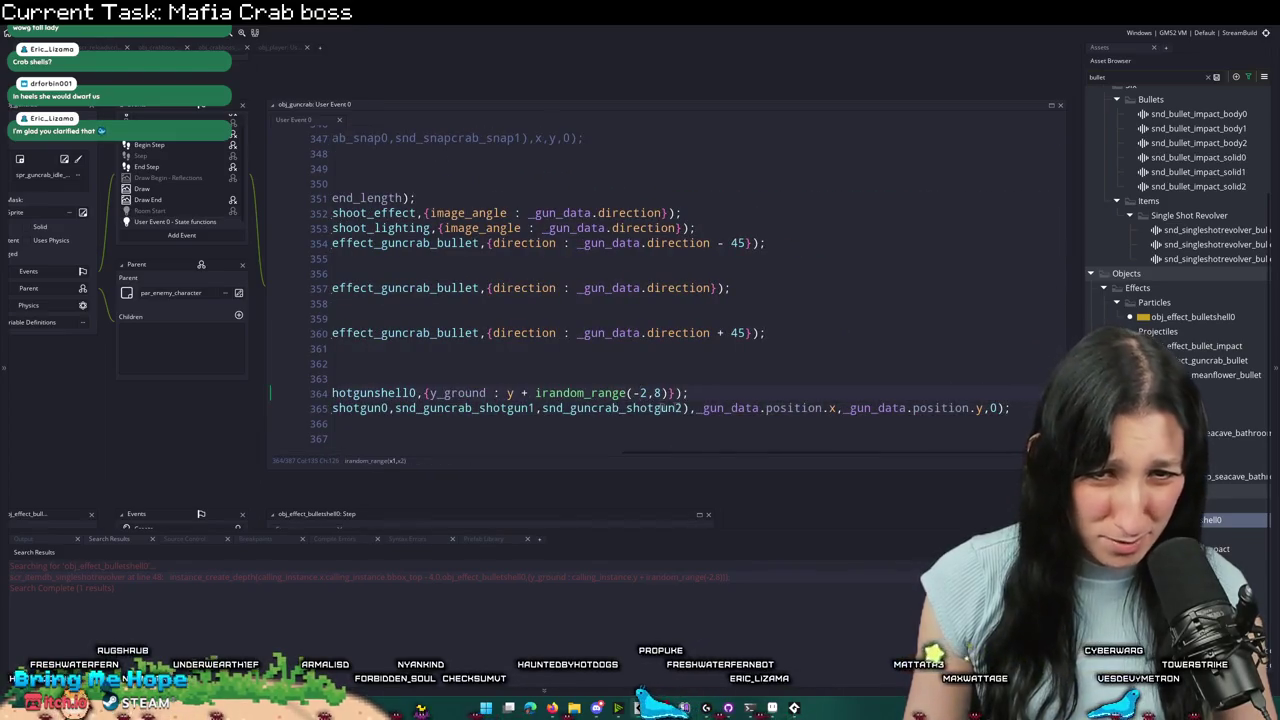
key(Home)
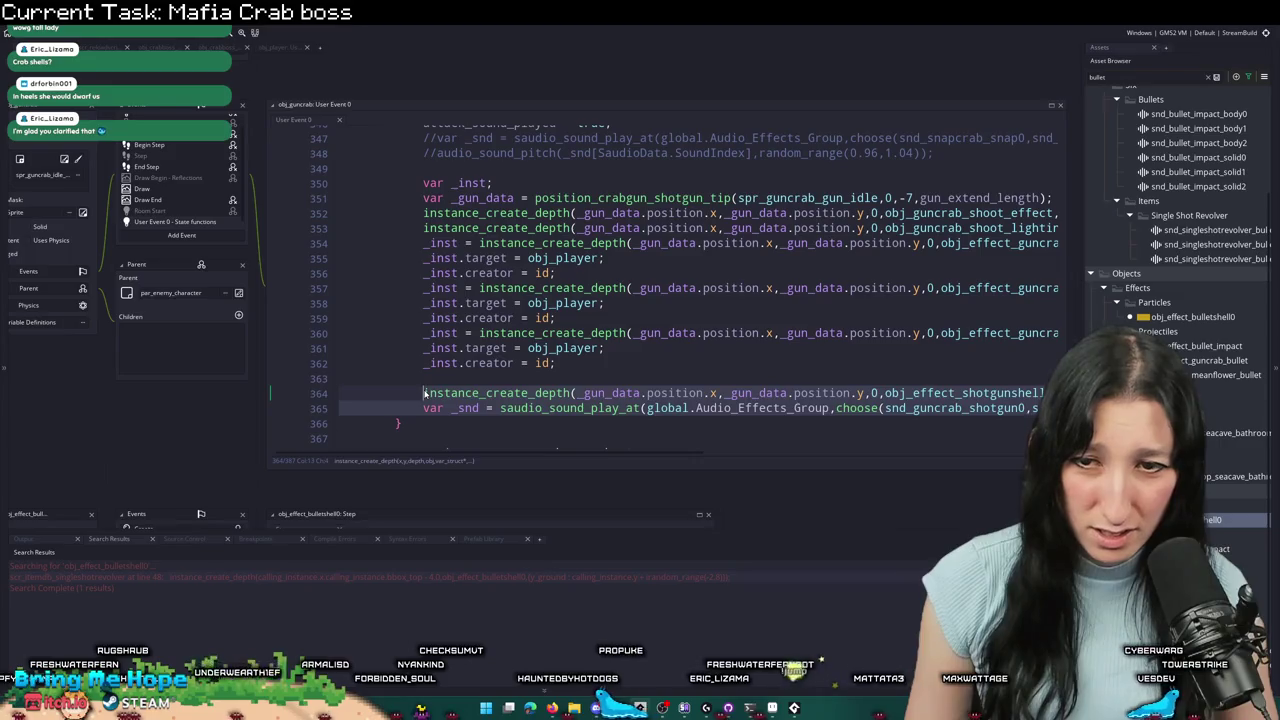
middle_click(905, 396)
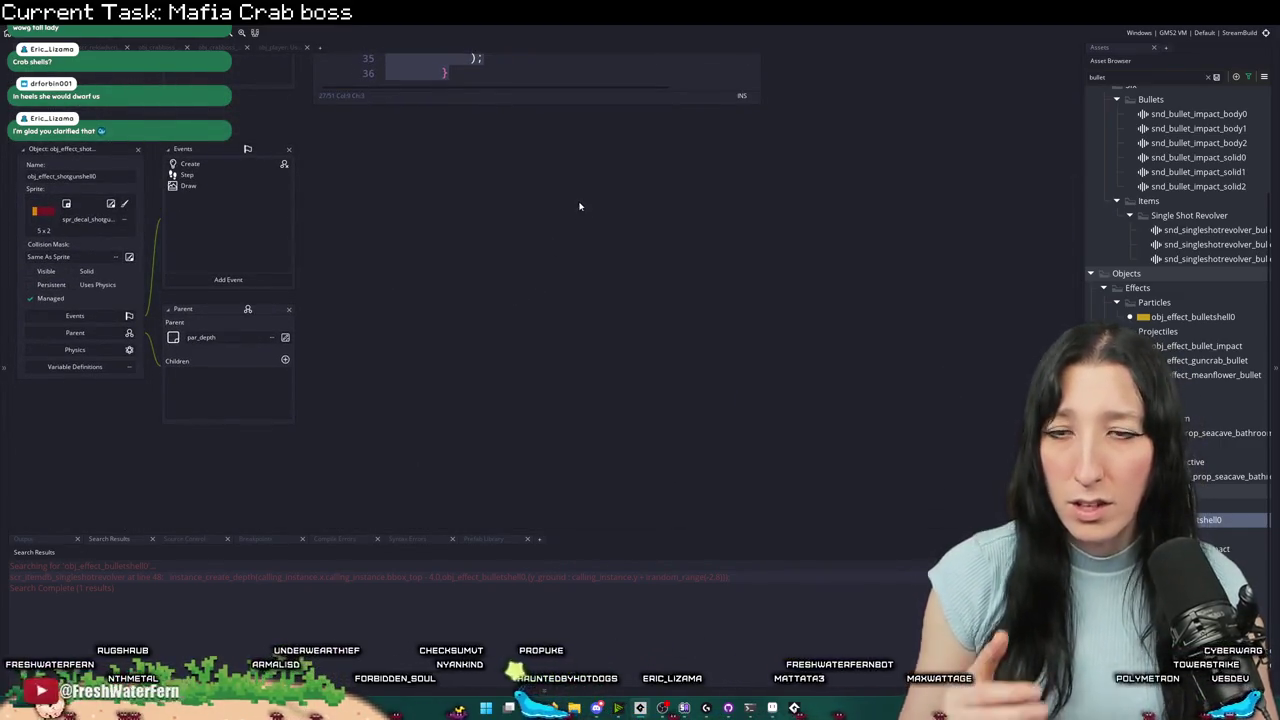
scroll(590, 300, up, 5)
- Paste the shotgun shell and guncrab sound lines into the dashshot block
click(279, 47)
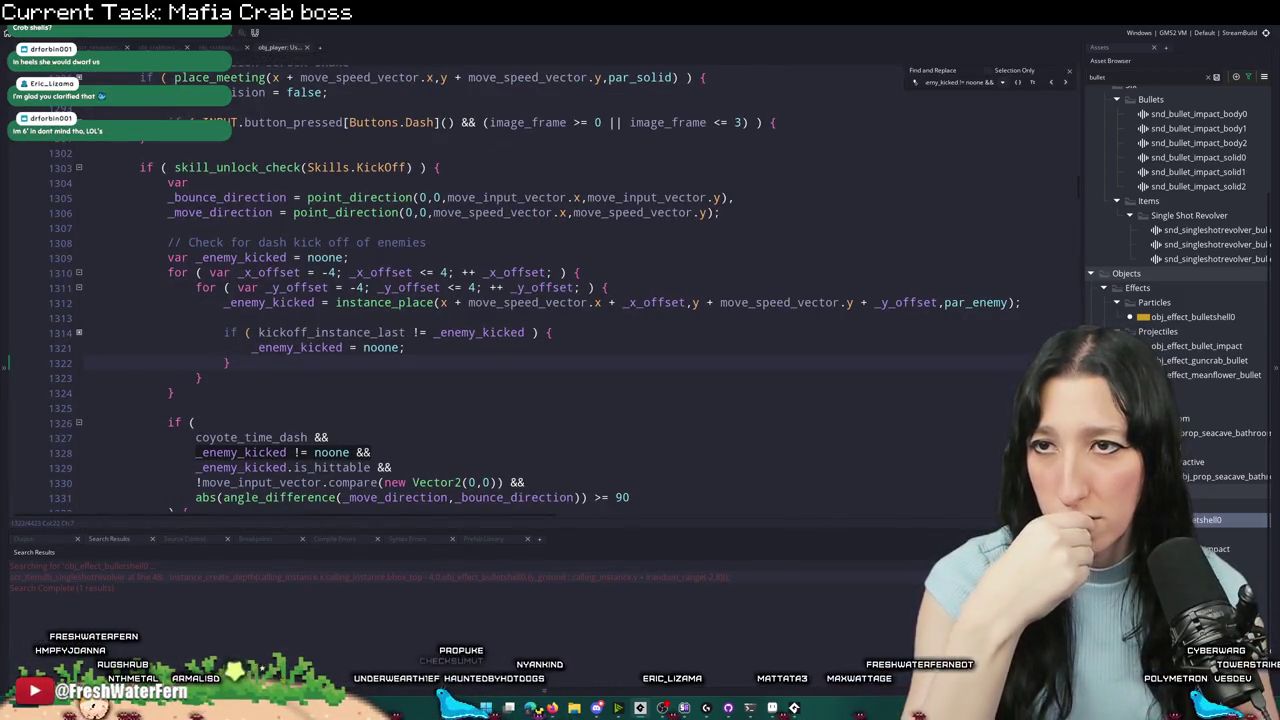
key(ctrl+shift+Tab)
key(ctrl+shift+Tab)
key(ctrl+shift+Tab)
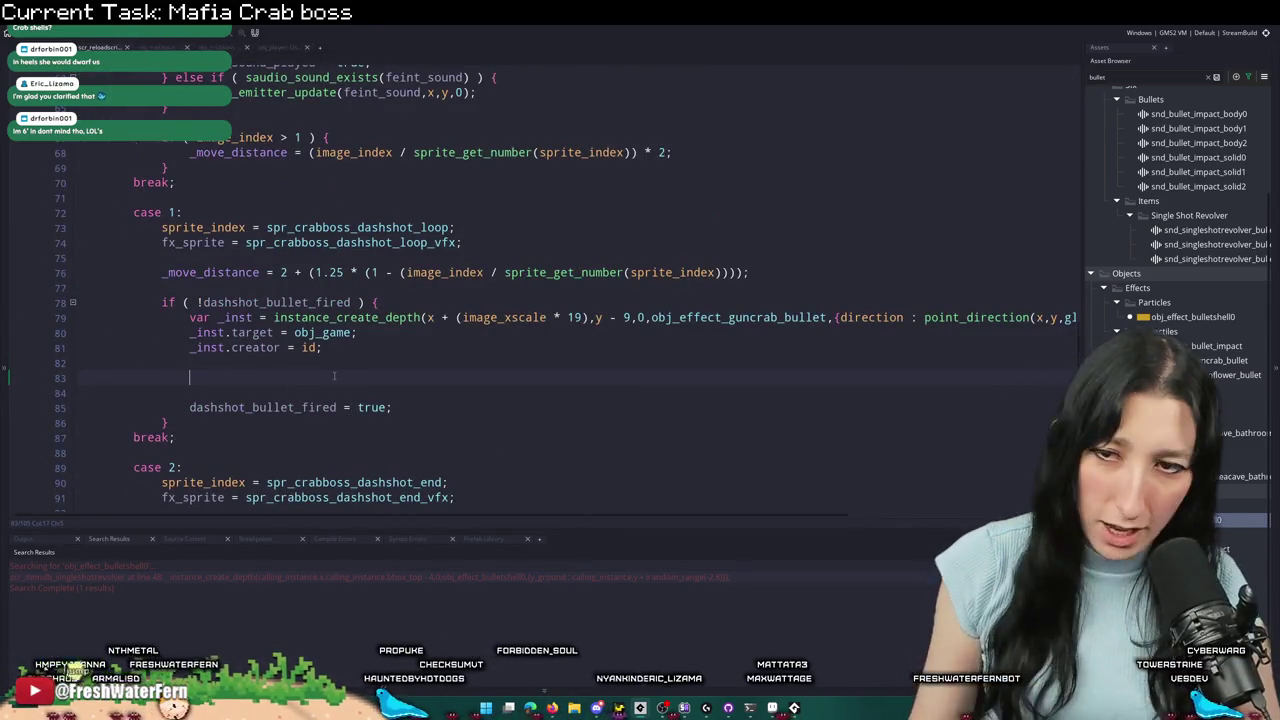
key(ctrl+v)
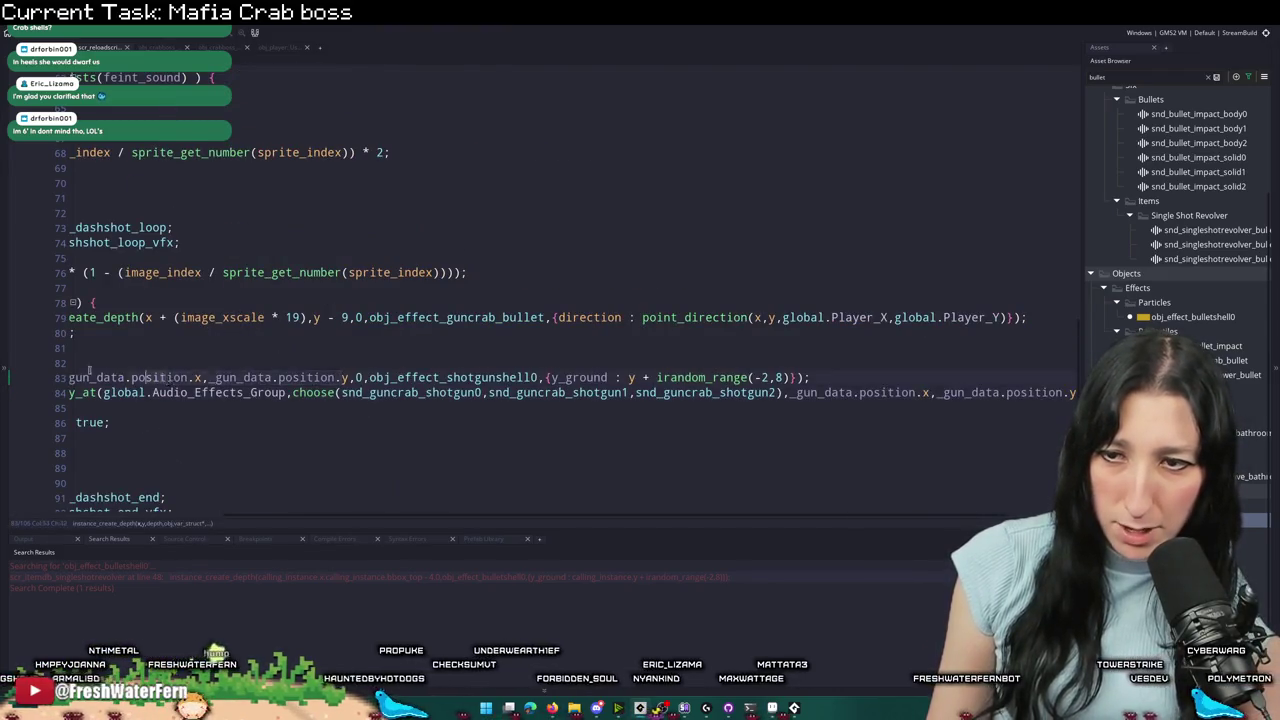
- Undo the paste and search obj_effect_bulletshell0 usages, opening the revolver's shell spawn code
click(193, 360)
key(ctrl+z)
click(1140, 317)
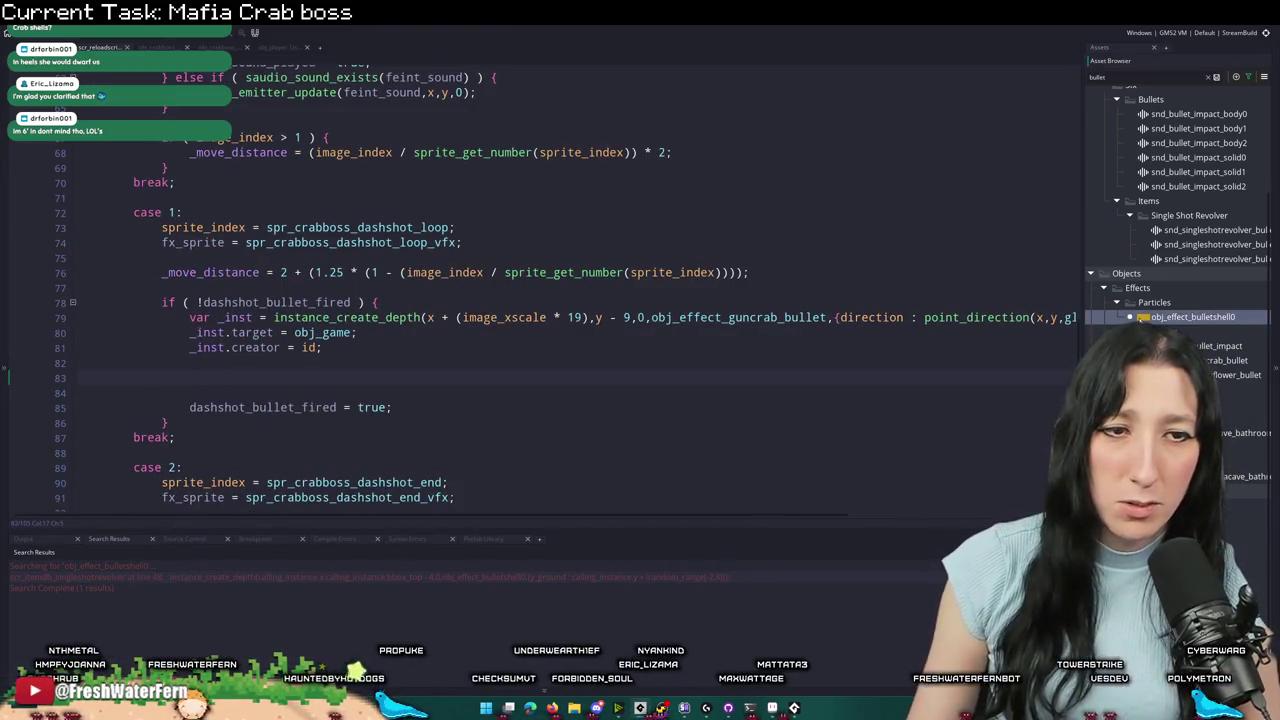
click(435, 390)
key(ctrl+shift+f)
key(Return)
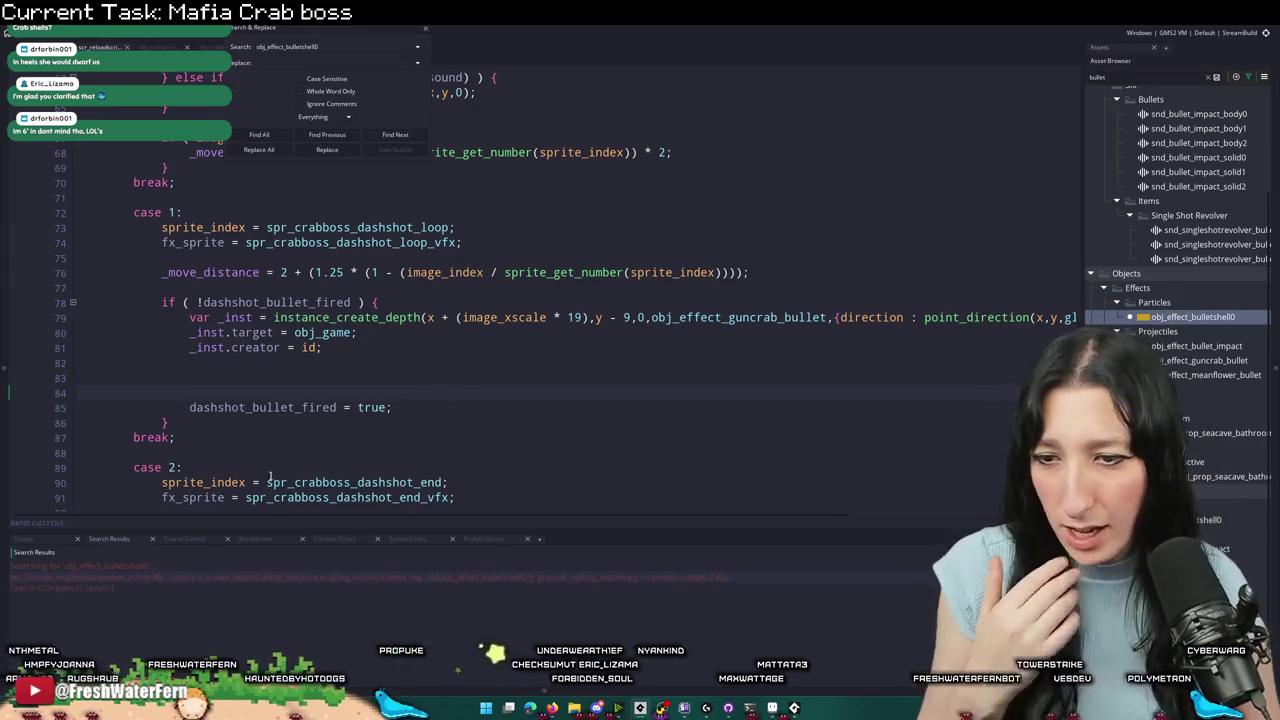
double_click(256, 577)
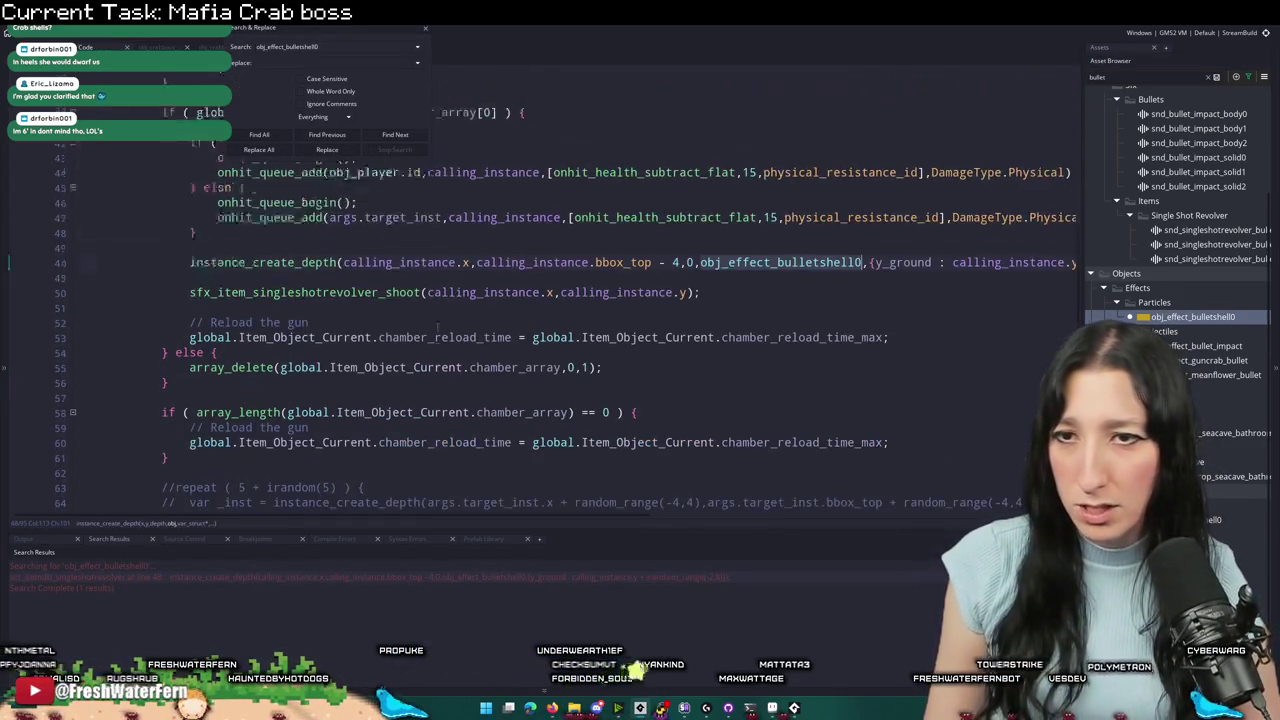
- Paste the revolver's obj_effect_bulletshell0 spawn line into the dashshot block
click(189, 302)
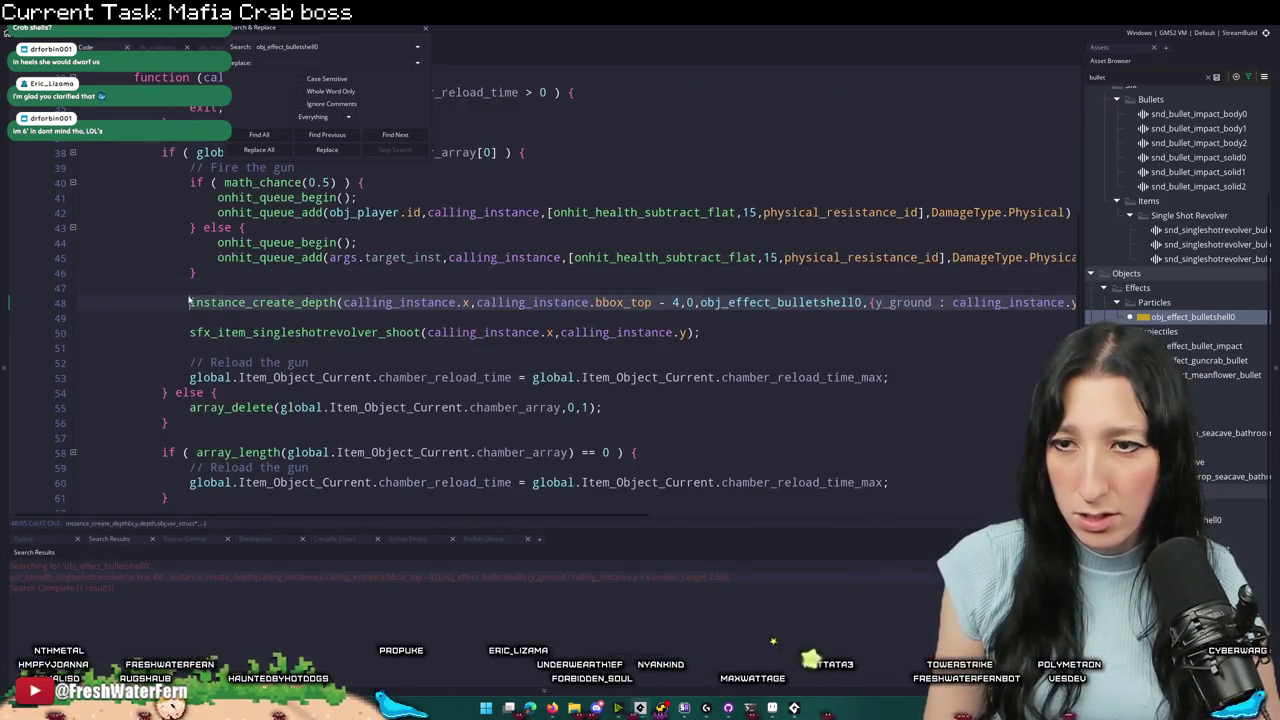
click(425, 28)
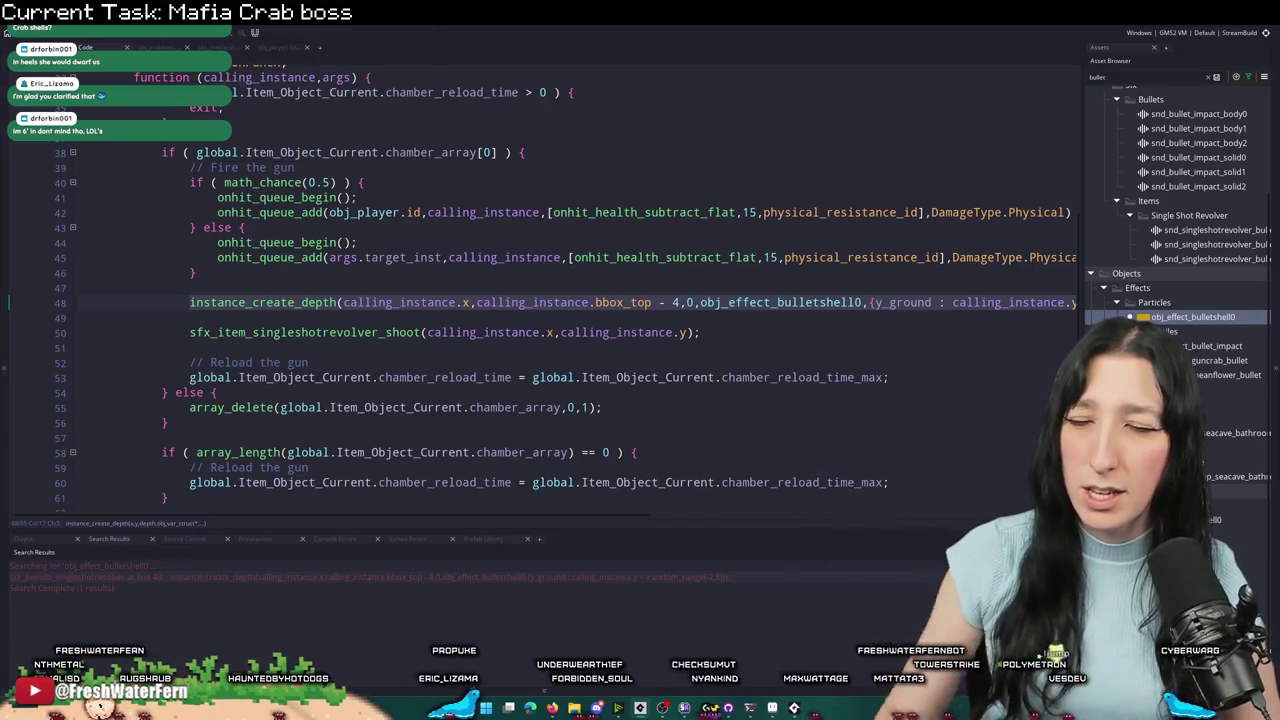
key(ctrl+Tab)
text(instance_create_depth(calling_instance.x,calling_instance.bbox_top - 4,0,obj_effect_bulletshell0,{y_ground : calling_instance.y + irandom_range(-2,8)});)
- Remove the three calling_instance prefixes from the pasted line, then resume the boss fight
click(185, 352)
double_click(442, 377)
key(Delete)
double_click(426, 377)
key(Delete)
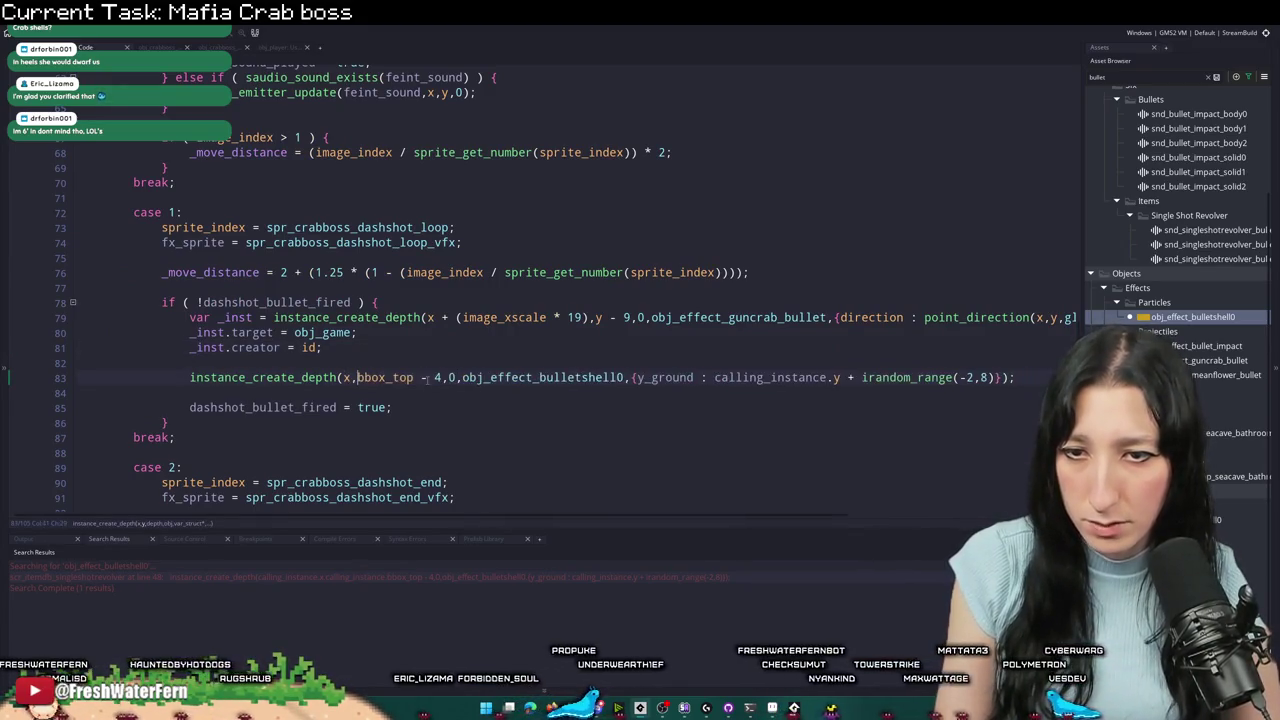
double_click(808, 377)
key(Delete)
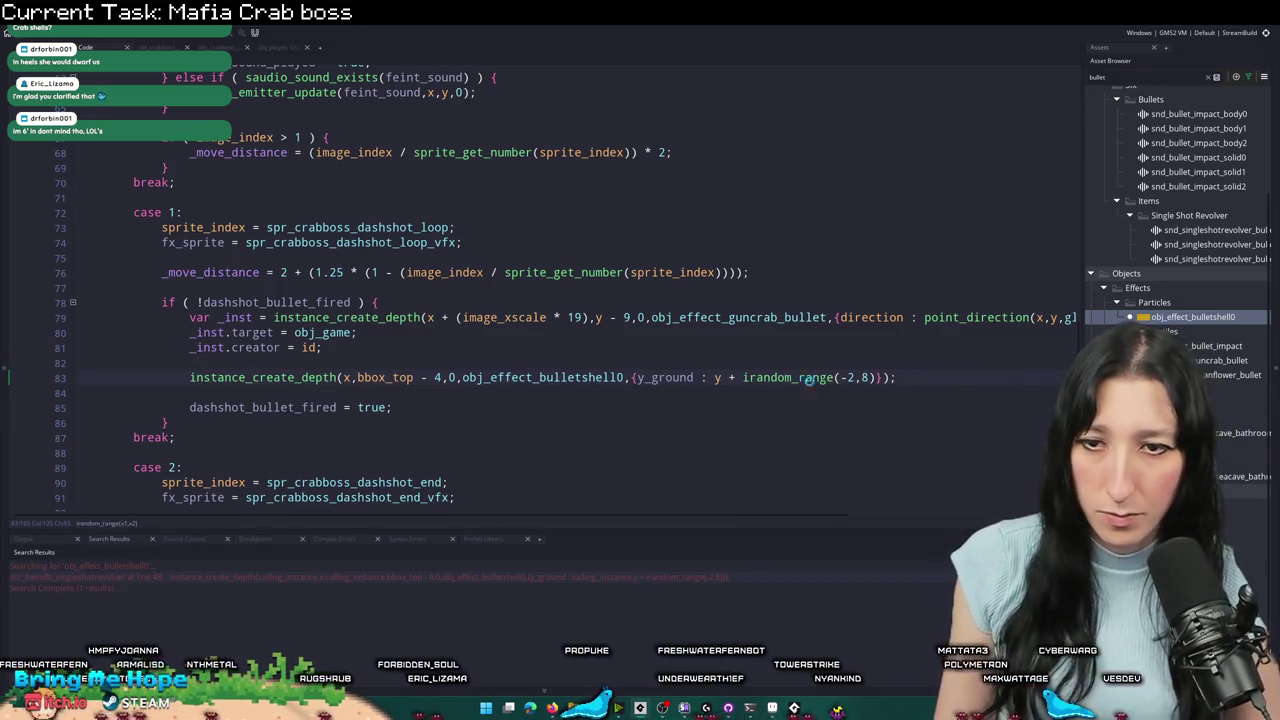
key(alt+Tab)
click(154, 324)
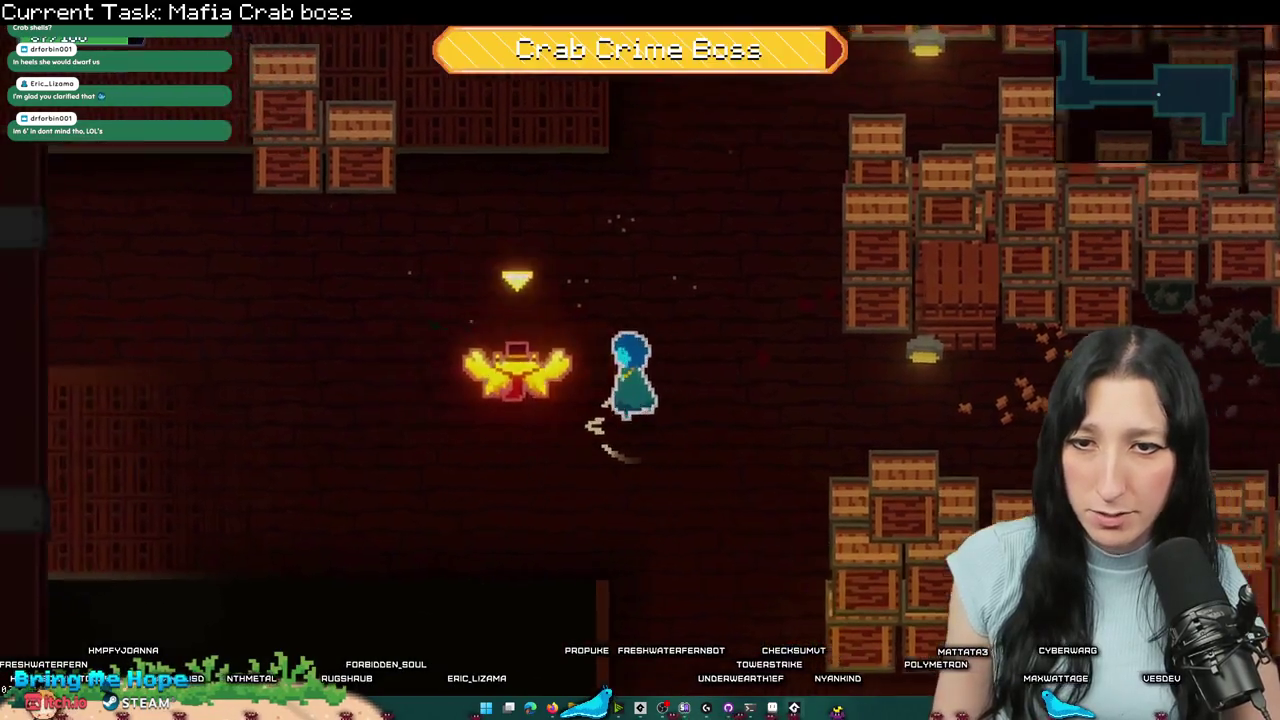
- Move around the boss room dodging the dash shot, then pause and return to the code
key(a)
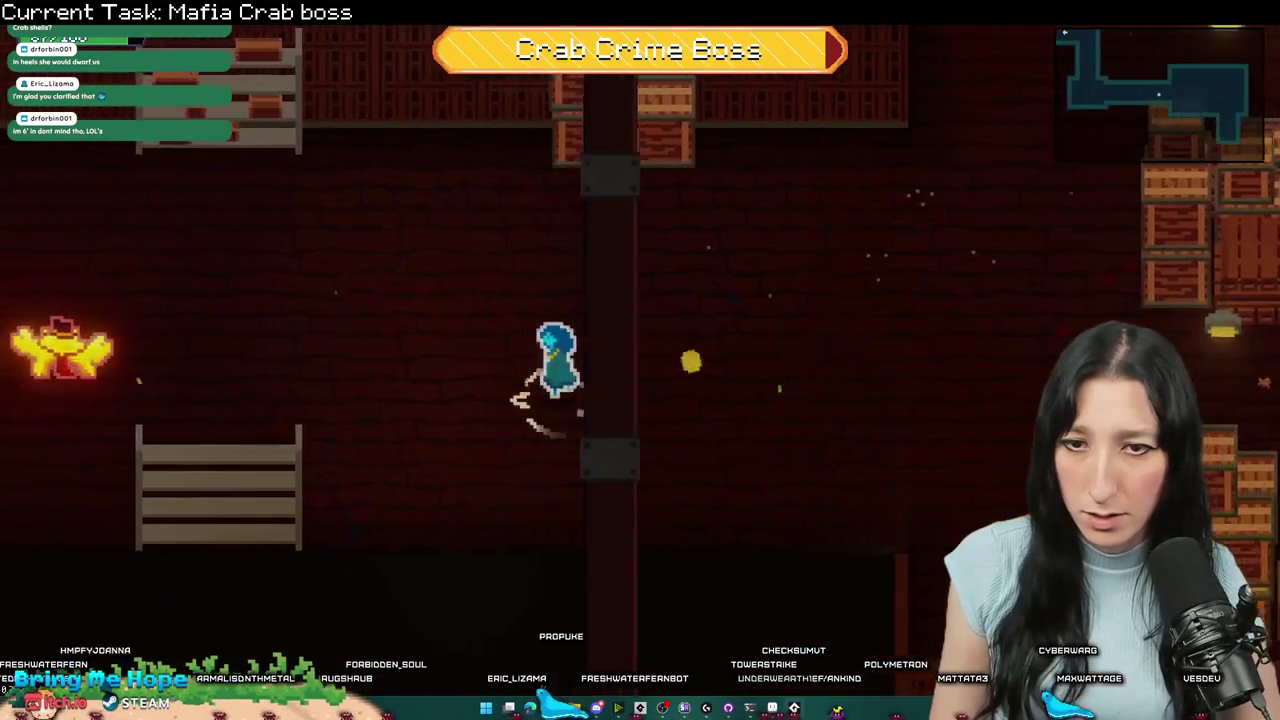
key(a)
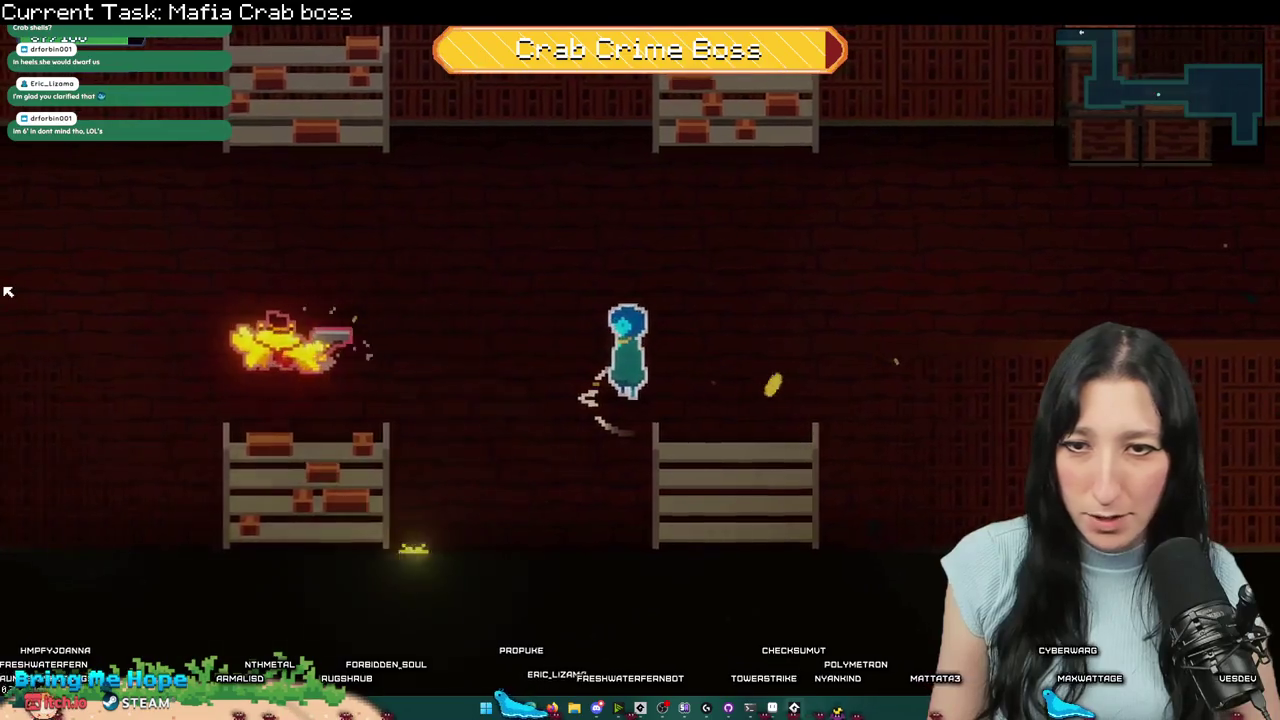
key(a)
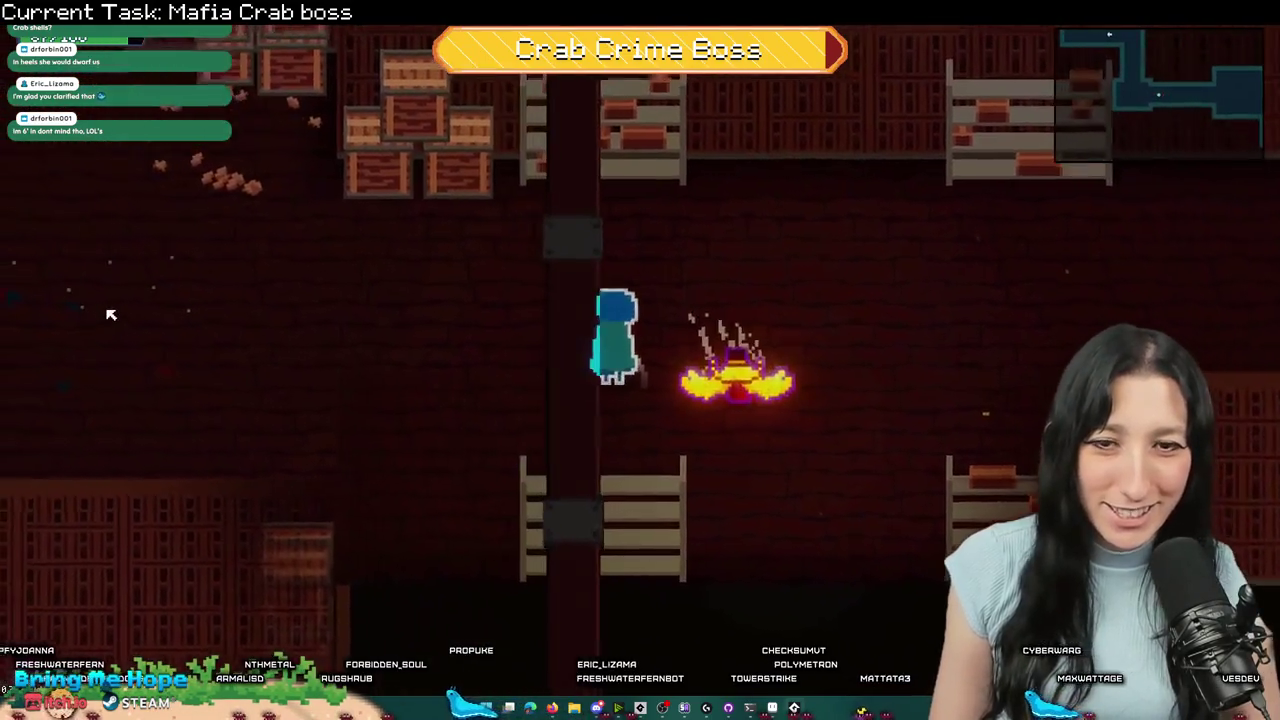
key(a)
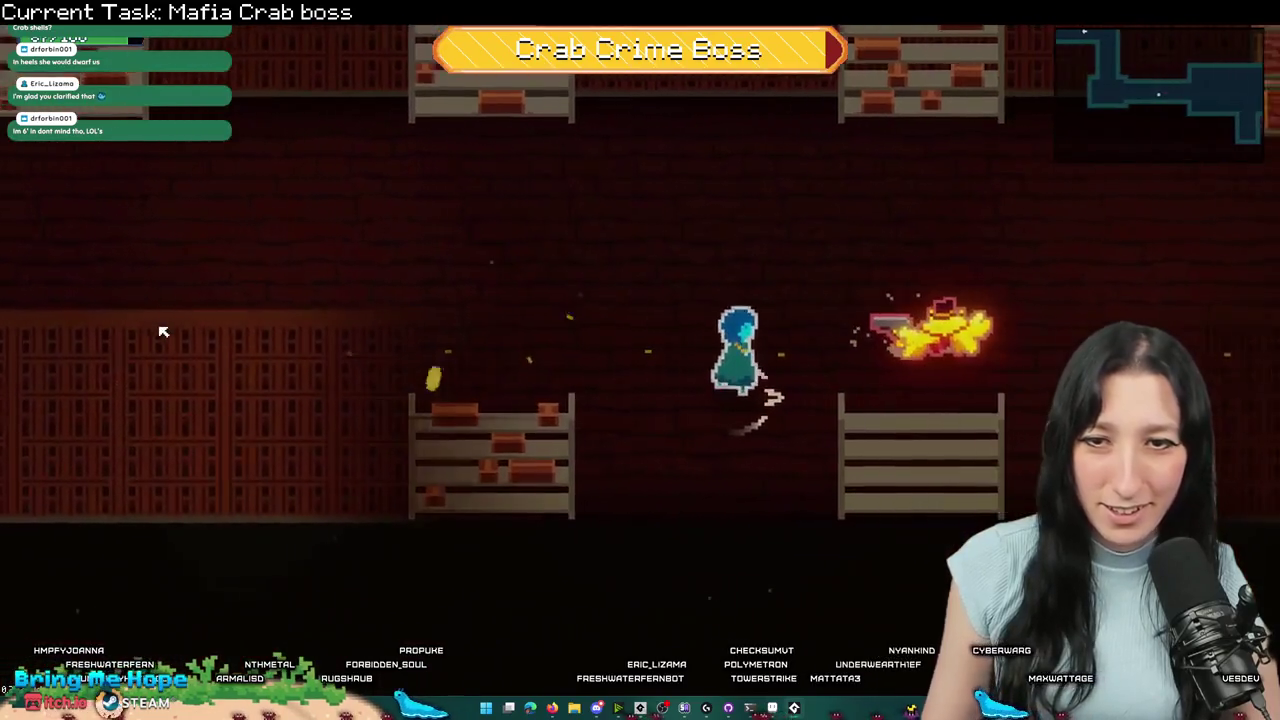
key(Escape)
key(alt+Tab)
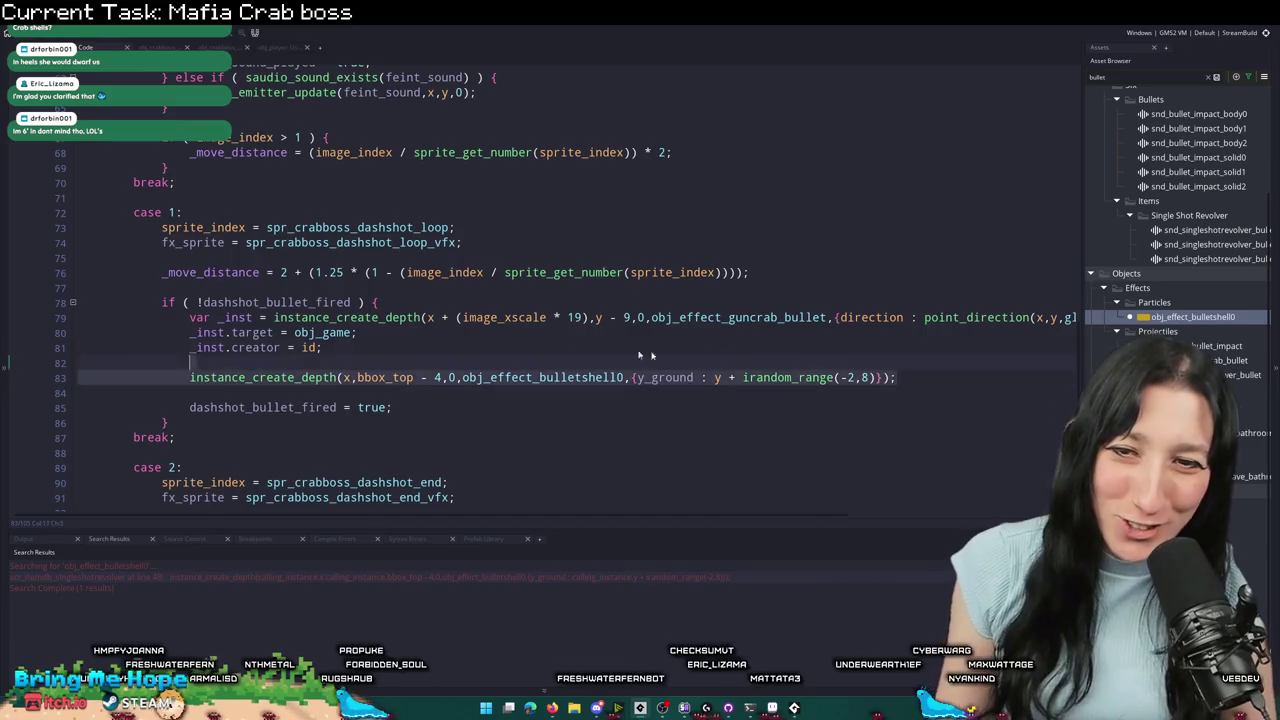
- Find flipshot in the obj_crabboss code and expand the folded blocks around lines 455–473
click(204, 377)
scroll(195, 377, up, 6)
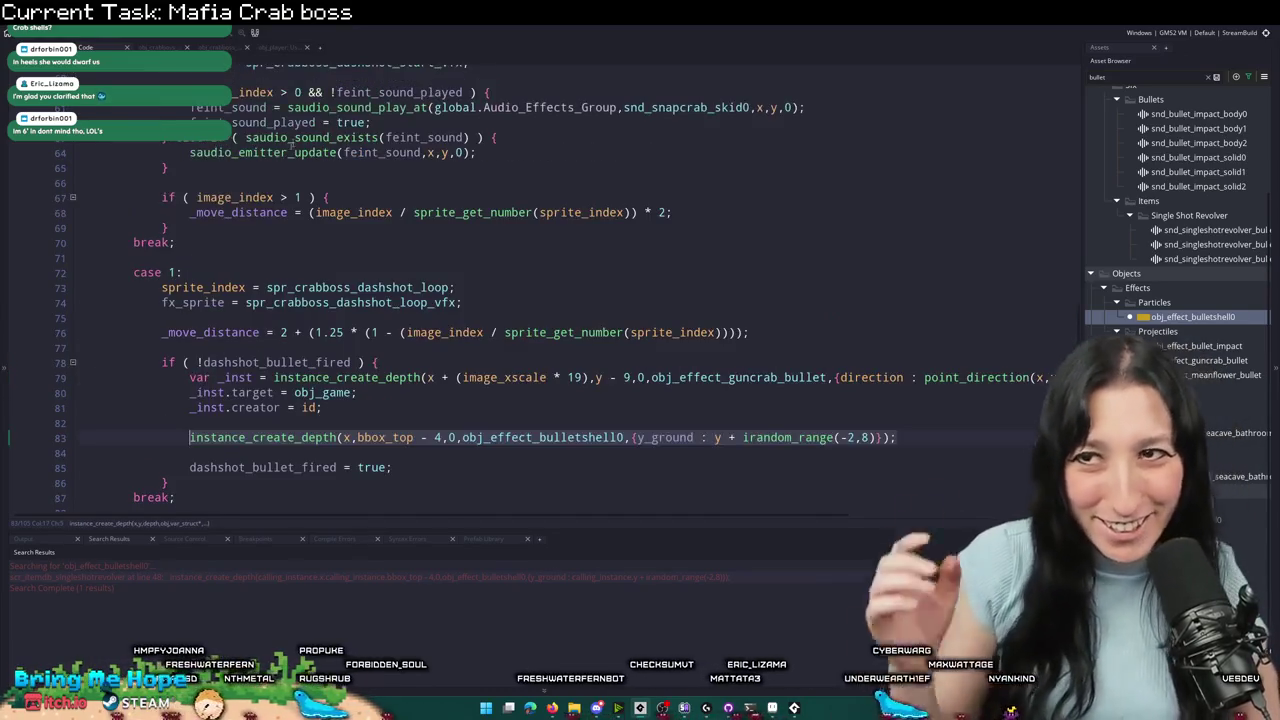
click(160, 47)
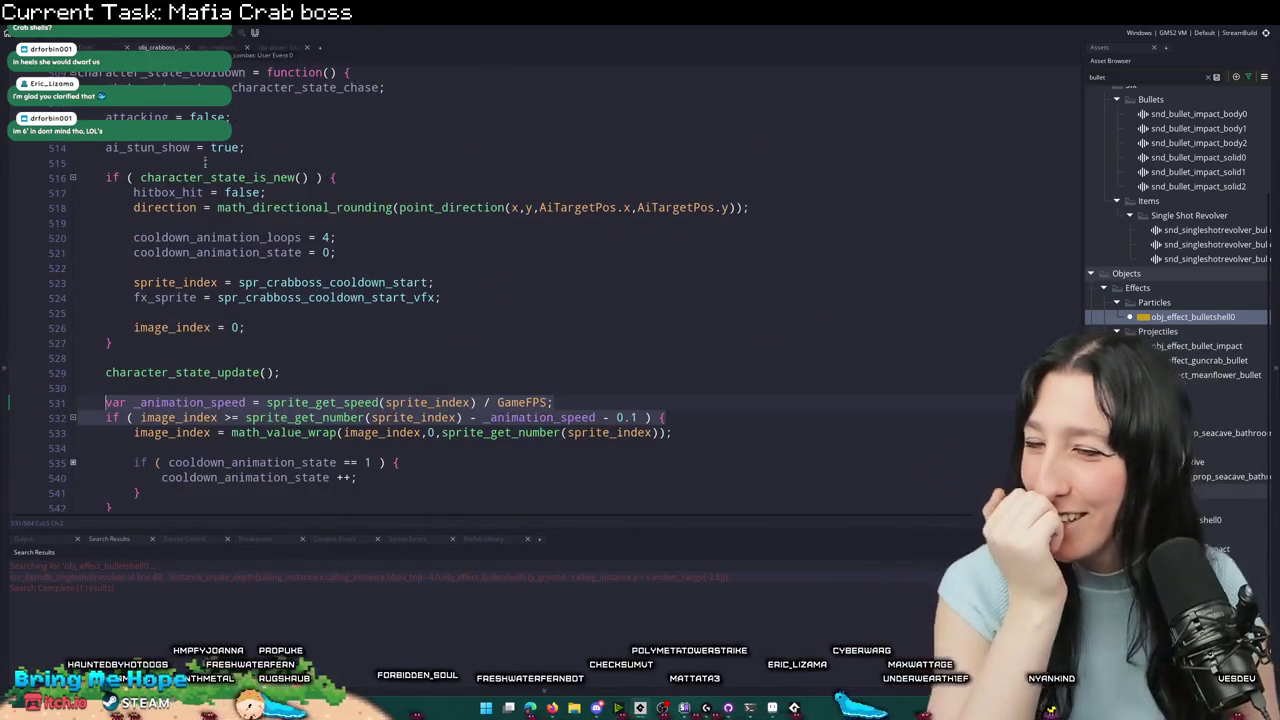
scroll(370, 300, up, 3)
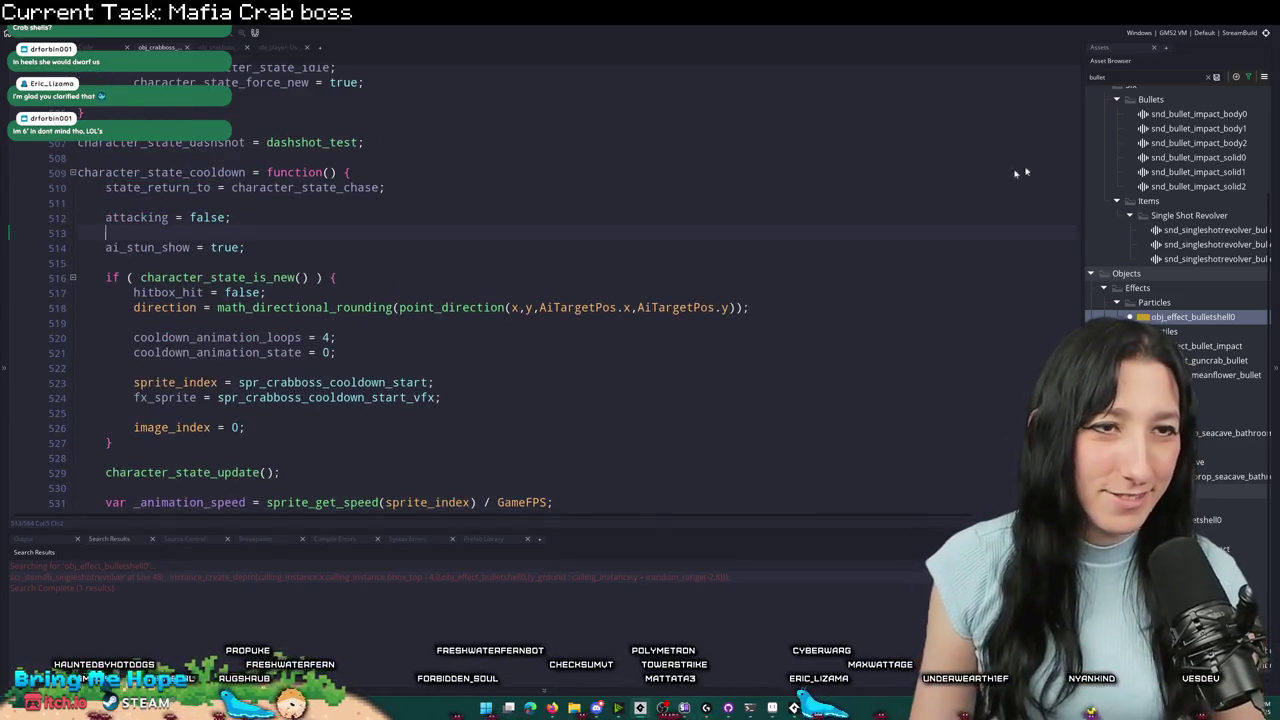
key(ctrl+f)
text(flipshot)
scroll(778, 224, up, 2)
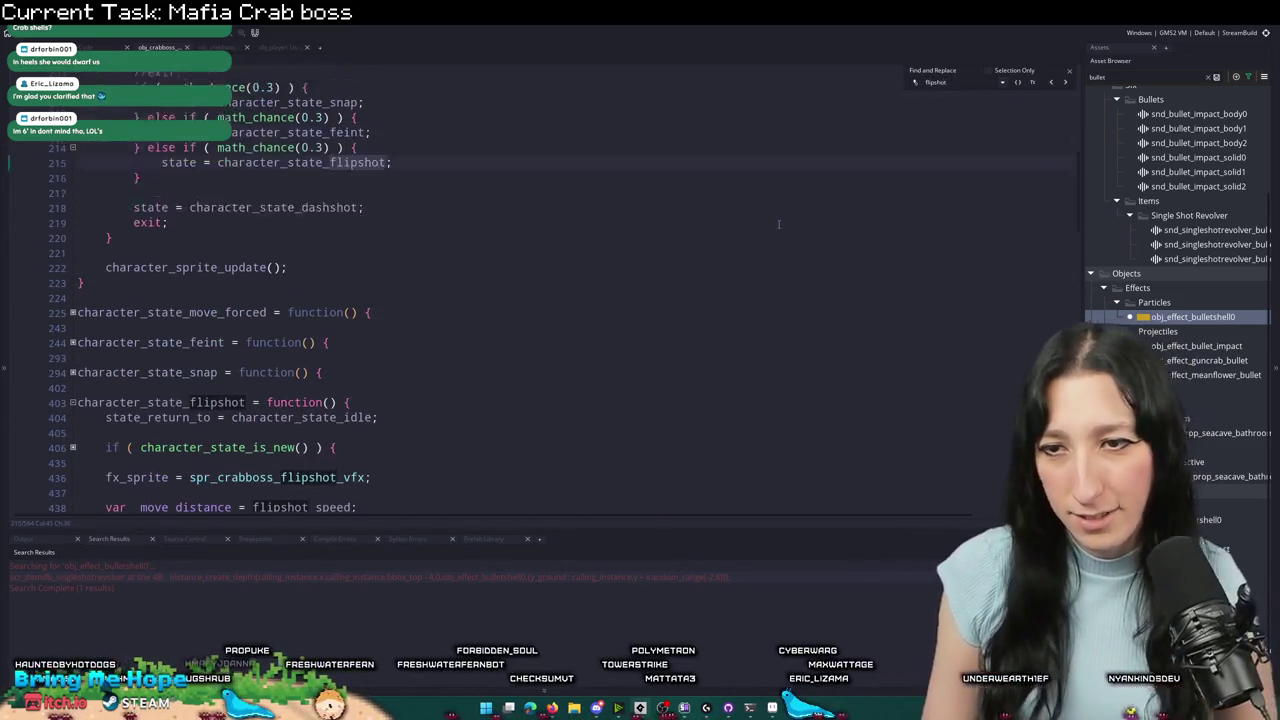
scroll(273, 350, down, 10)
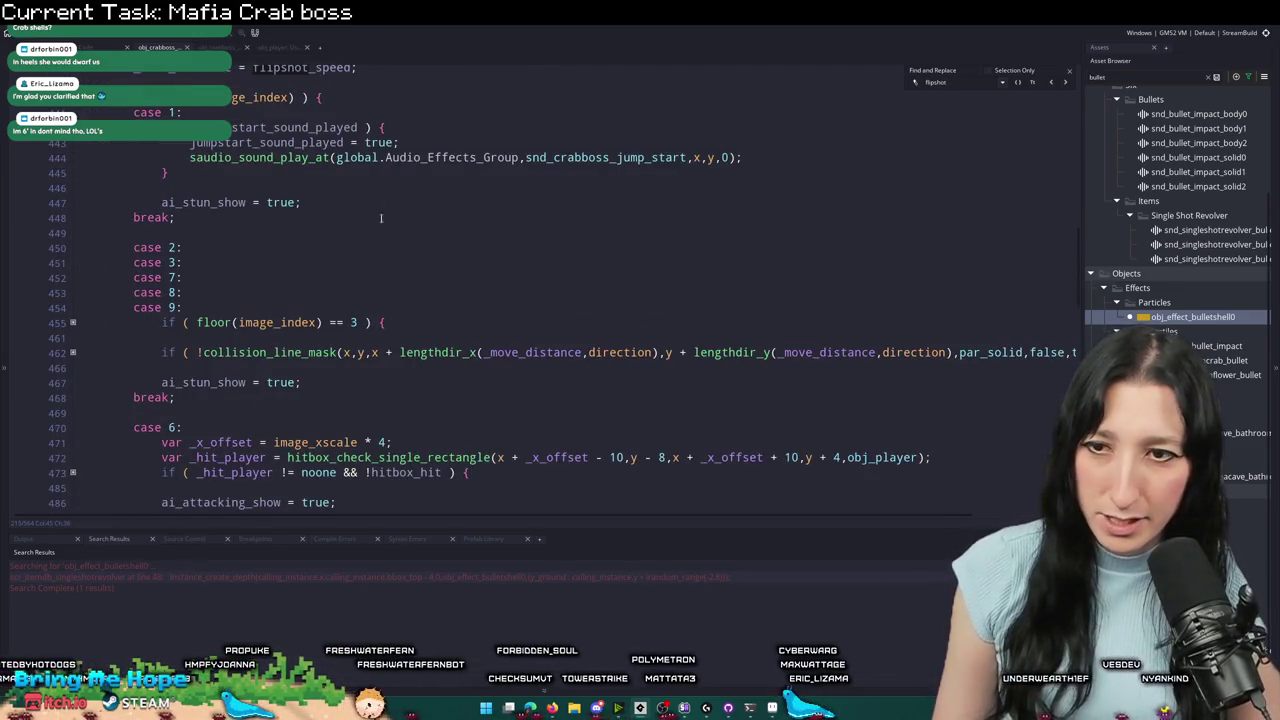
click(73, 352)
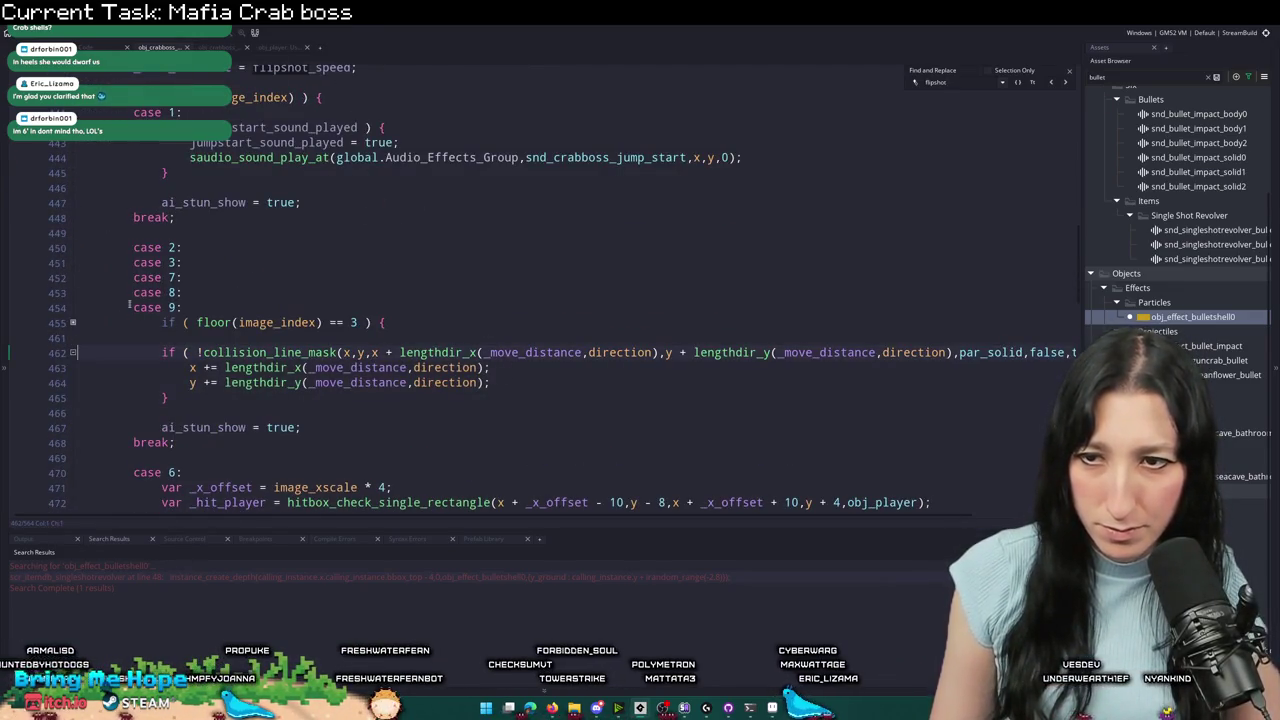
click(72, 323)
click(73, 338)
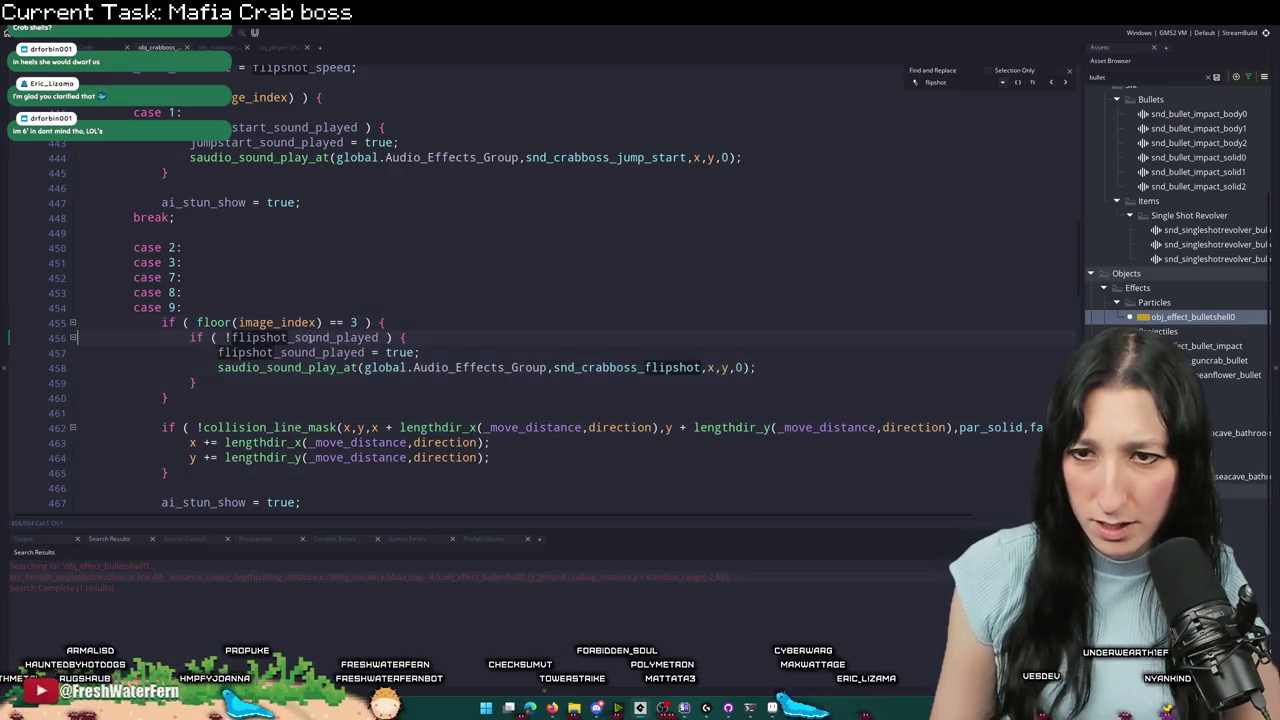
scroll(388, 365, down, 5)
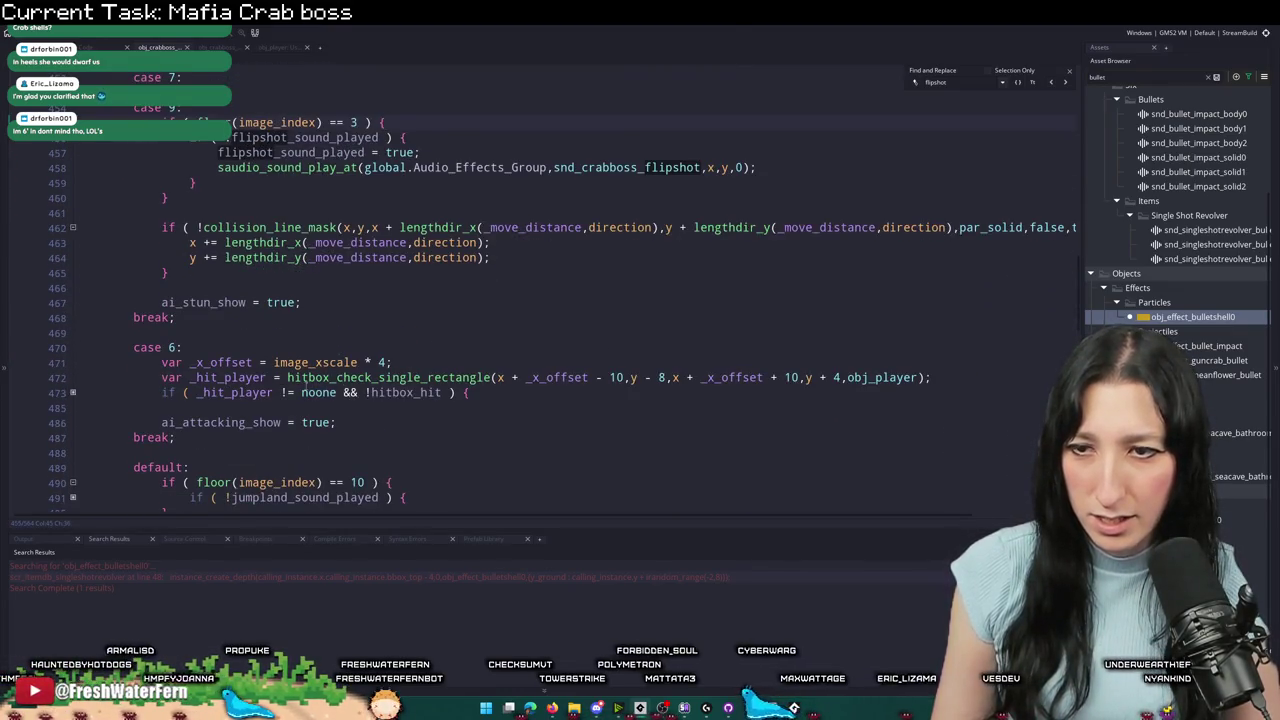
scroll(342, 395, down, 2)
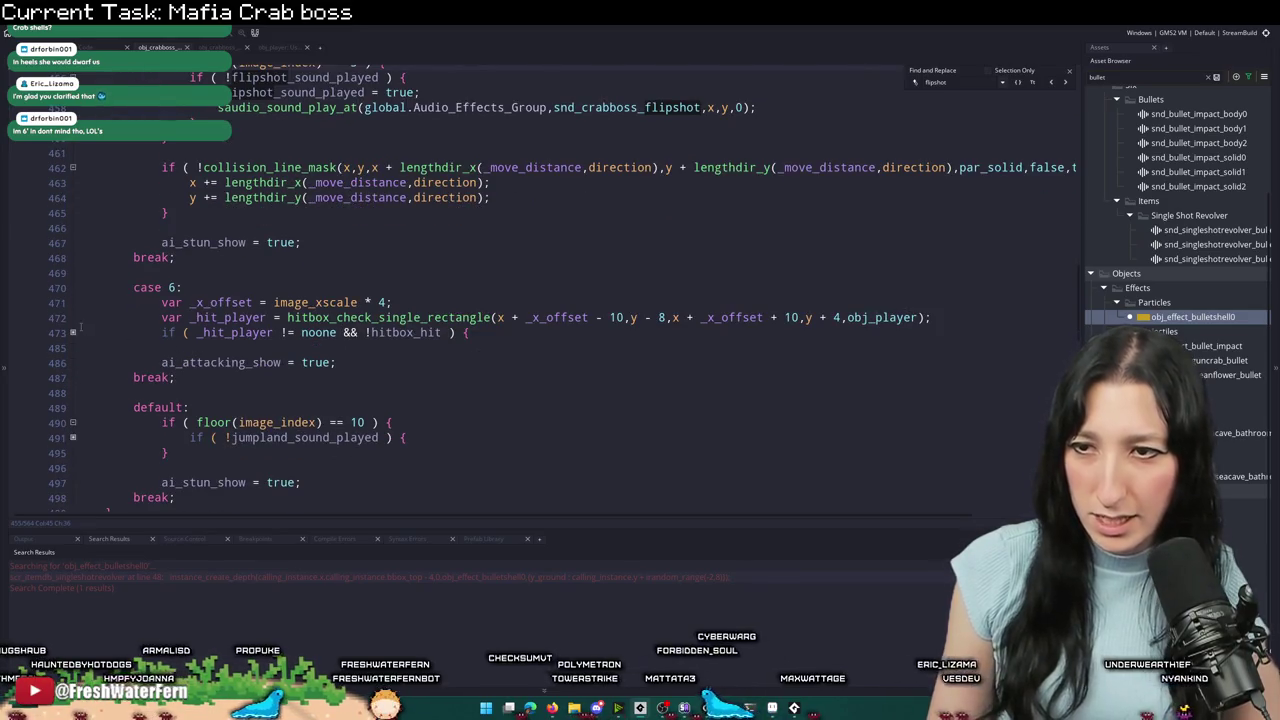
click(72, 332)
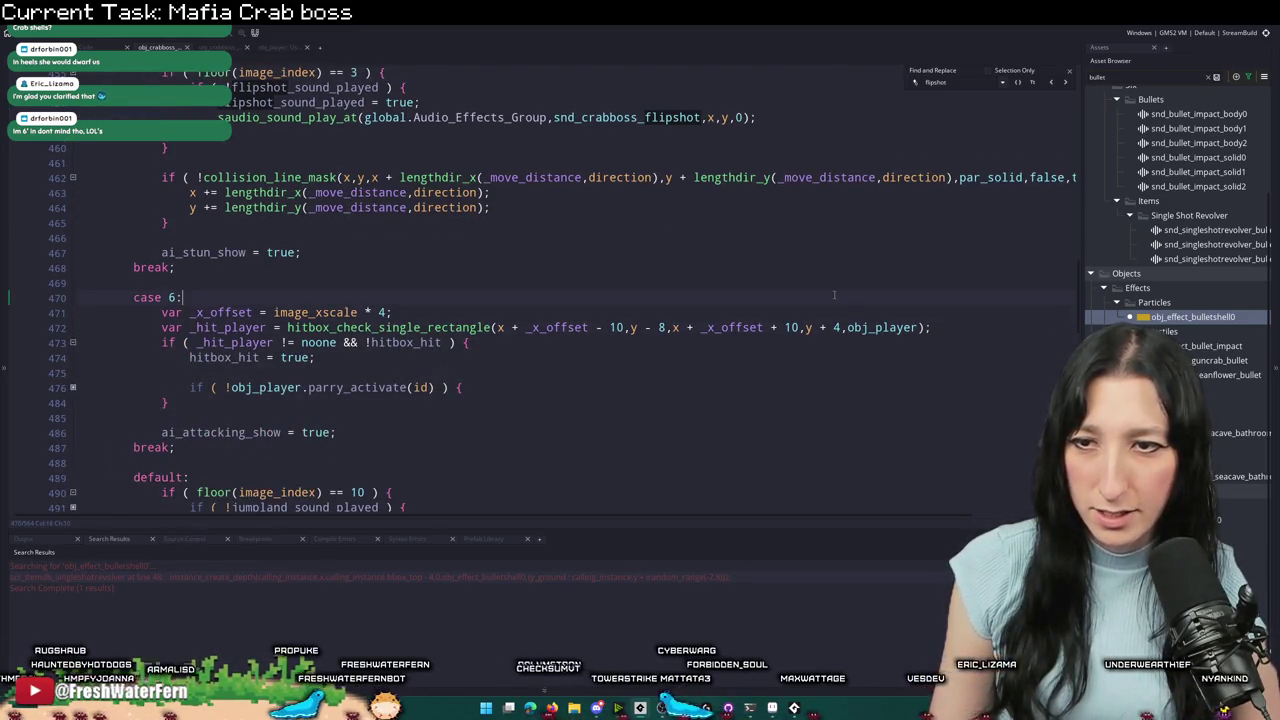
- Paste the shell spawn line on a new indented line under case 6
key(Return)
text(instance_create_depth(x,bbox_top - 4,0,obj_effect_bulletshell0,{y_ground : y + irandom_range(-2,8)});)
click(135, 312)
key(Tab)
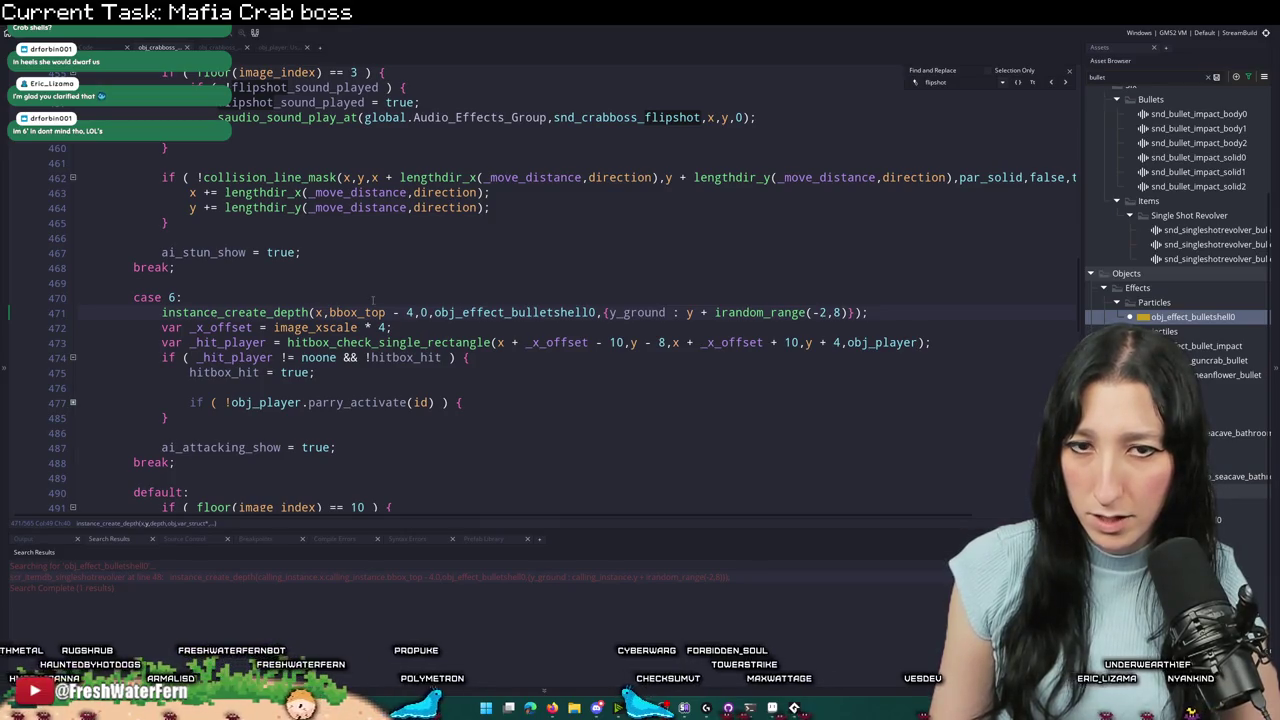
- Check the game briefly, review the dashshot code, and resume the paused test
key(alt+Tab)
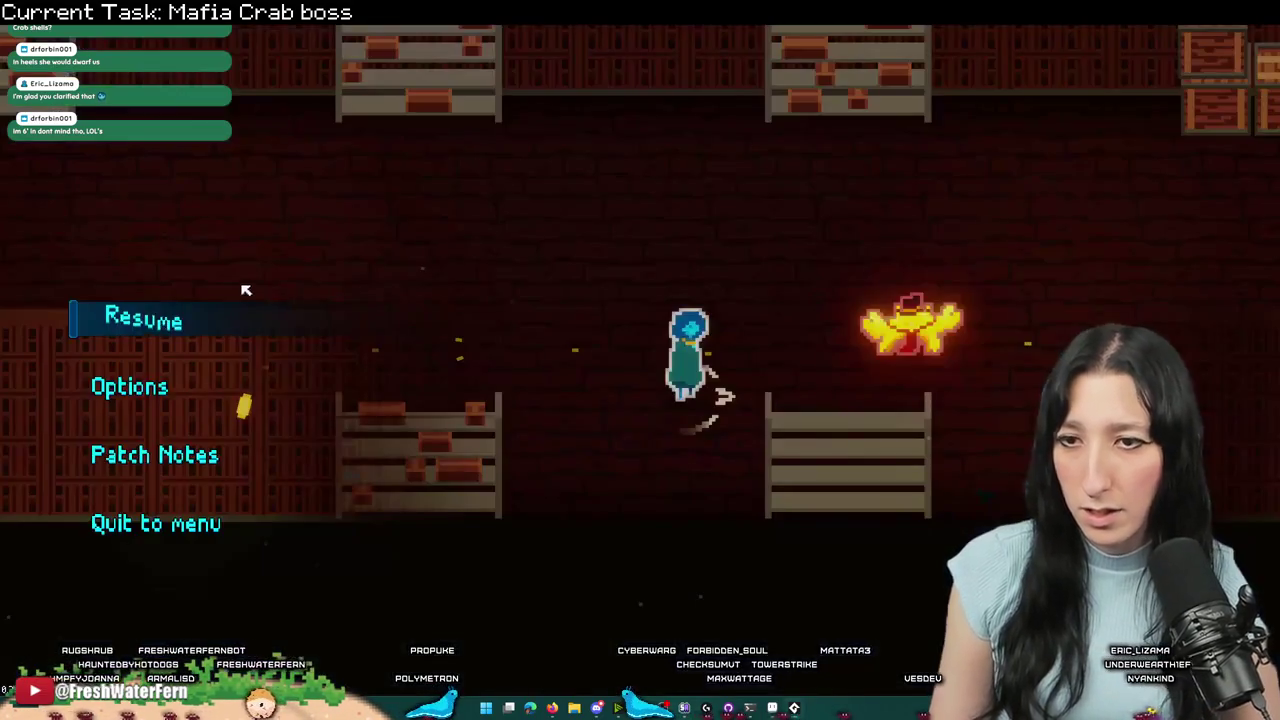
key(Escape)
key(alt+Tab)
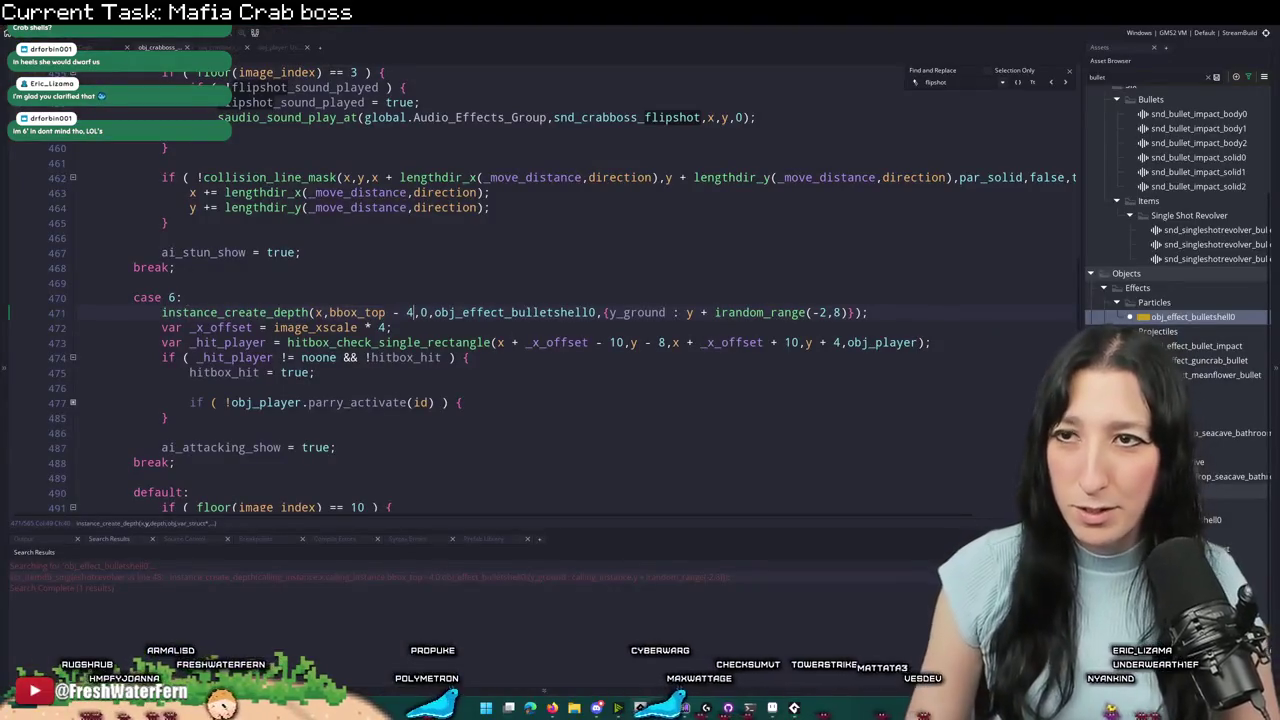
click(213, 48)
click(240, 48)
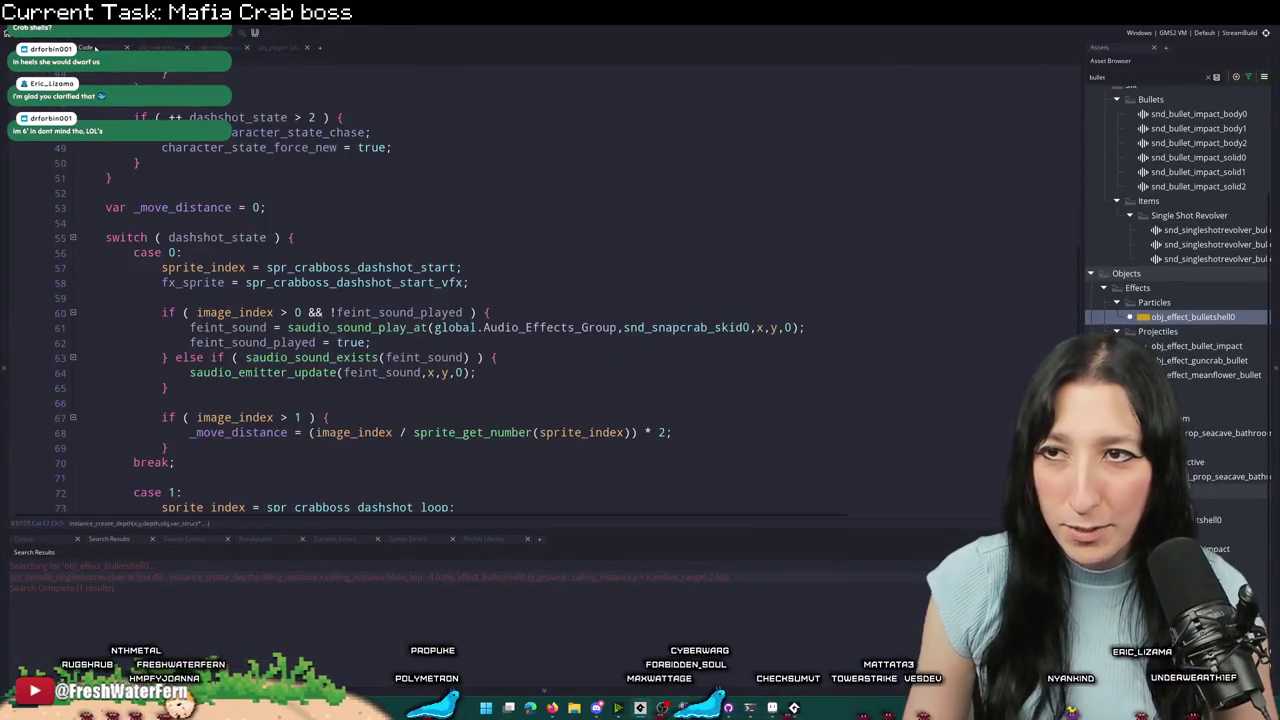
scroll(307, 383, down, 10)
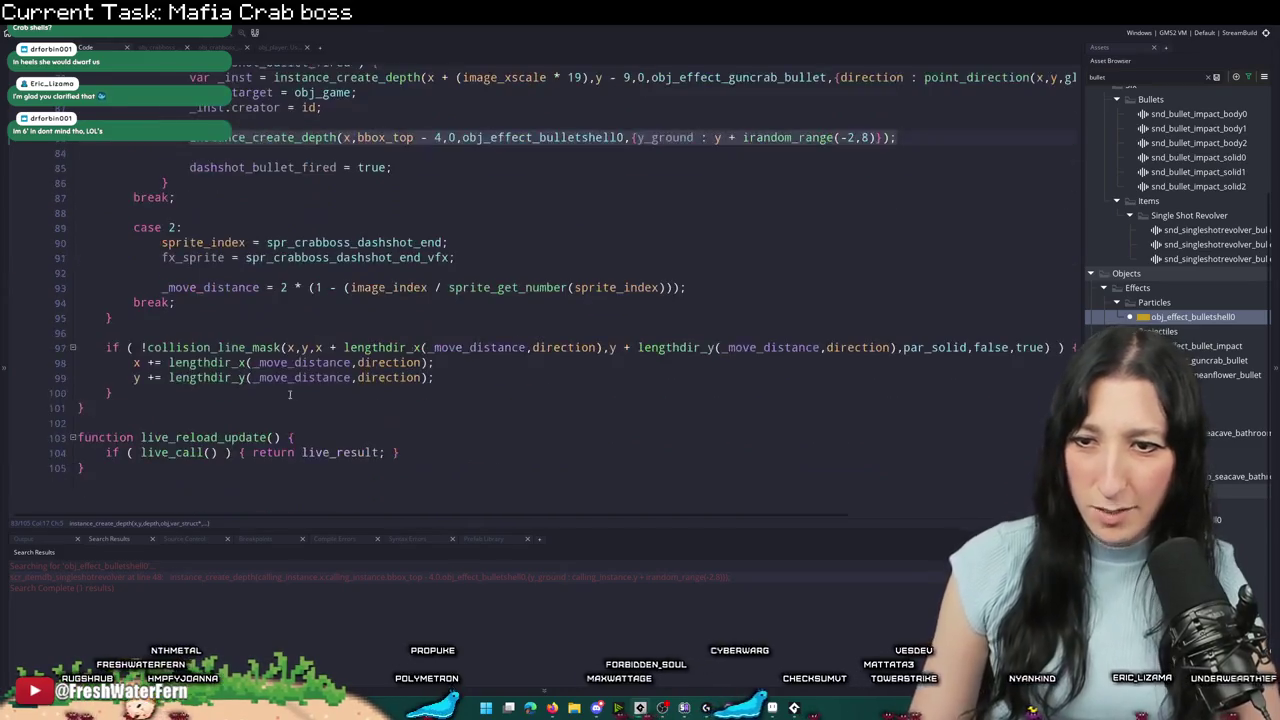
scroll(273, 395, up, 3)
scroll(273, 395, down, 2)
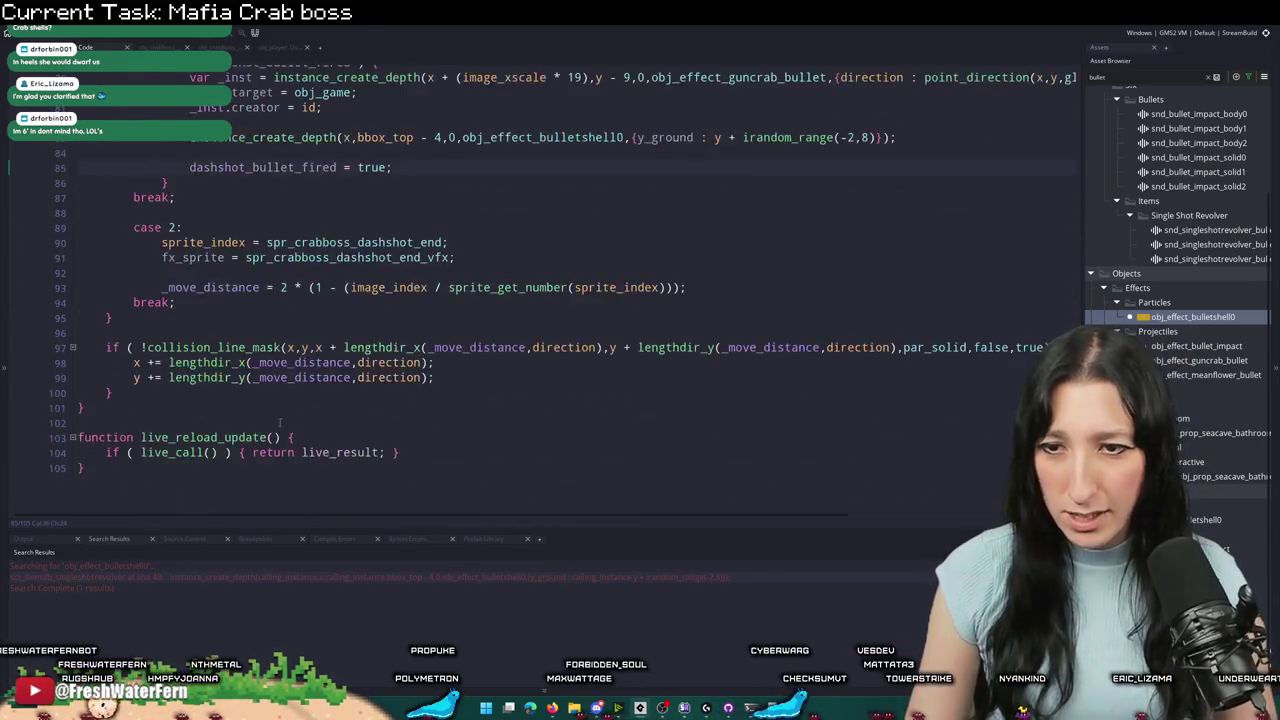
scroll(273, 395, up, 7)
scroll(273, 395, up, 4)
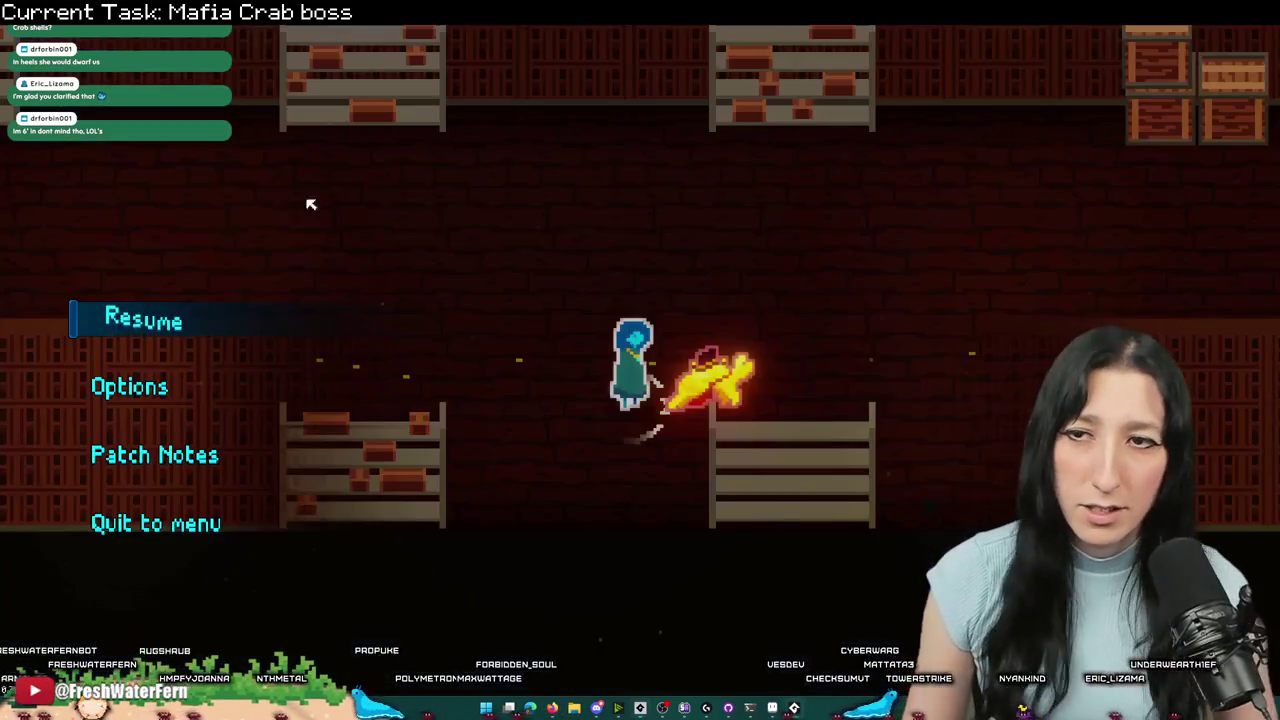
click(155, 312)
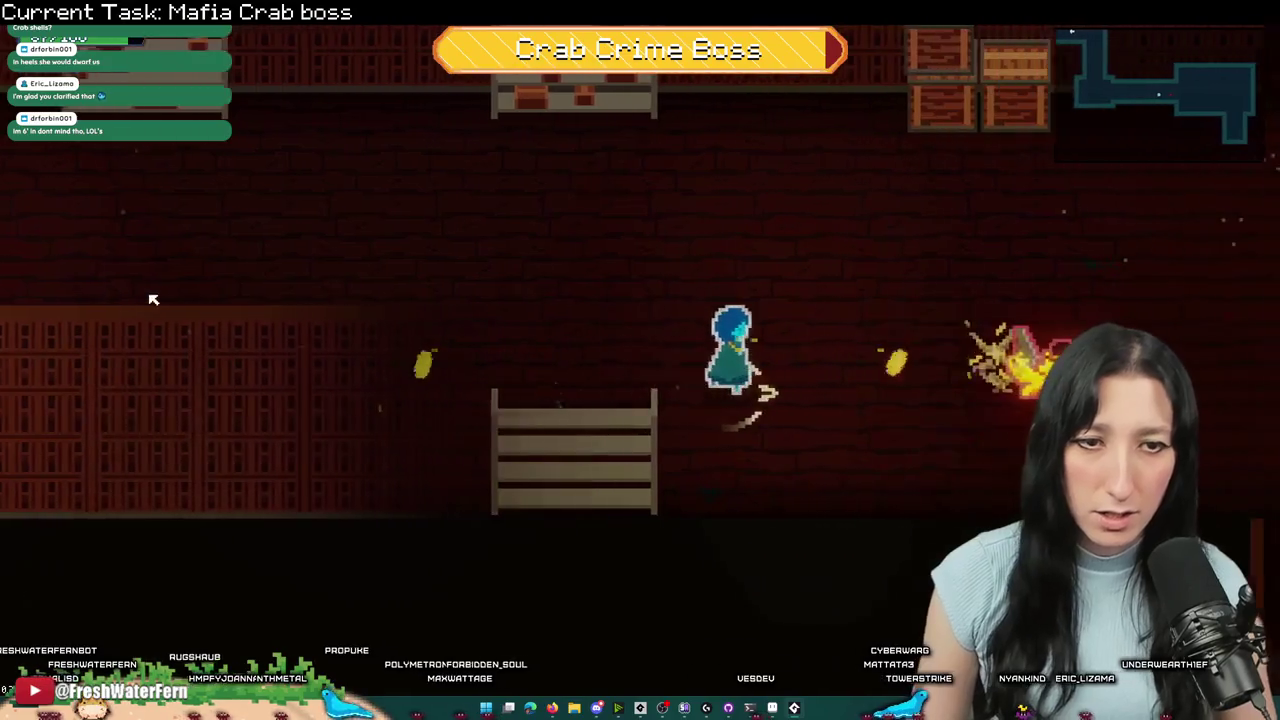
- Move left and right around the crab boss, then return to GameMaker and pick the bullet impact effect
key(d)
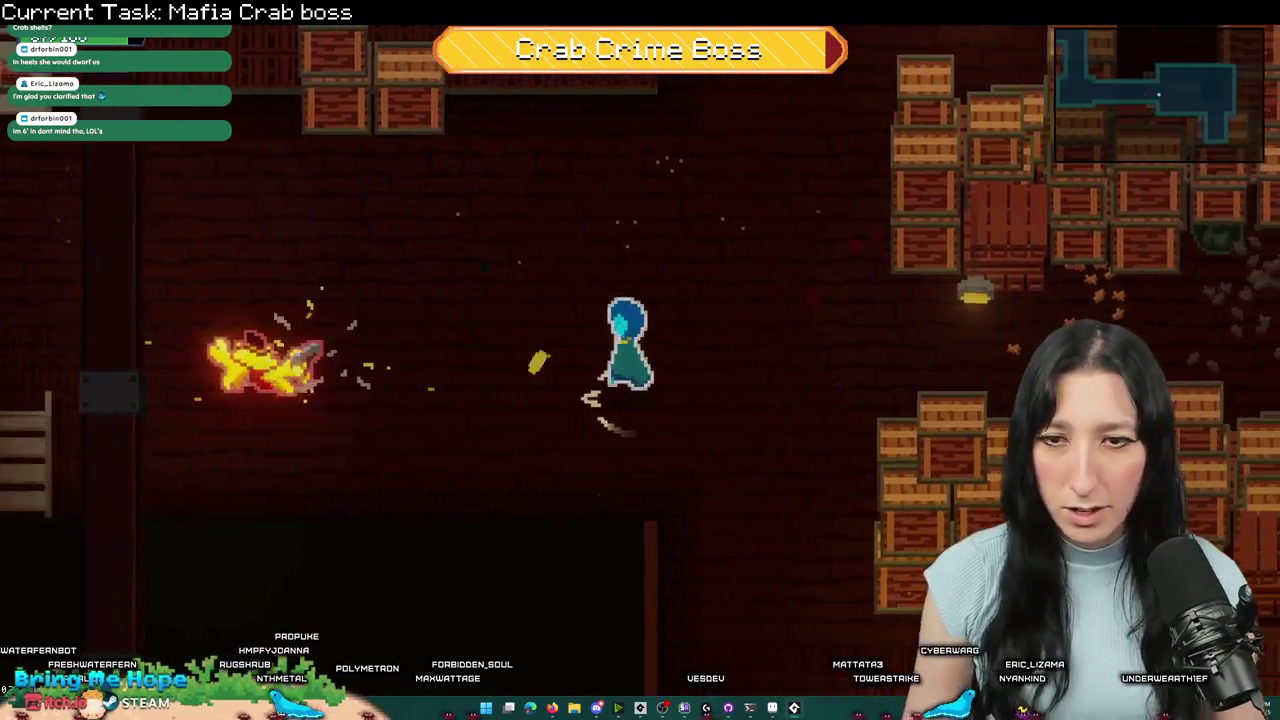
key(a)
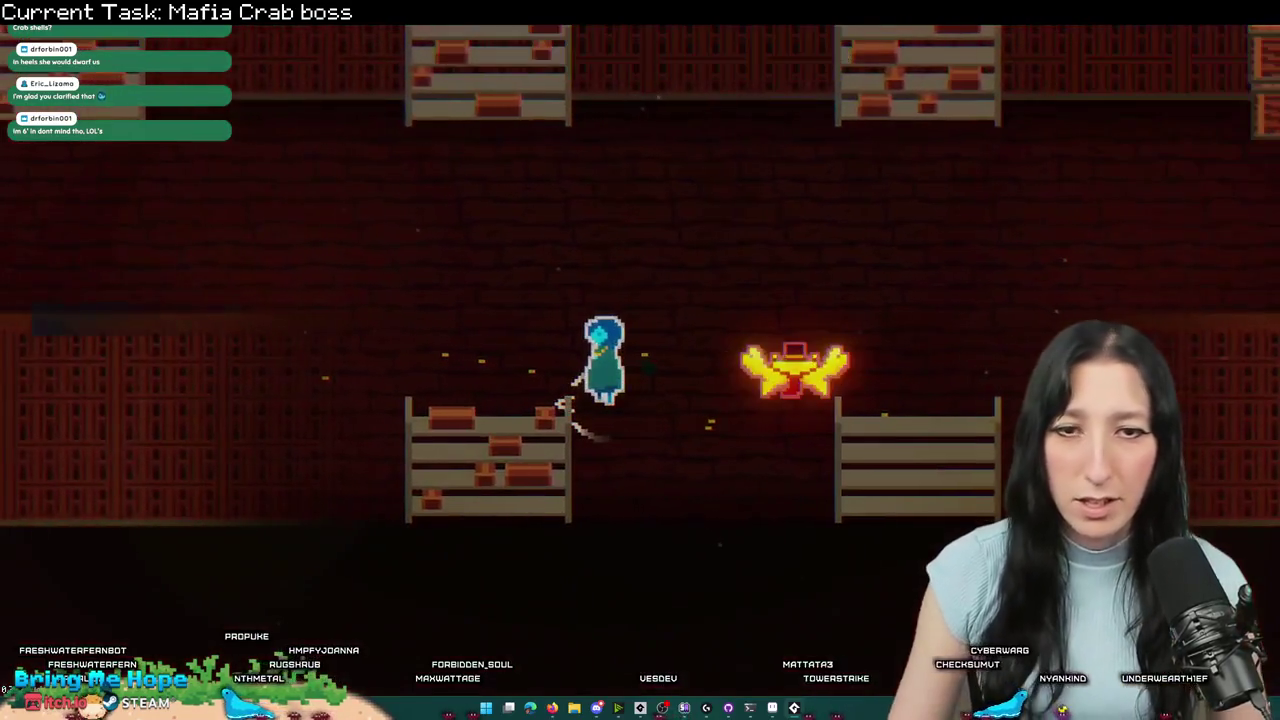
key(alt+Tab)
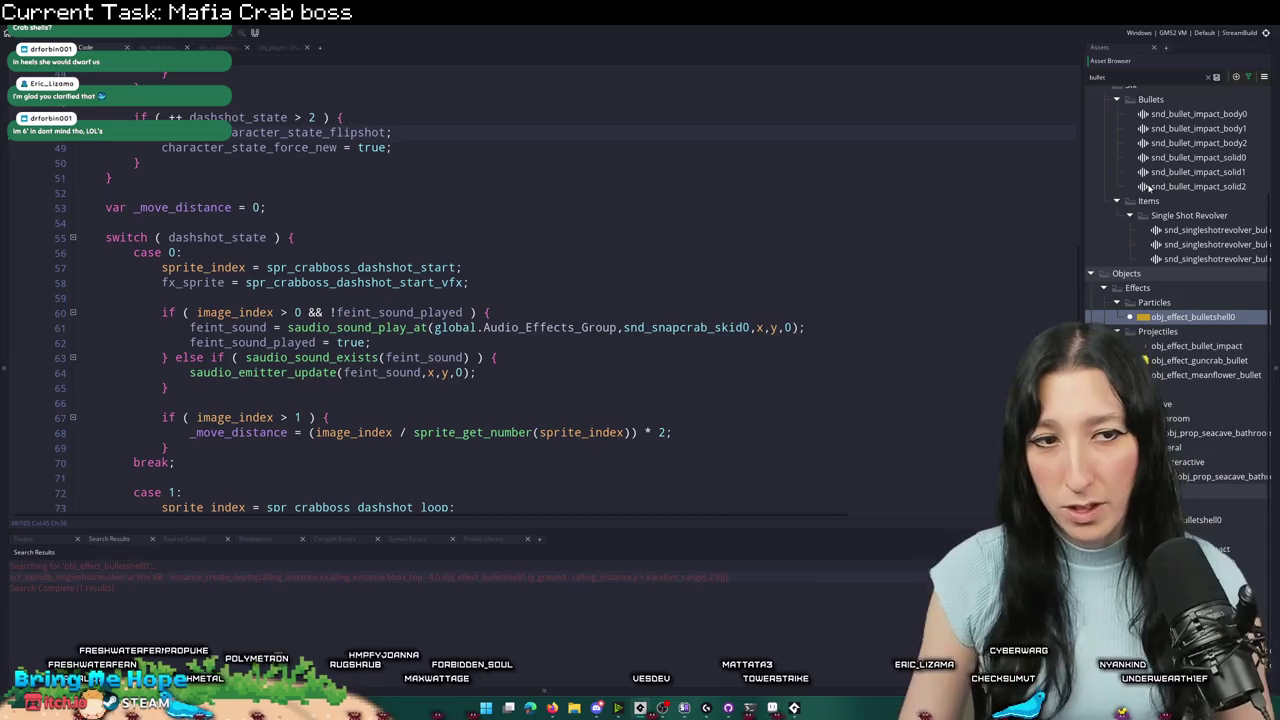
click(1236, 348)
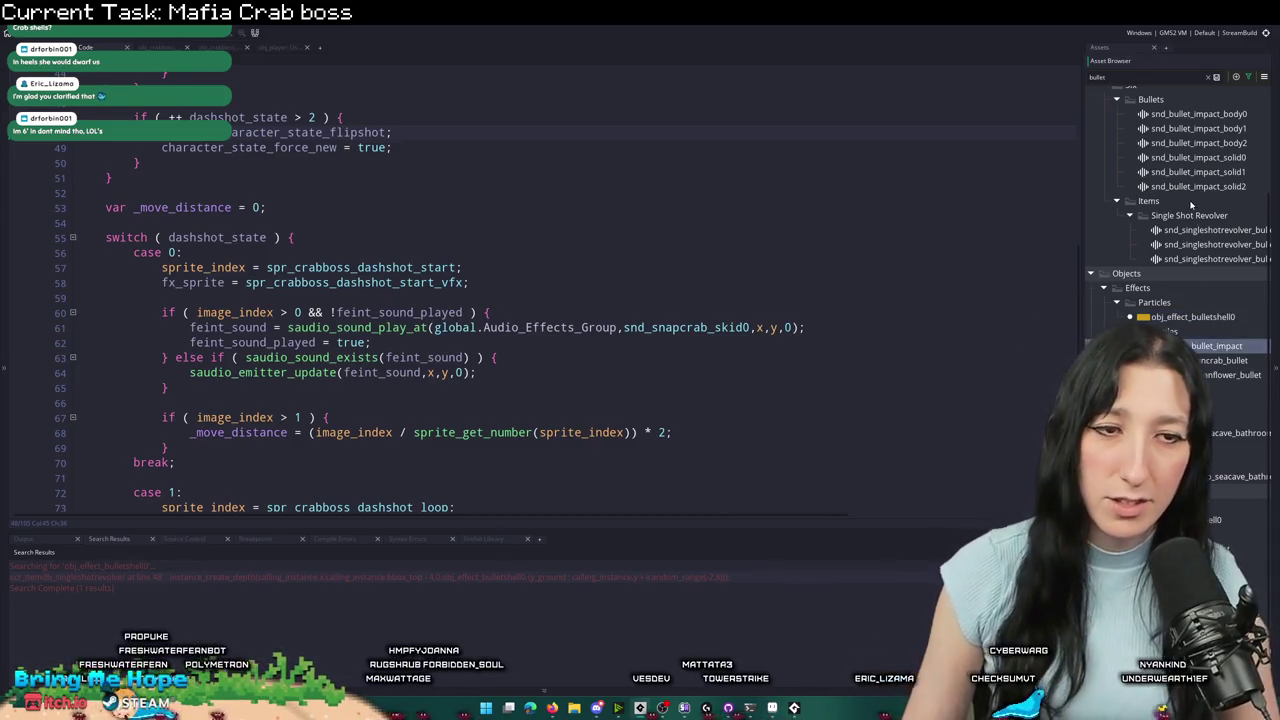
- Widen the Asset Browser, search for guncrab, and view obj_guncrab_shoot_lighting's Step event code
drag(1083, 230, 1020, 230)
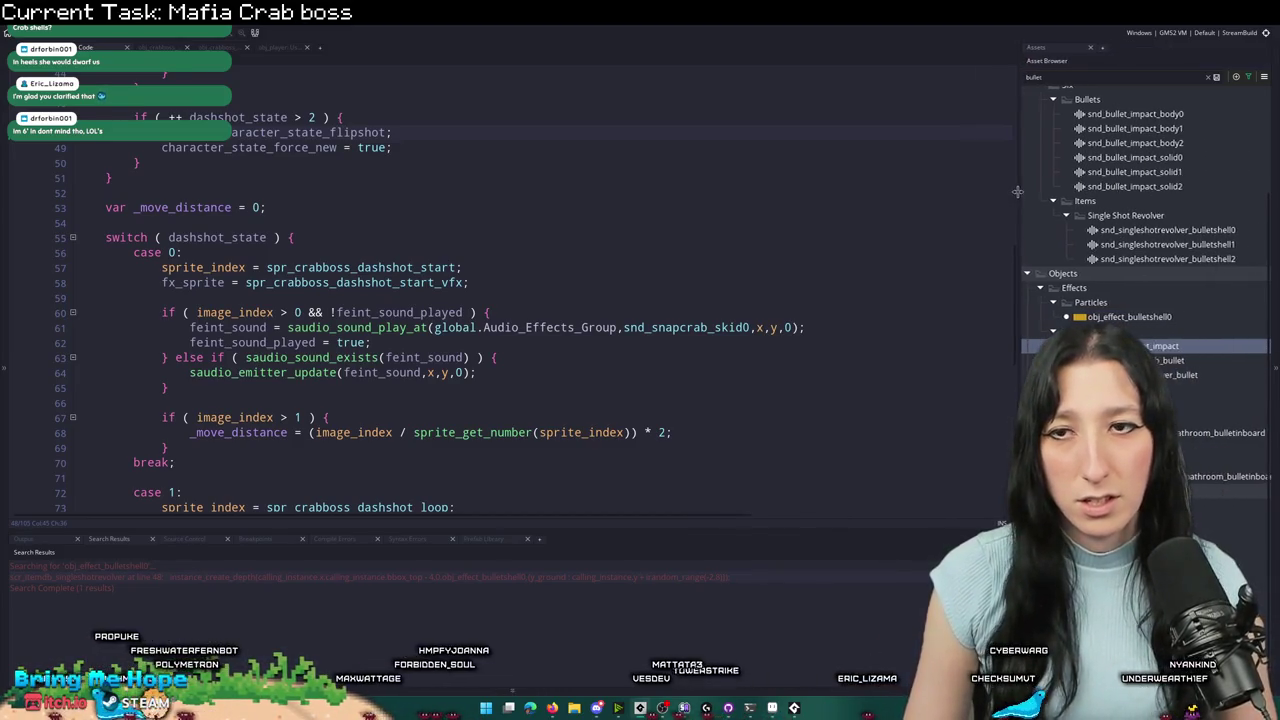
double_click(1118, 76)
text(pr)
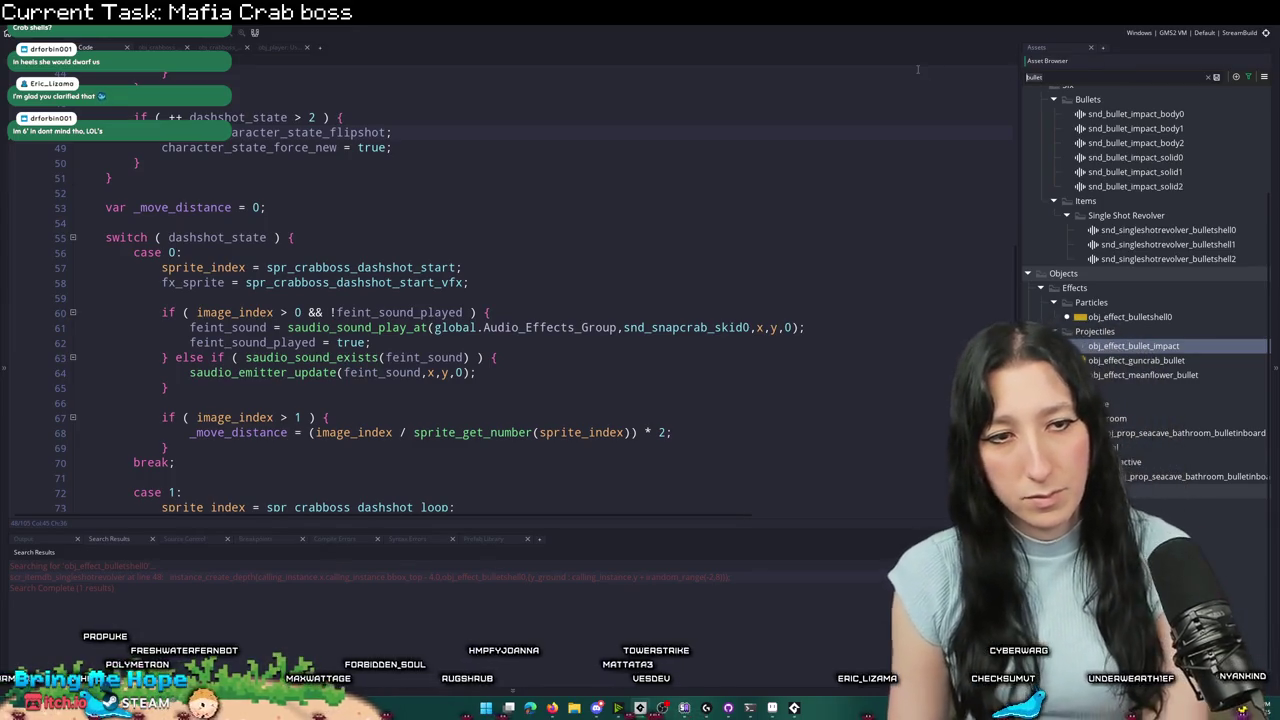
text(ncrab)
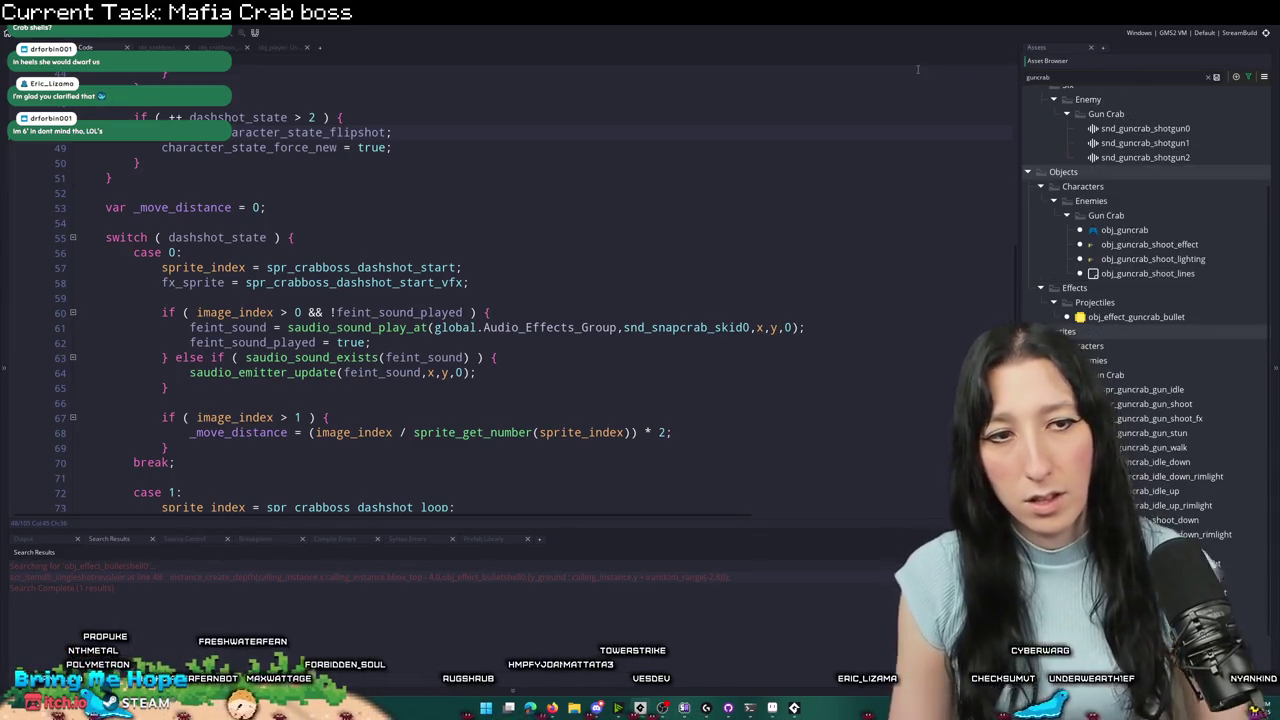
double_click(1139, 260)
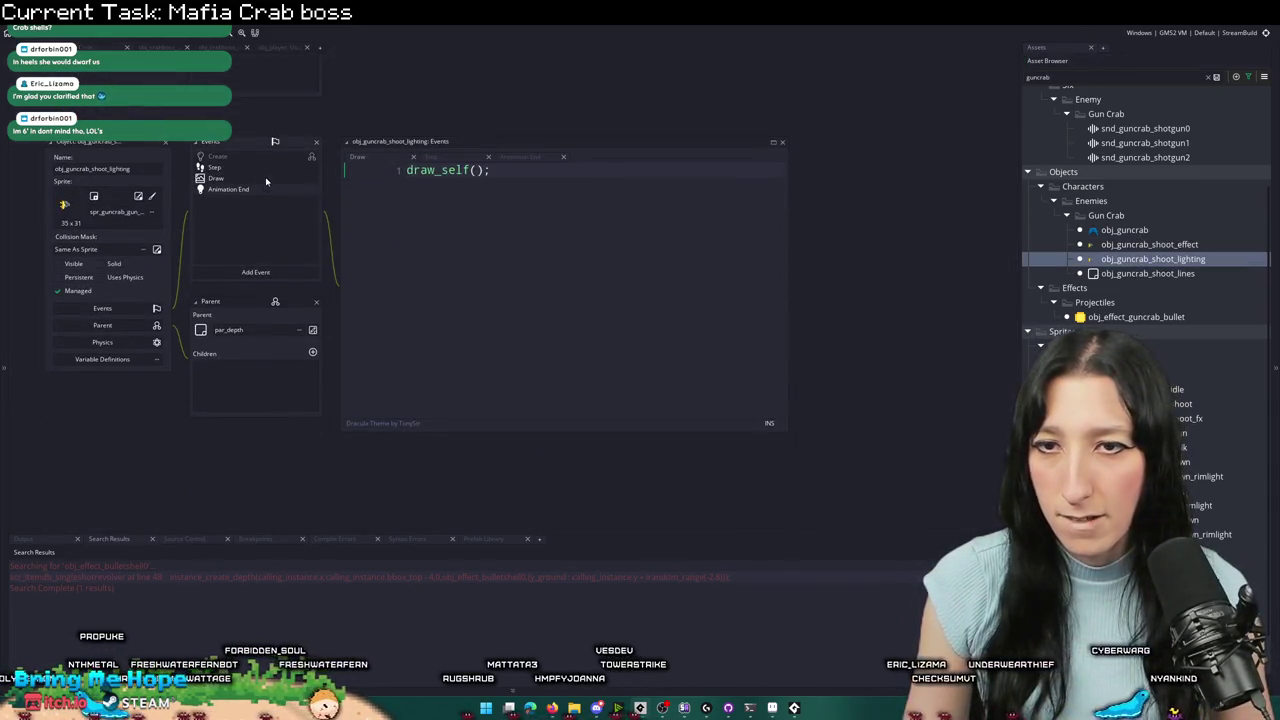
click(253, 171)
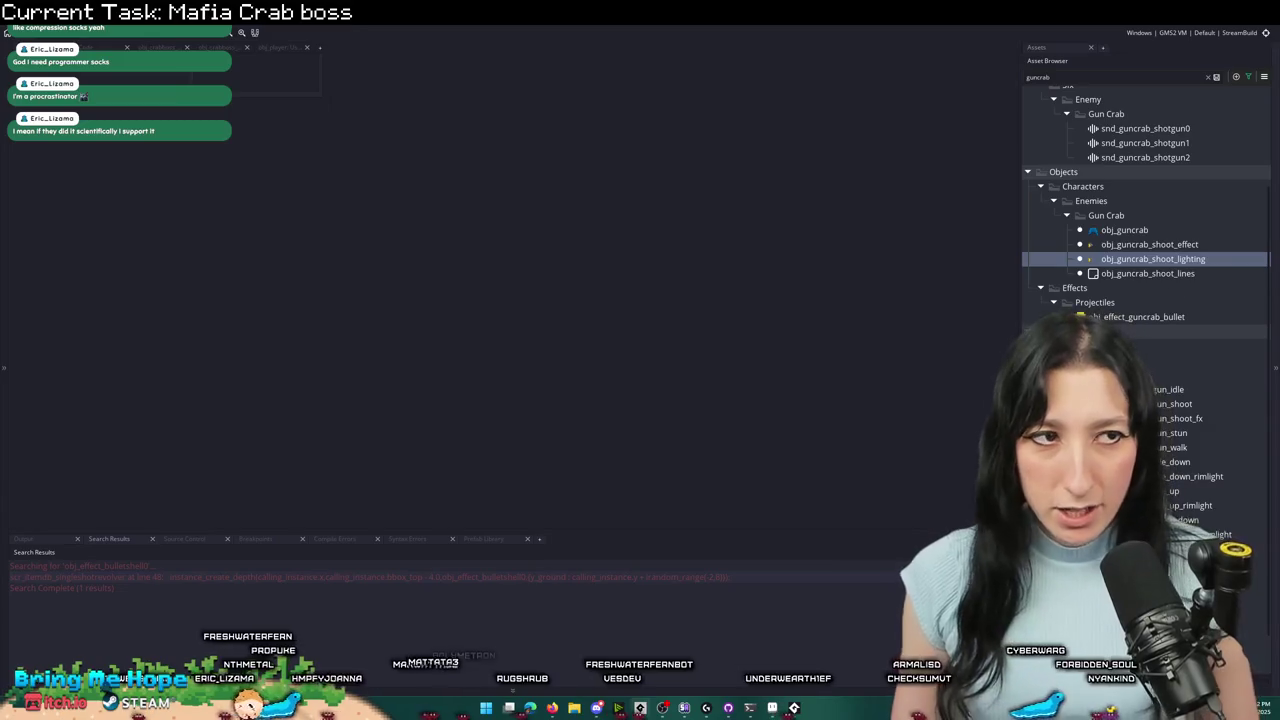
- Select obj_guncrab_shoot_lines in the guncrab-filtered asset list
click(1150, 273)
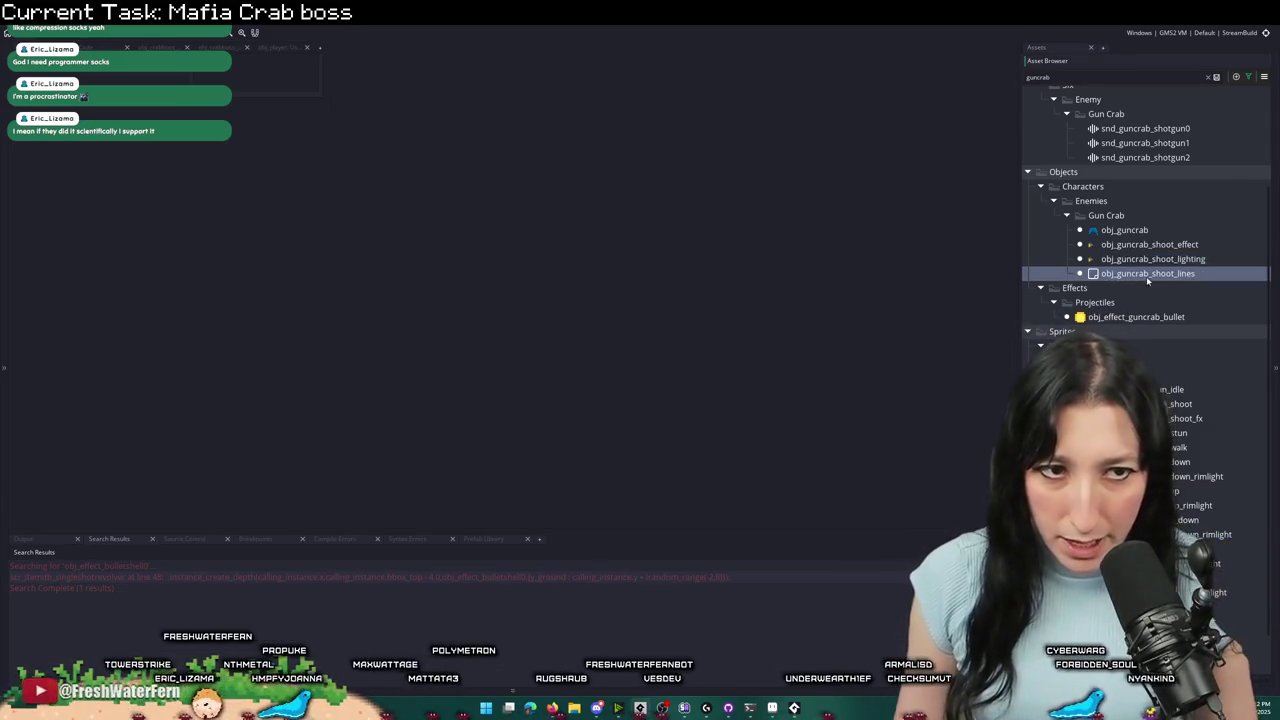
- Open obj_guncrab's shooting code and jump to obj_effect_shotgunshell0 from its code reference
click(1163, 231)
double_click(1163, 232)
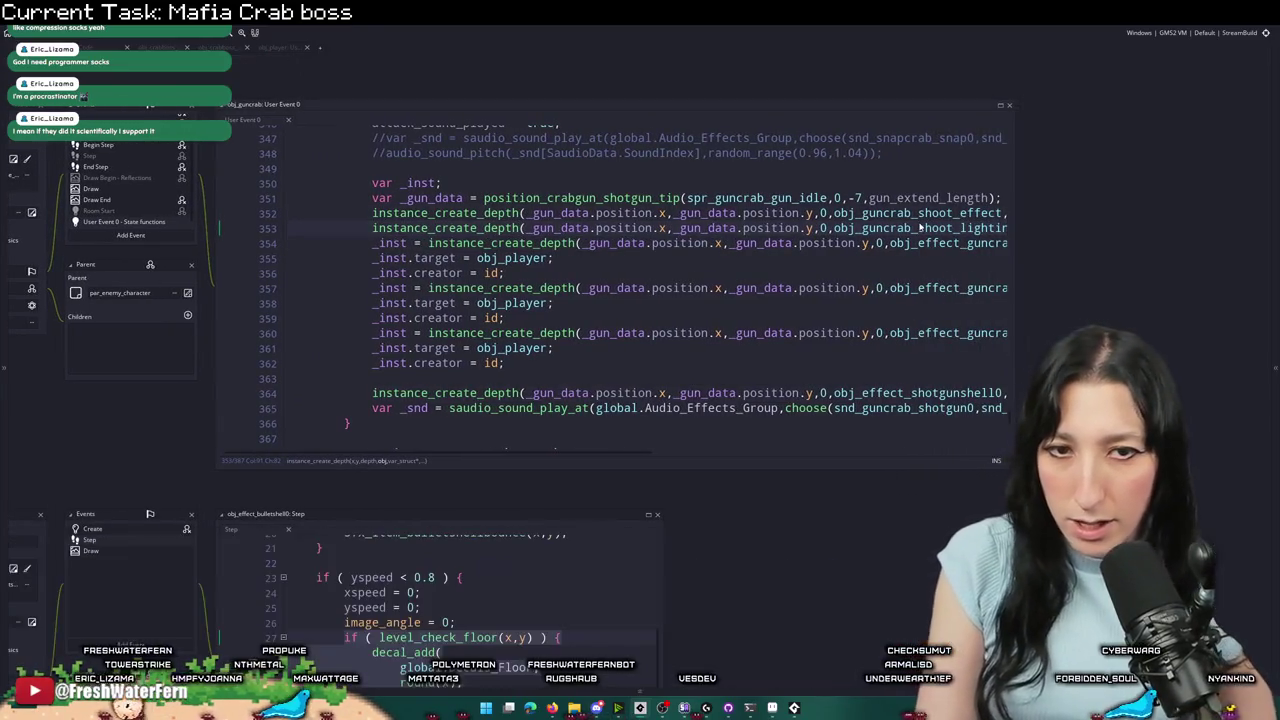
scroll(1012, 396, right, 2)
click(824, 311)
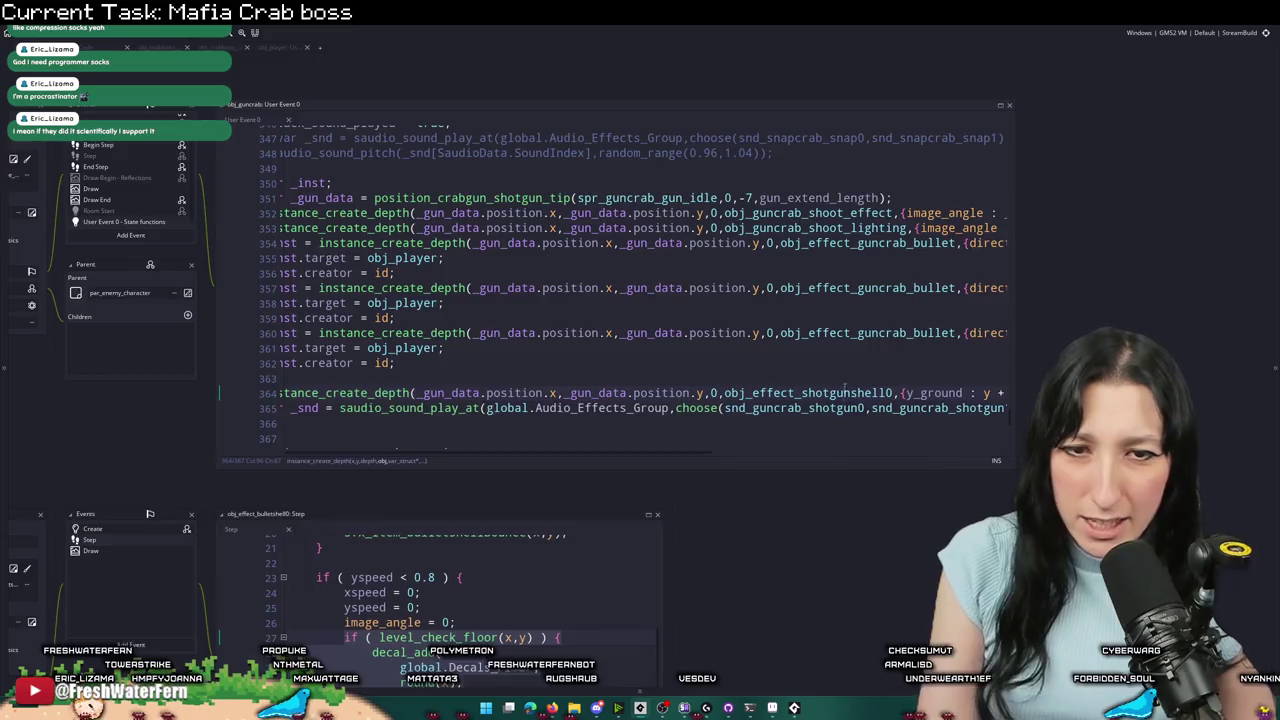
middle_click(845, 392)
- Review the shotgun shell's Create and Step events, including the light_flash variable
click(227, 246)
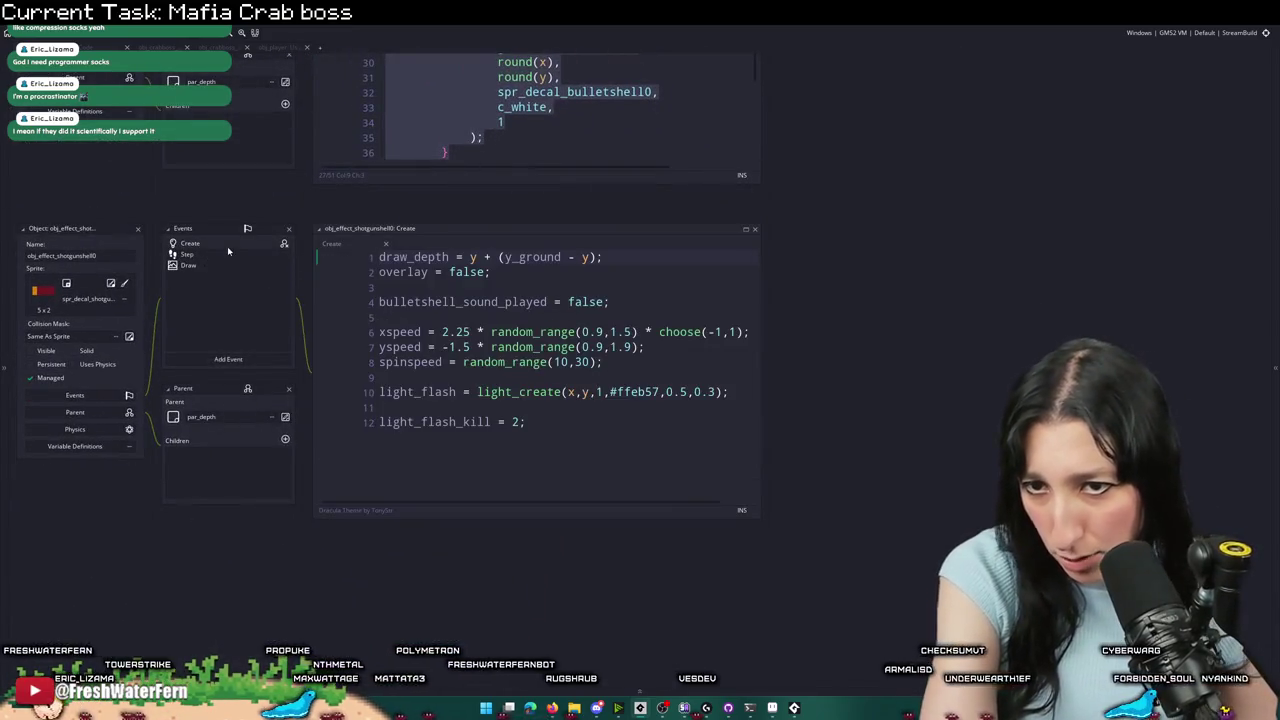
double_click(407, 391)
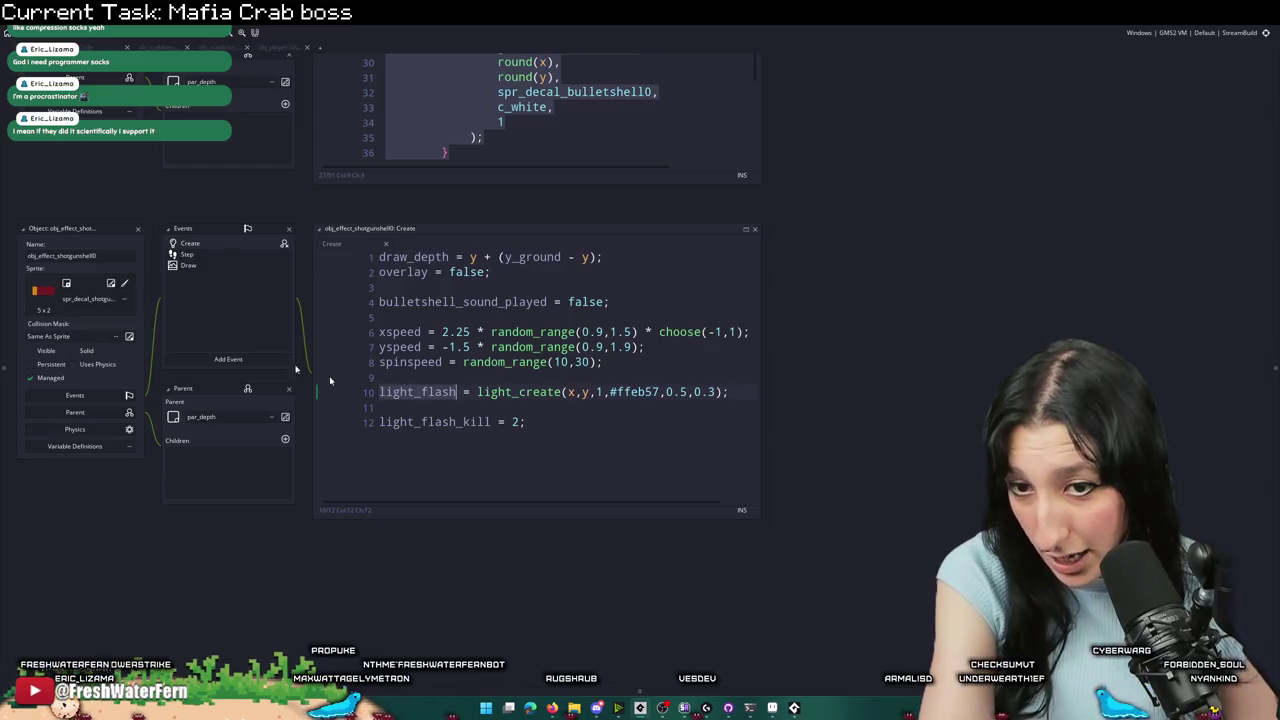
click(200, 255)
click(213, 247)
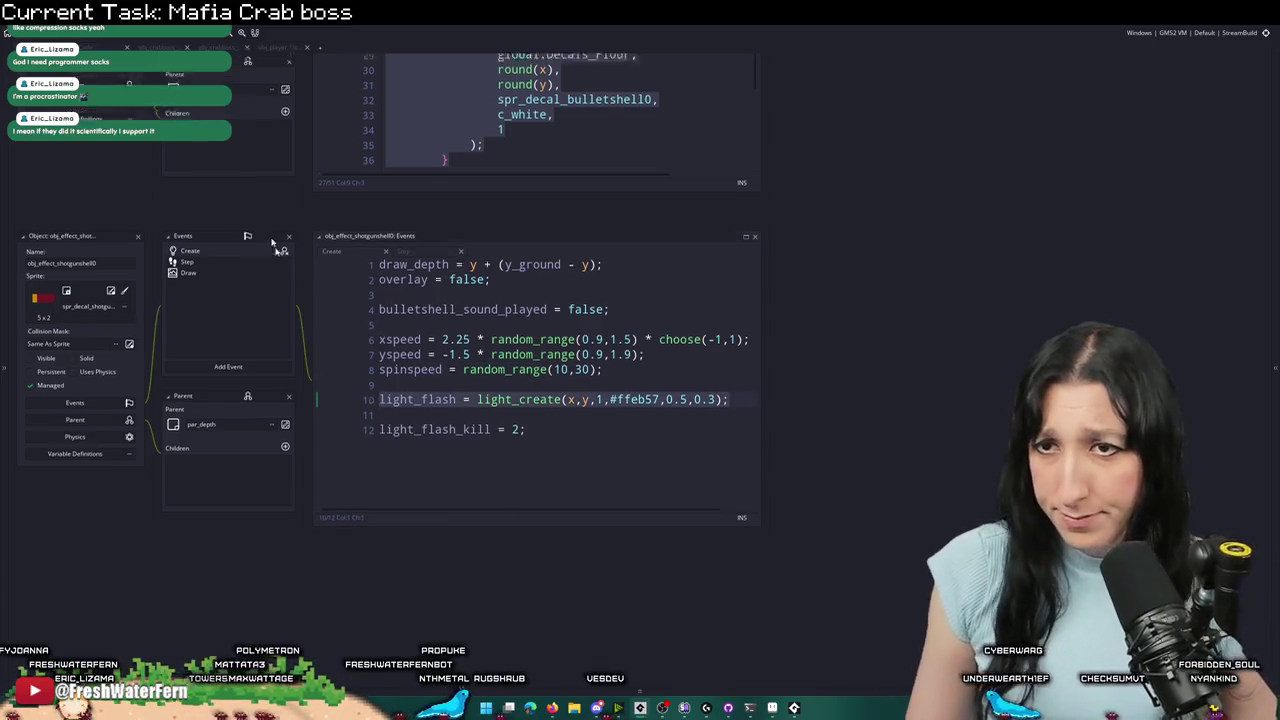
key(ctrl+t)
key(Escape)
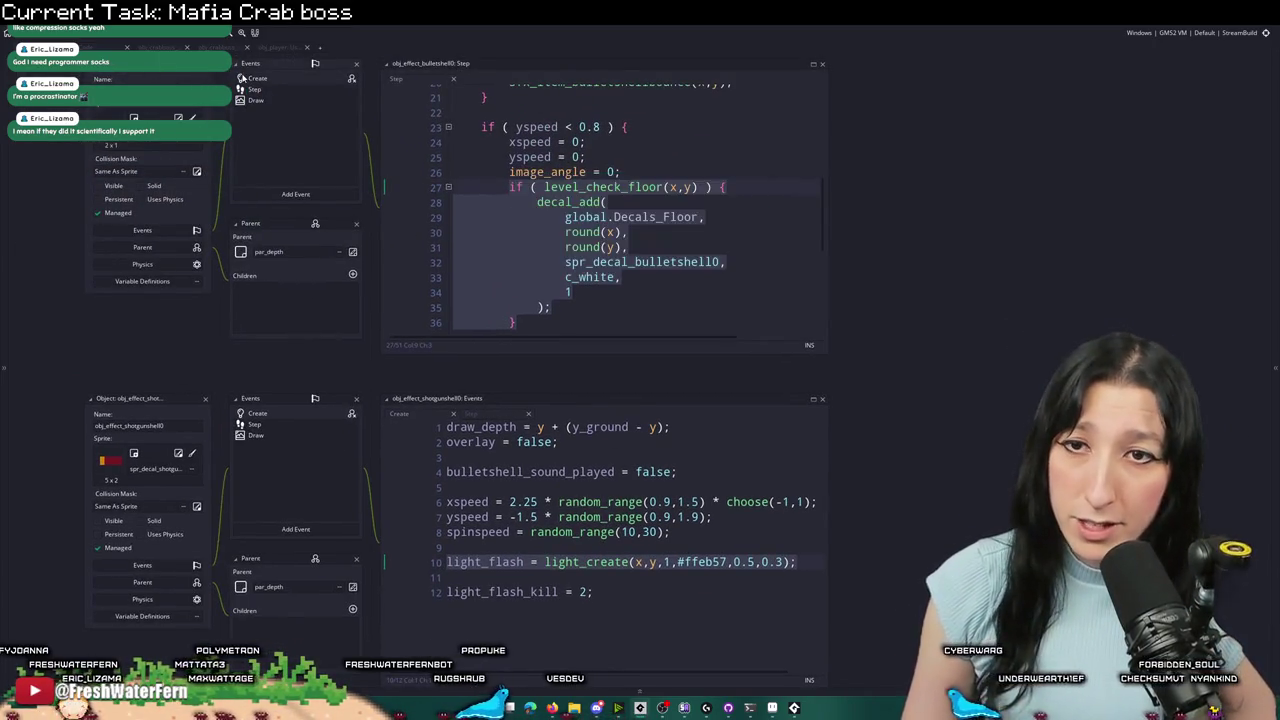
- Compare obj_effect_bulletshell0's Create and Step events, including its light_create line
click(241, 78)
click(690, 227)
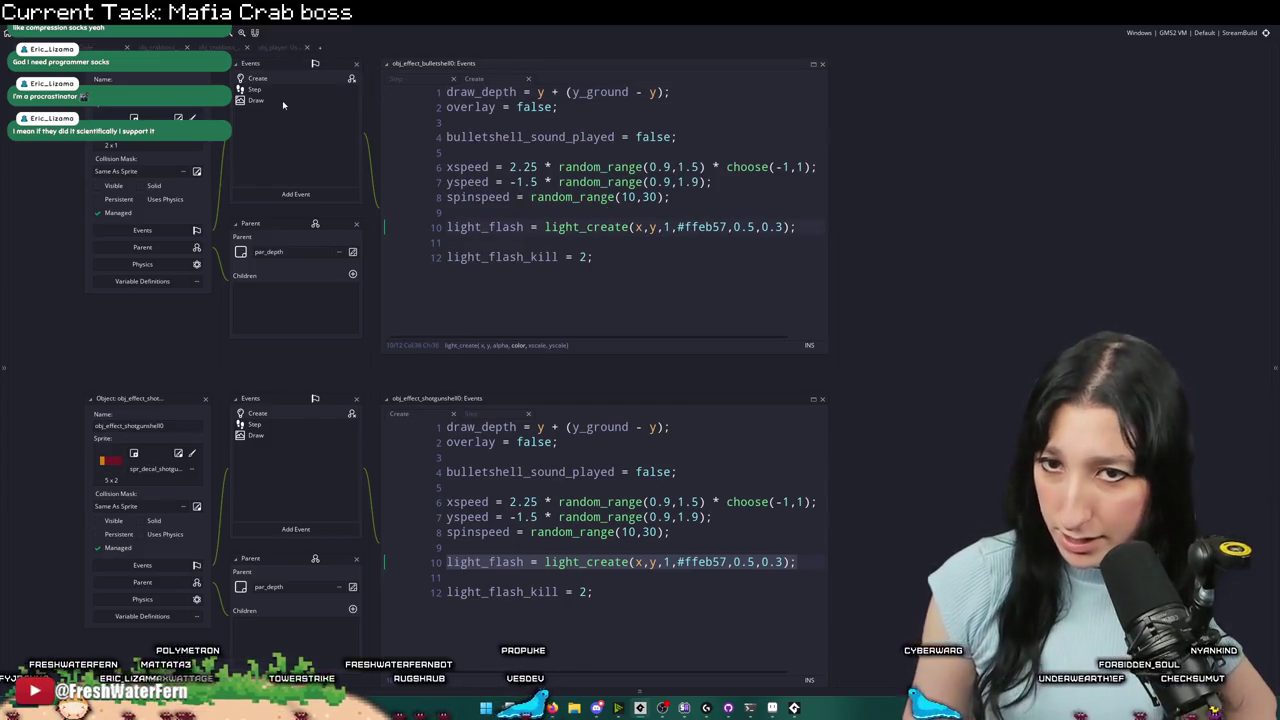
click(285, 91)
click(284, 79)
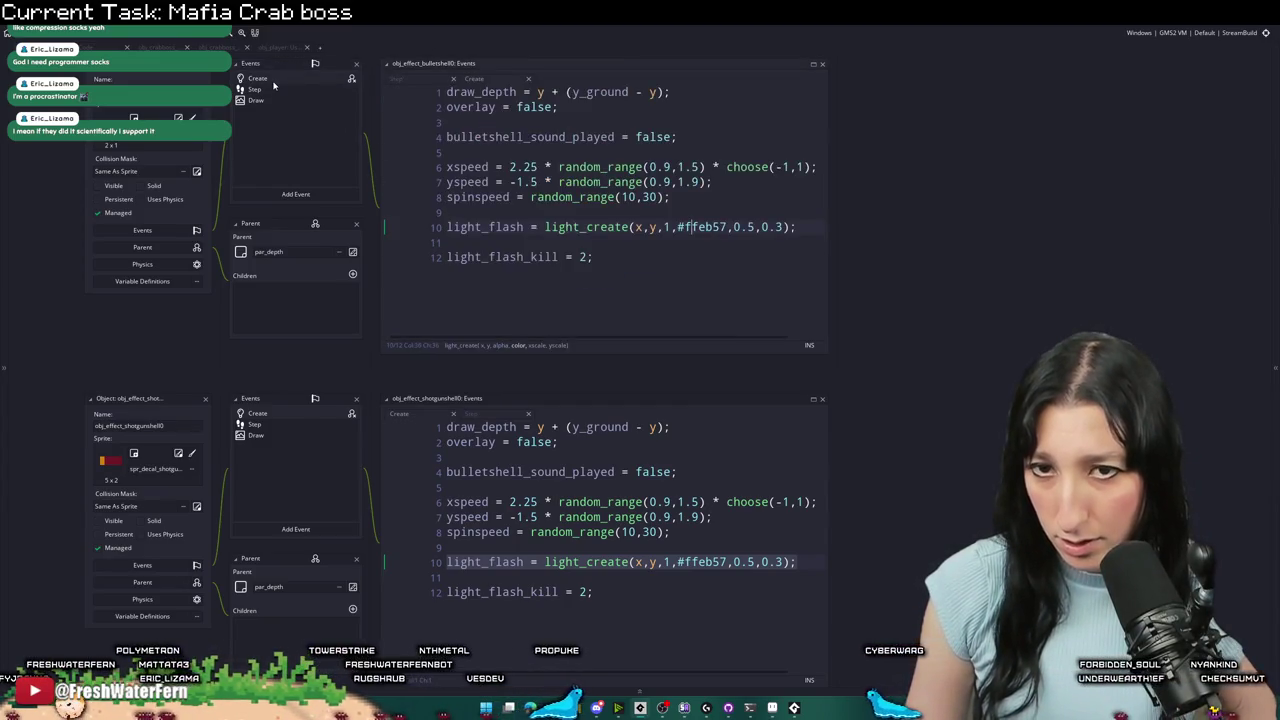
click(271, 90)
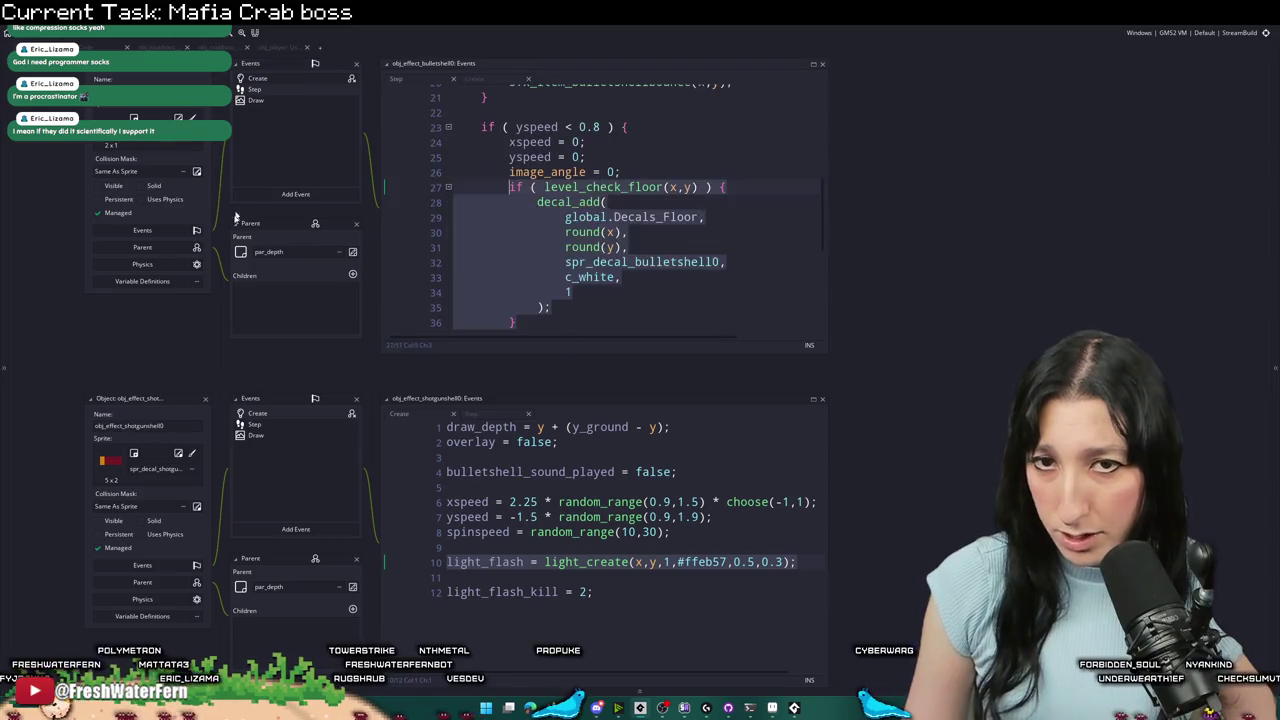
- Close the shotgun shell window and scroll back through obj_guncrab's User Event 0 code
click(206, 401)
scroll(640, 260, down, 2)
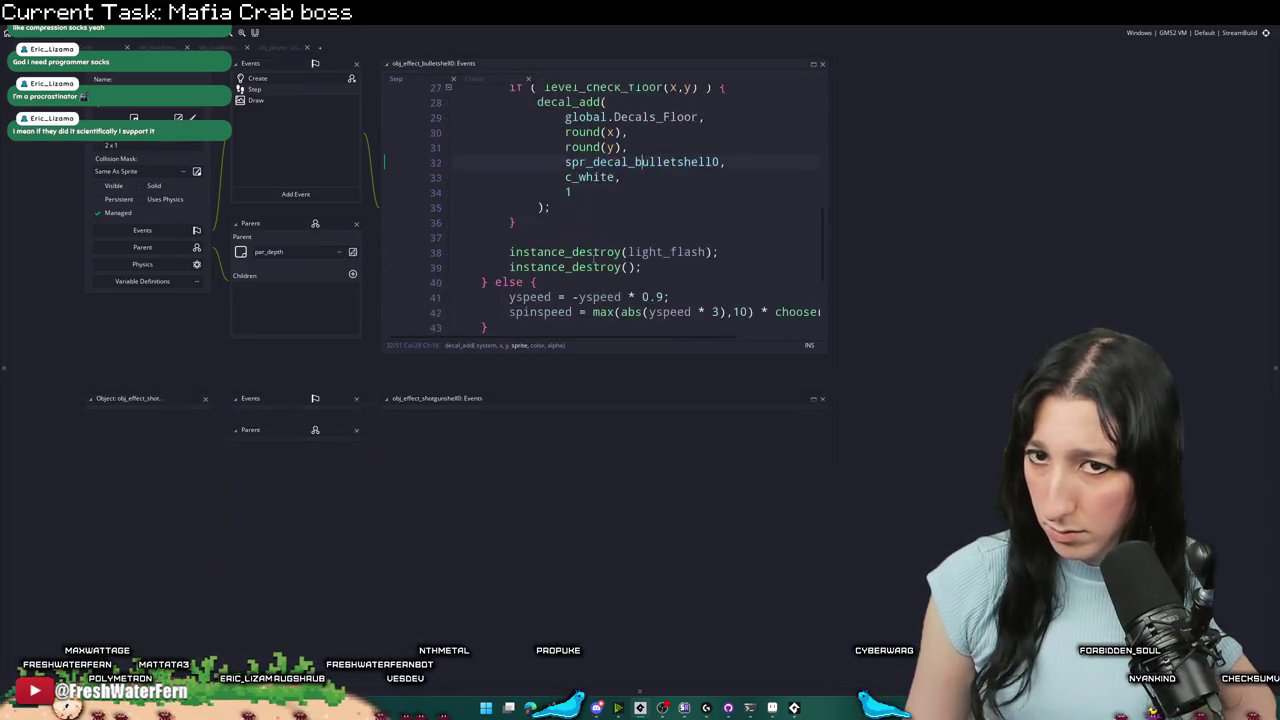
scroll(640, 260, up, 7)
scroll(260, 340, up, 3)
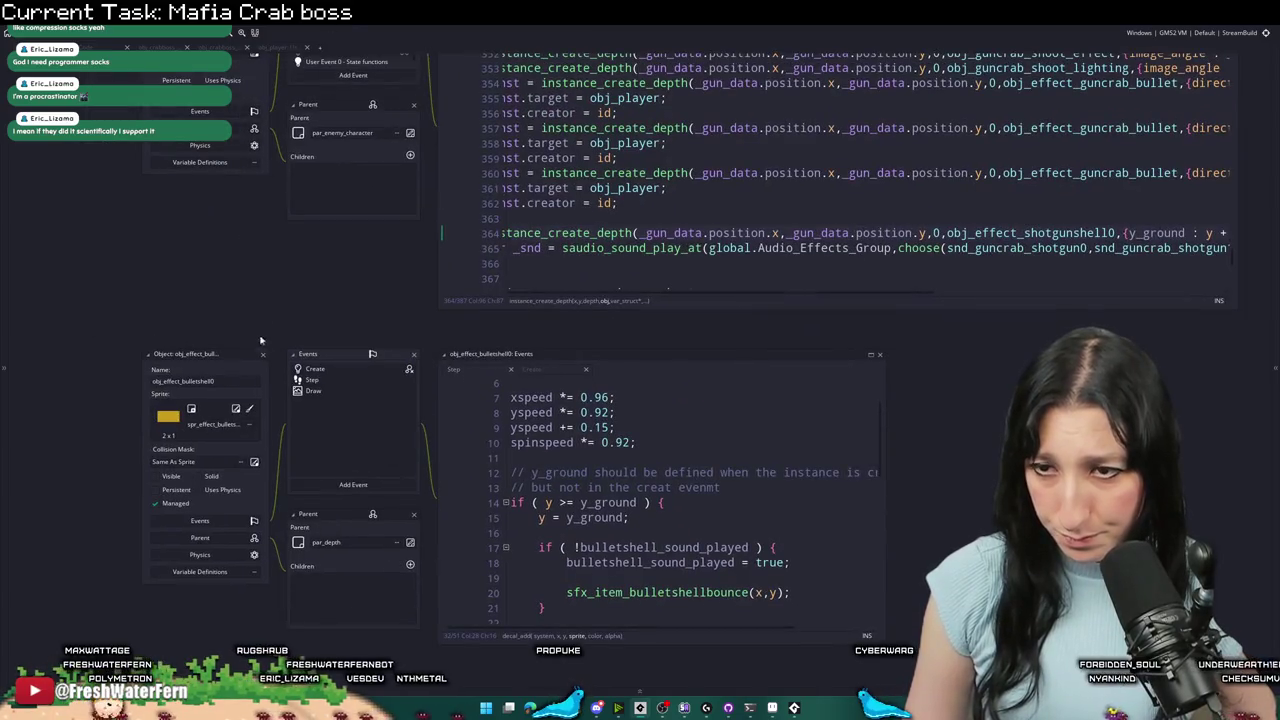
scroll(263, 356, up, 3)
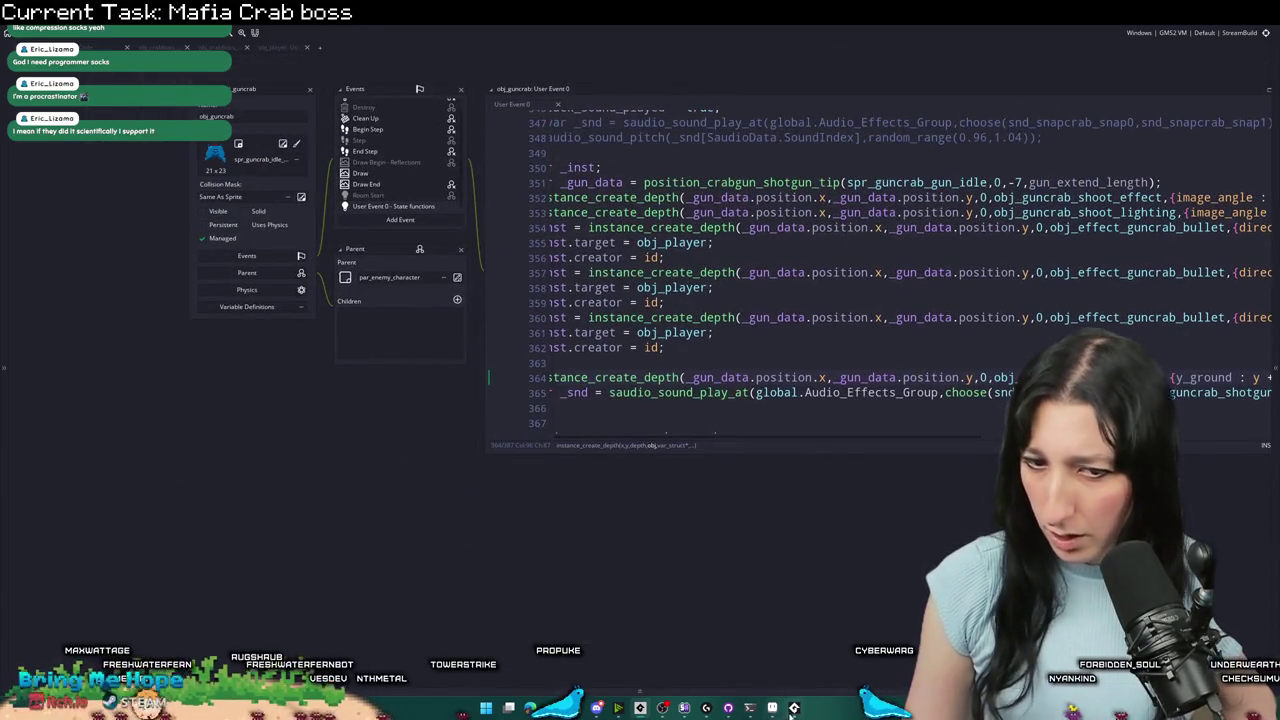
key(alt+Tab)
- Resume the paused test, run and dodge around the crab boss, then pause and return to GameMaker
click(164, 326)
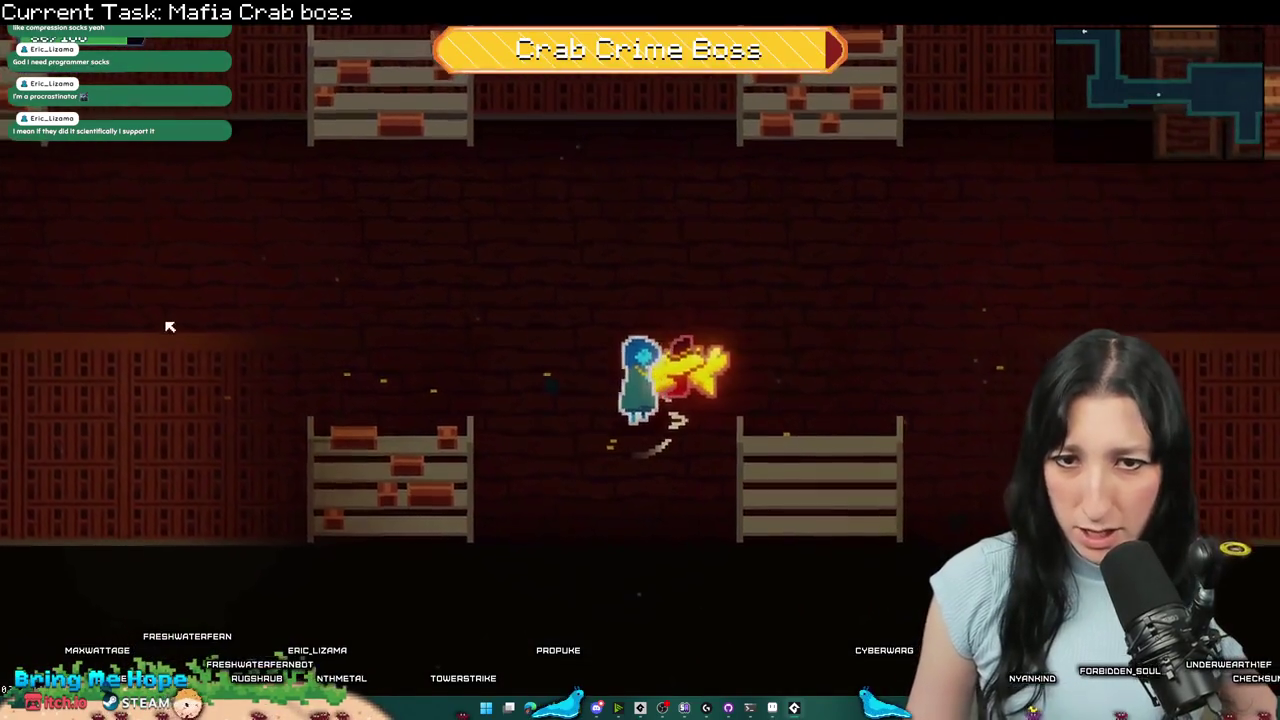
key(d)
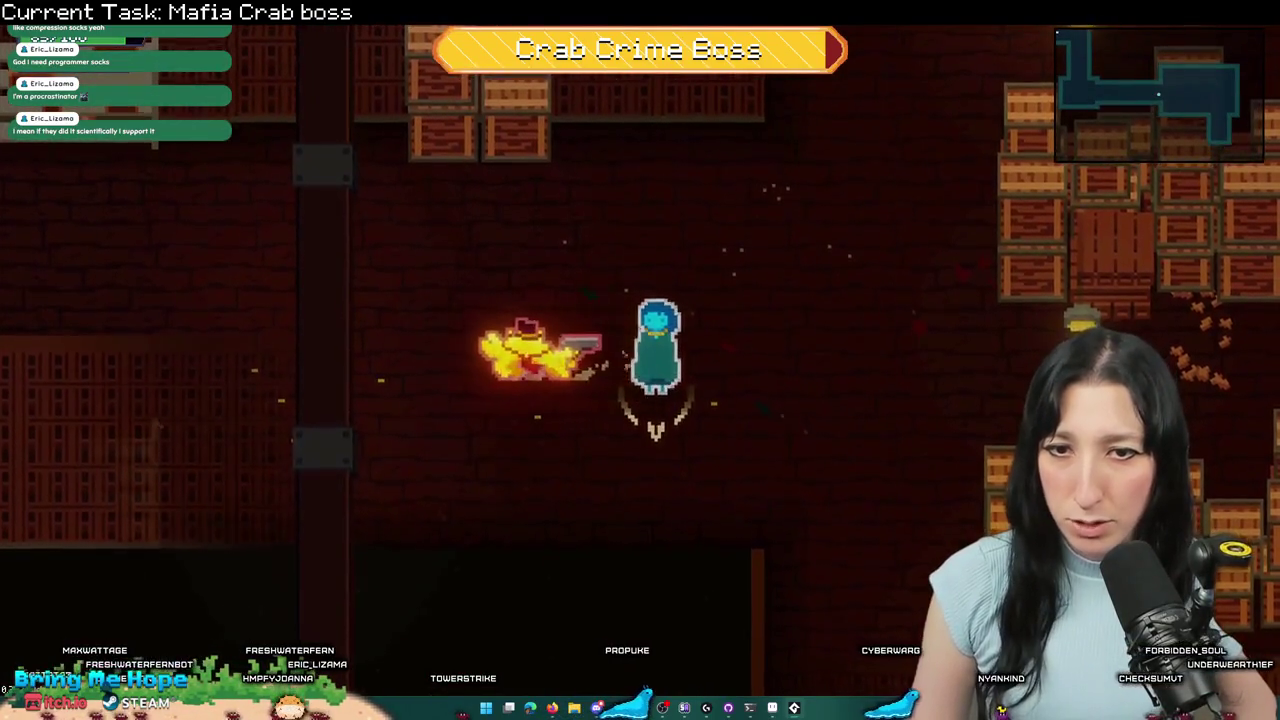
key(a)
key(a)
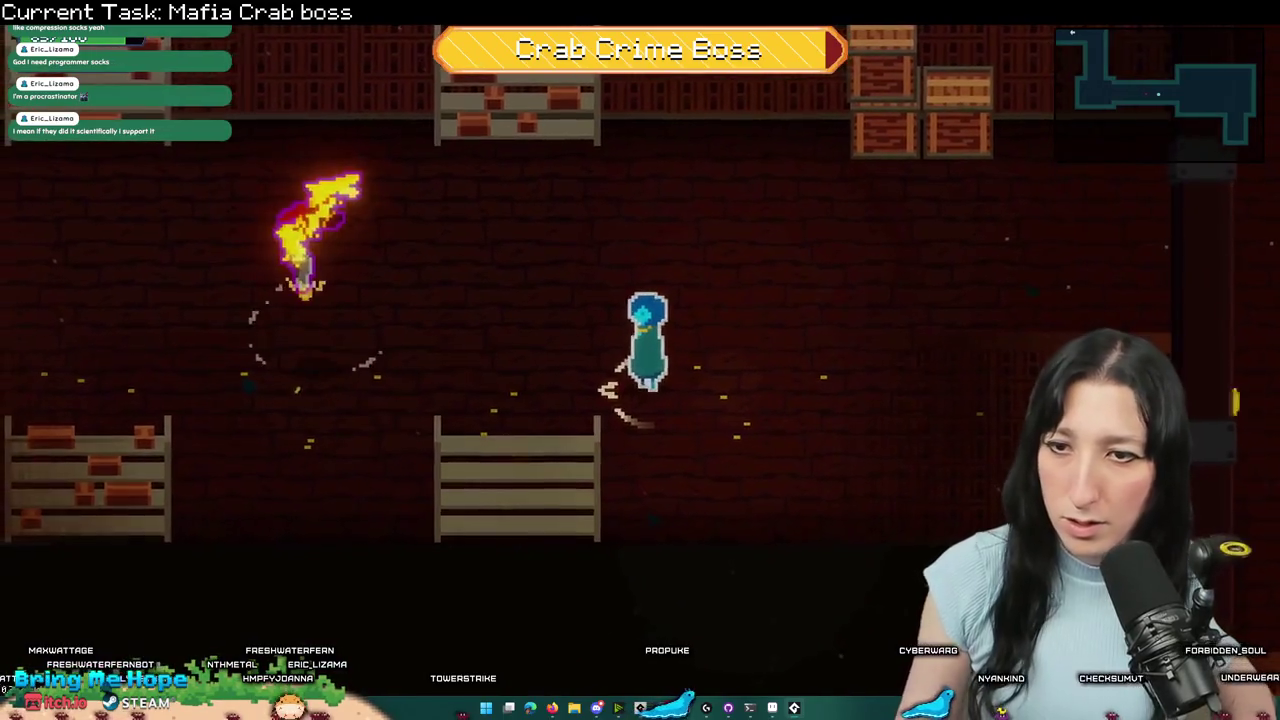
key(a)
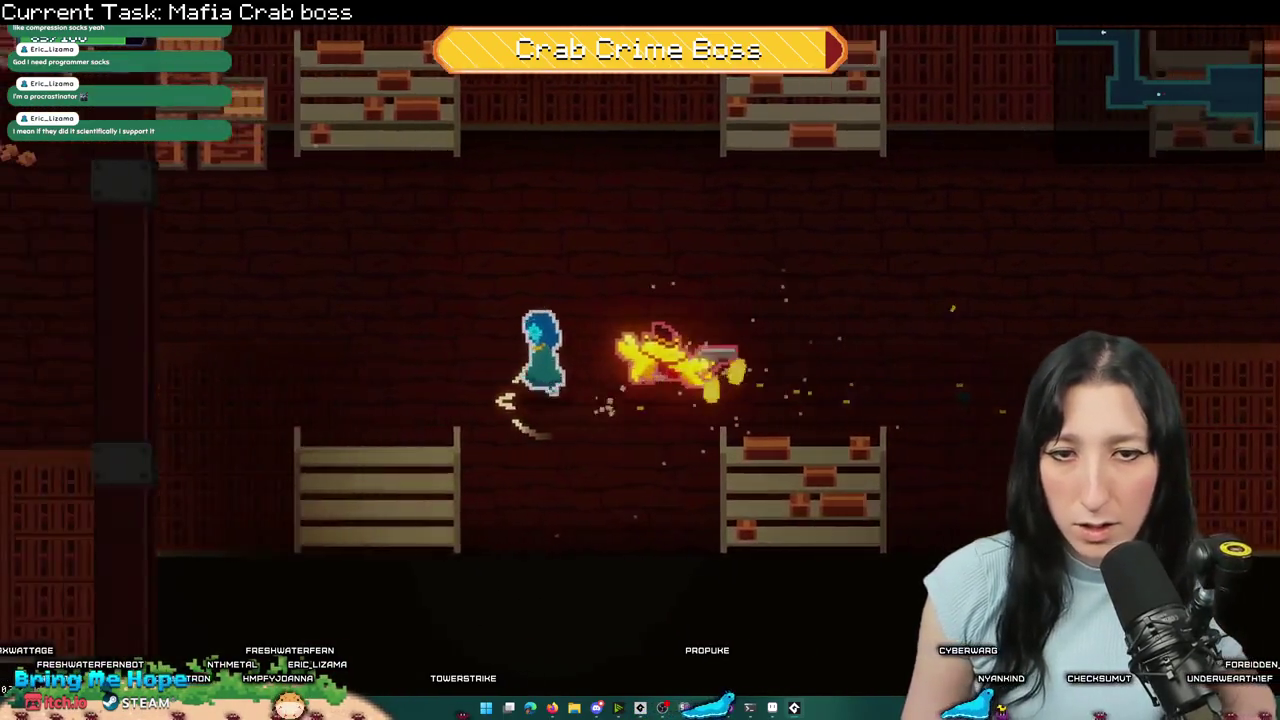
key(d)
key(Escape)
key(alt+Tab)
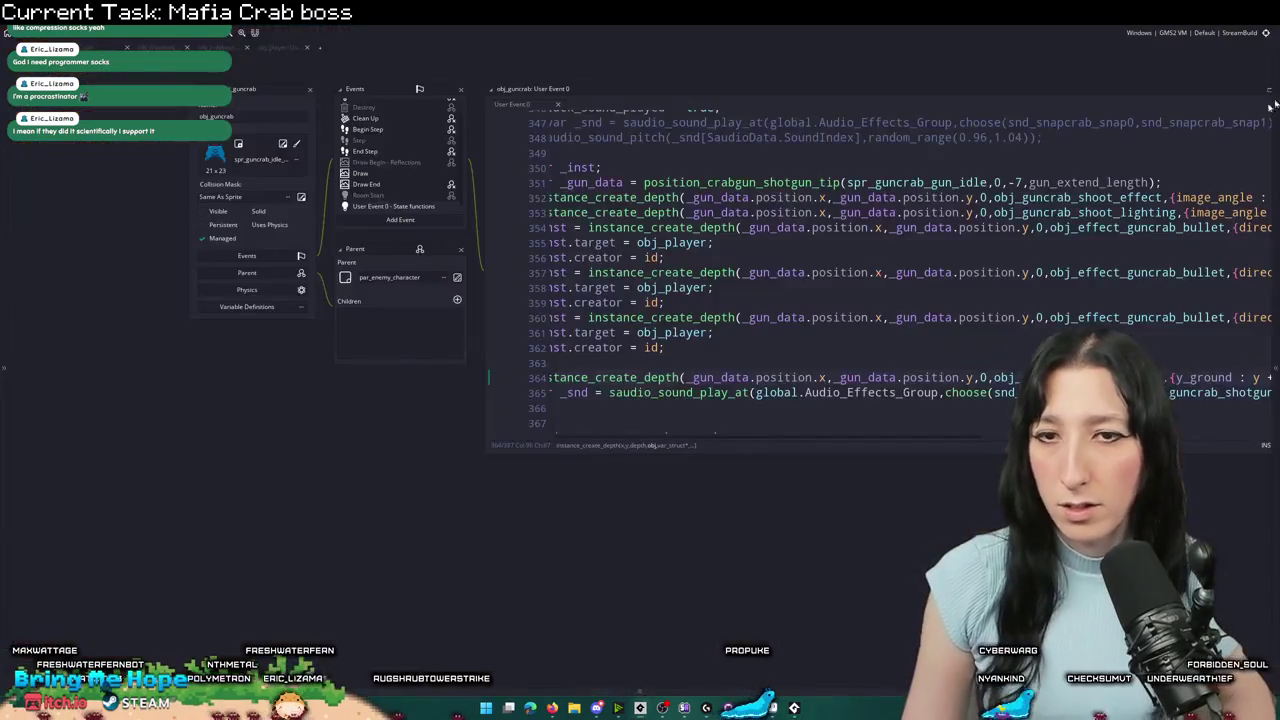
- Move from the guncrab shooting code to the obj_crabboss object's code
click(985, 257)
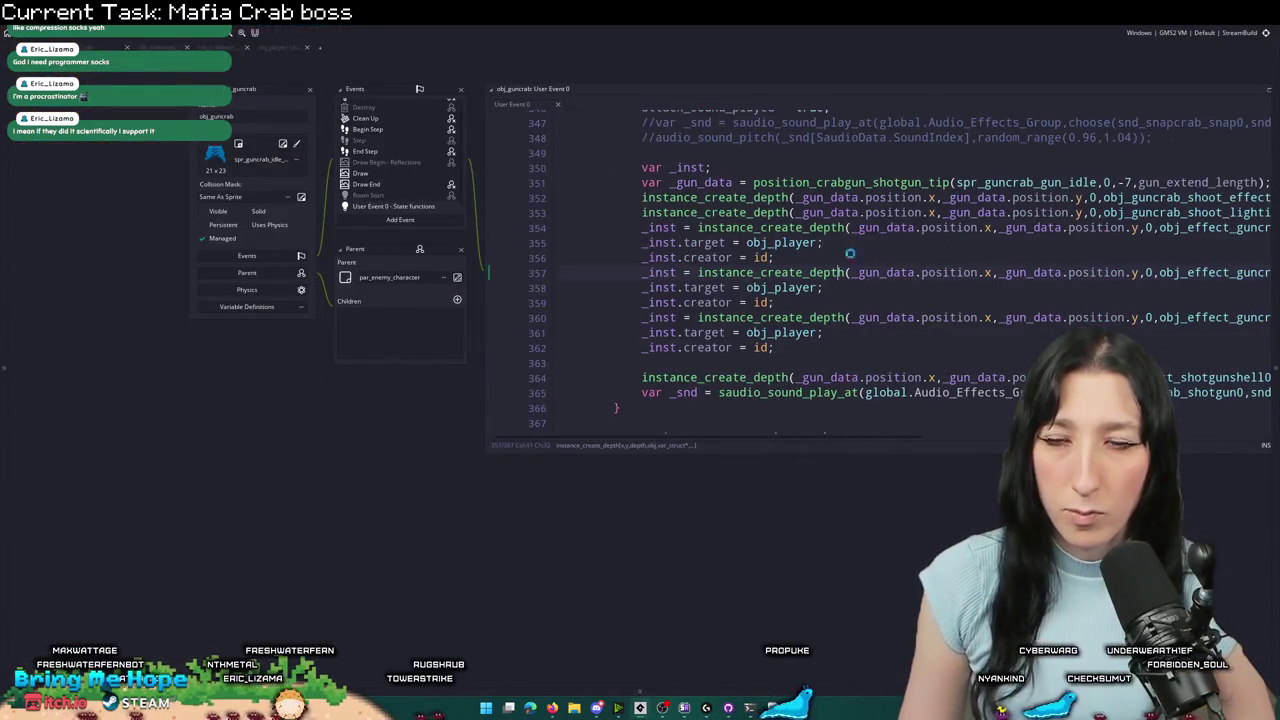
scroll(897, 65, up, 3)
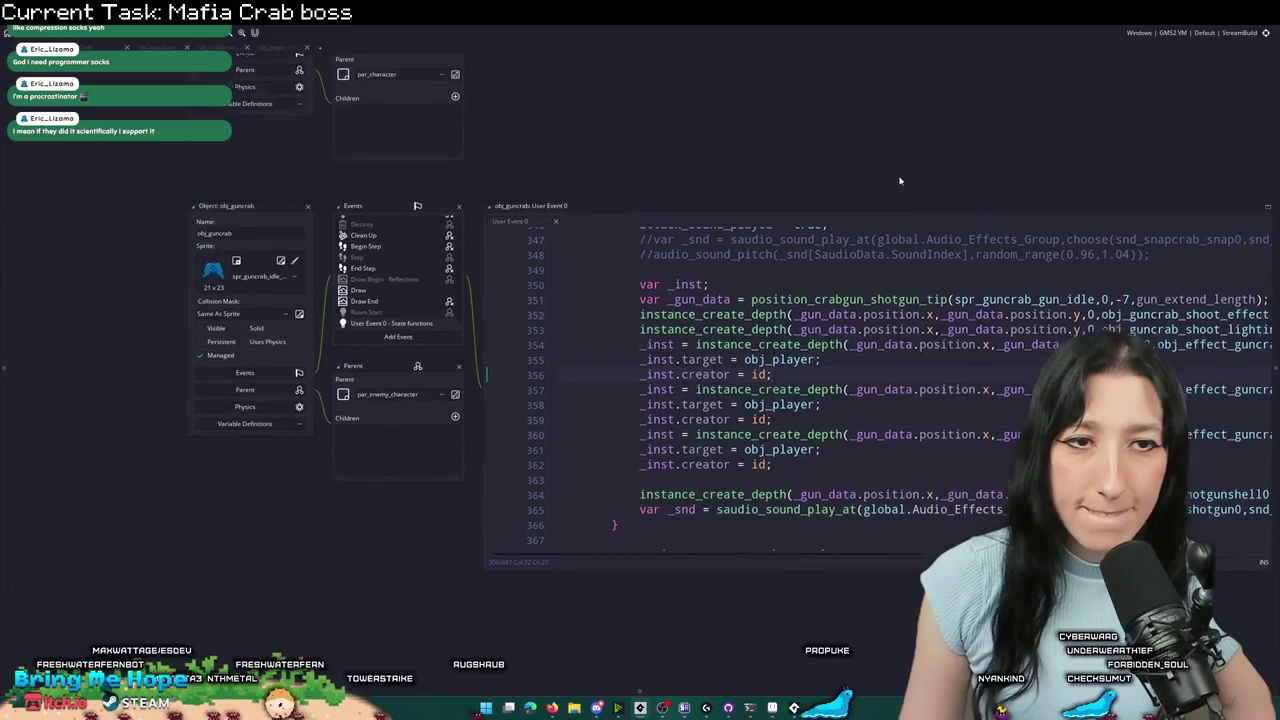
click(307, 214)
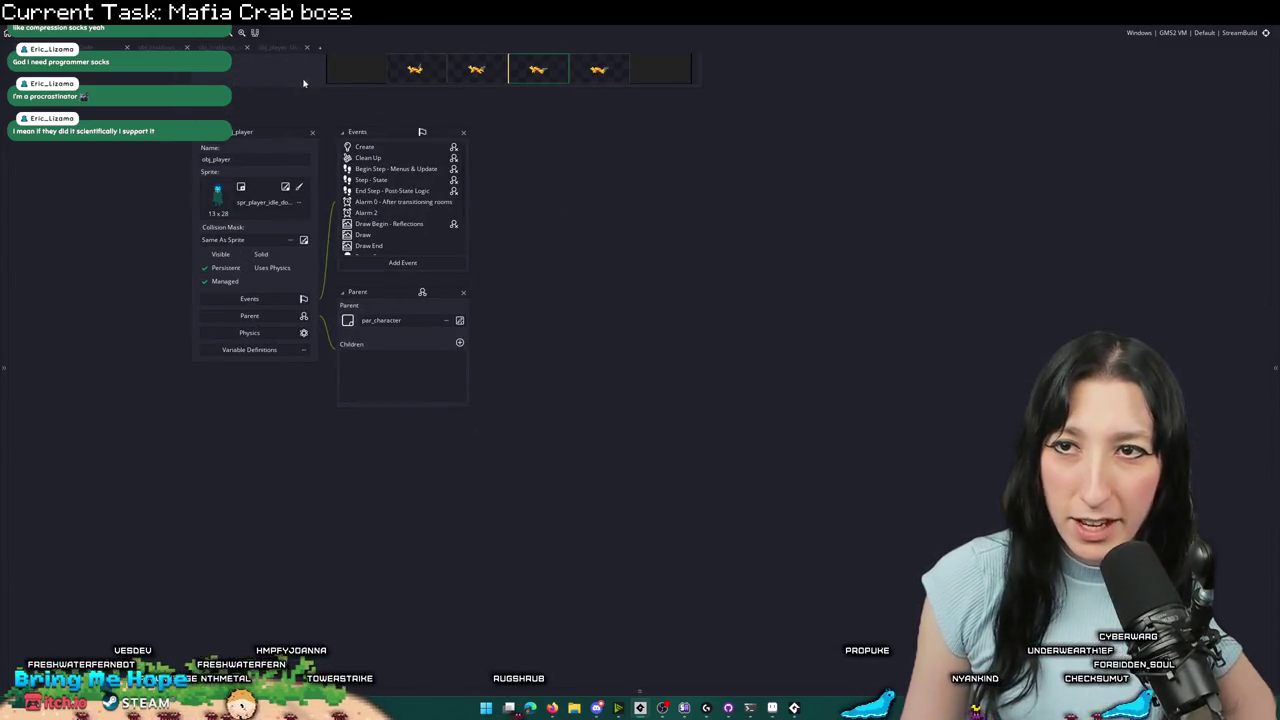
click(152, 47)
scroll(426, 392, up, 15)
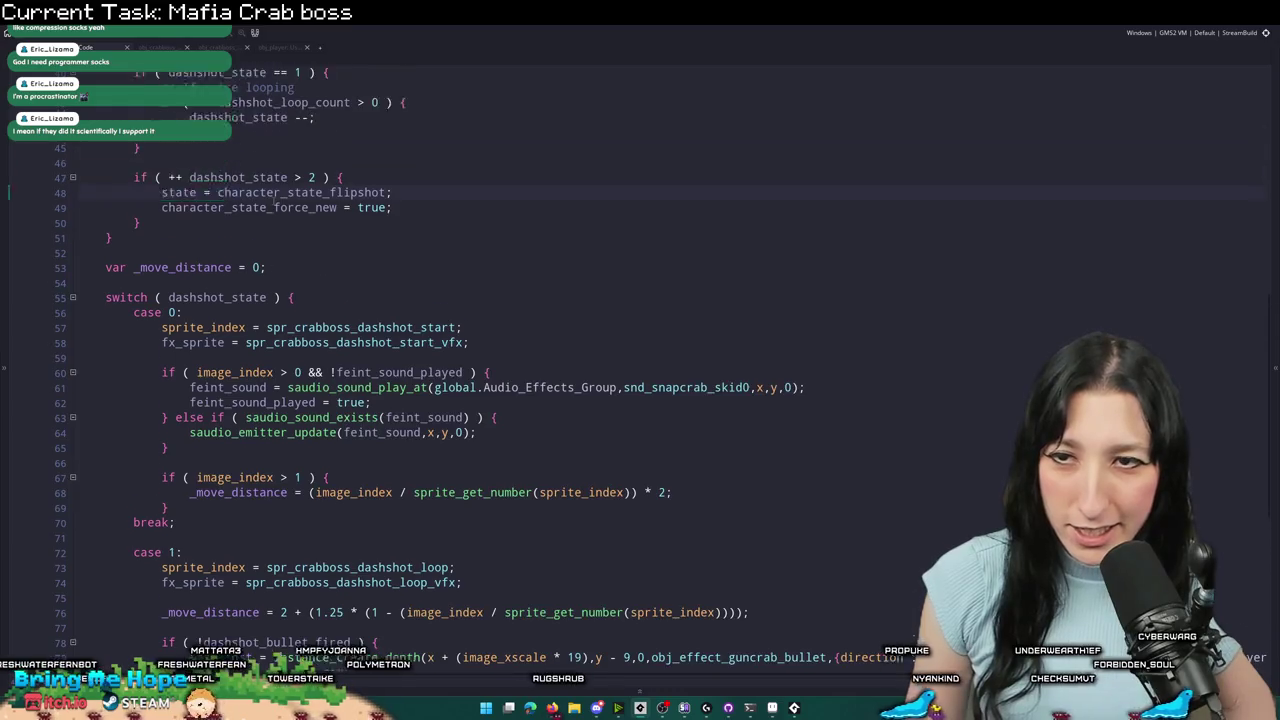
scroll(213, 196, up, 4)
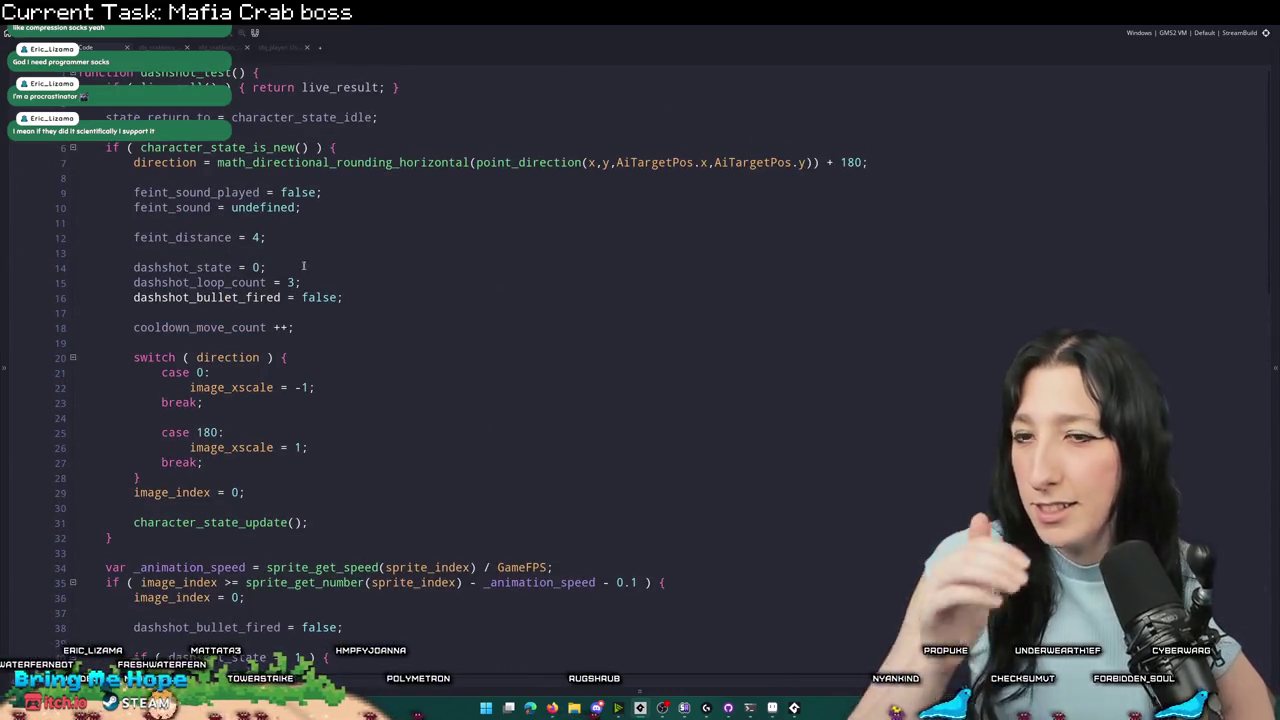
scroll(365, 282, down, 14)
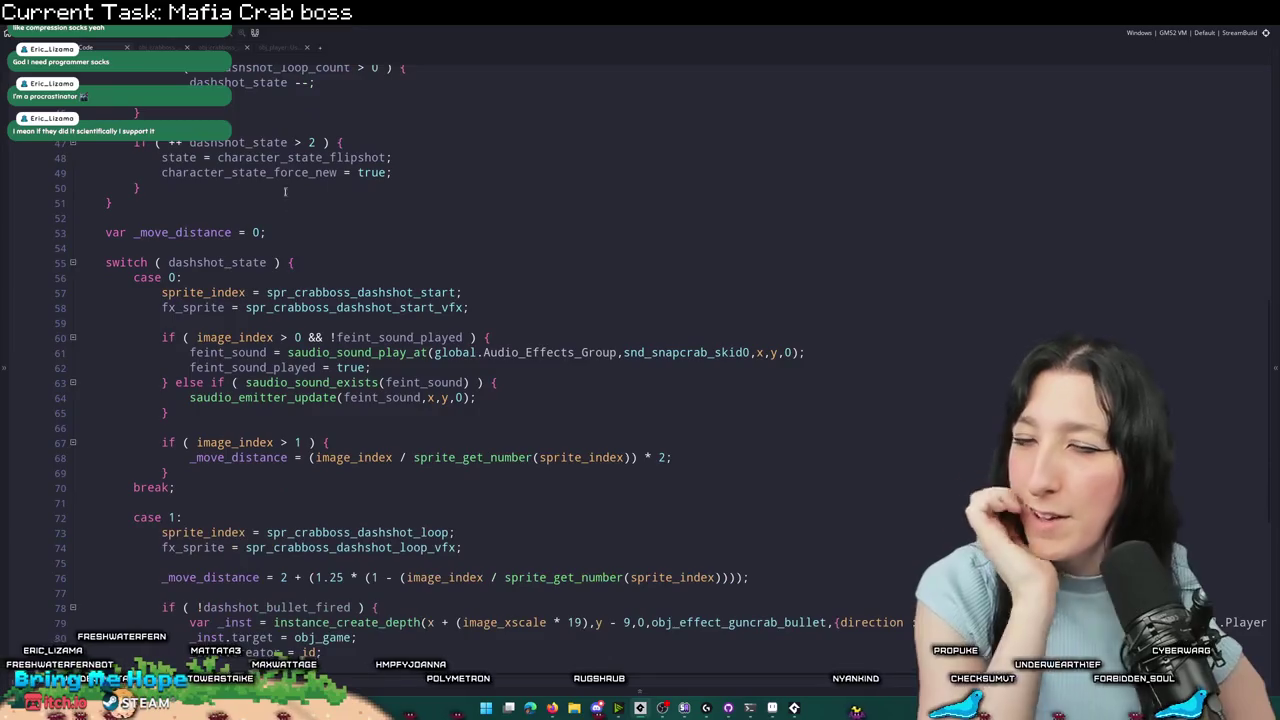
- Review the flipshot matches up to the case 9 state and collapse the snd_crabboss_flipshot editor
key(ctrl+z)
scroll(567, 182, up, 2)
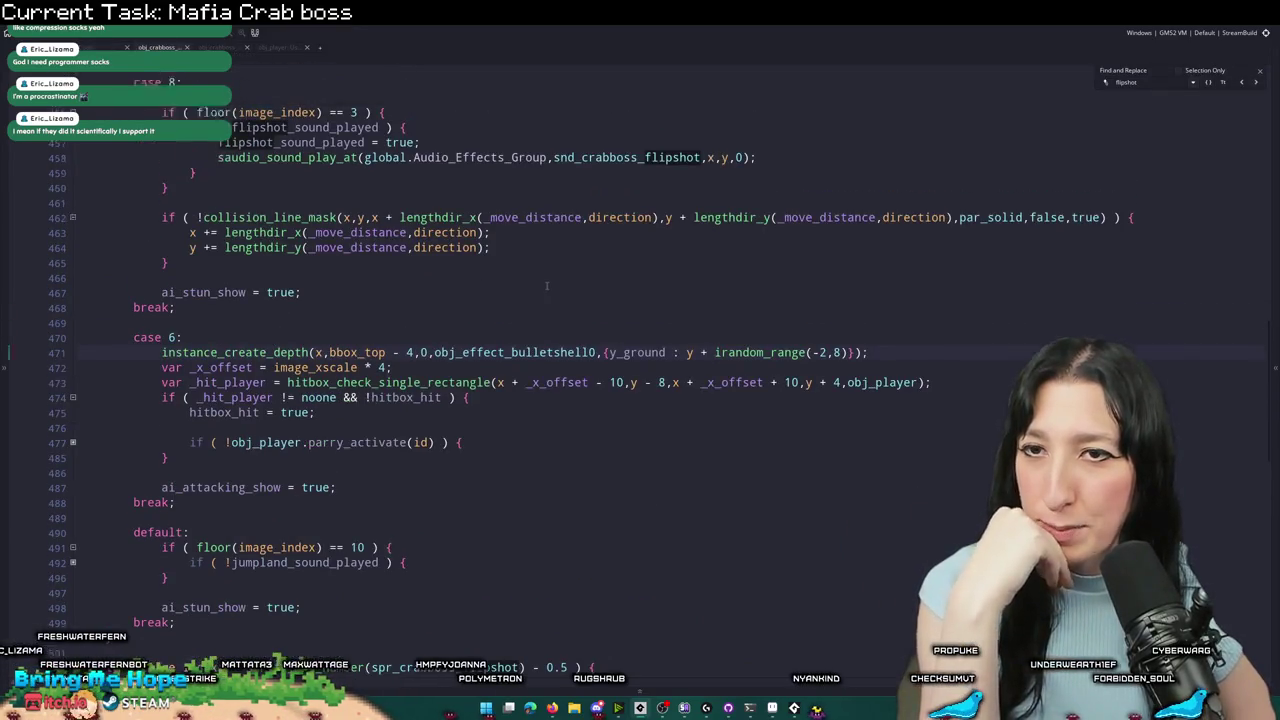
scroll(533, 284, down, 4)
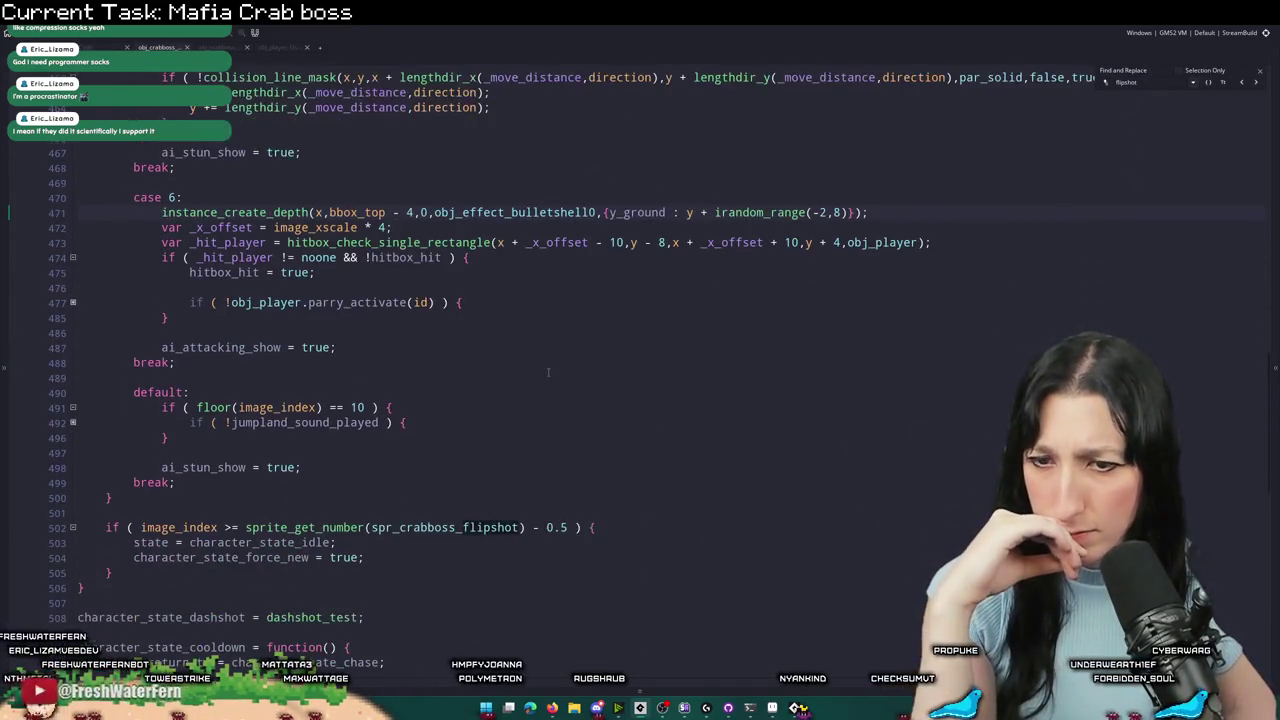
scroll(511, 560, down, 3)
scroll(478, 540, up, 3)
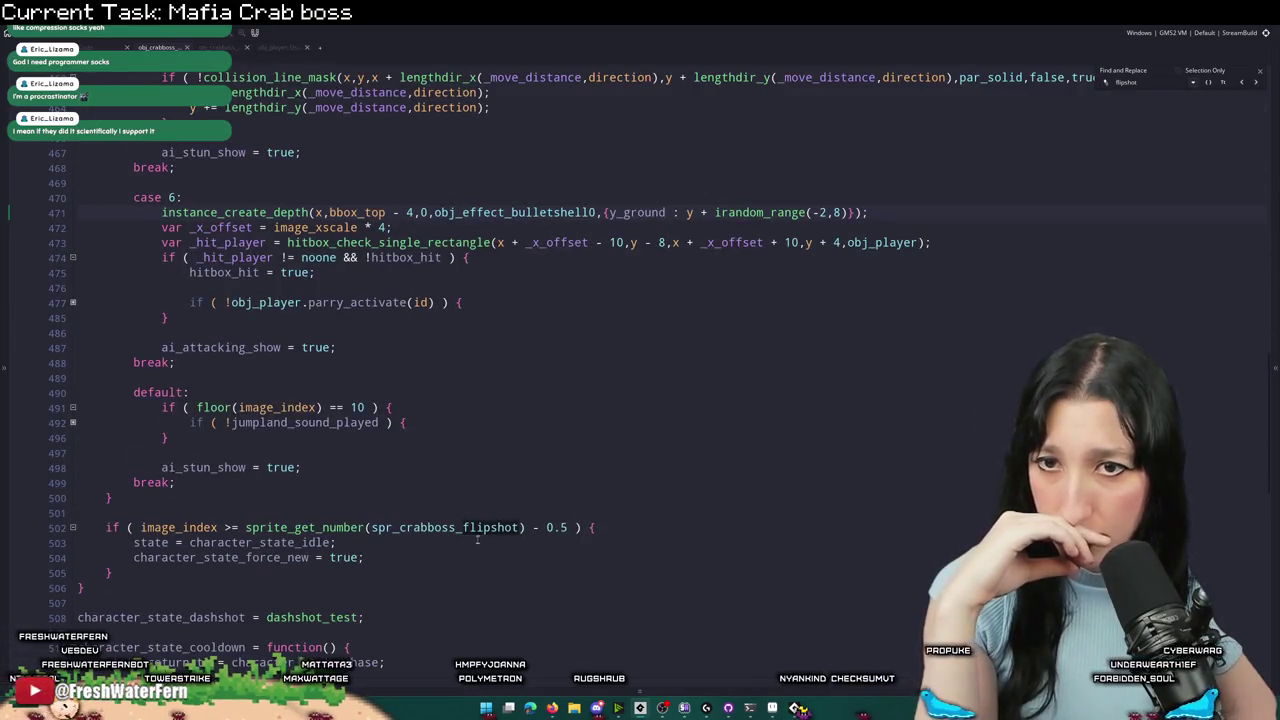
scroll(499, 328, down, 6)
scroll(453, 380, up, 20)
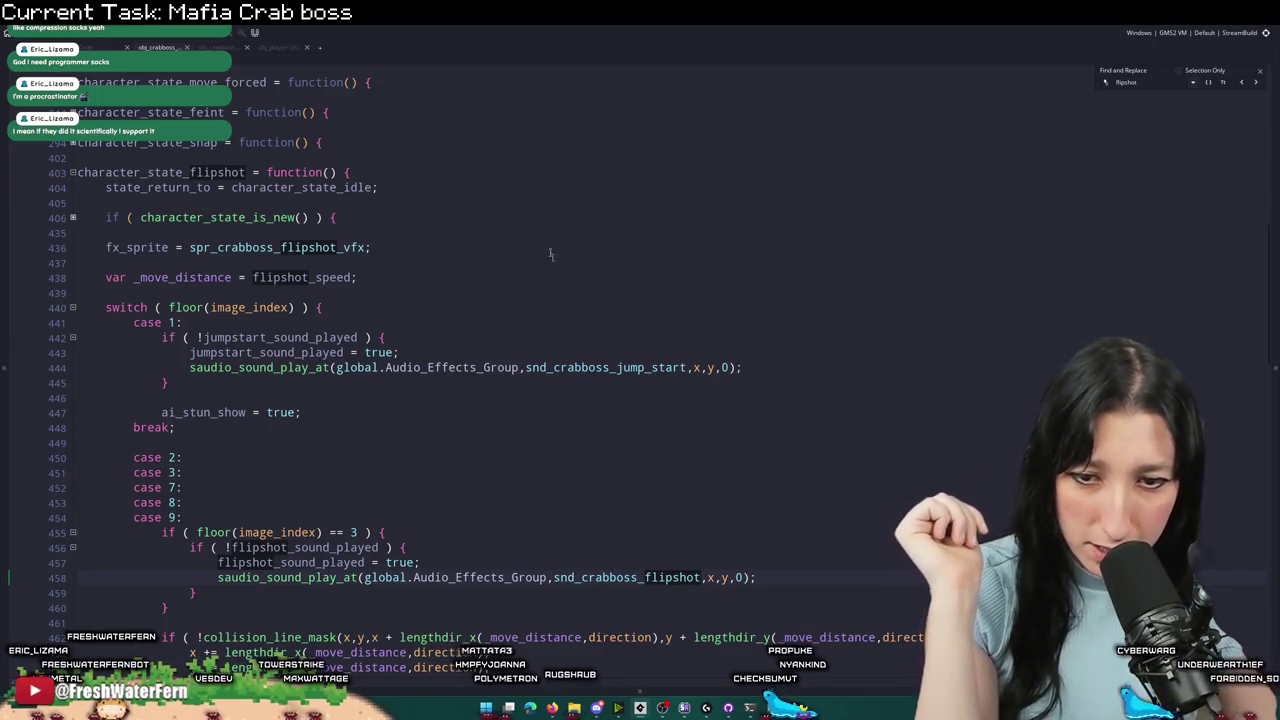
click(604, 513)
scroll(606, 524, down, 1)
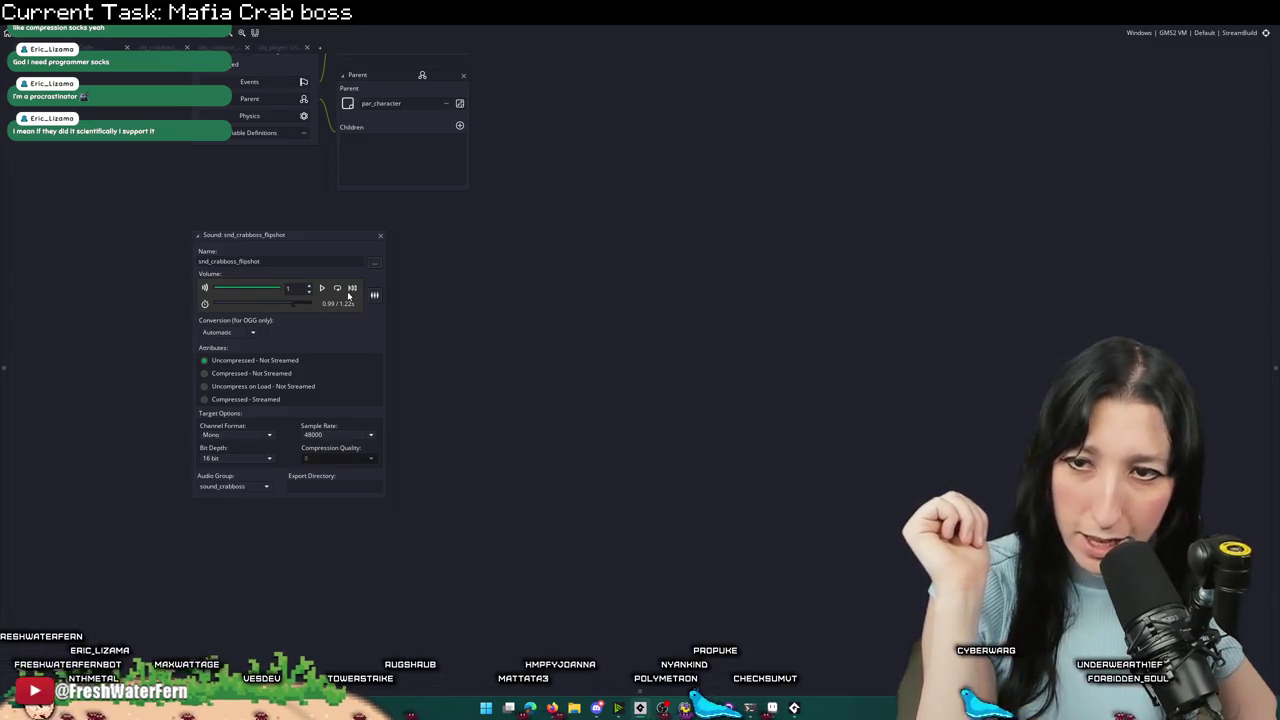
double_click(372, 238)
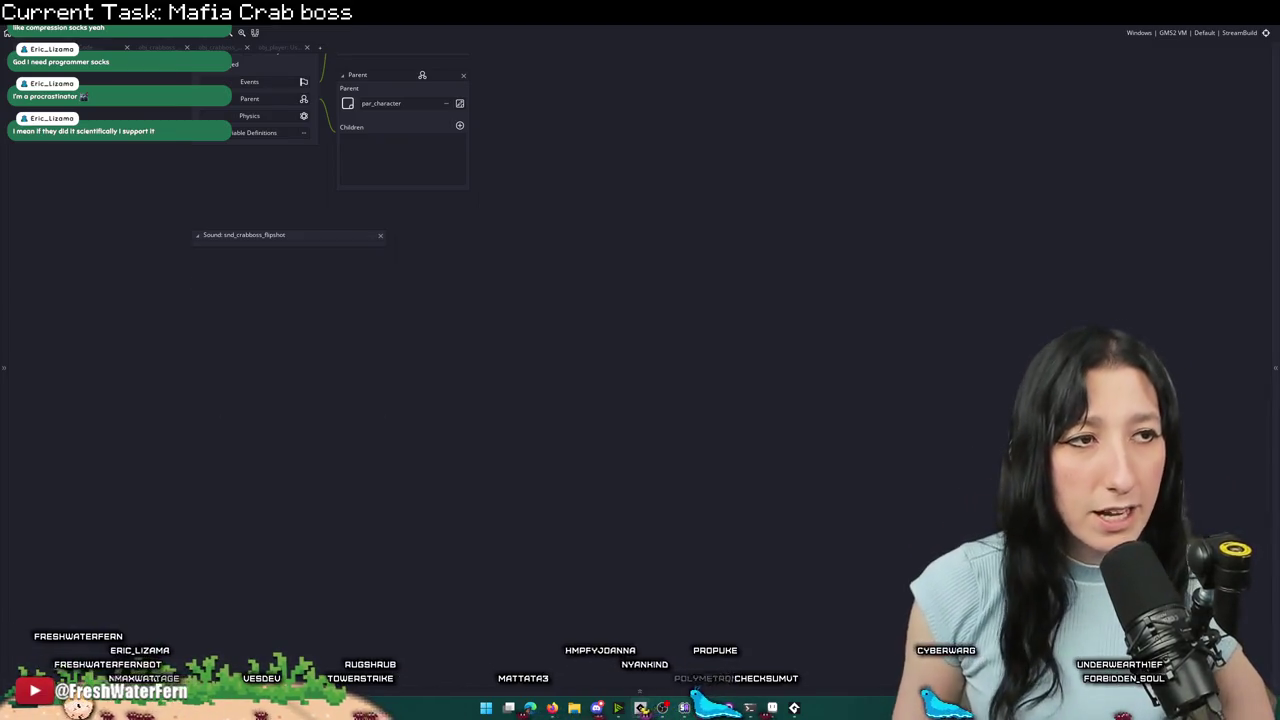
- Launch FL Studio 2025 from a Start menu search for 'fl'
click(490, 707)
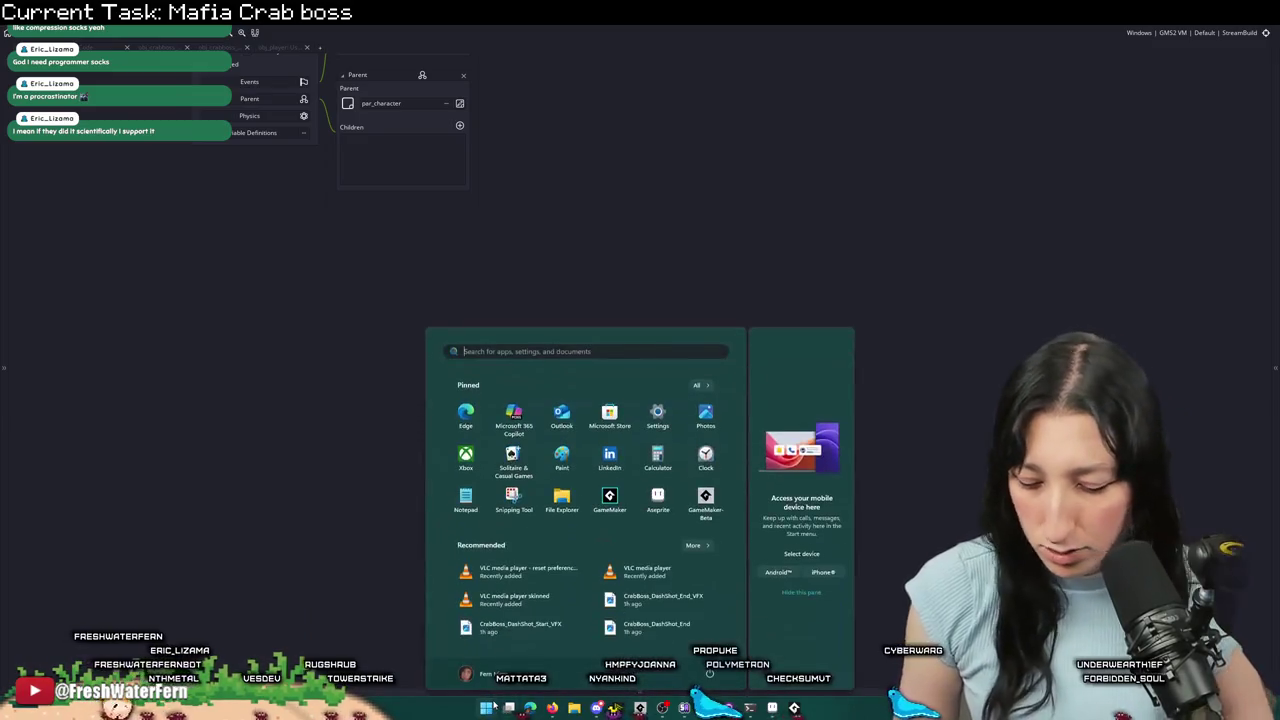
text(fl)
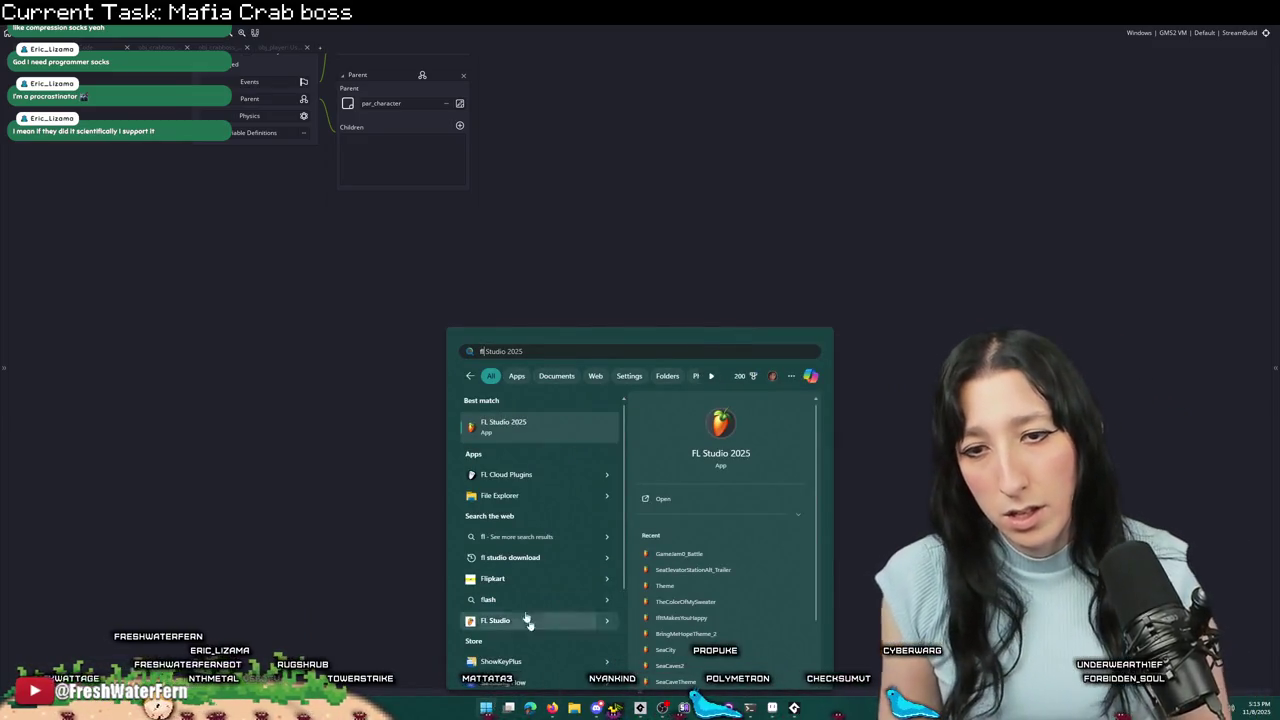
click(515, 424)
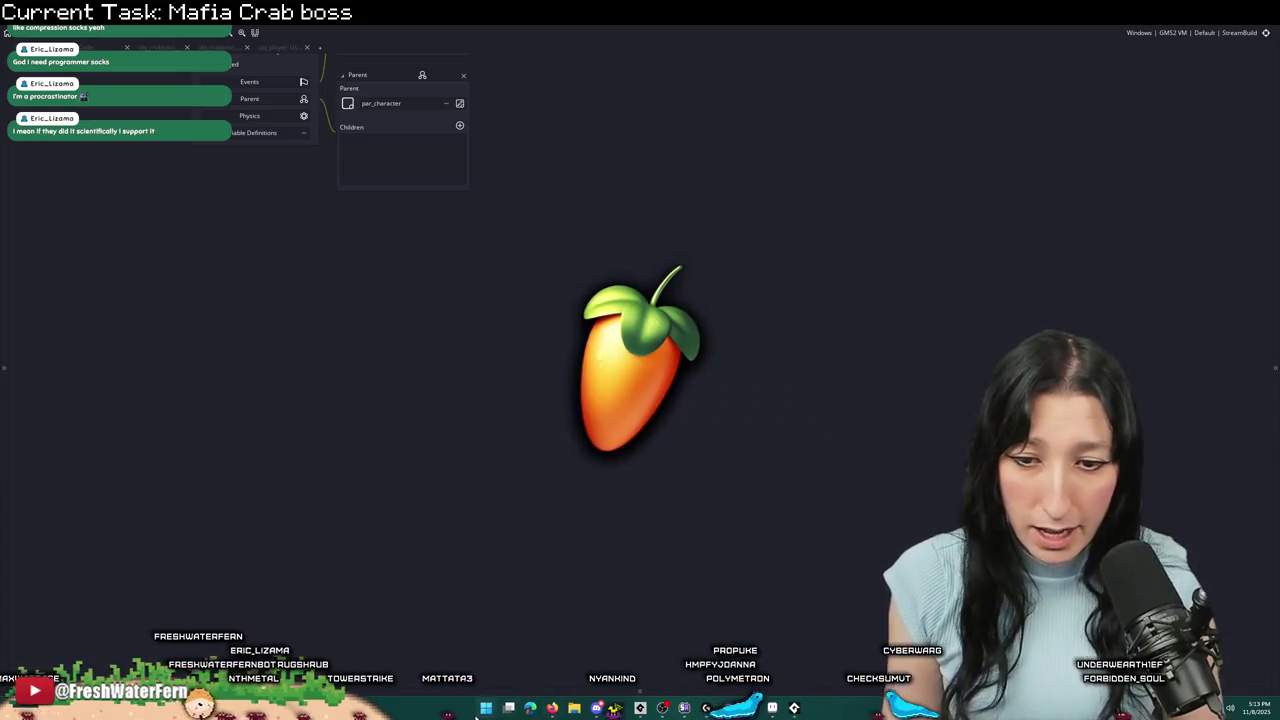
- Launch Soundly from a Start menu search for 'soundly'
click(485, 708)
text(soundly)
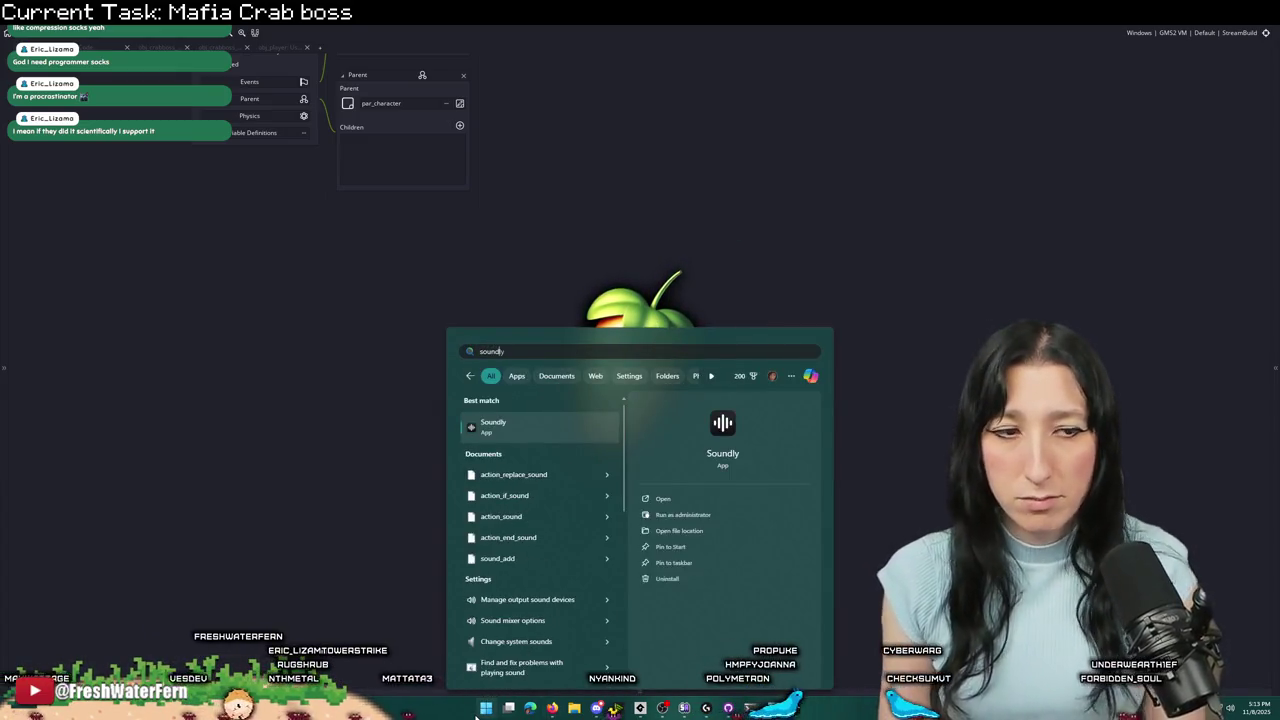
key(Return)
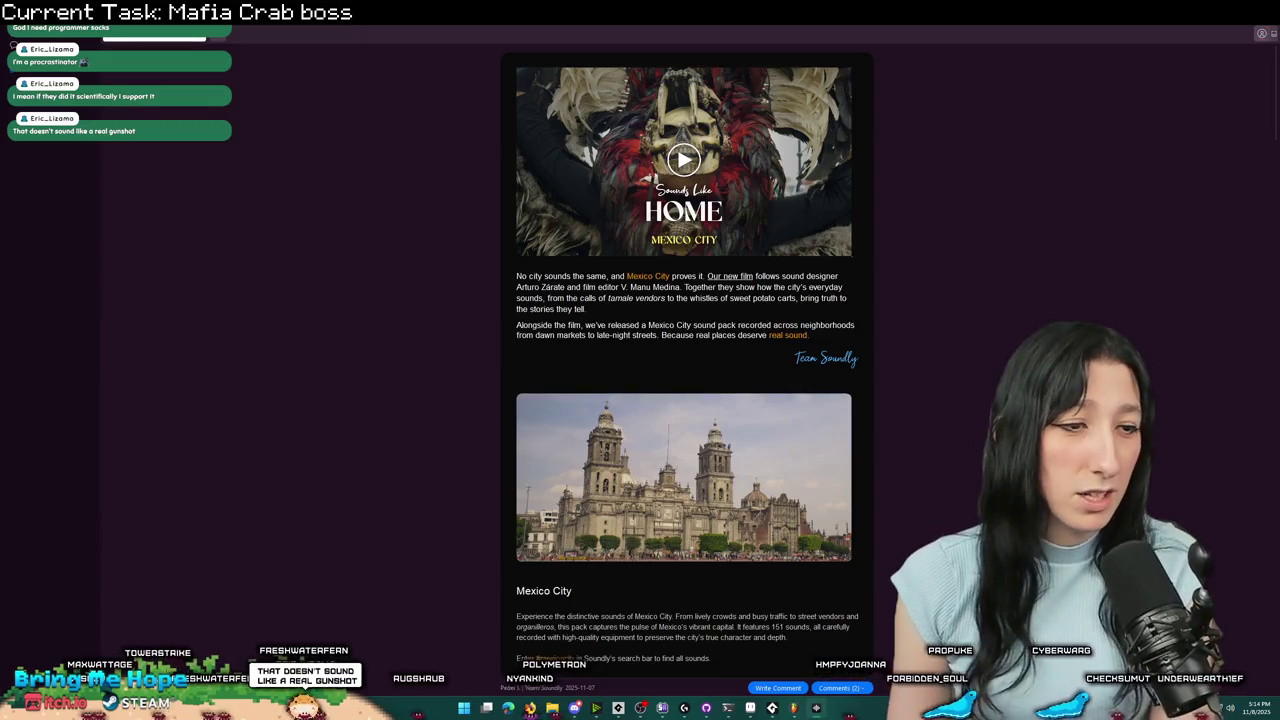
- Drag a short selected slice of Soundly's dry rifle single-shot into FL Studio's playlist
click(313, 130)
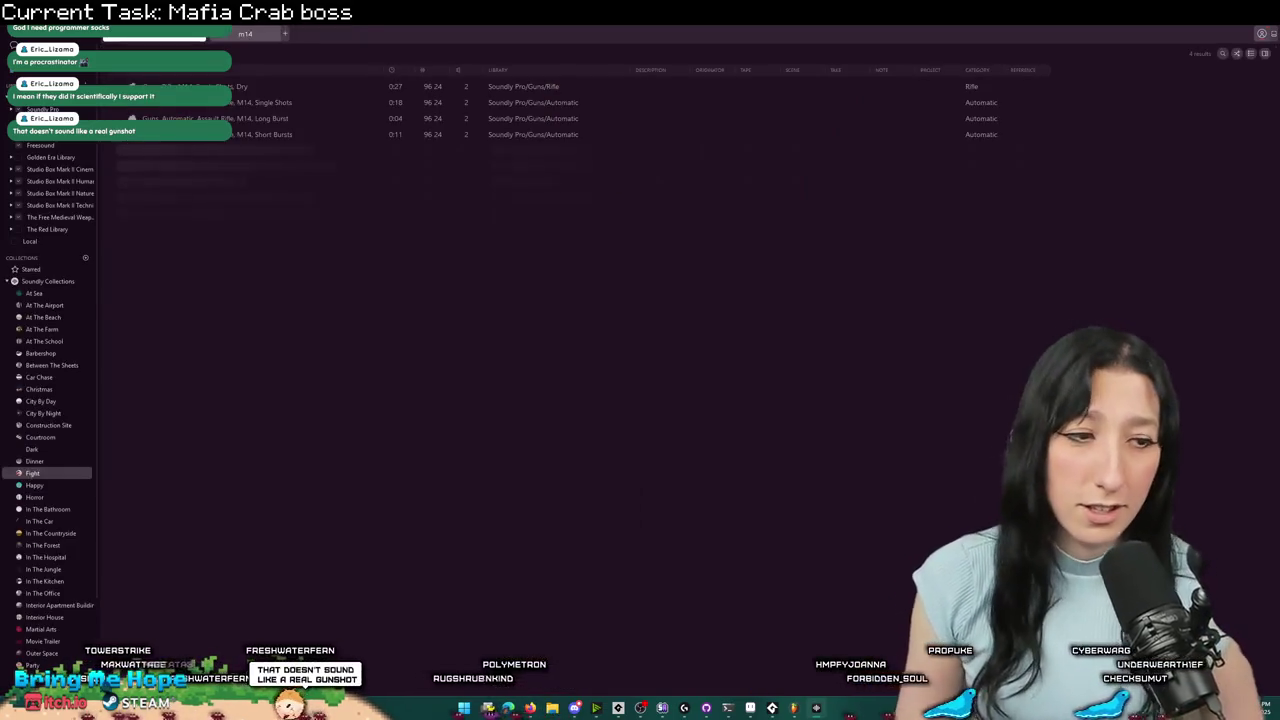
click(263, 88)
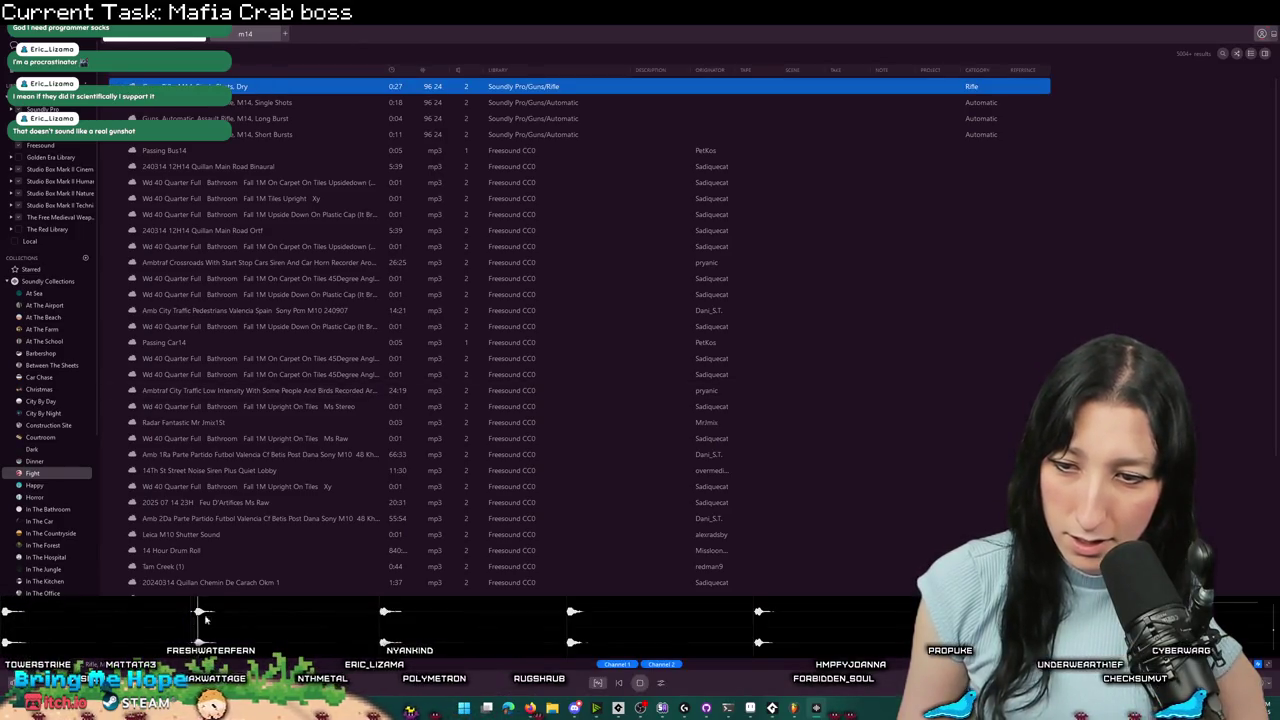
drag(381, 626, 465, 623)
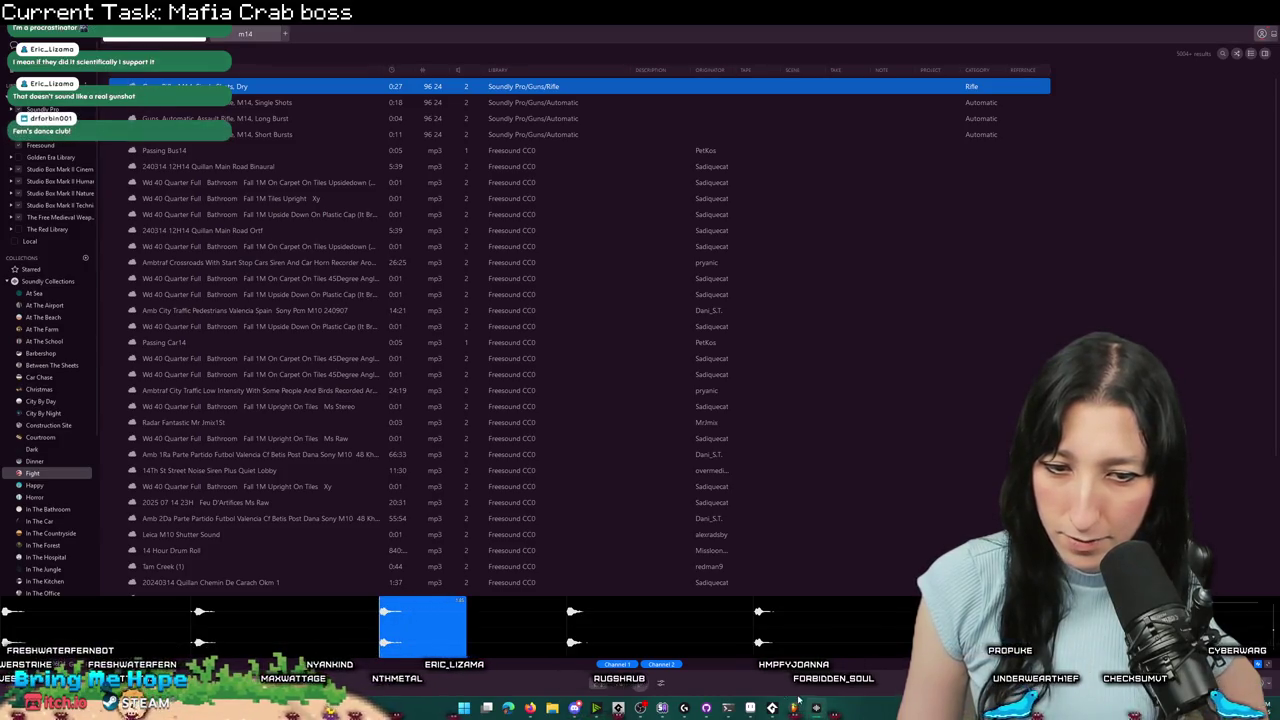
mouse_move(794, 708)
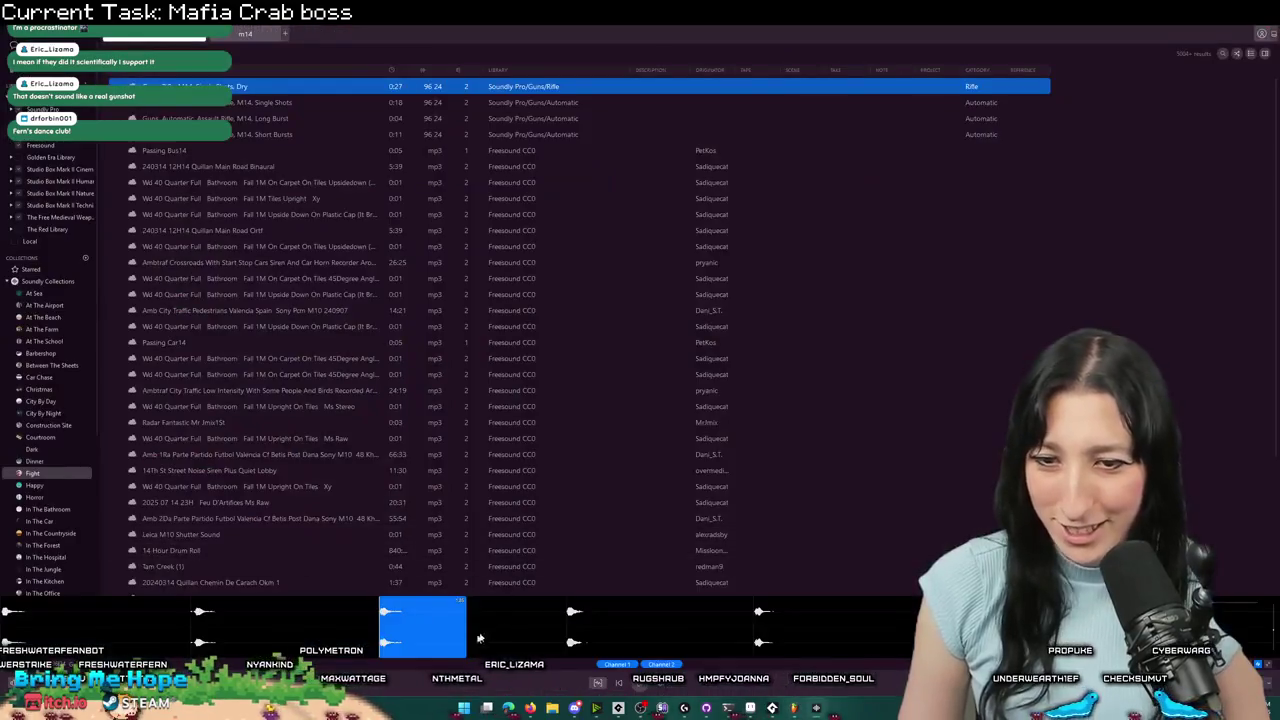
mouse_move(479, 638)
mouse_down()
mouse_move(606, 252)
mouse_move(592, 80)
mouse_up()
- Play the rifle-shot clip on Track 1 and trim its right edge shorter
scroll(705, 203, up, 3)
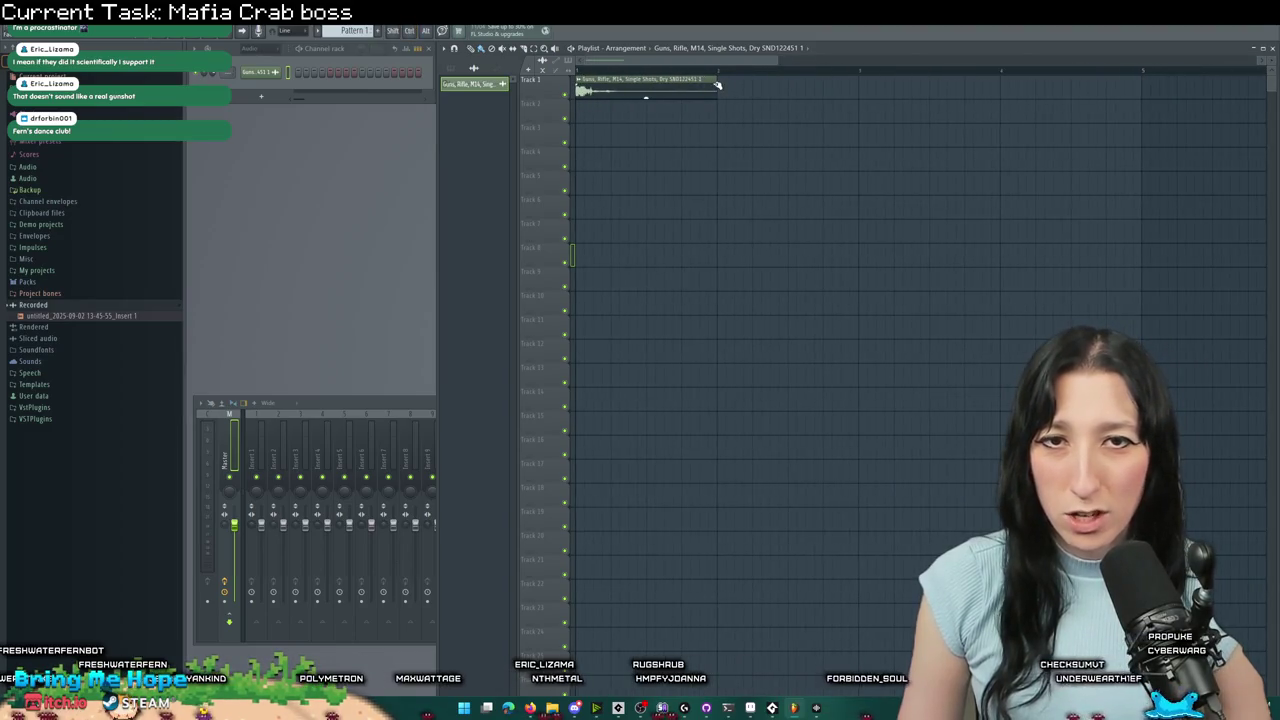
key(space)
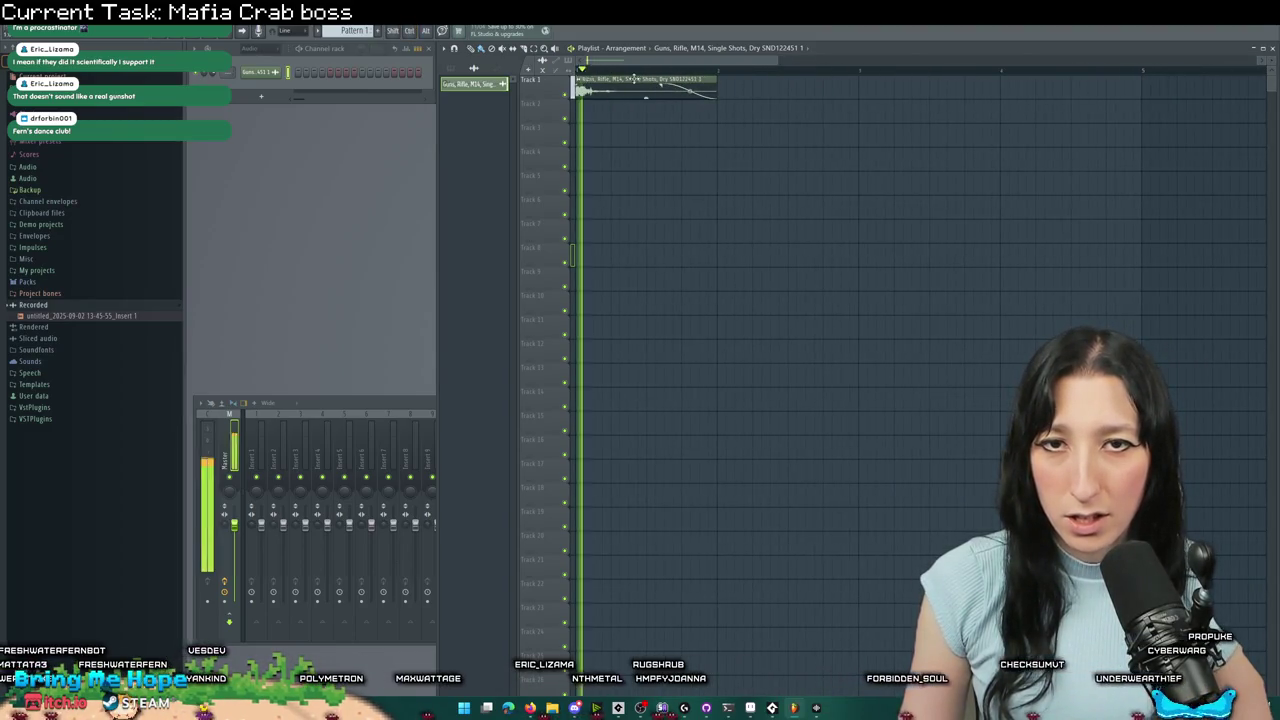
drag(715, 88, 662, 90)
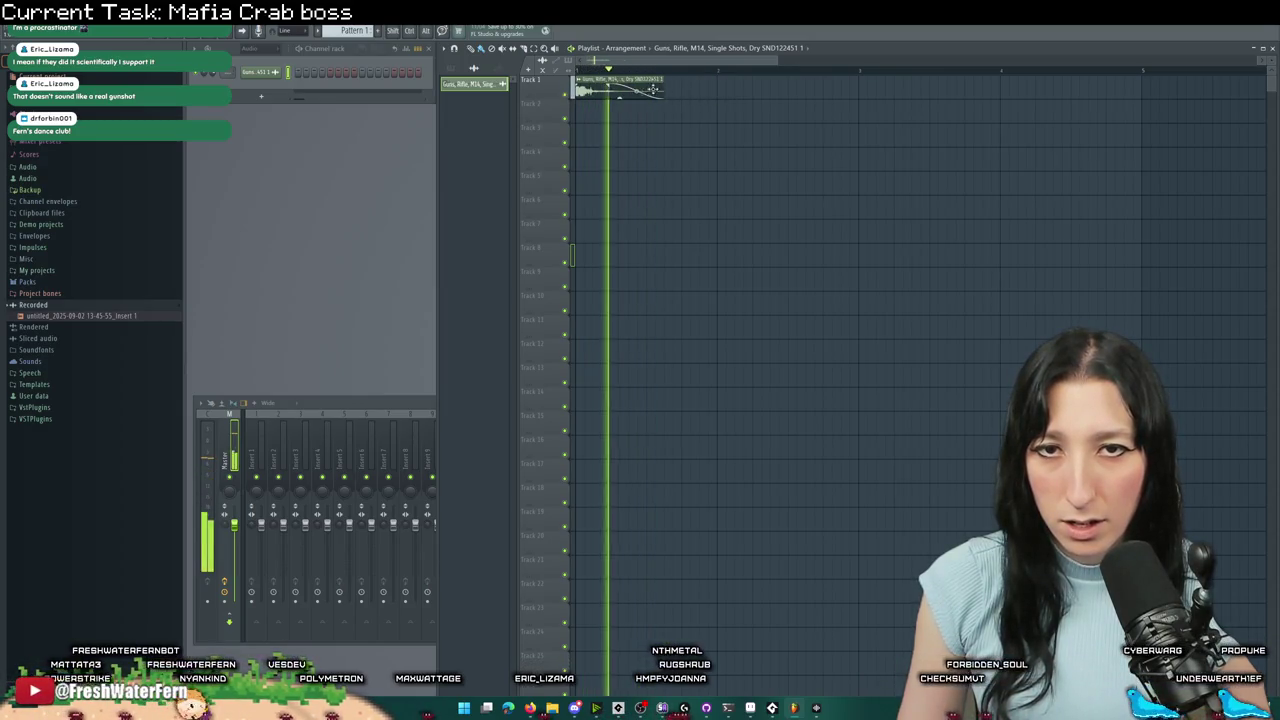
drag(662, 88, 682, 86)
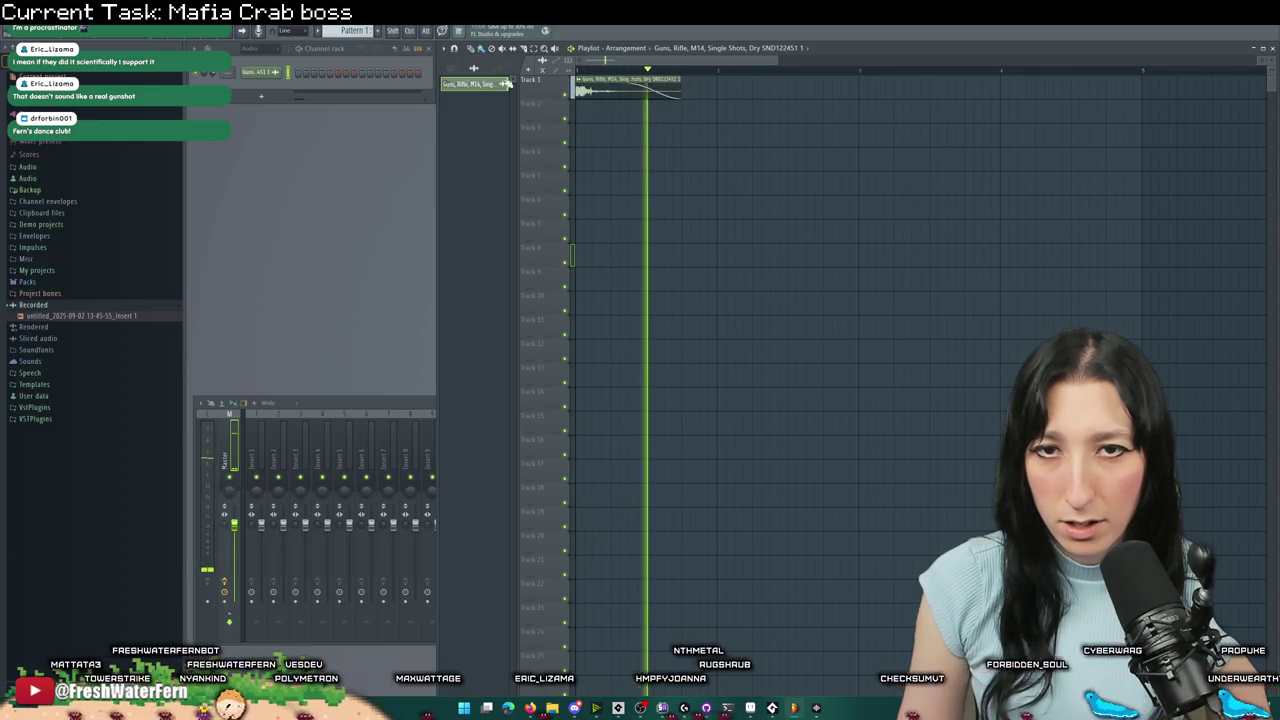
key(space)
- Open the OGG export from the File menu, cancel it, and replay the project
click(16, 29)
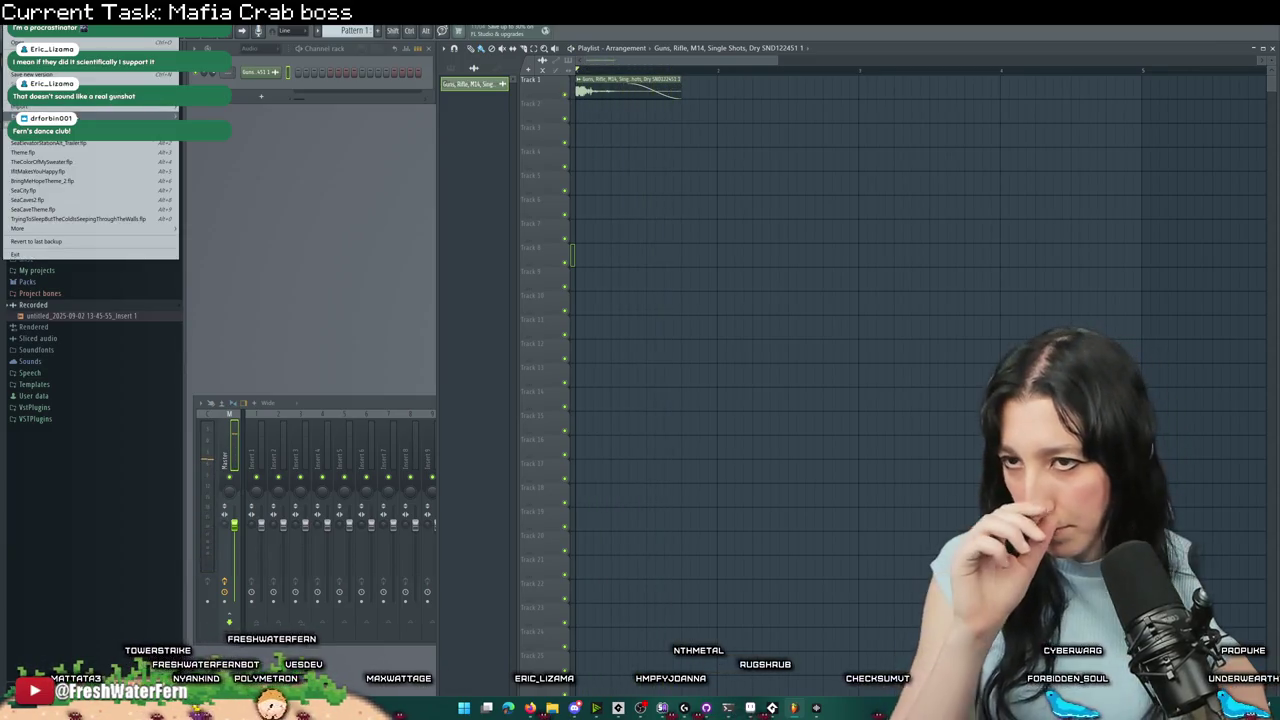
mouse_move(150, 121)
click(200, 143)
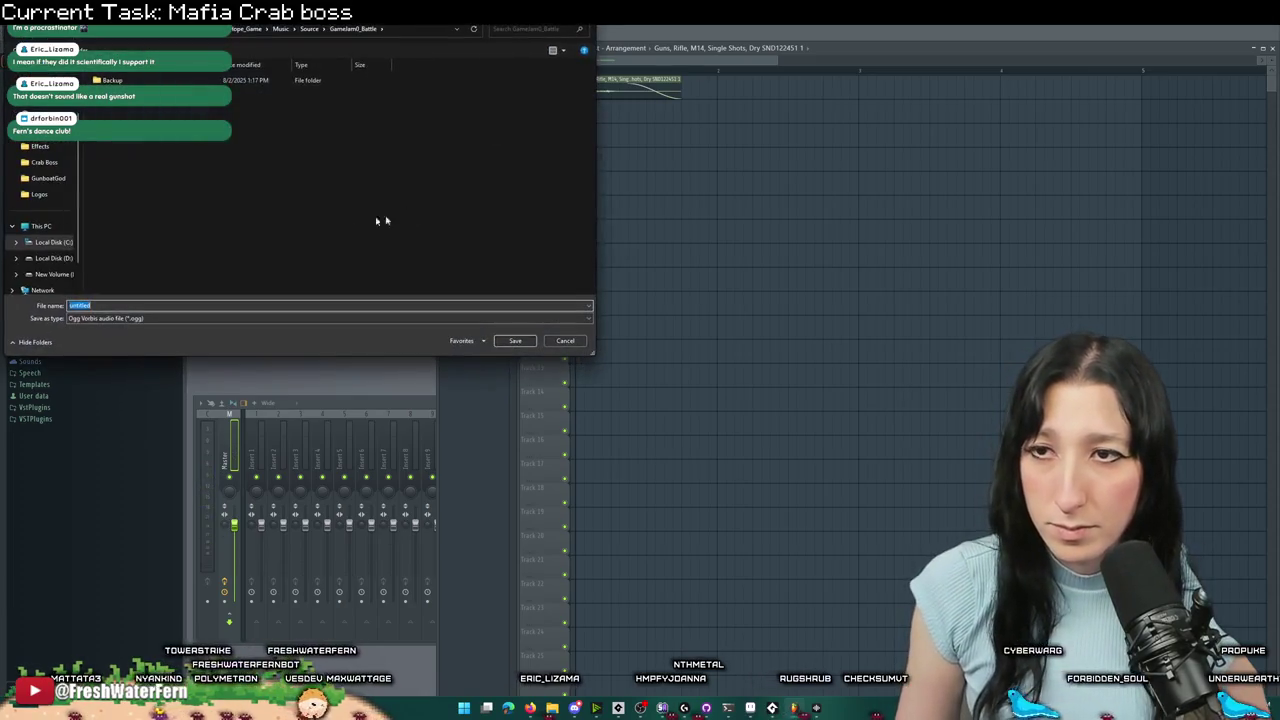
key(Escape)
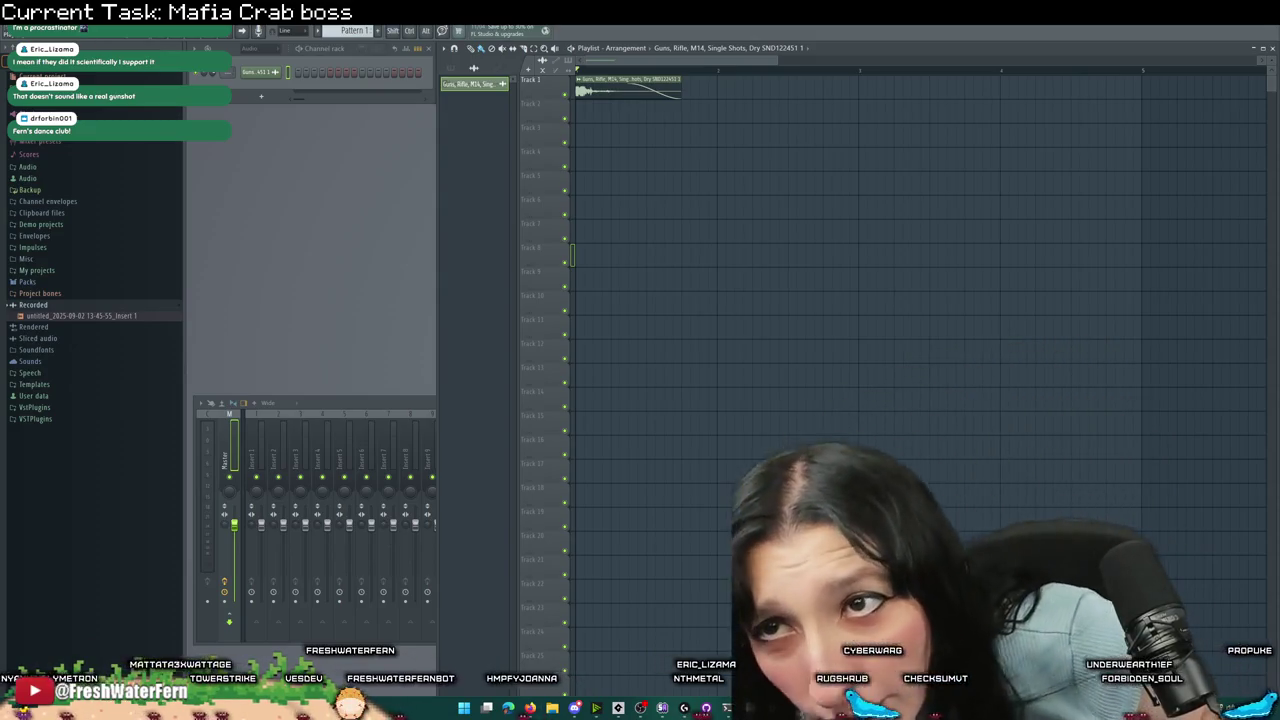
key(space)
key(space)
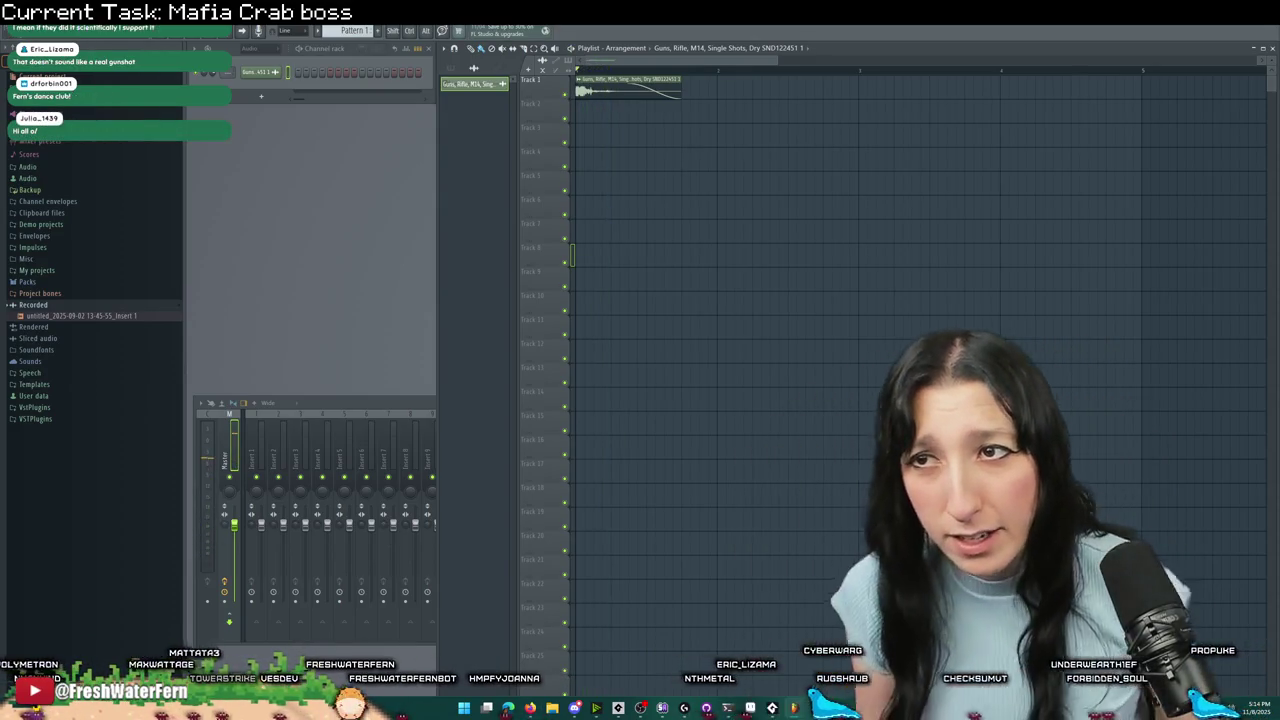
- Put Fruity Parametric EQ 2 on the Master insert with a high-shelf cut and low cut
click(233, 440)
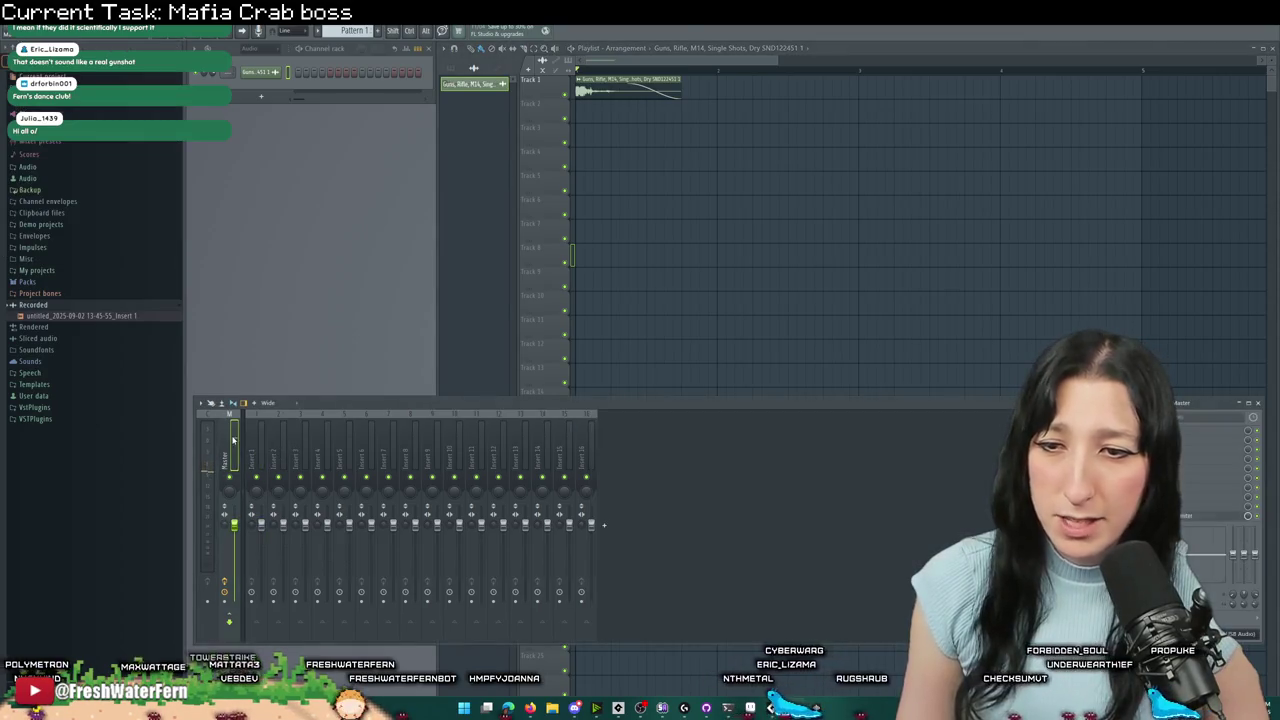
click(1170, 435)
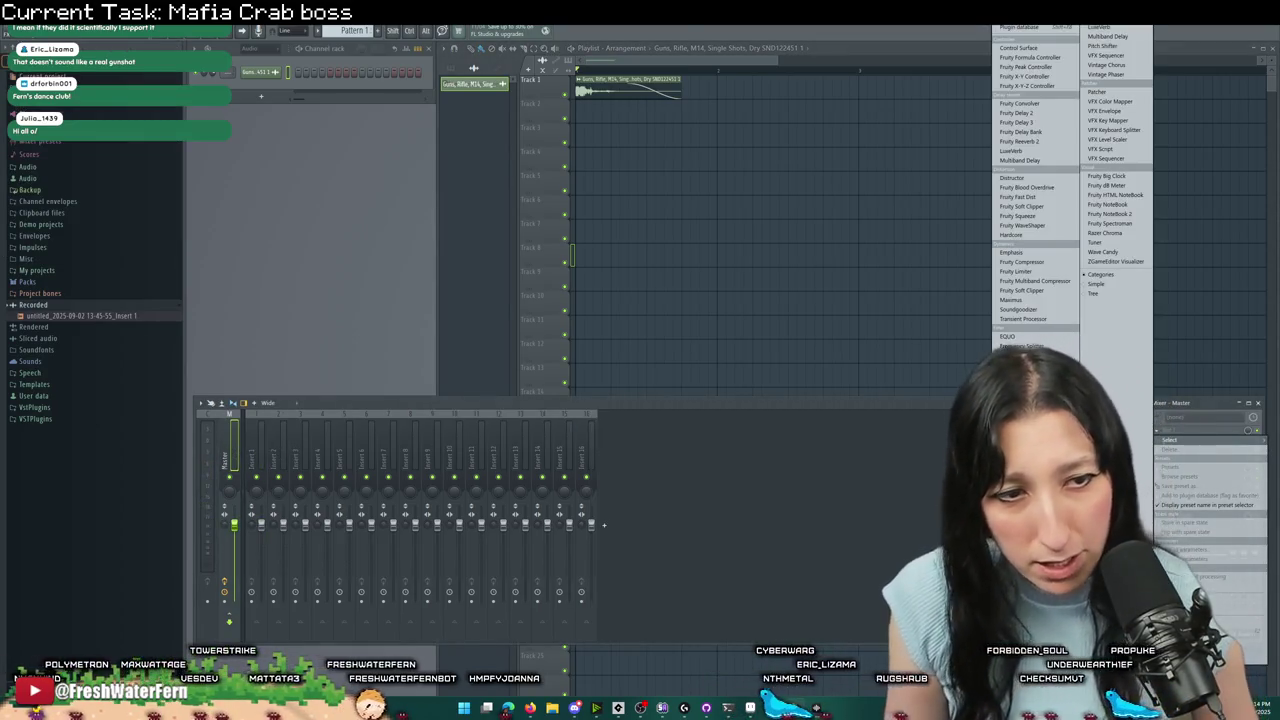
click(1030, 365)
key(space)
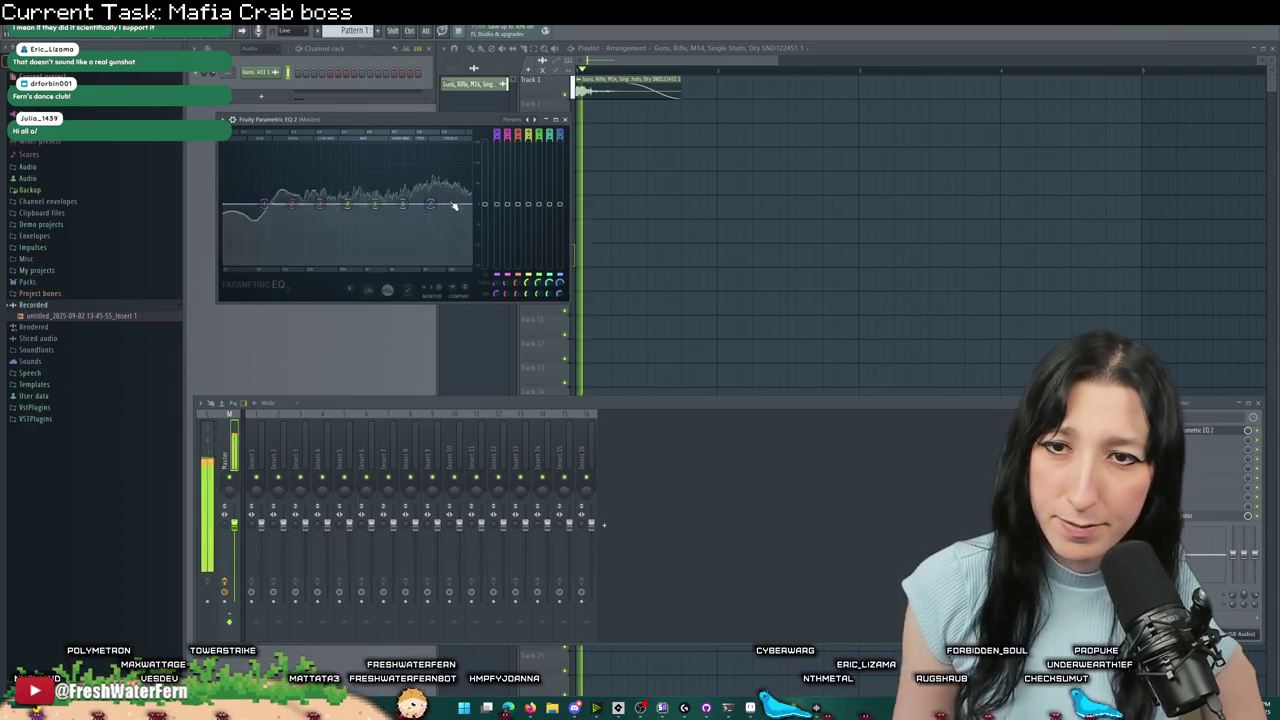
drag(430, 204, 425, 226)
drag(265, 207, 296, 221)
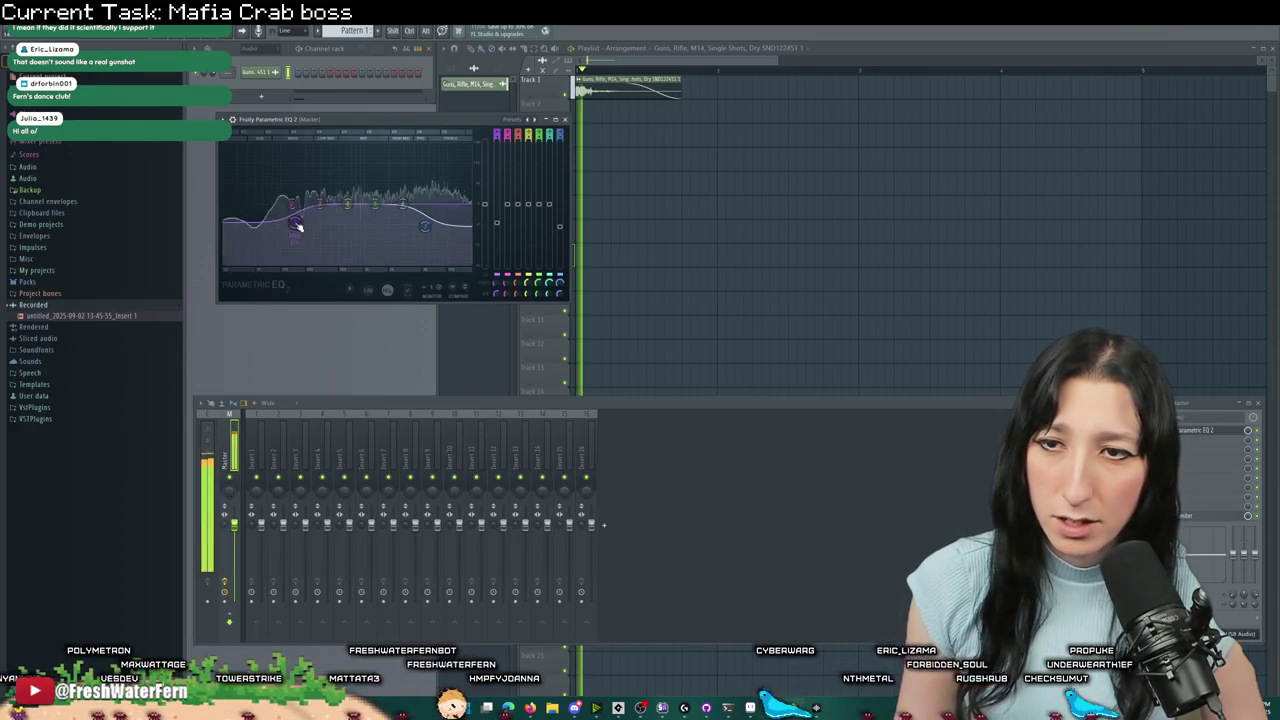
key(space)
click(565, 120)
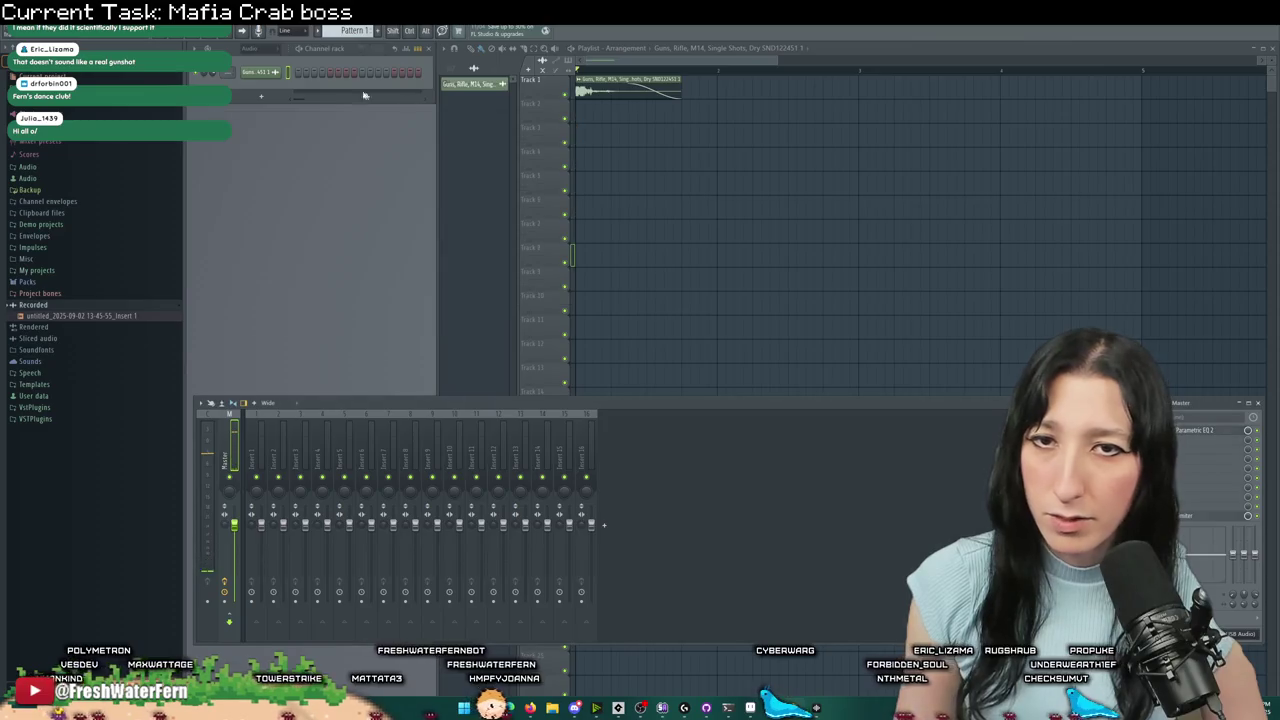
key(alt+f)
- Export the song as OGG to the Desktop named CrabBossGunShot and start the render
key(e)
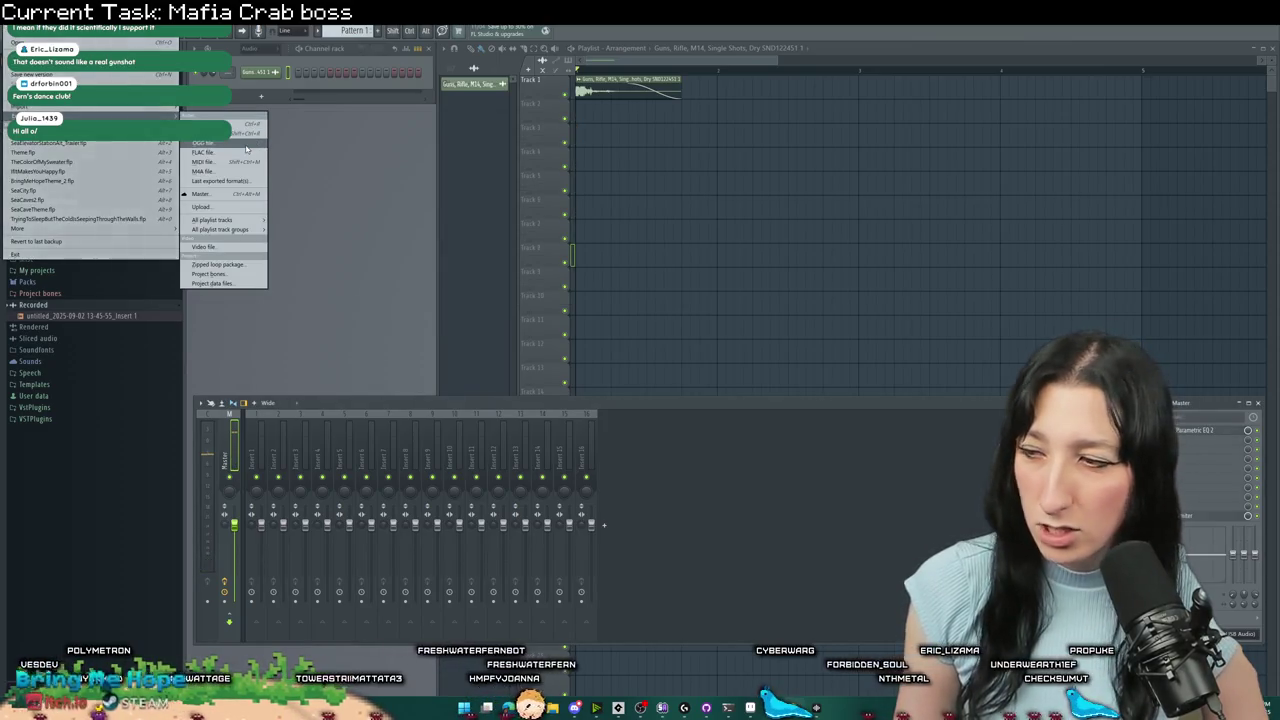
key(o)
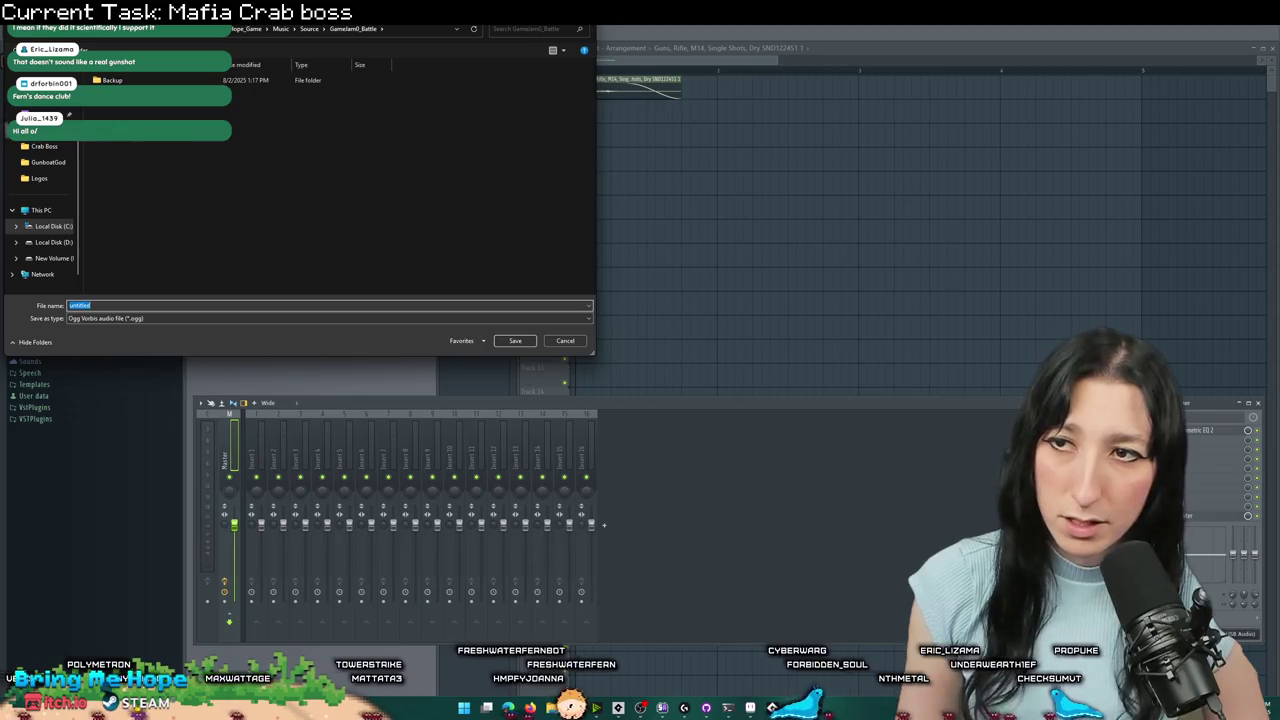
scroll(40, 200, up, 2)
click(40, 133)
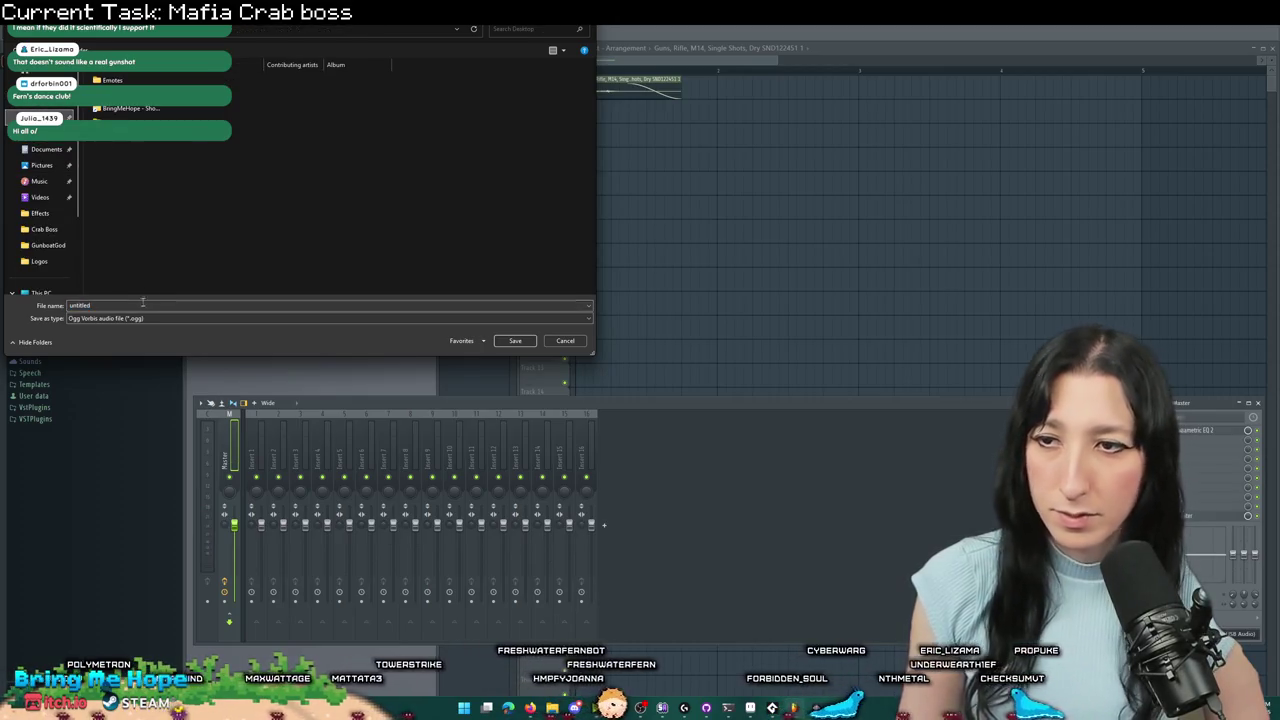
text(CrabBoss)
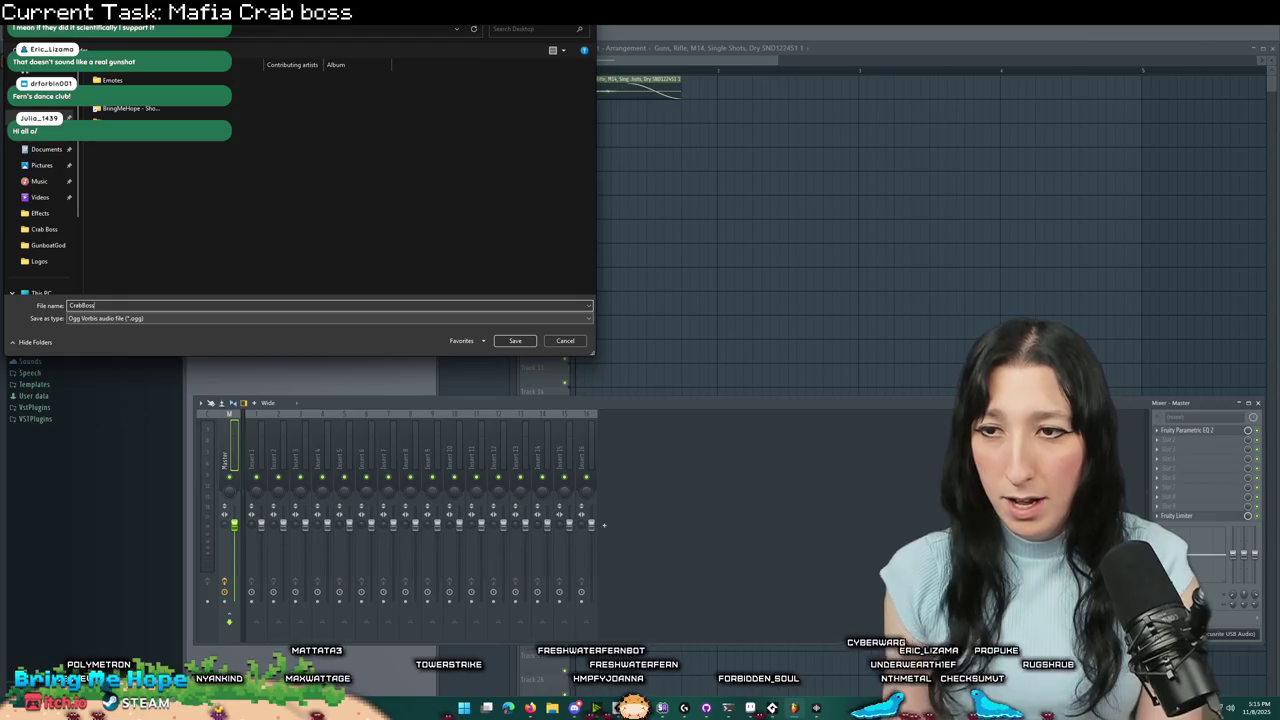
text(GunShot)
key(Return)
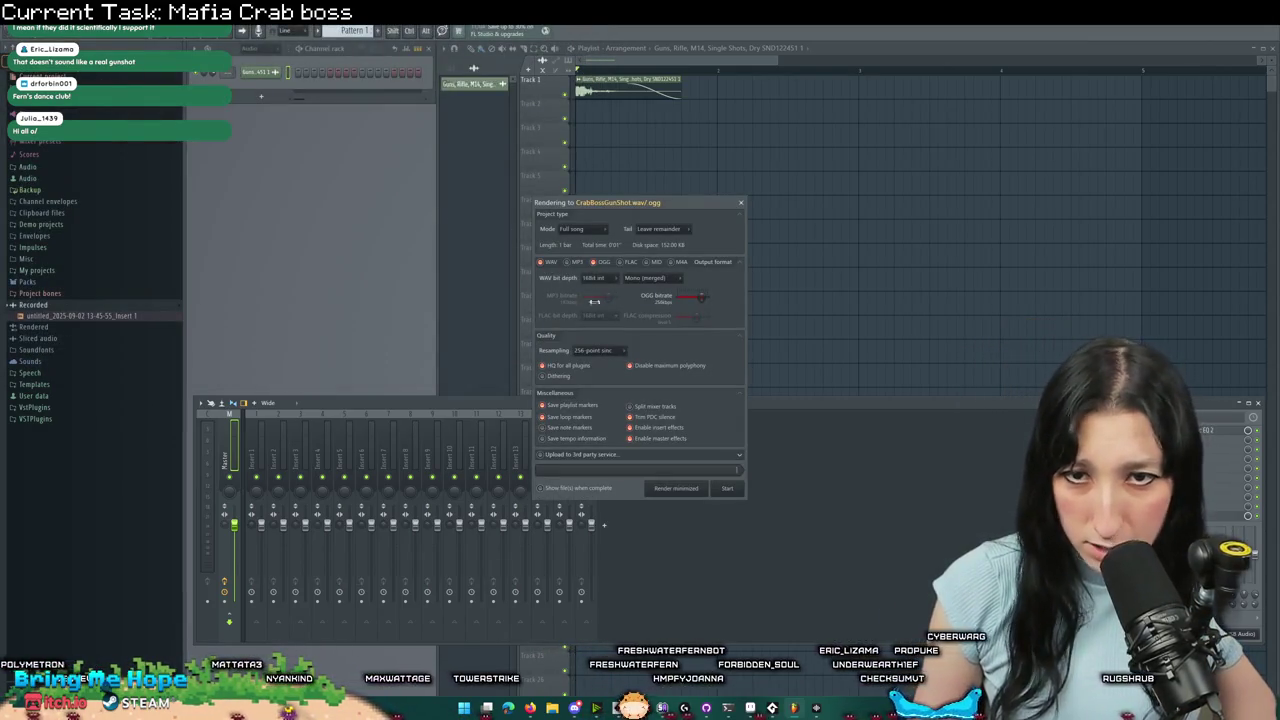
click(731, 488)
key(alt+Tab)
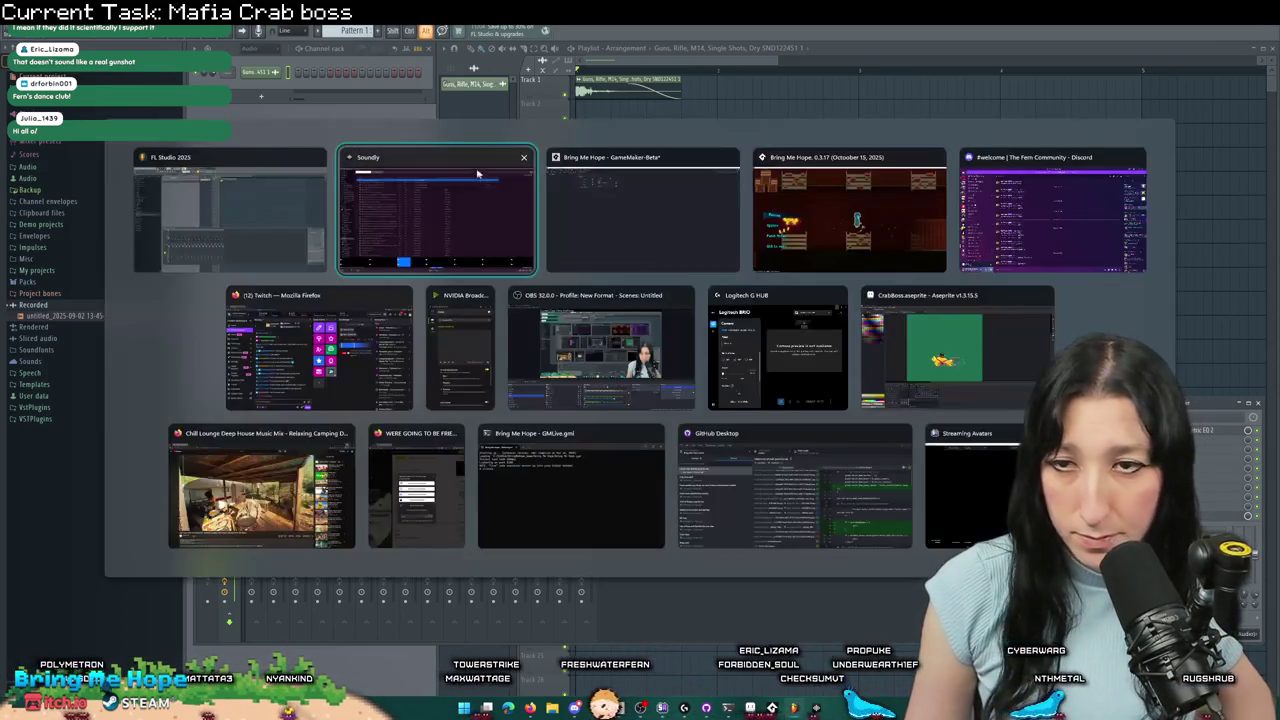
- Back in GameMaker, narrow the asset search to crabboss and select snd_crabboss_flipshot
click(700, 200)
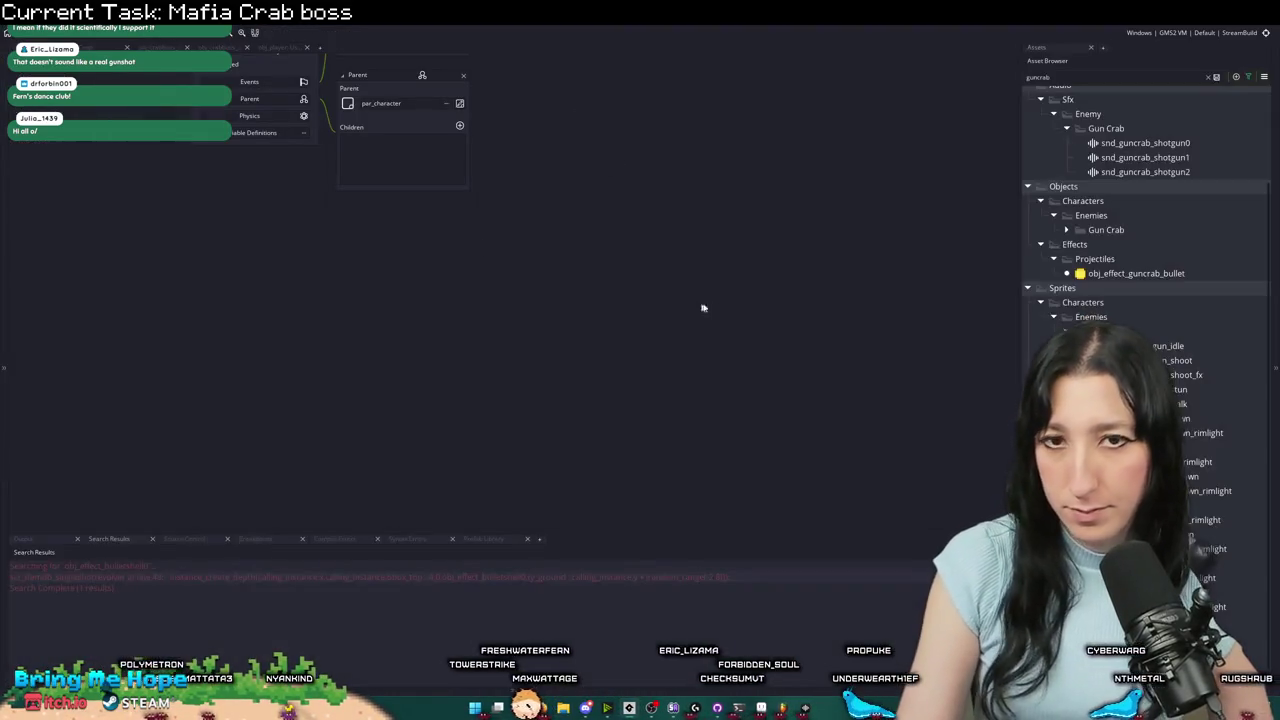
click(1145, 143)
scroll(1150, 140, up, 2)
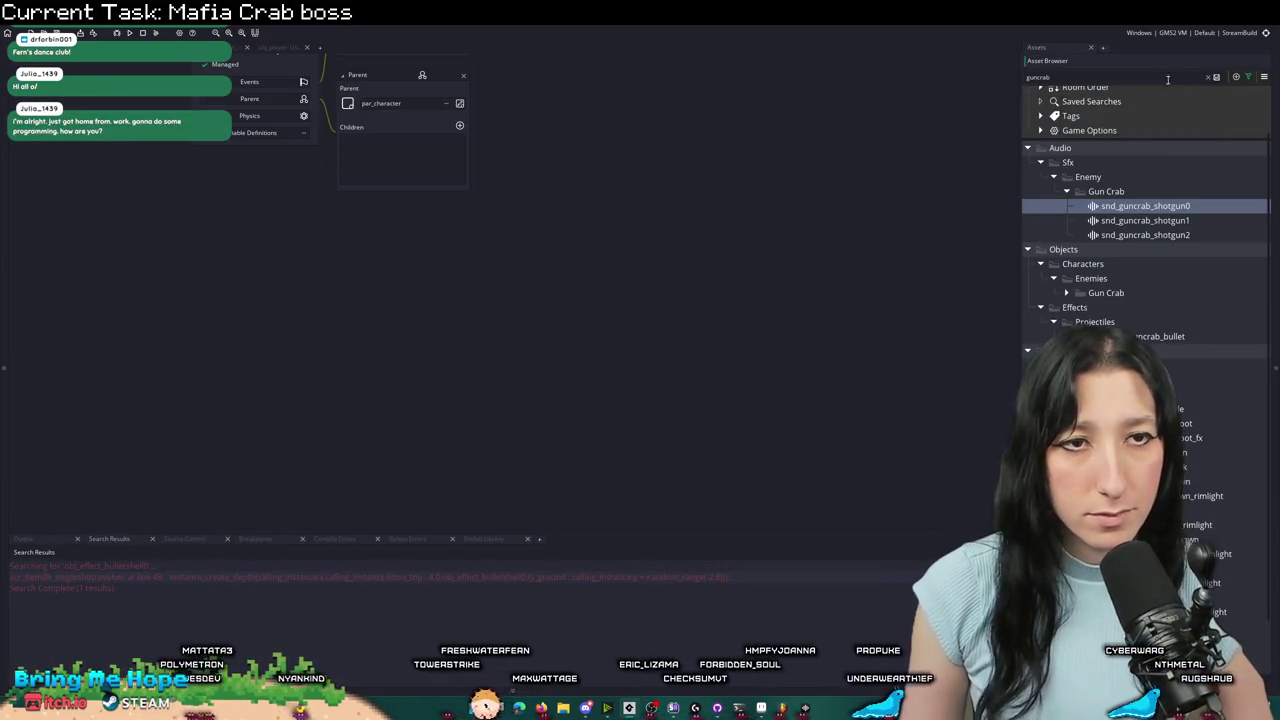
text(boss)
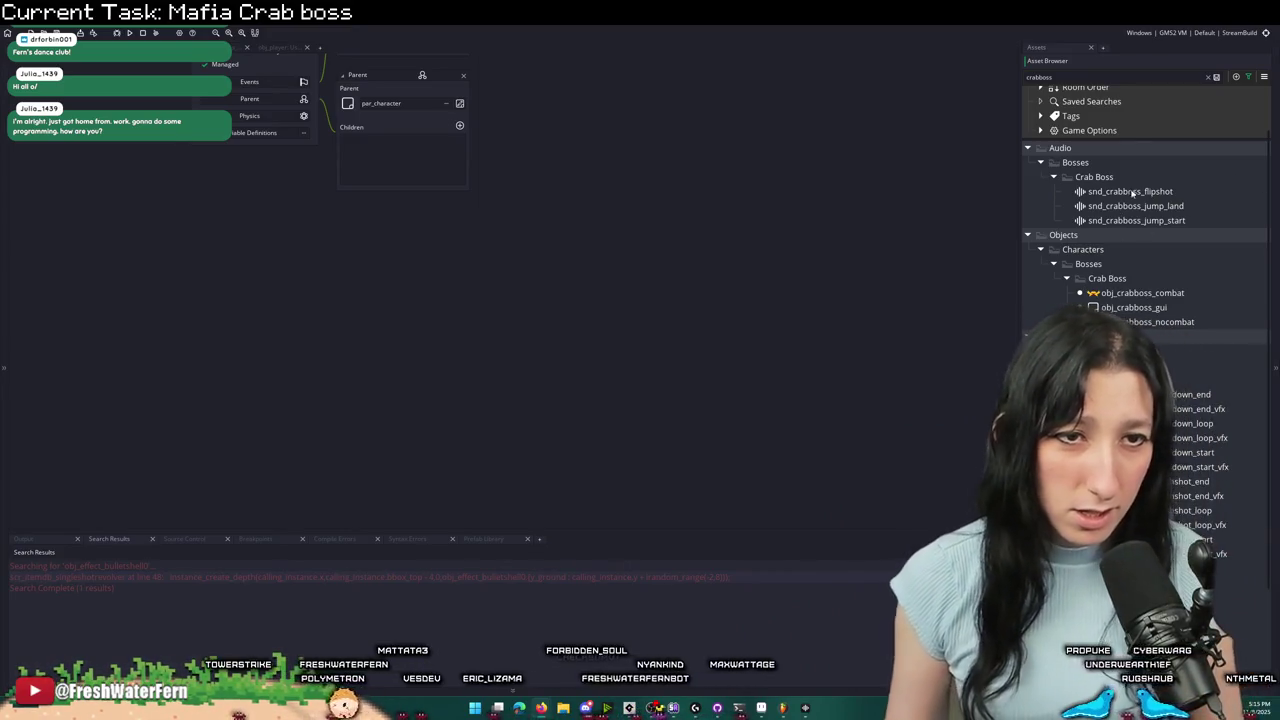
click(1135, 196)
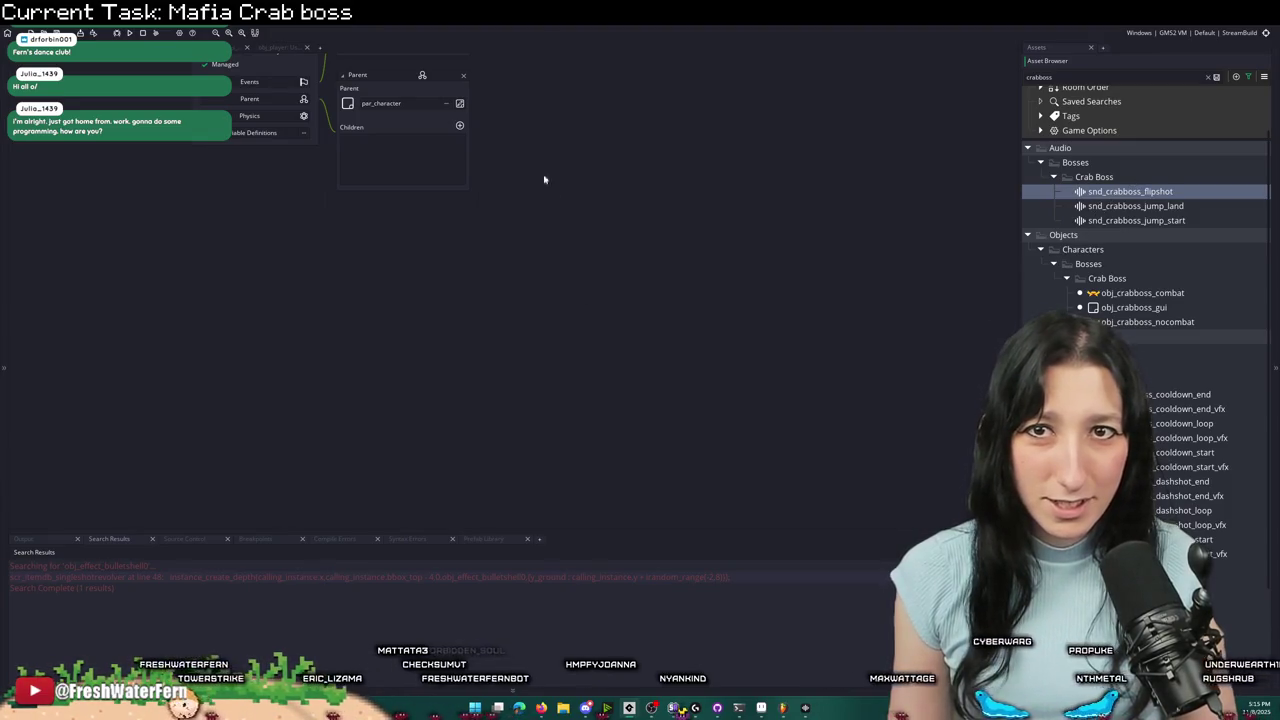
- Duplicate snd_crabboss_flipshot and rename the copy snd_crabboss_dashshot
key(ctrl+d)
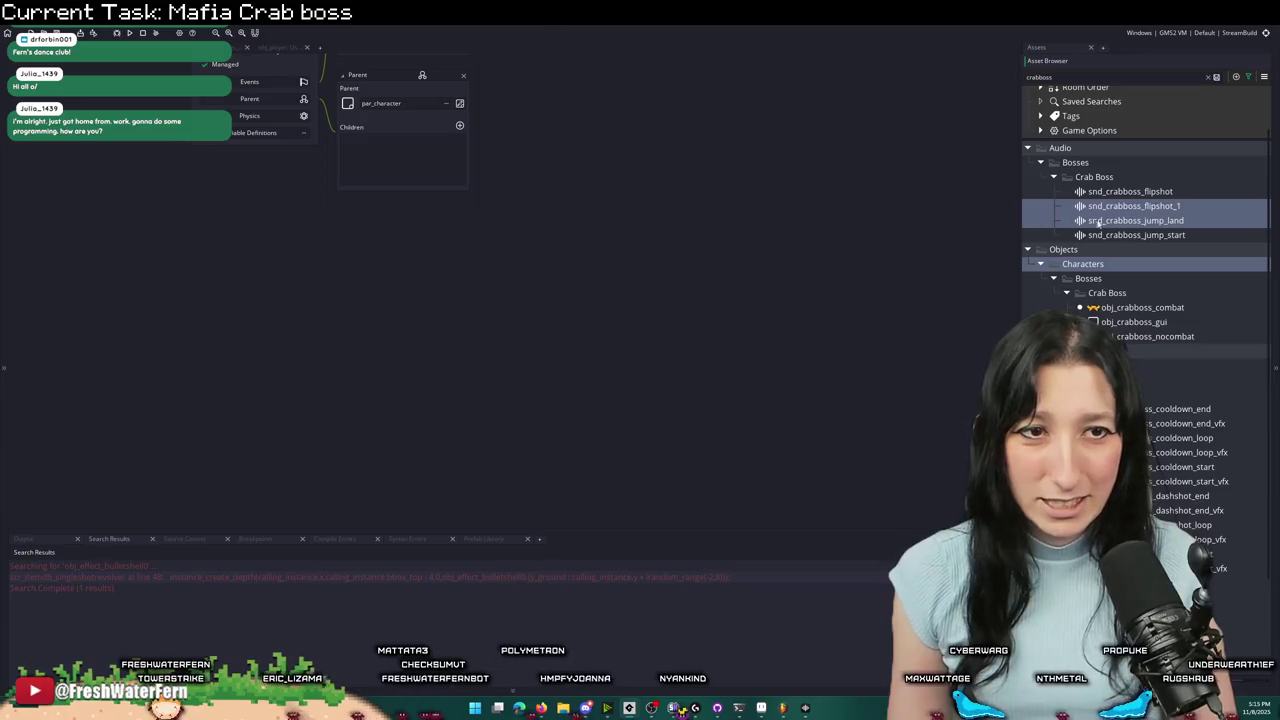
click(1150, 206)
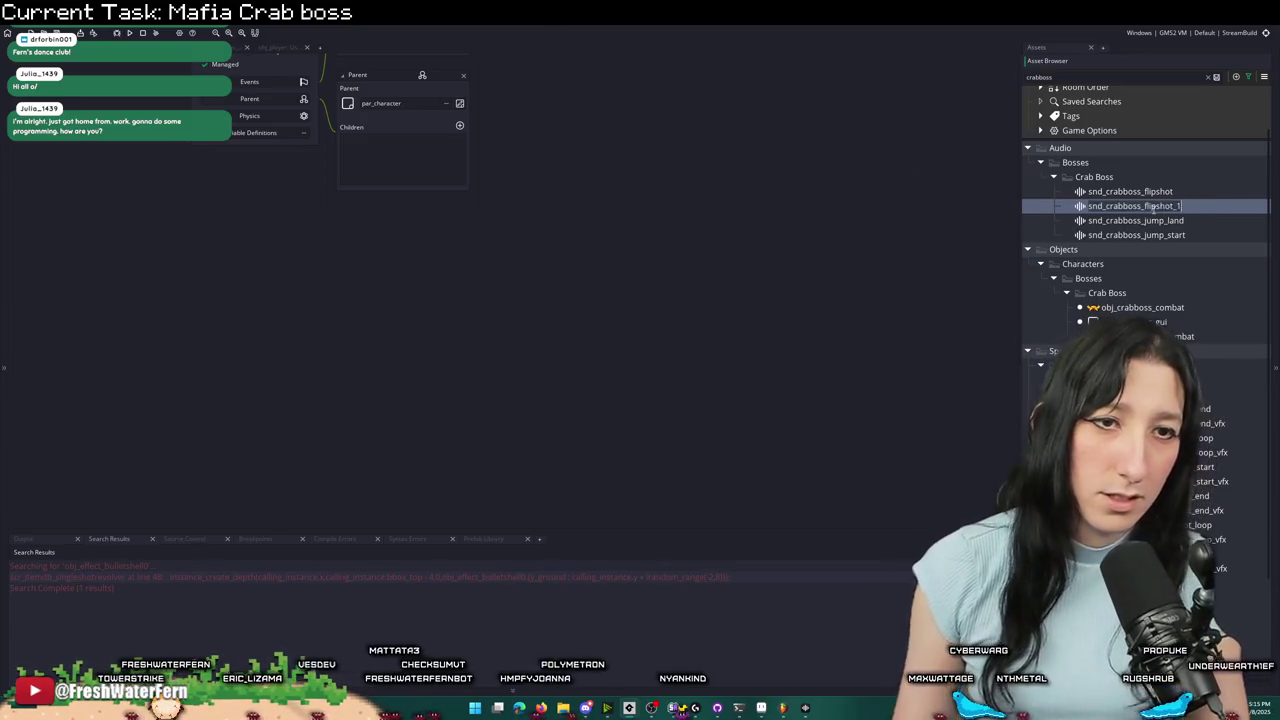
text(snd_crabboss_dashshot)
key(Return)
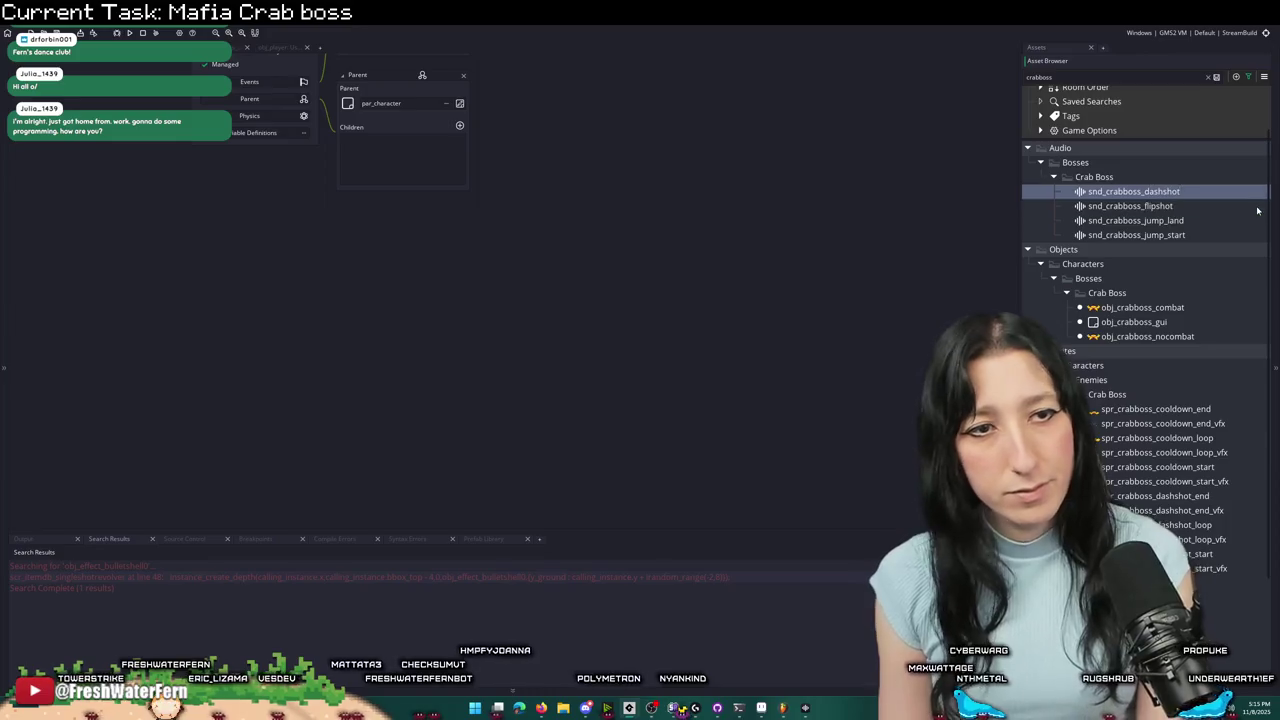
- Load the Desktop's CrabBossGunShot audio into snd_crabboss_dashshot, preview it, and set Compressed - Not Streamed
double_click(1221, 196)
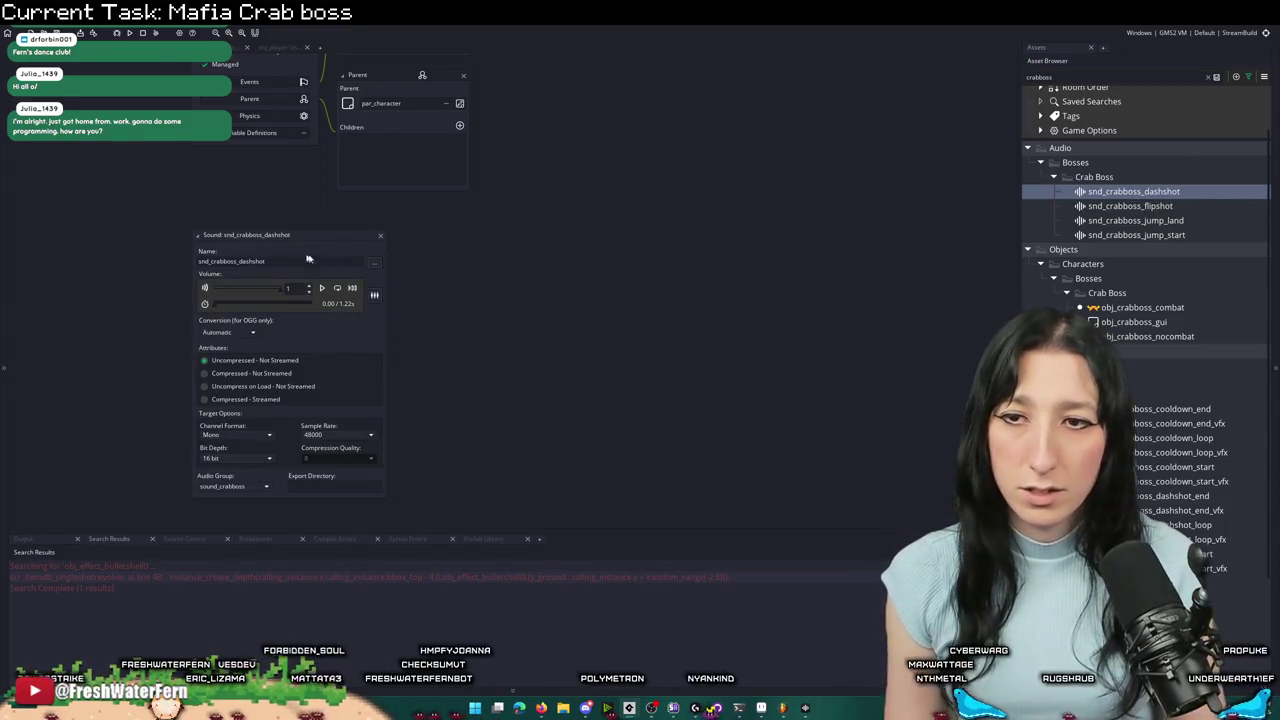
click(376, 265)
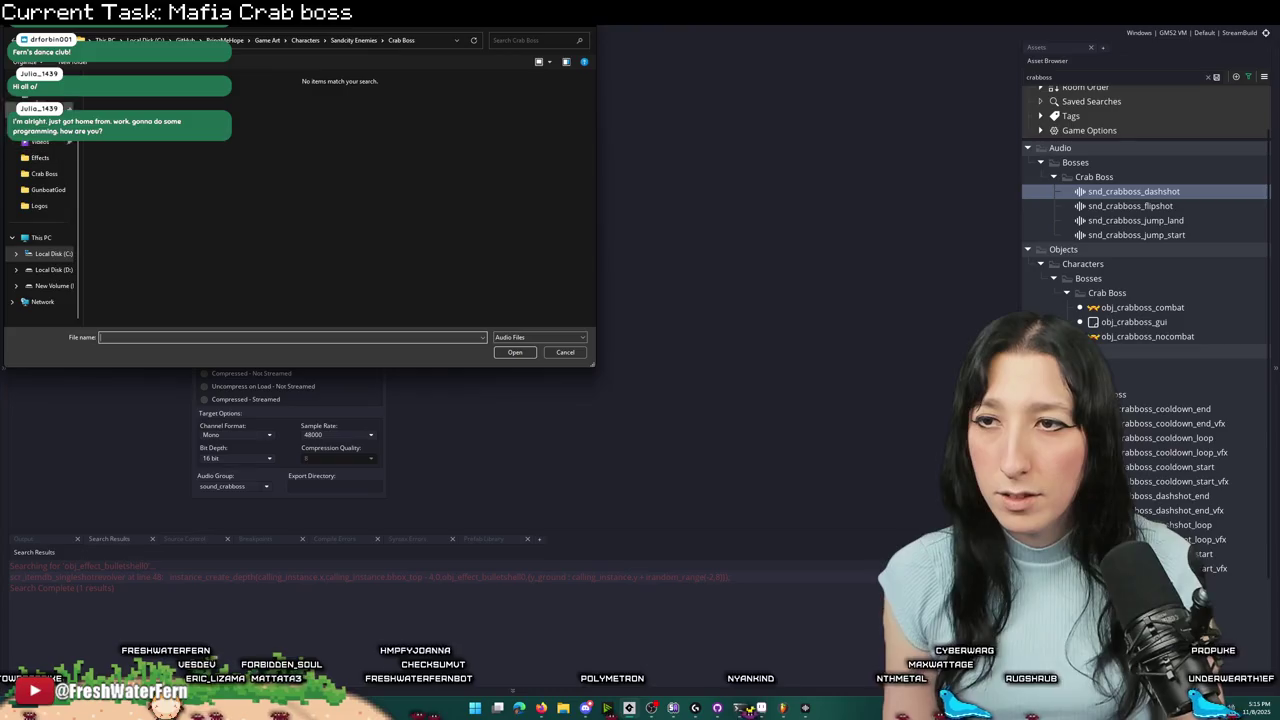
scroll(40, 200, up, 2)
click(45, 128)
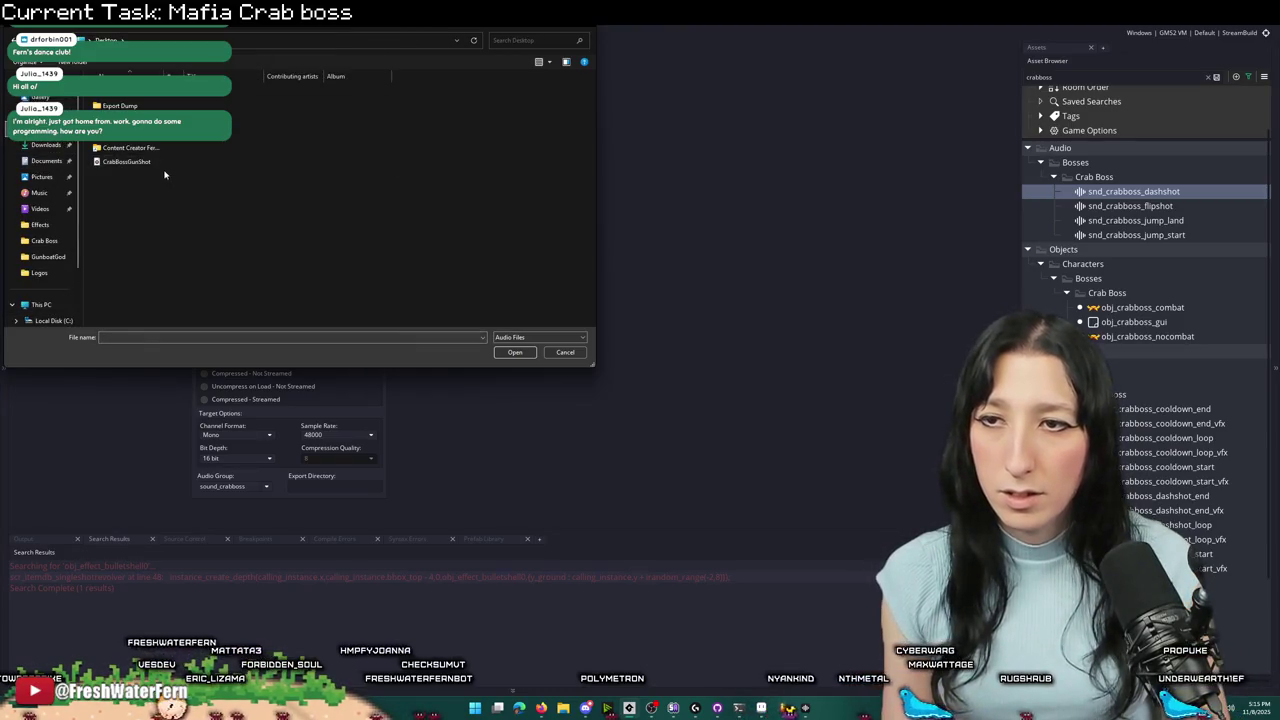
double_click(135, 162)
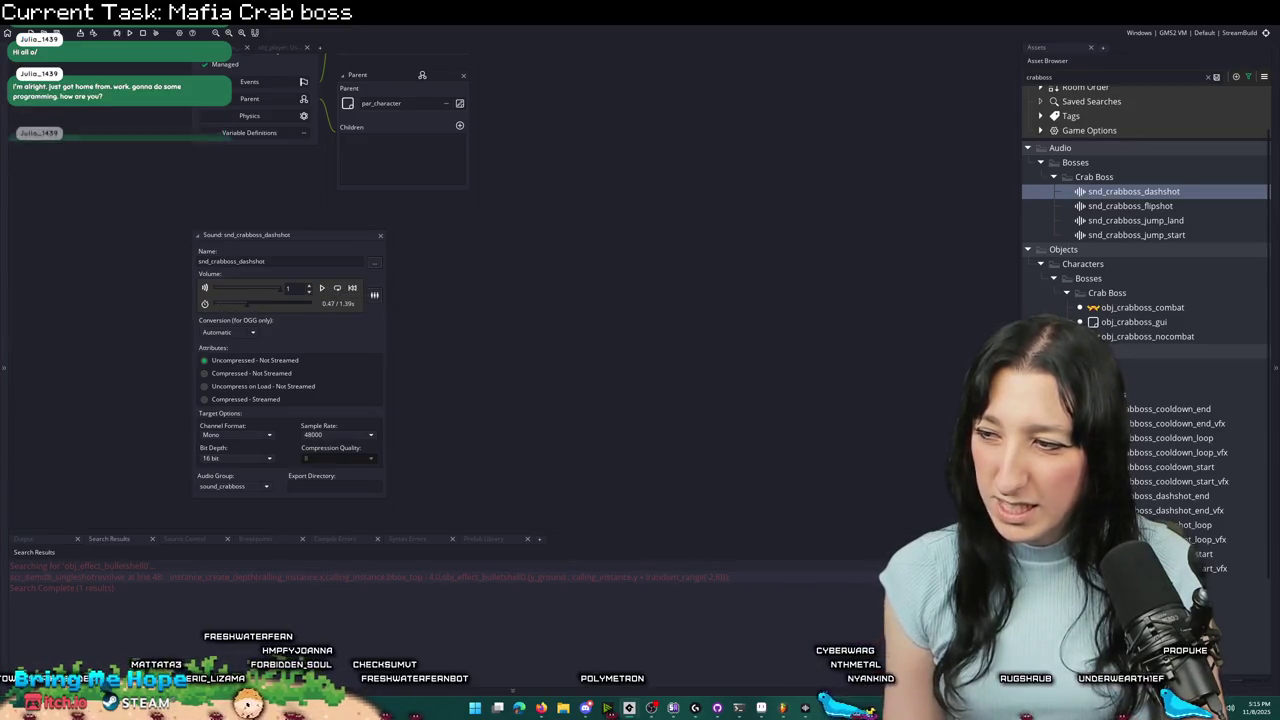
click(322, 289)
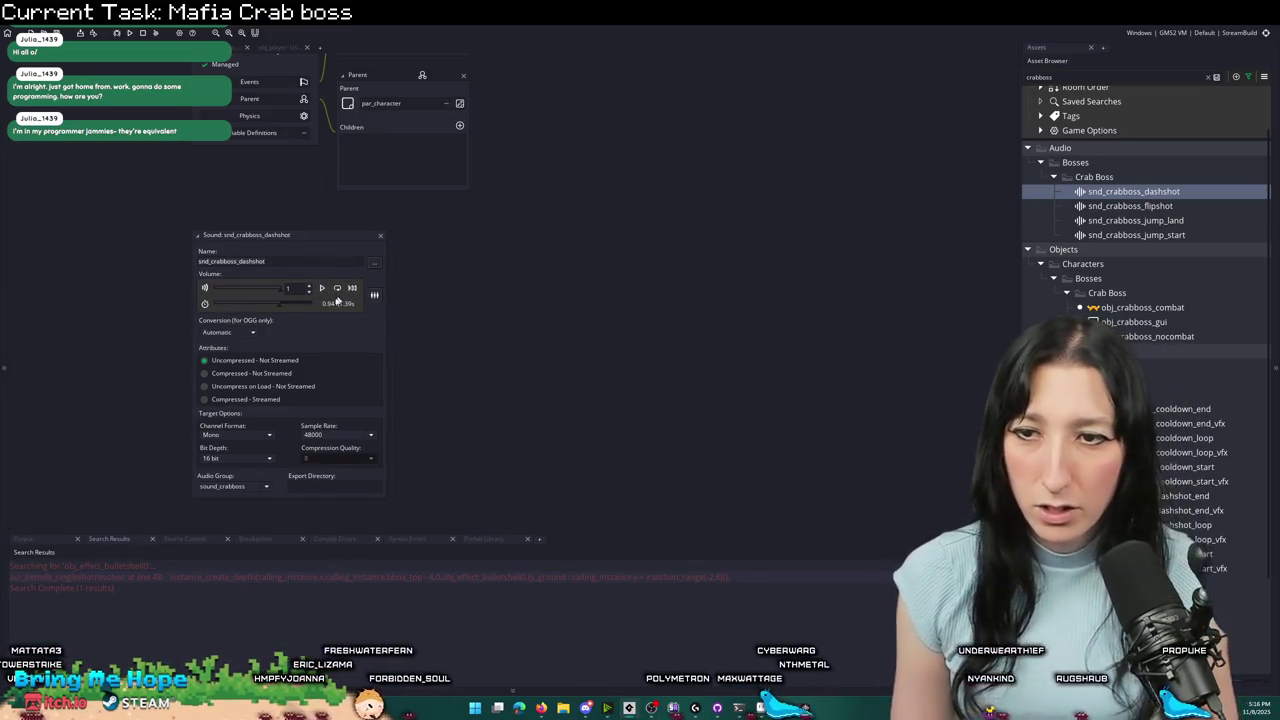
click(262, 373)
- Compare the other Crab Boss sounds, setting snd_crabboss_jump_land to Compressed - Not Streamed
double_click(1090, 206)
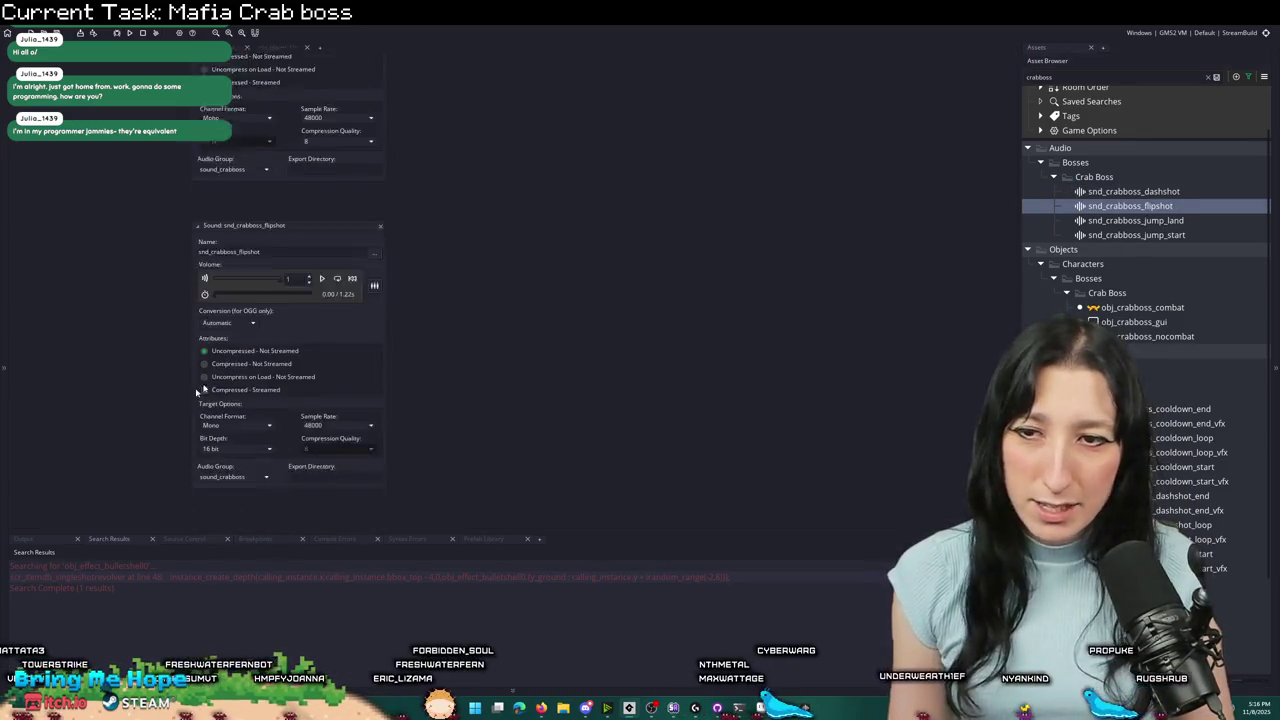
click(380, 156)
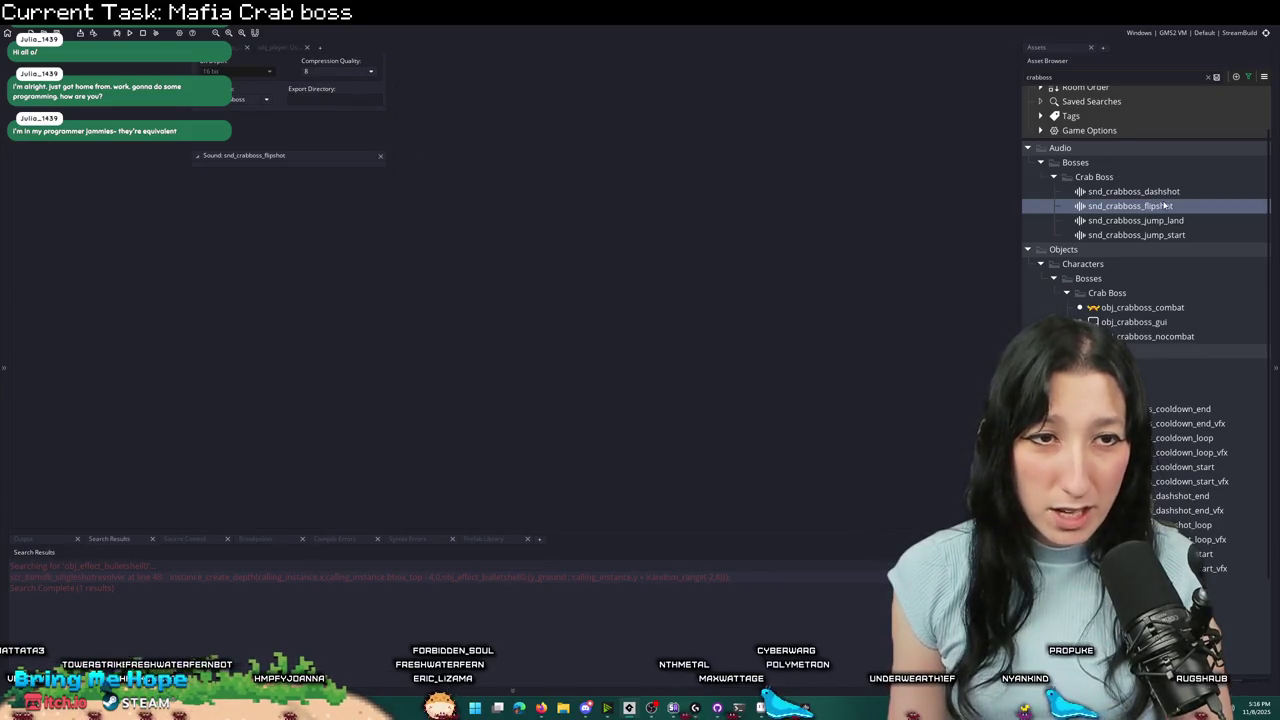
double_click(1140, 220)
click(255, 293)
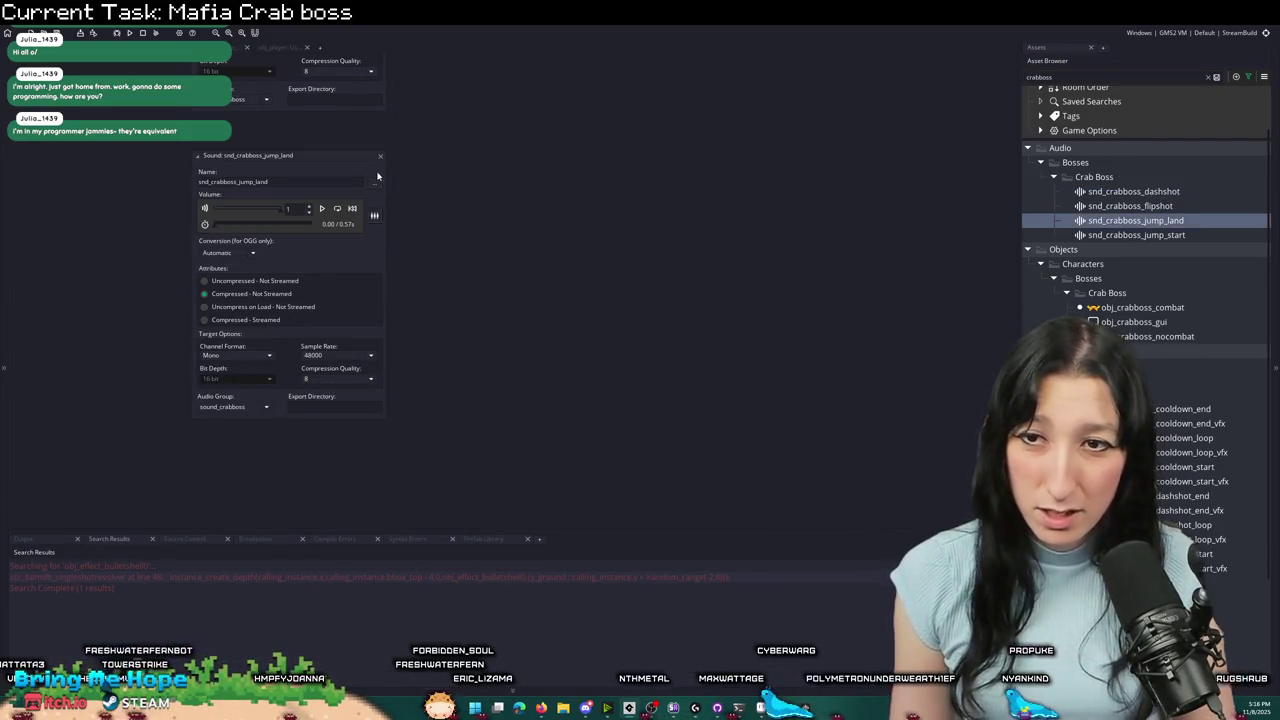
click(380, 156)
double_click(1136, 235)
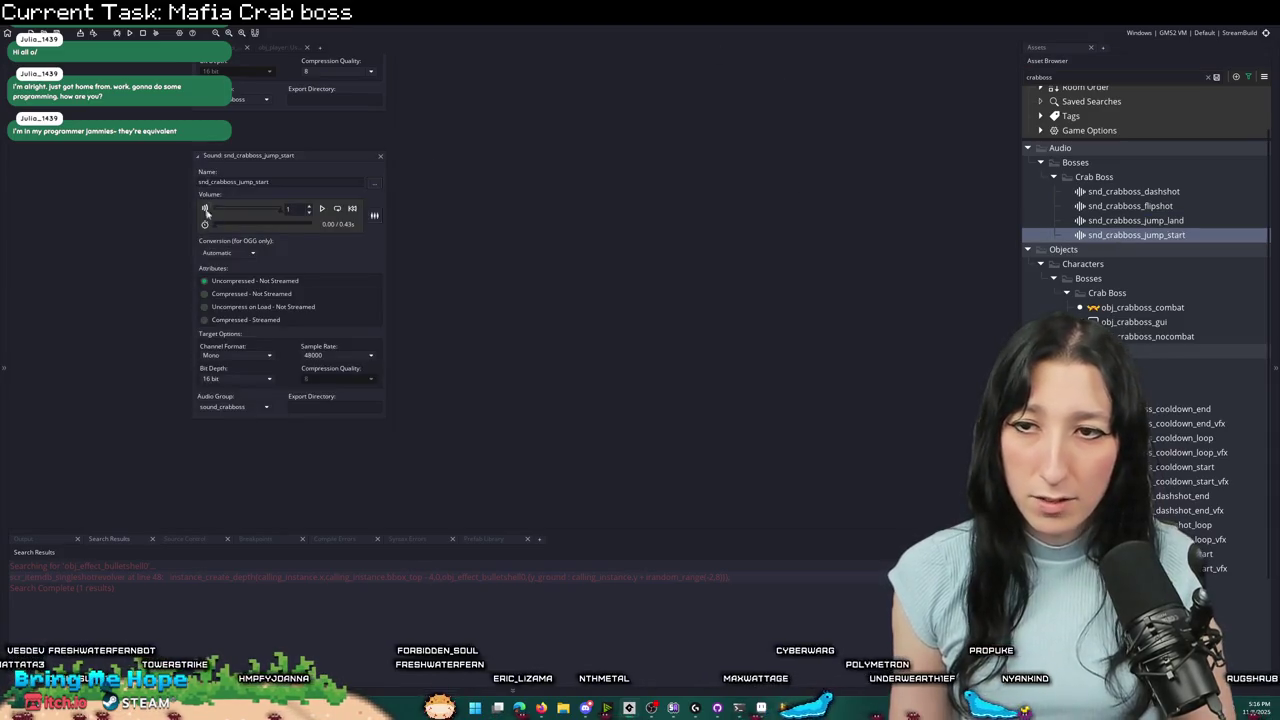
double_click(385, 157)
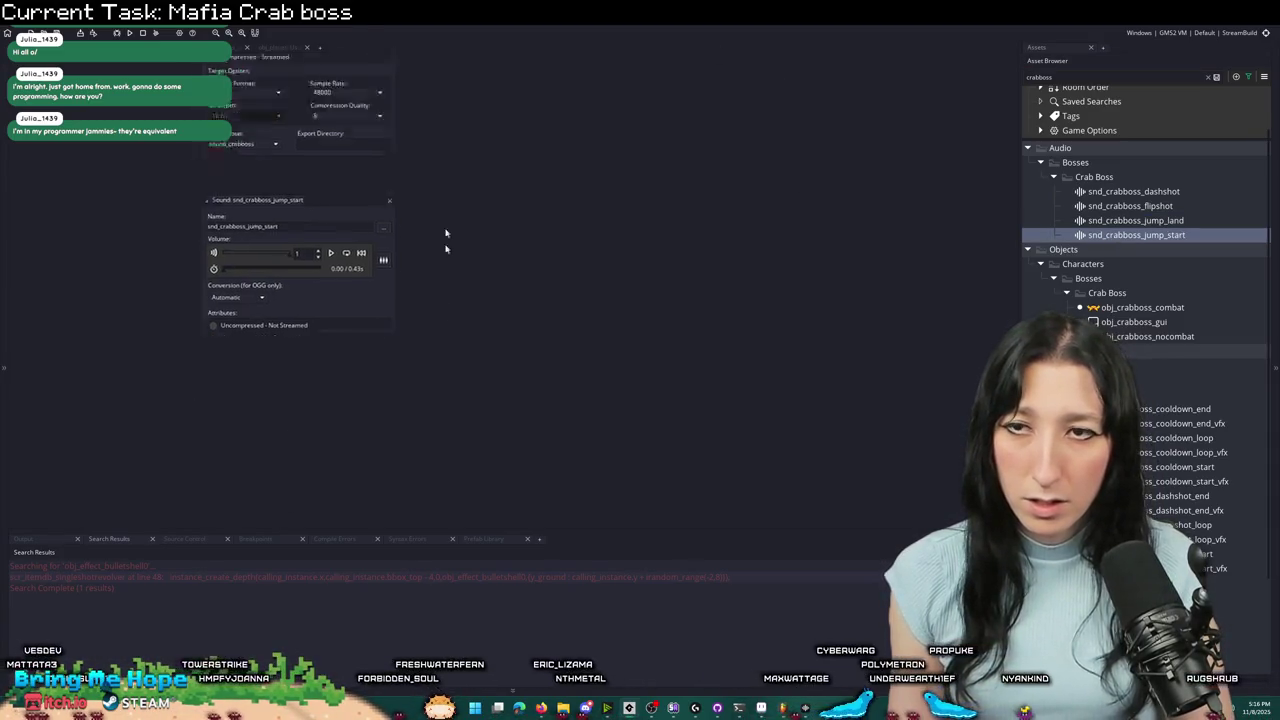
key(ctrl+Tab)
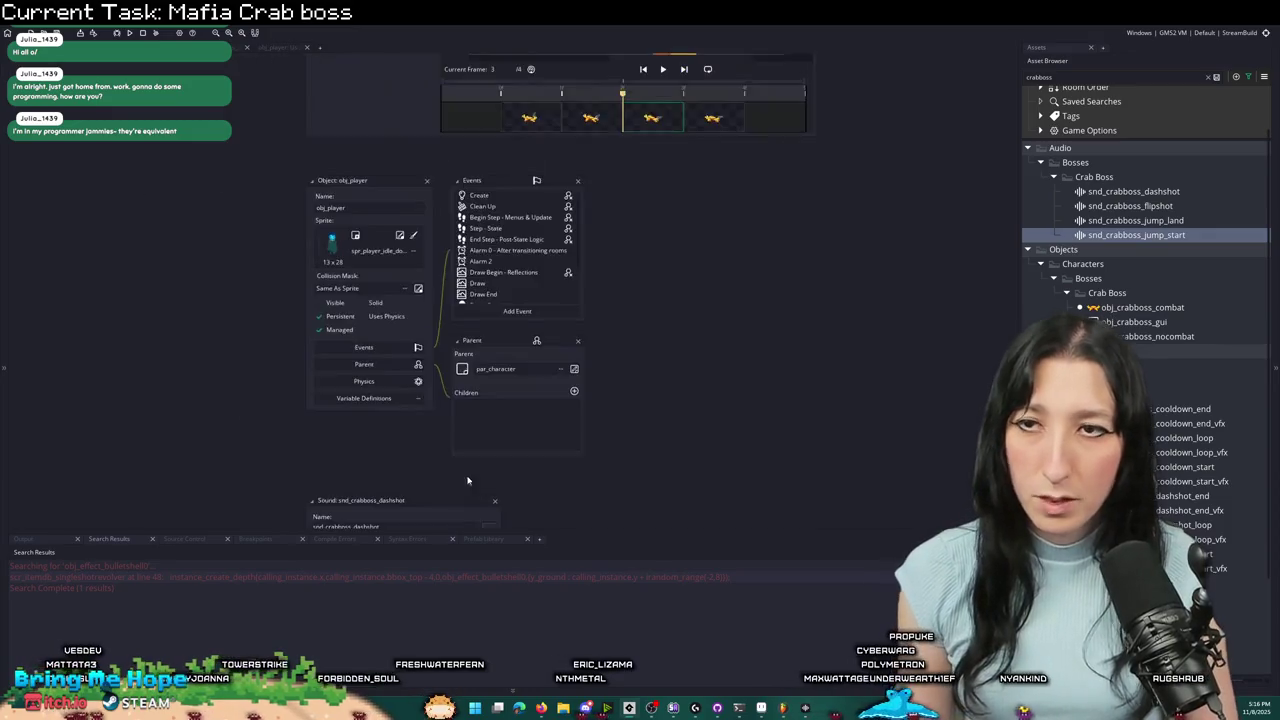
- Scroll through obj_player's dash kick-off code around the kickoff_instance_last check
key(ctrl+Tab)
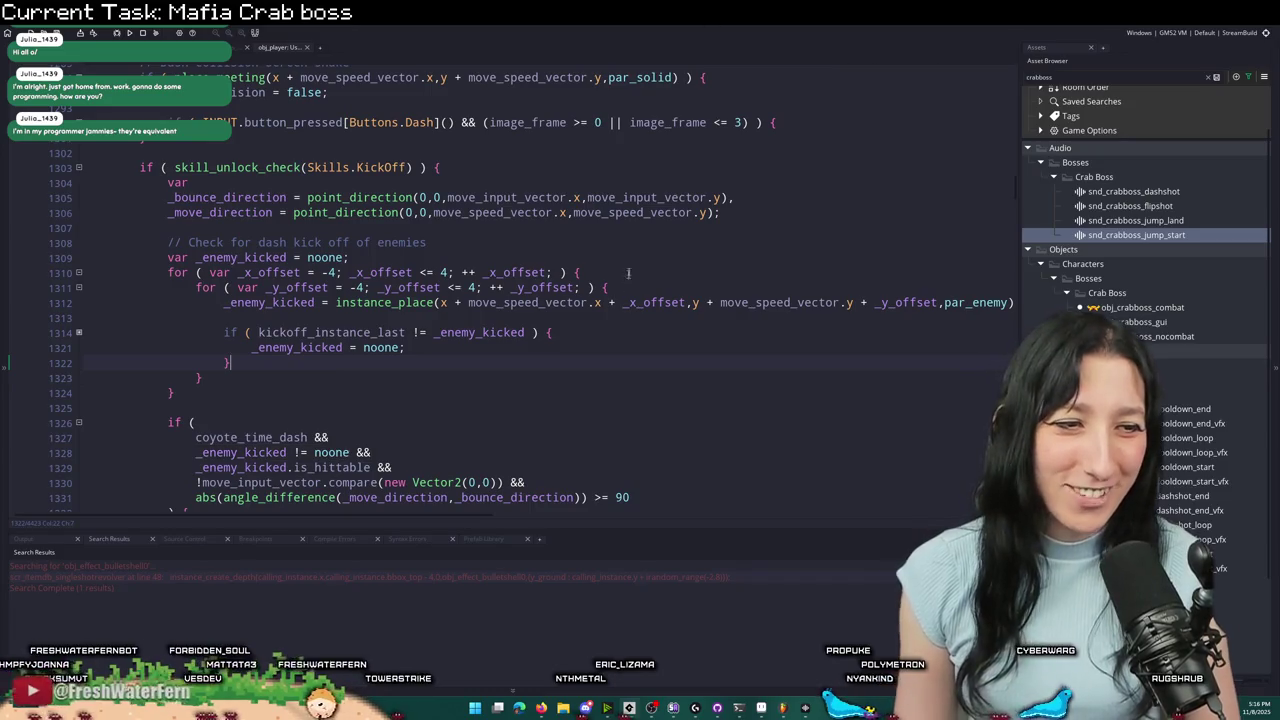
scroll(500, 300, down, 2)
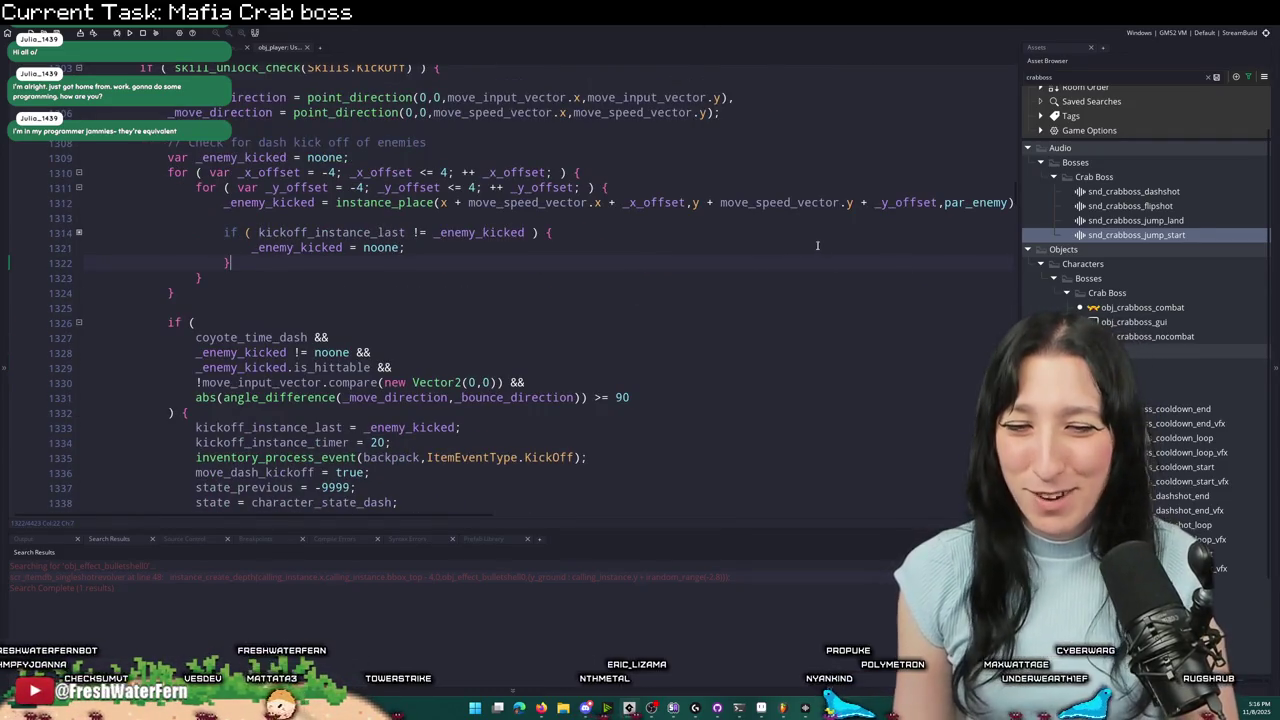
scroll(622, 325, down, 1)
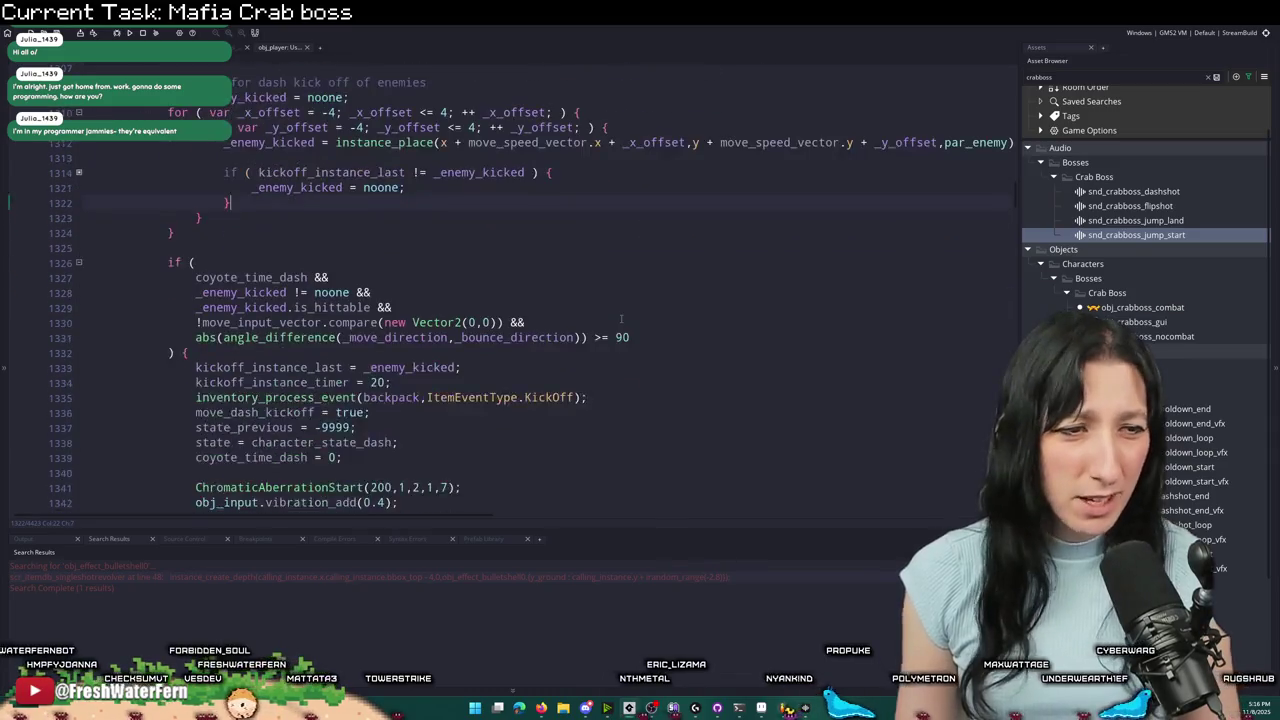
scroll(622, 325, up, 1)
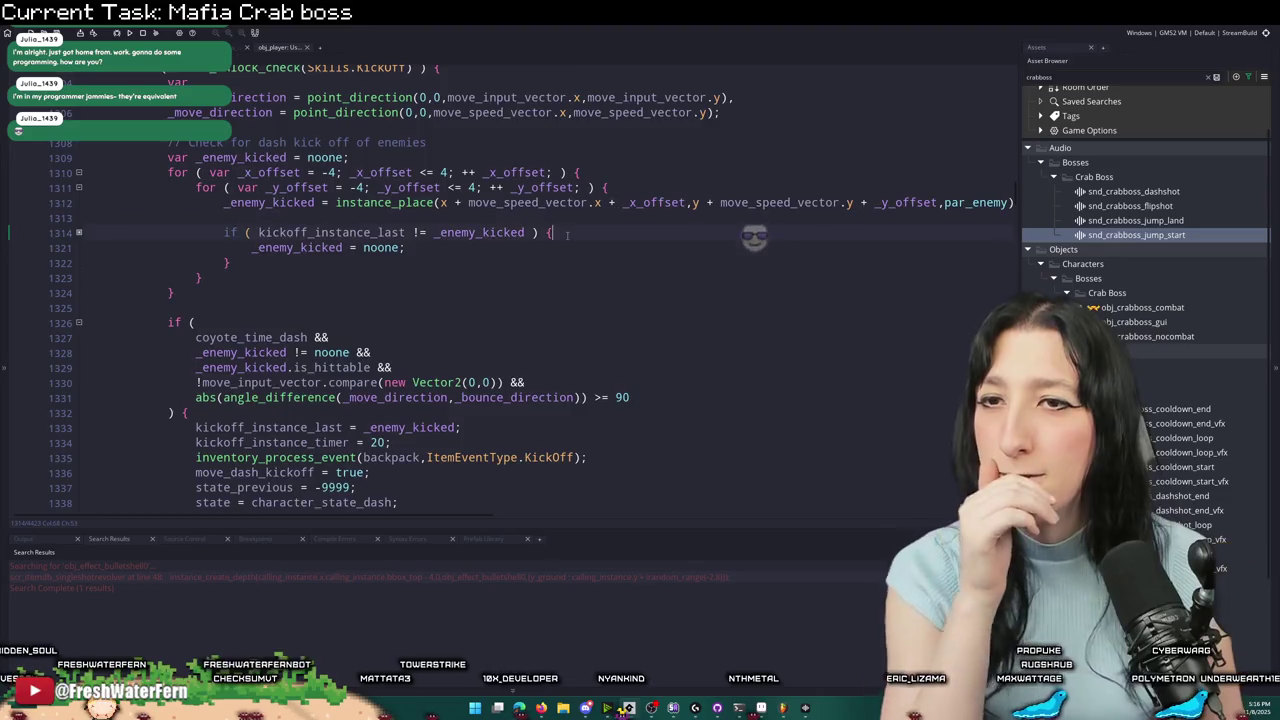
scroll(573, 213, up, 2)
key(Up)
key(Up)
scroll(573, 213, down, 4)
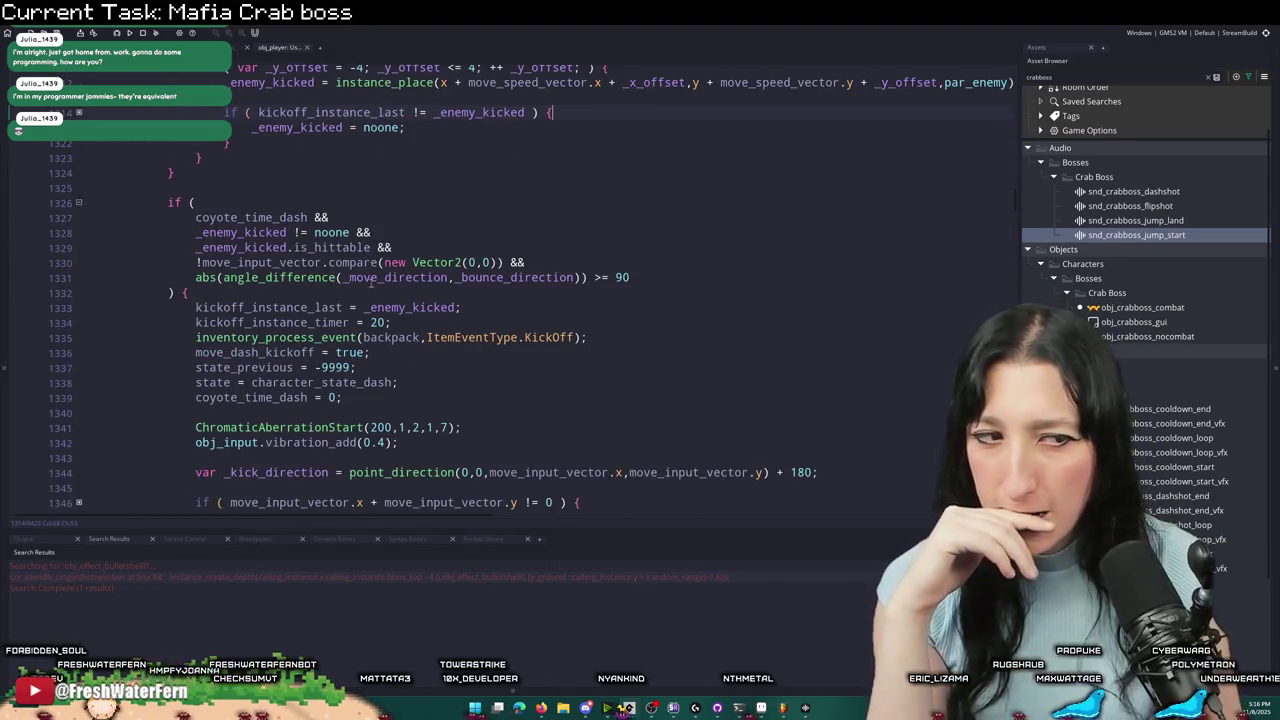
scroll(213, 162, up, 10)
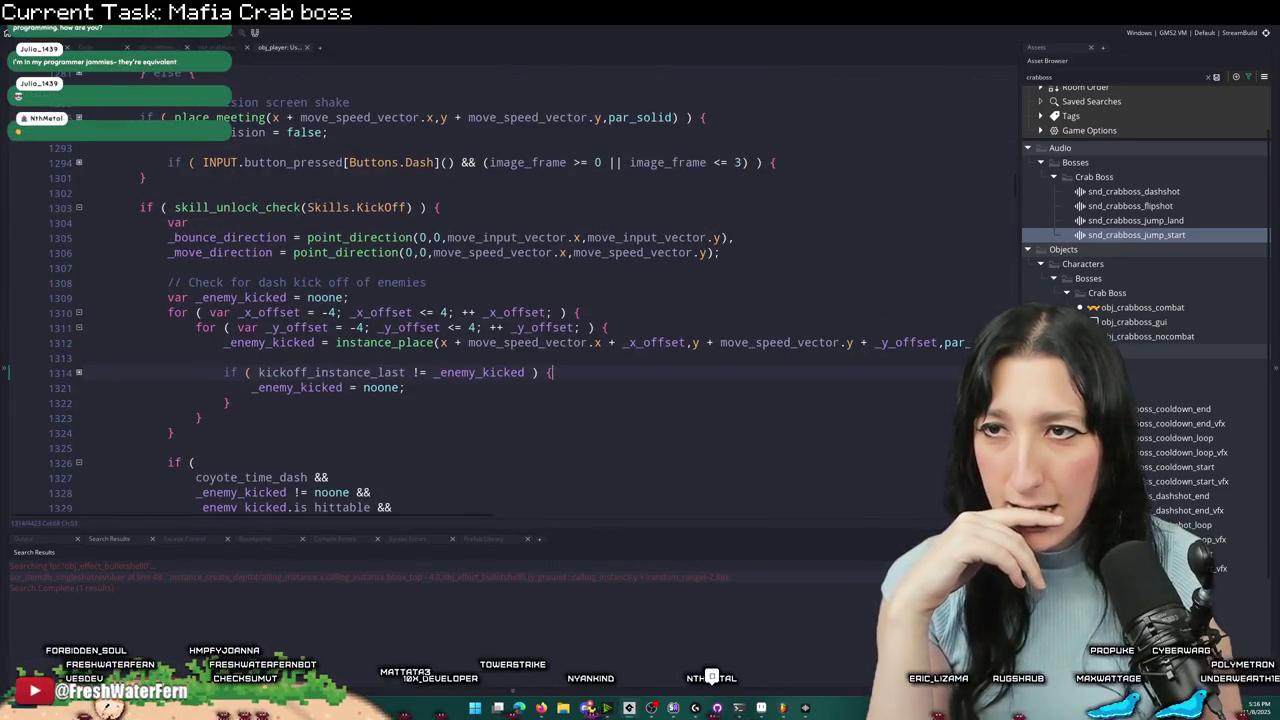
- Go to the crab boss dashshot state code and find case 1's bullet block
key(ctrl+Tab)
scroll(307, 135, down, 4)
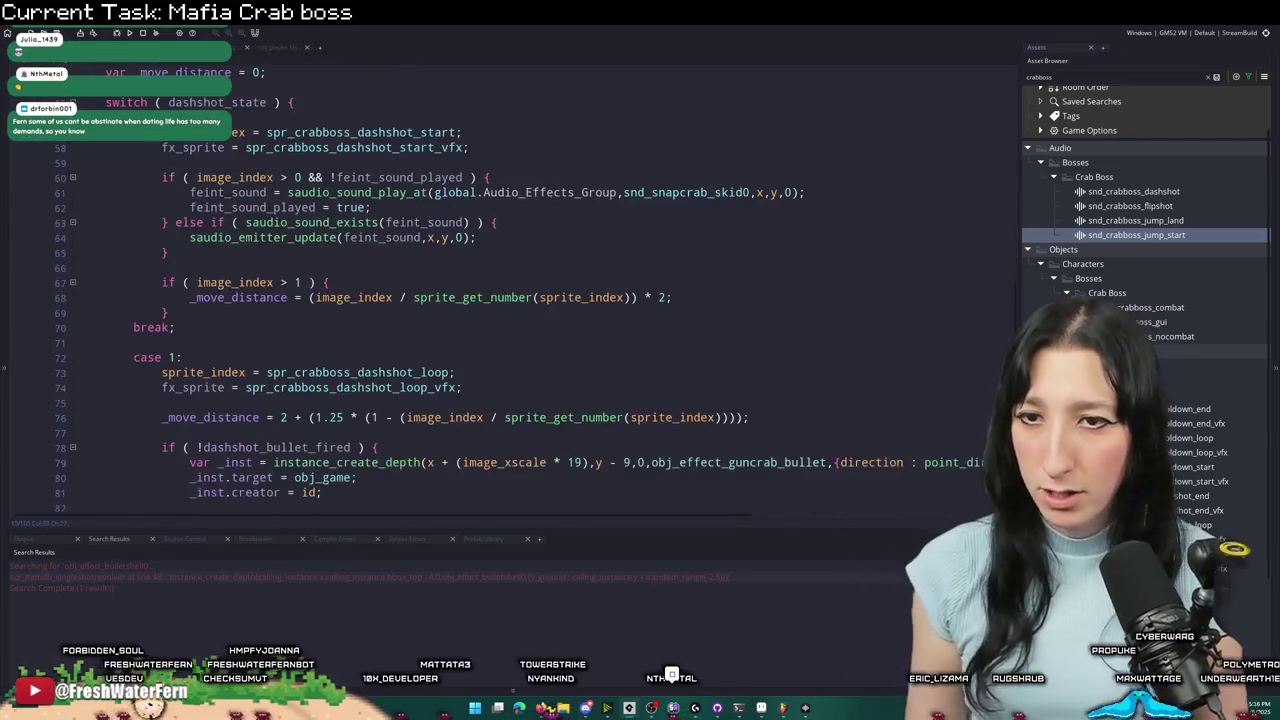
scroll(314, 170, down, 1)
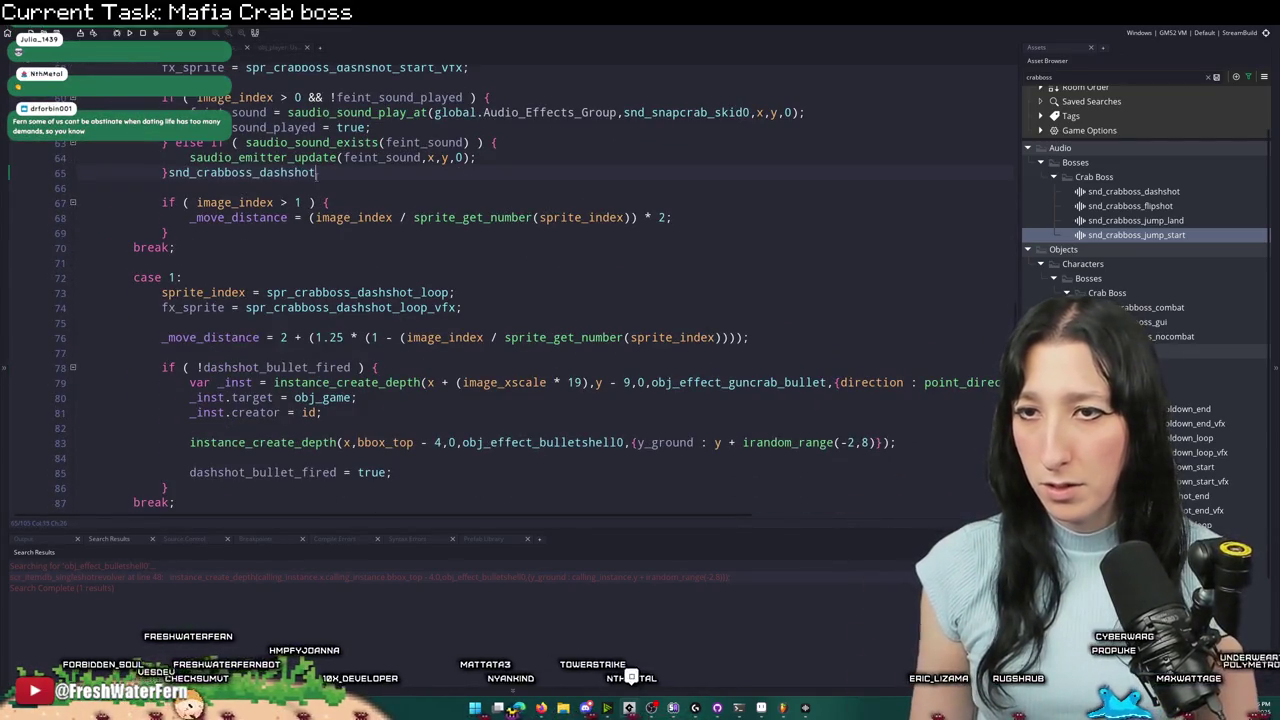
scroll(282, 165, up, 2)
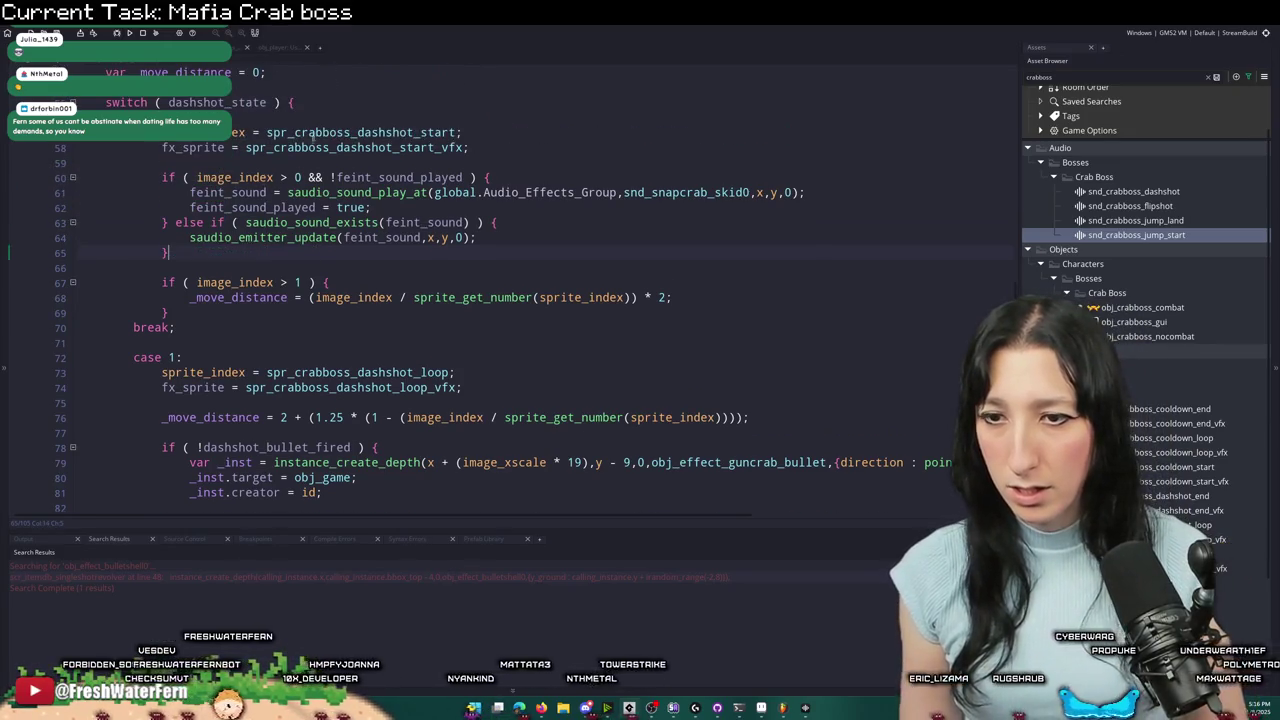
scroll(388, 352, down, 2)
scroll(395, 354, down, 4)
scroll(410, 358, up, 2)
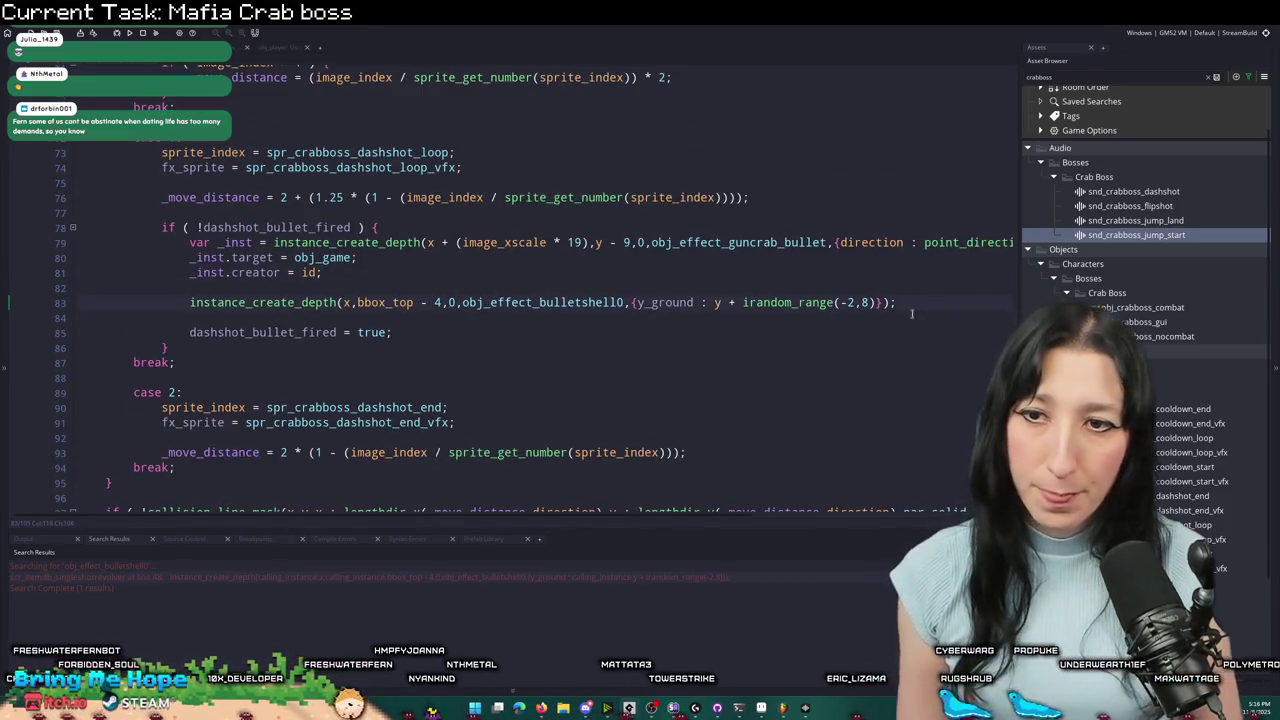
- After dashshot_bullet_fired = true, start a saudio_sound_play_at call with global.Audio_Effects_Group
key(Return)
key(Return)
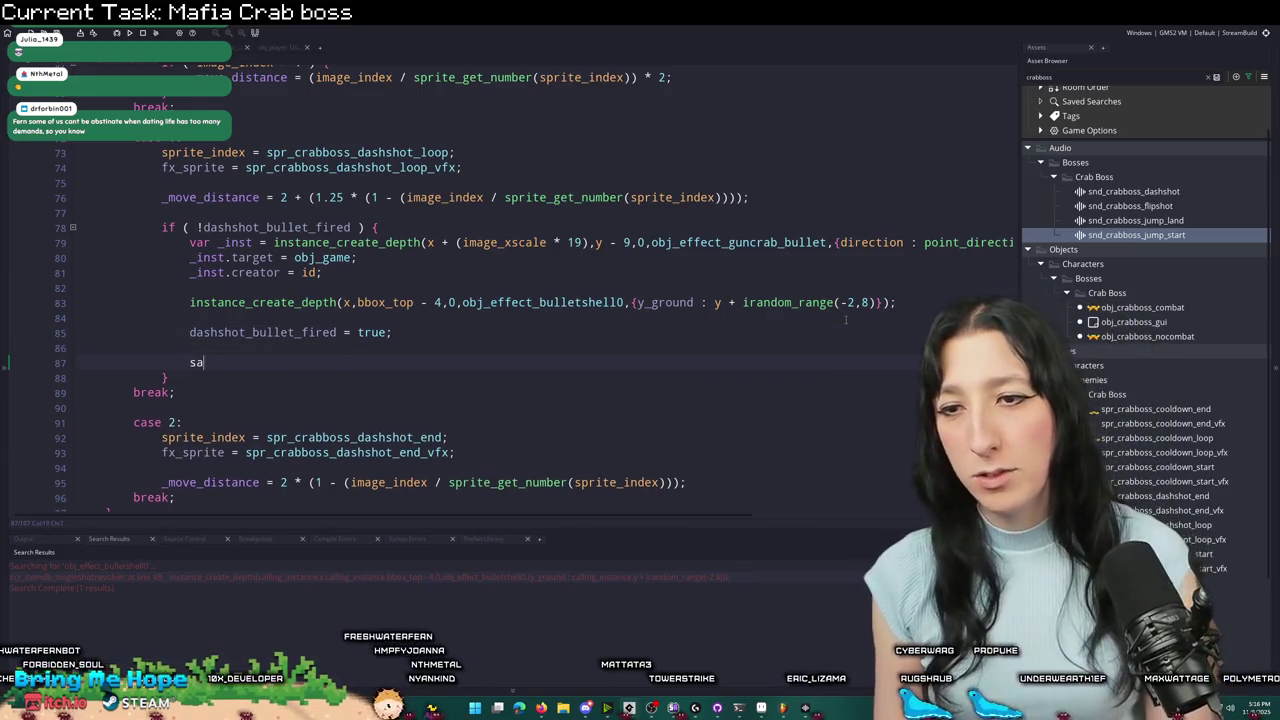
text(udio_sound_paly_)
key(BackSpace)
key(BackSpace)
key(BackSpace)
text(lay)
key(Return)
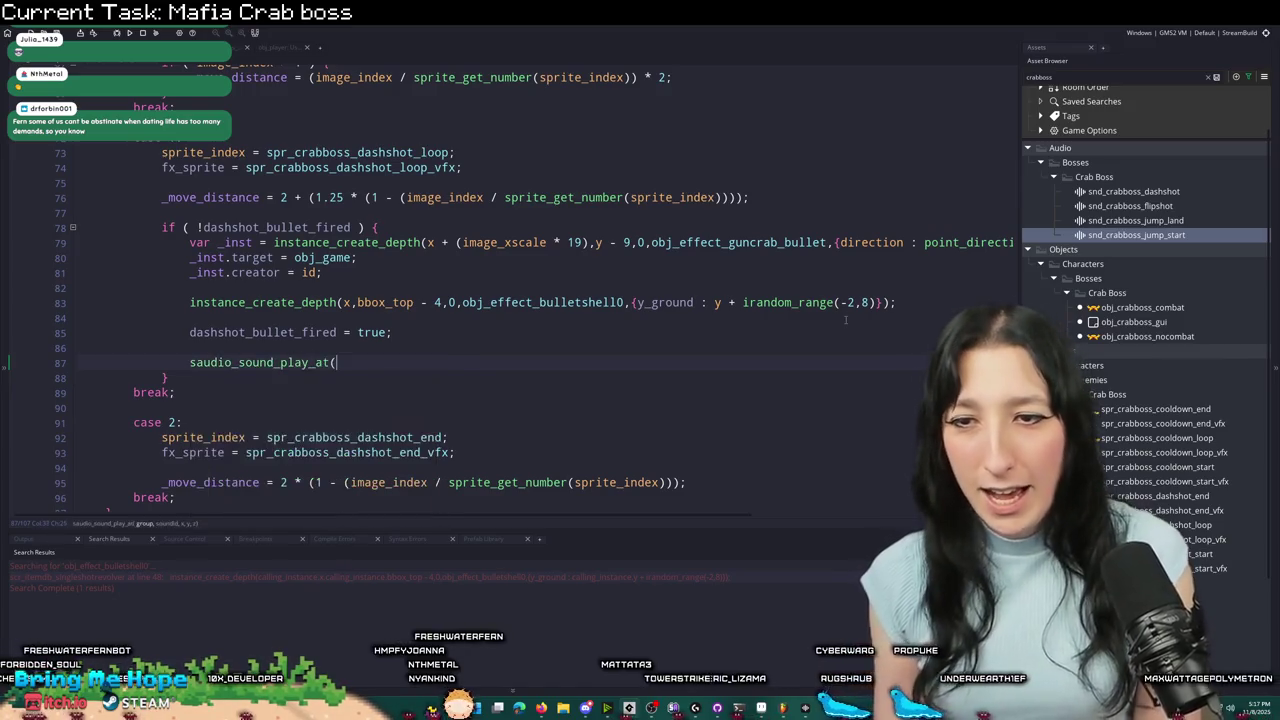
text(global.Effectg)
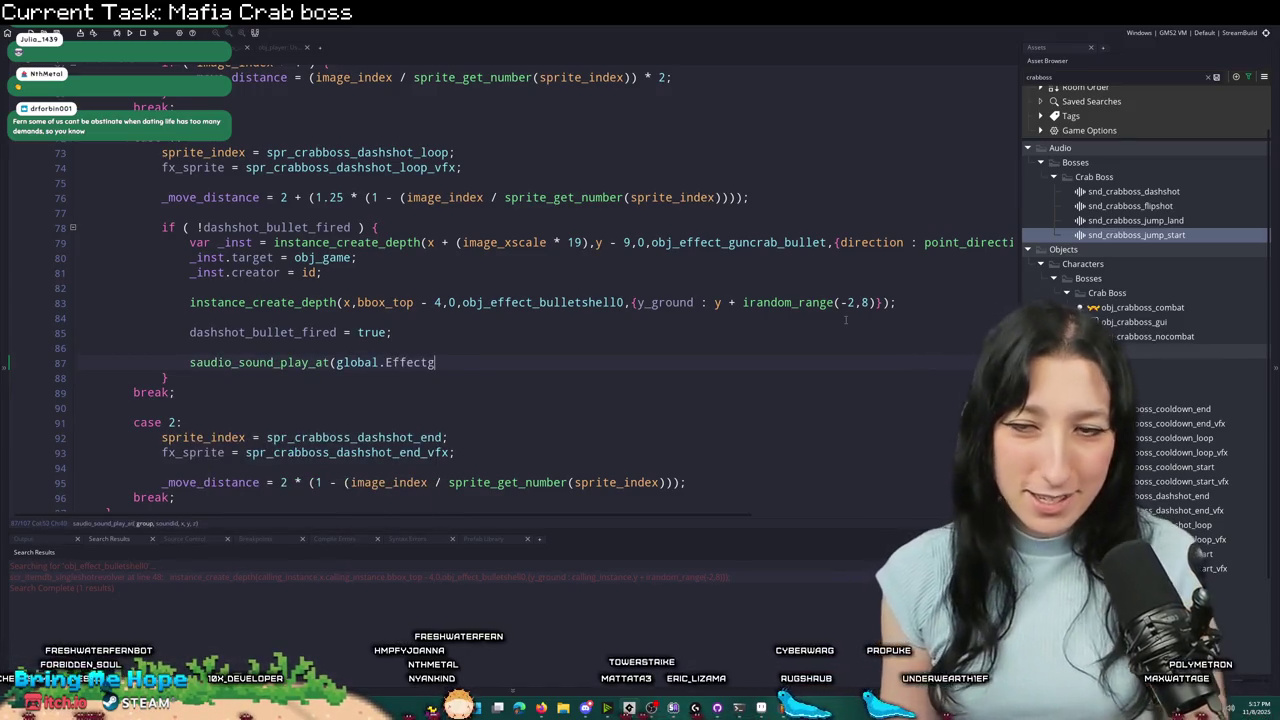
key(BackSpace)
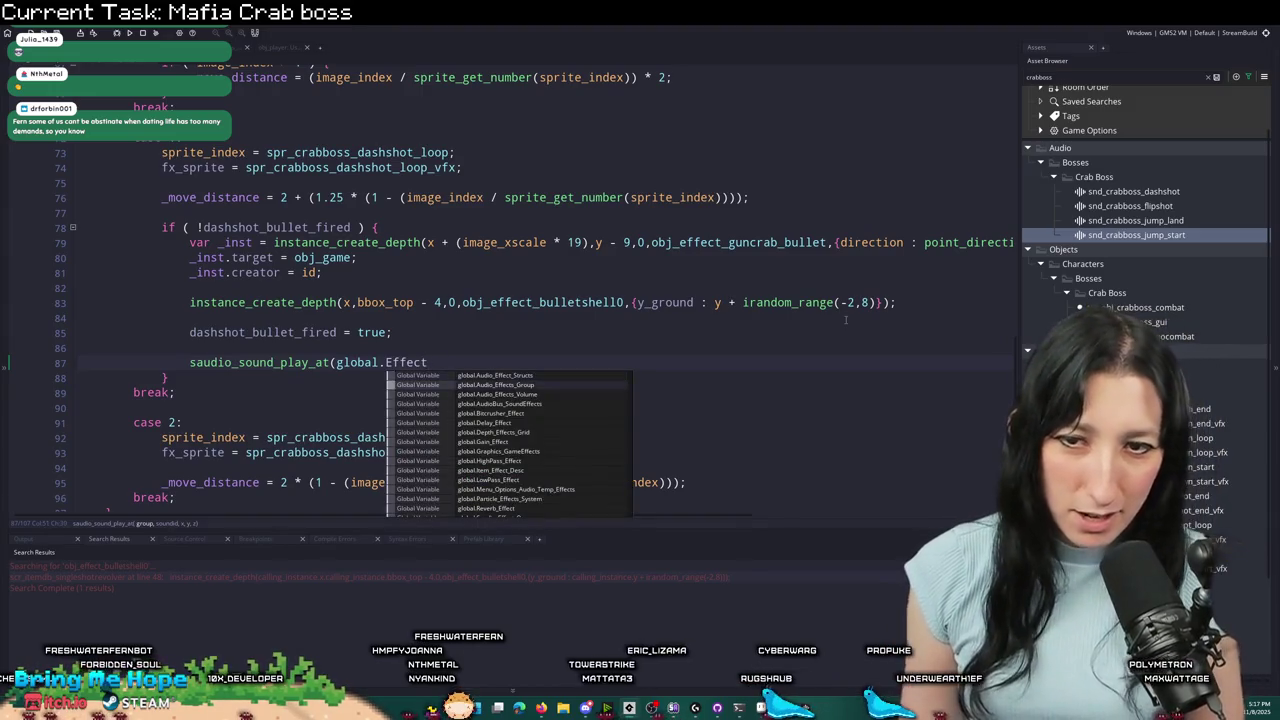
key(Down)
key(Return)
- Complete the call's arguments as snd_crabboss_dashshot, x, y, 0 and close it with );
text(,m)
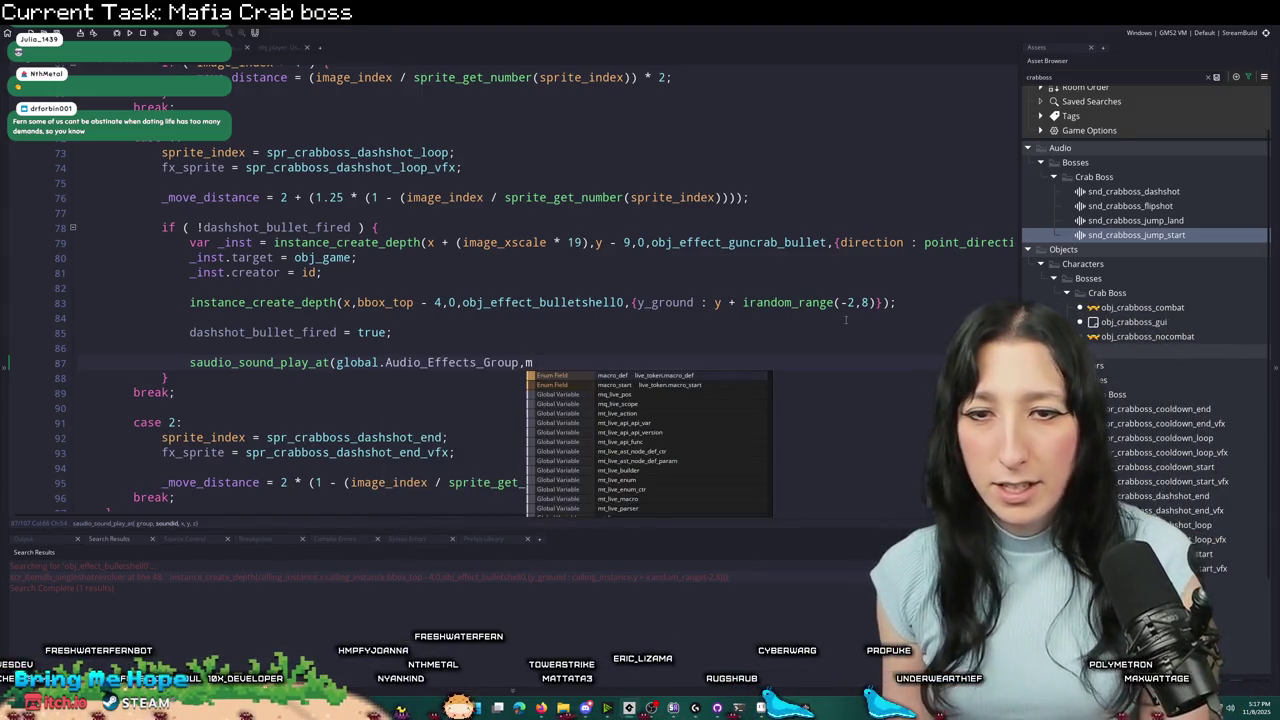
key(Escape)
key(BackSpace)
text(snd_crabboss_dashshot,x,yt,0)
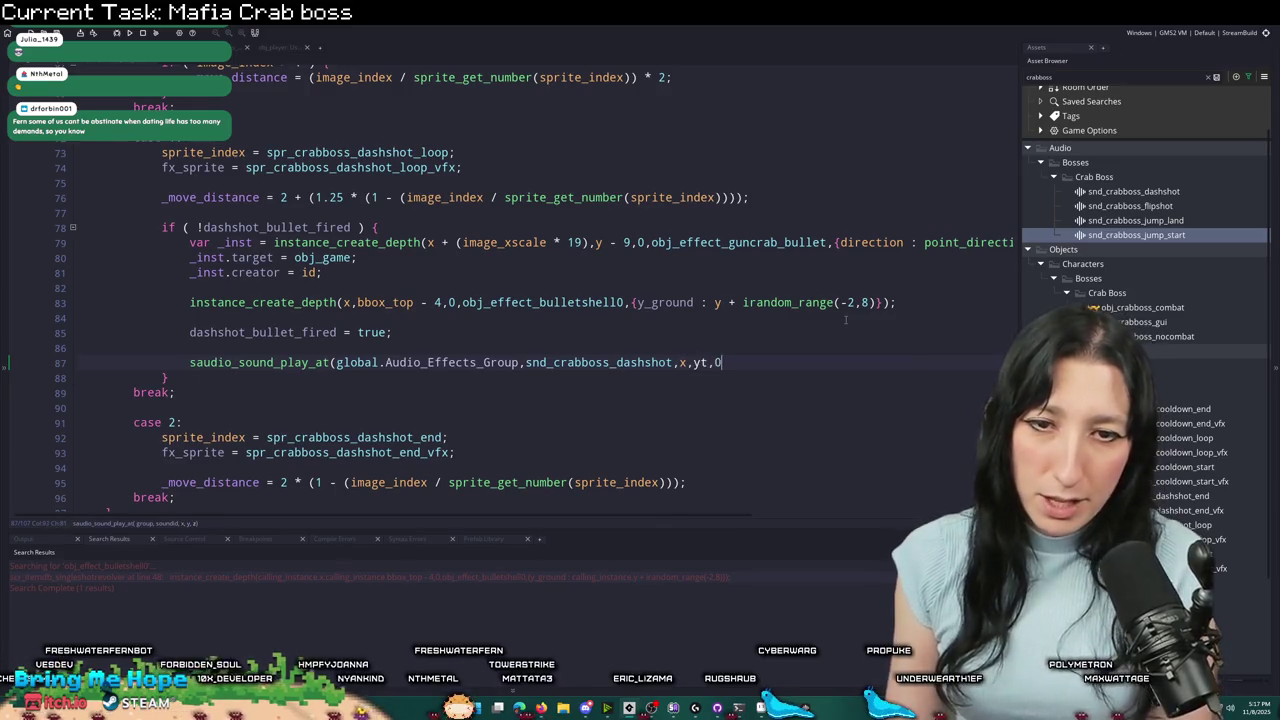
key(Left)
key(Left)
key(BackSpace)
key(End)
text();)
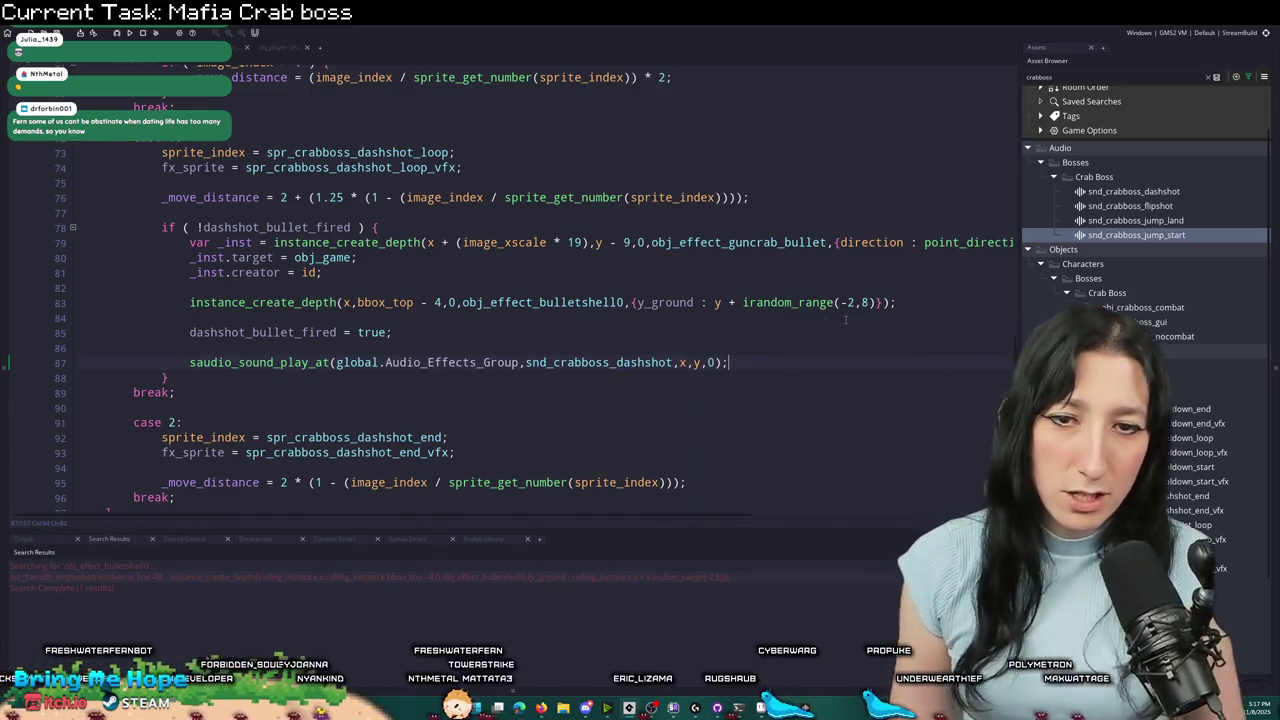
- Copy the bullet spawn position from line 79 and paste it into the sound call
key(Left)
key(Left)
key(Left)
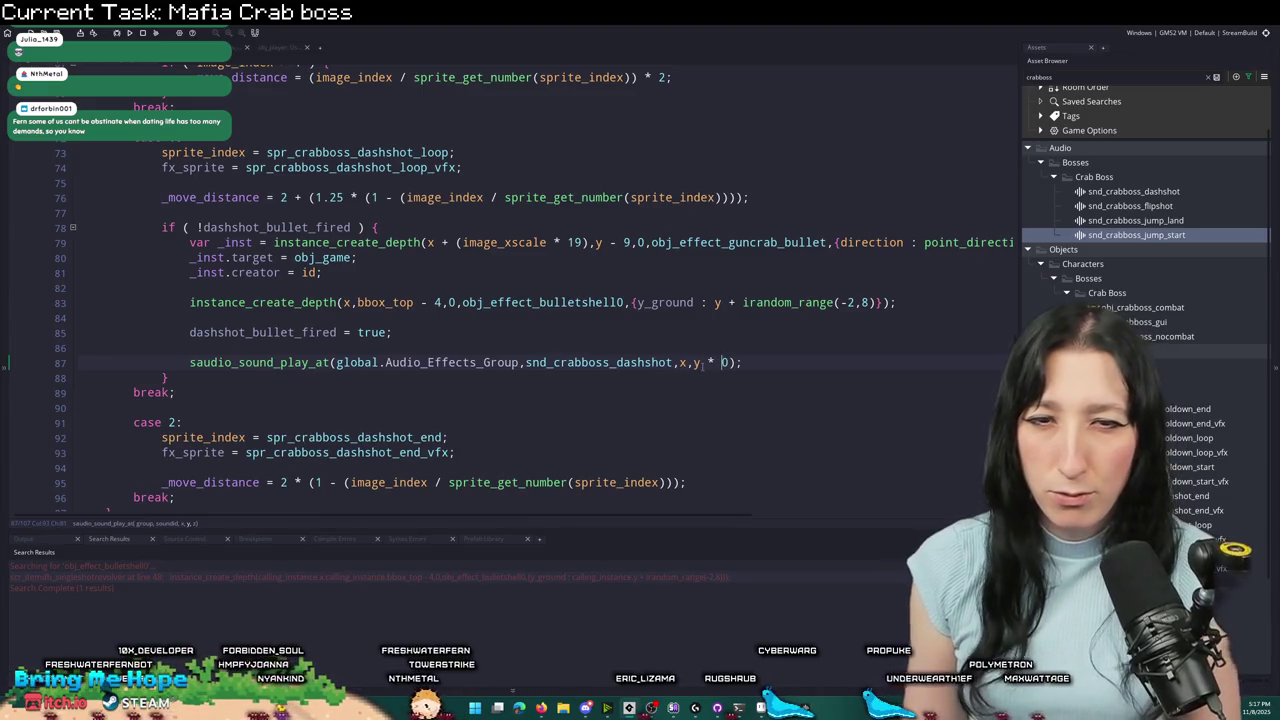
key(Delete)
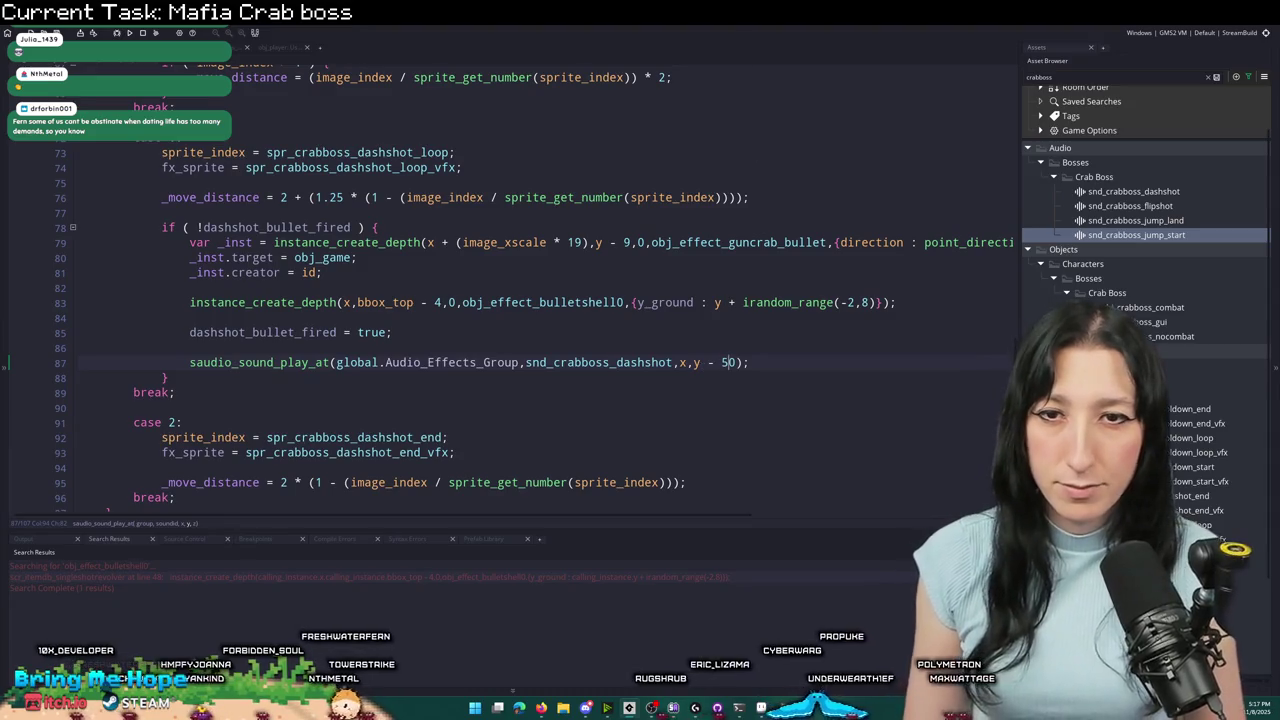
text(,)
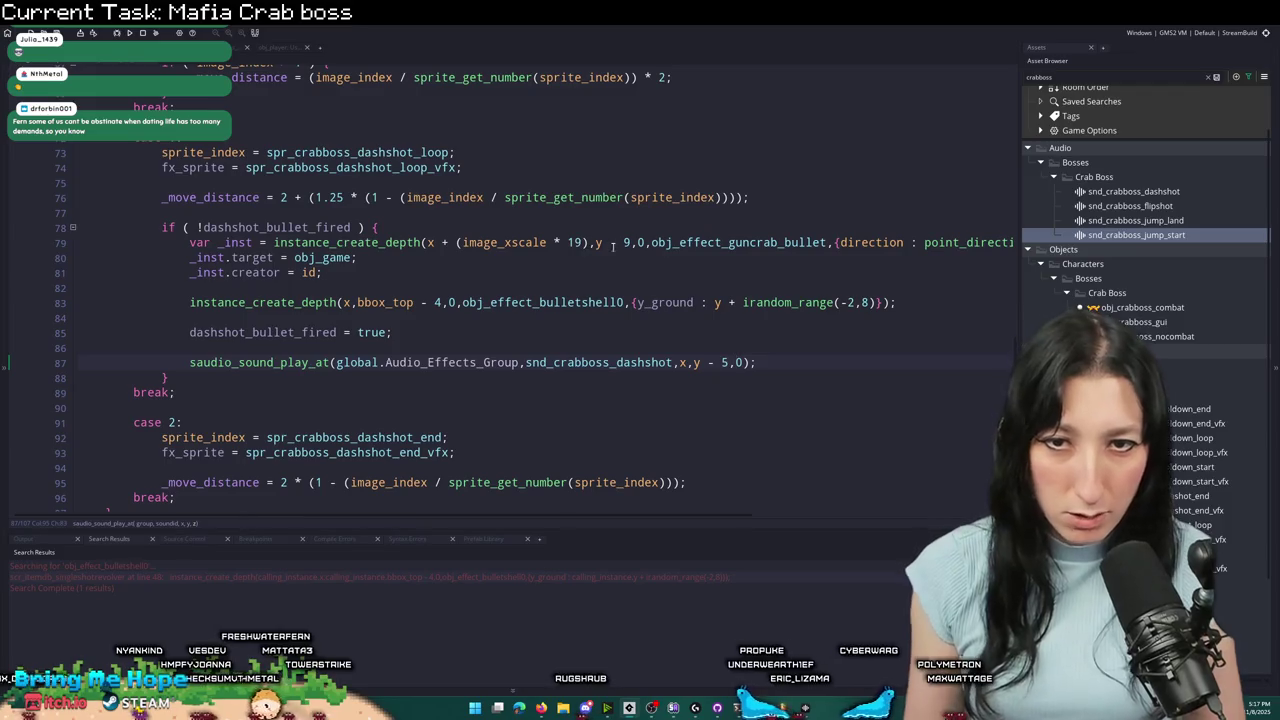
drag(613, 246, 432, 243)
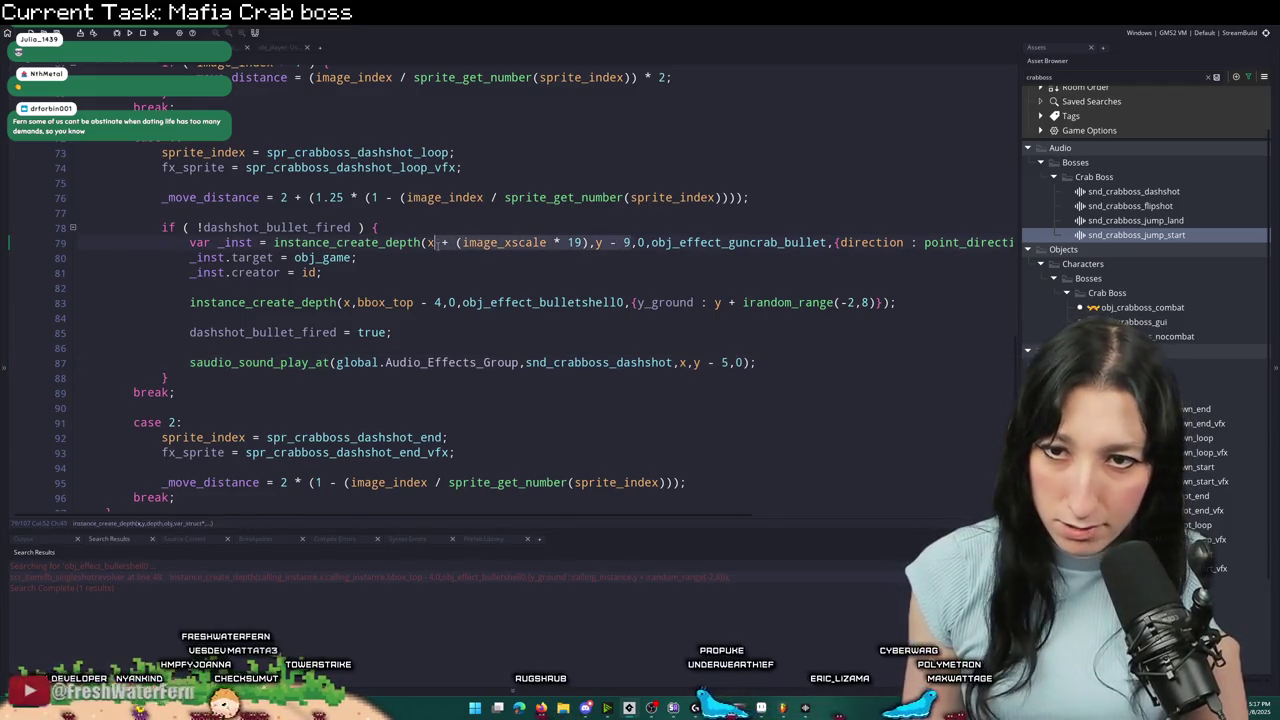
click(677, 363)
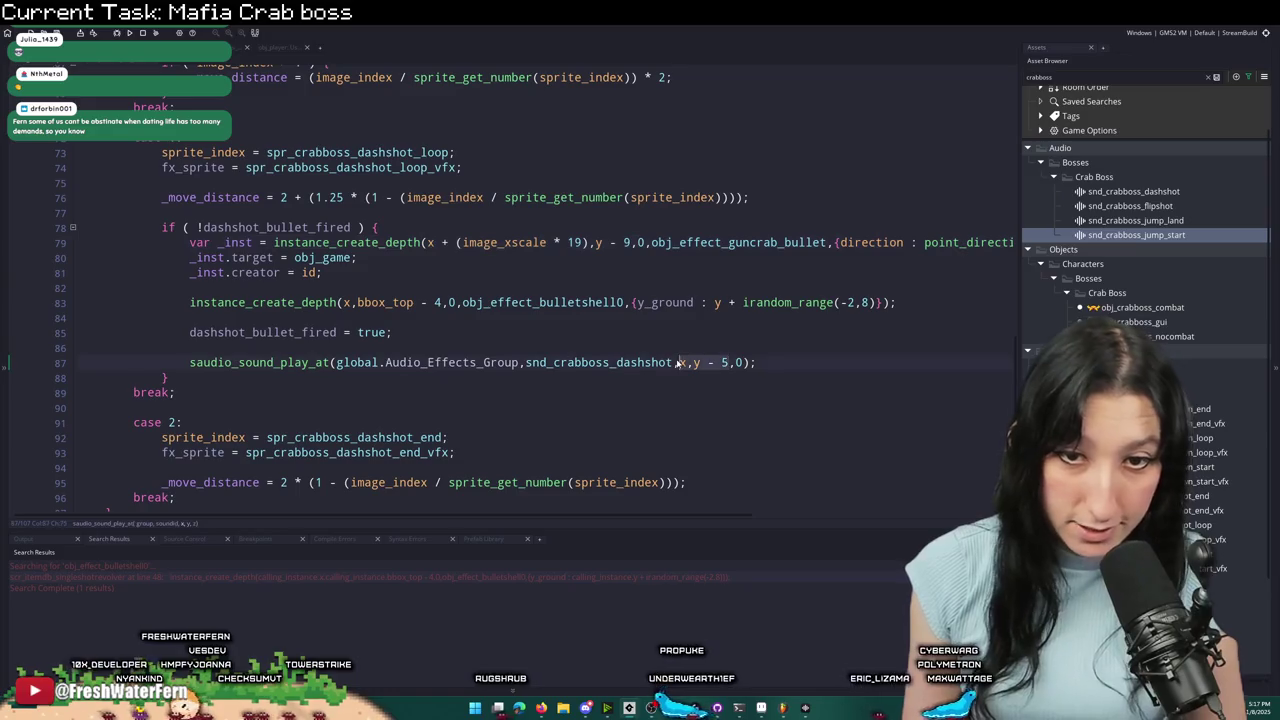
text(x + (image_xscale * 19),y - 9)
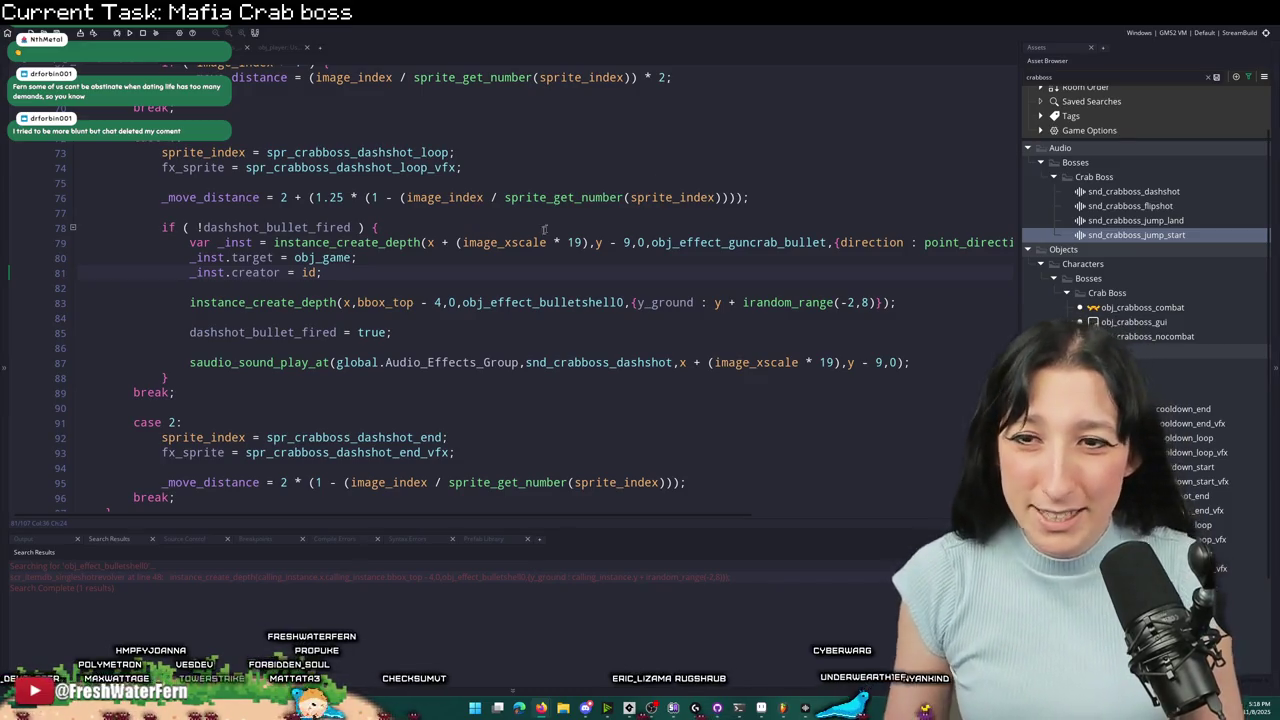
- Check the x + (image_xscale * 19), y - 9 spawn expression on line 79
click(464, 242)
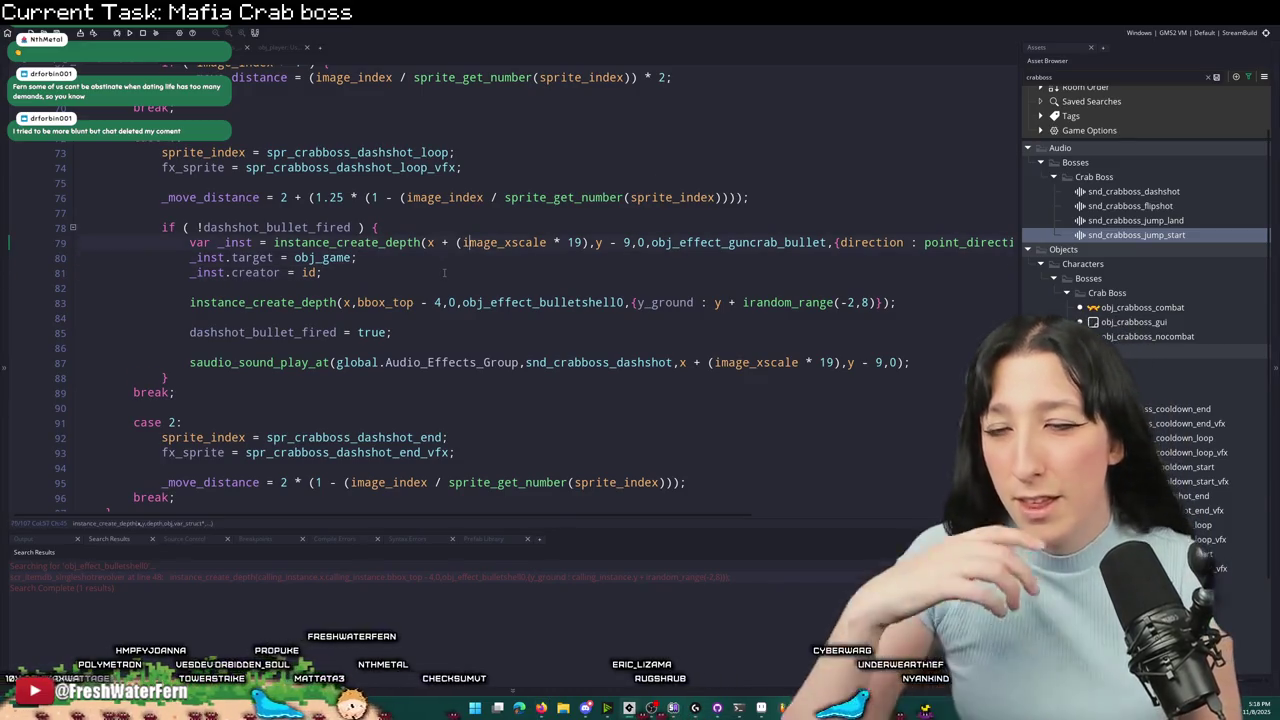
click(445, 263)
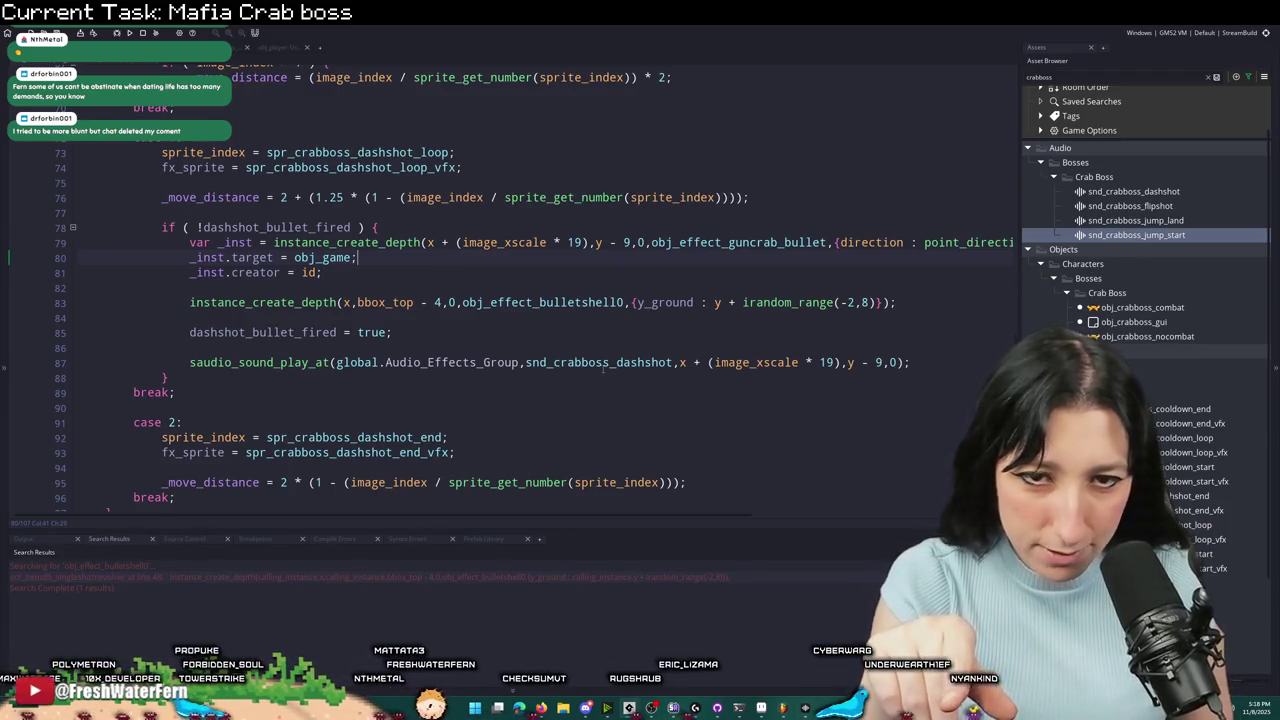
scroll(504, 308, up, 6)
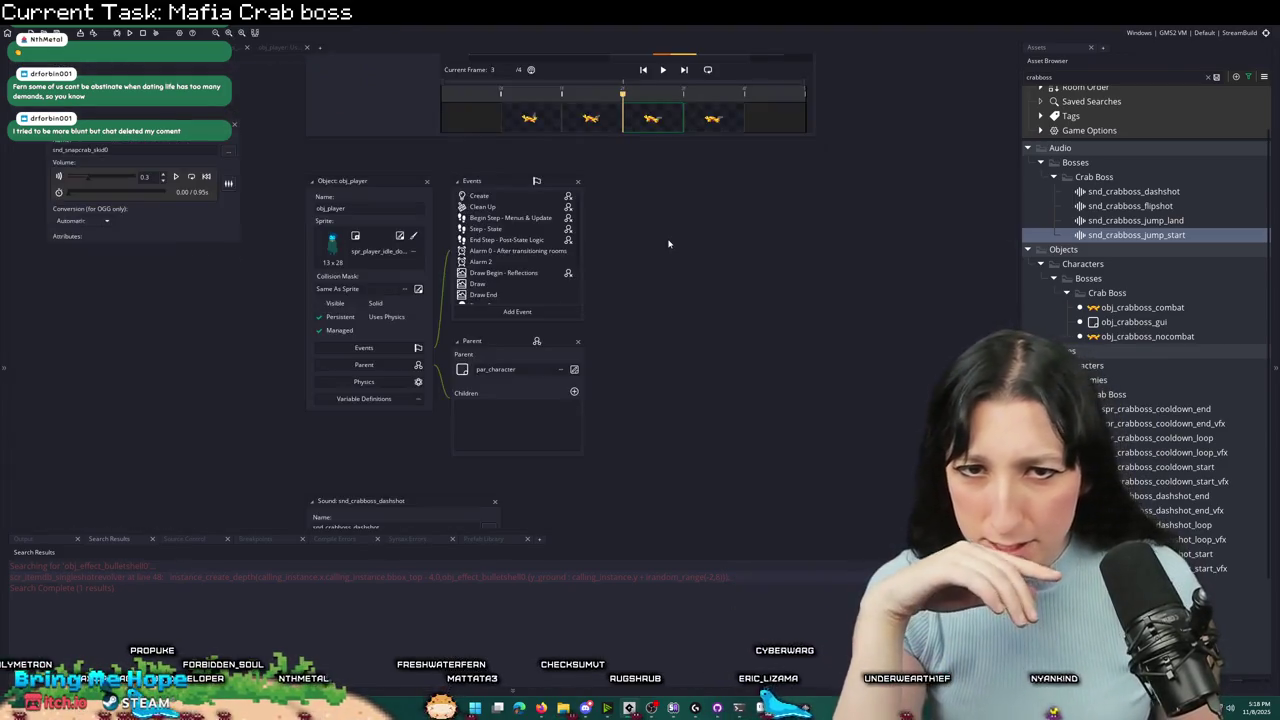
- Preview snd_snapcrab_skid0 and check its 0.3 volume, then return to the dashshot code
key(ctrl+w)
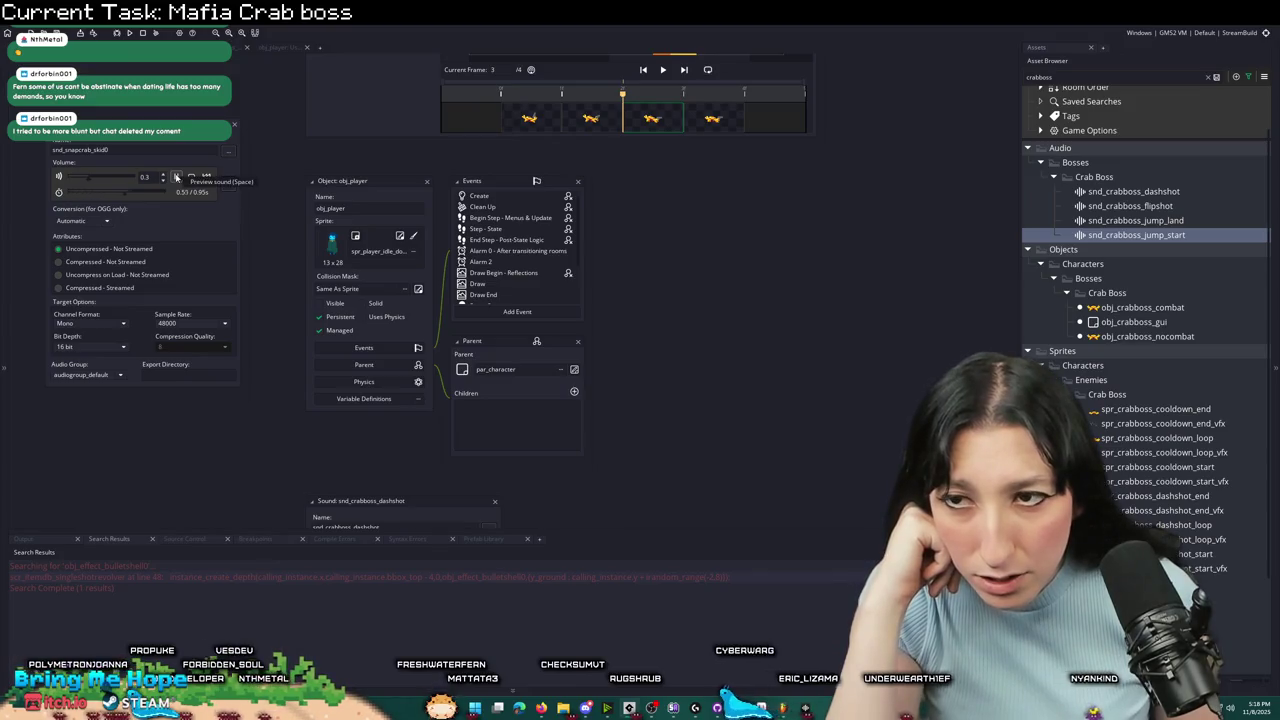
click(176, 177)
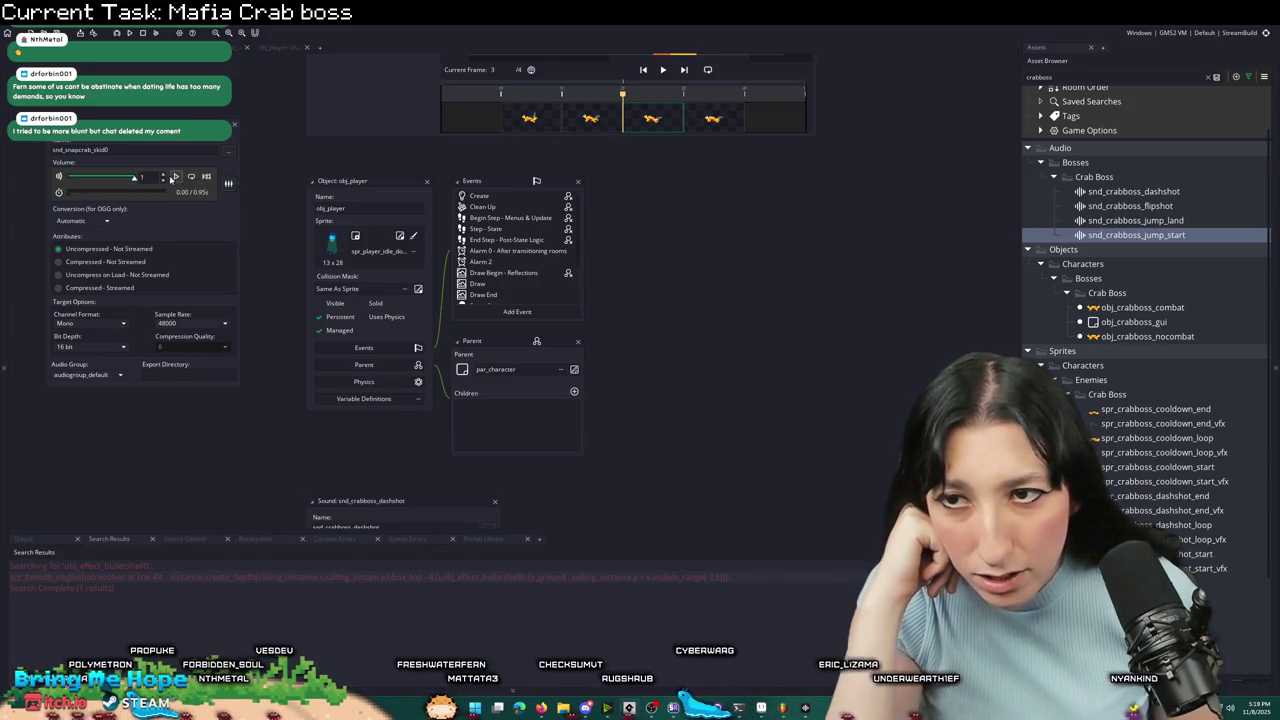
click(114, 179)
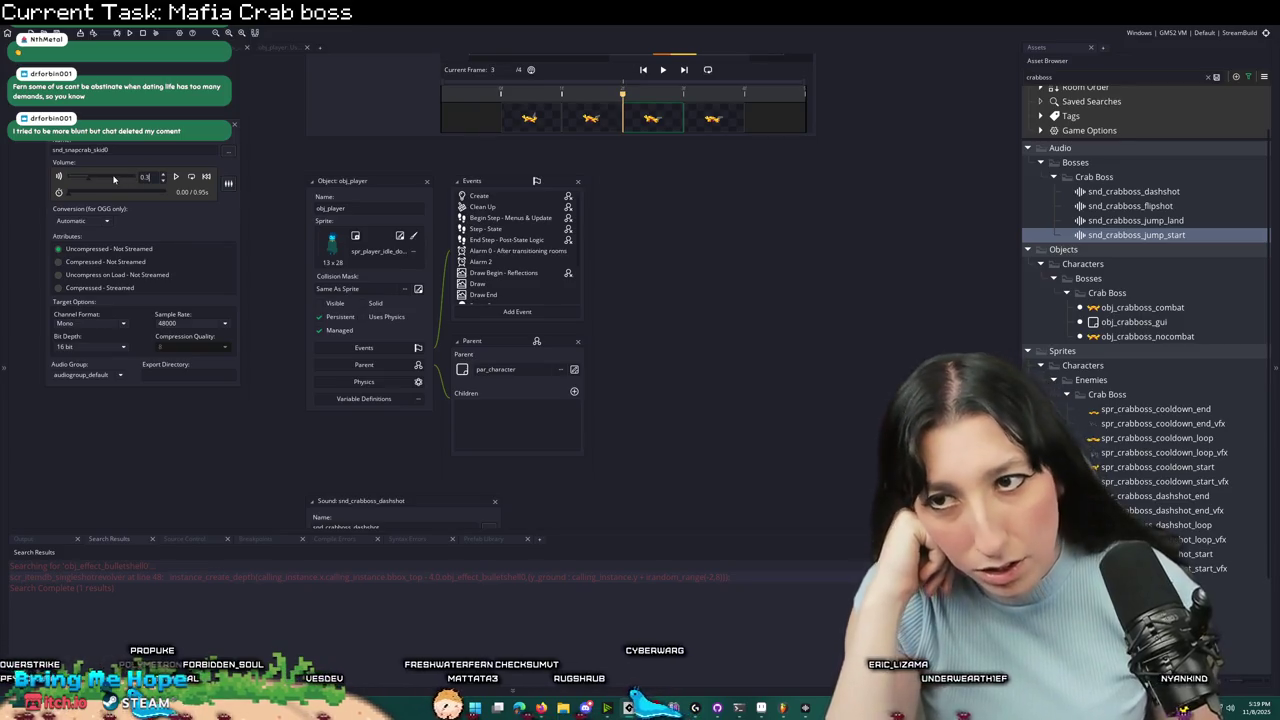
click(236, 128)
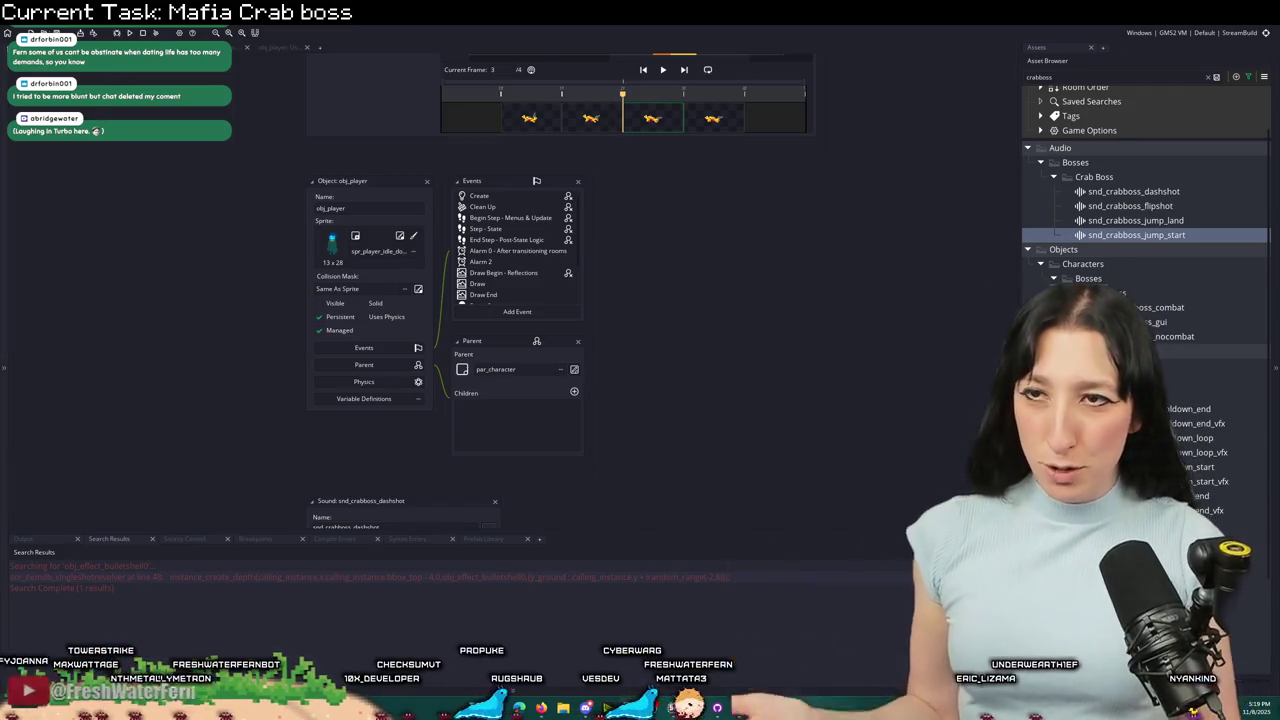
key(ctrl+Tab)
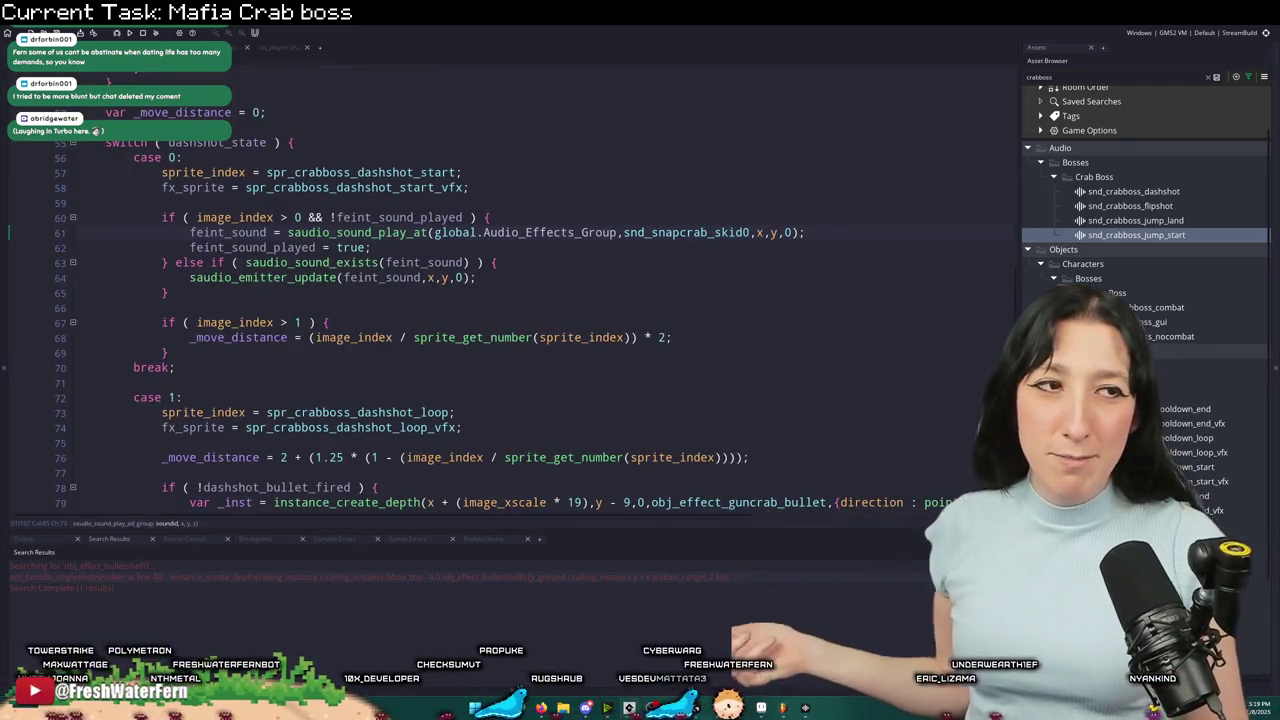
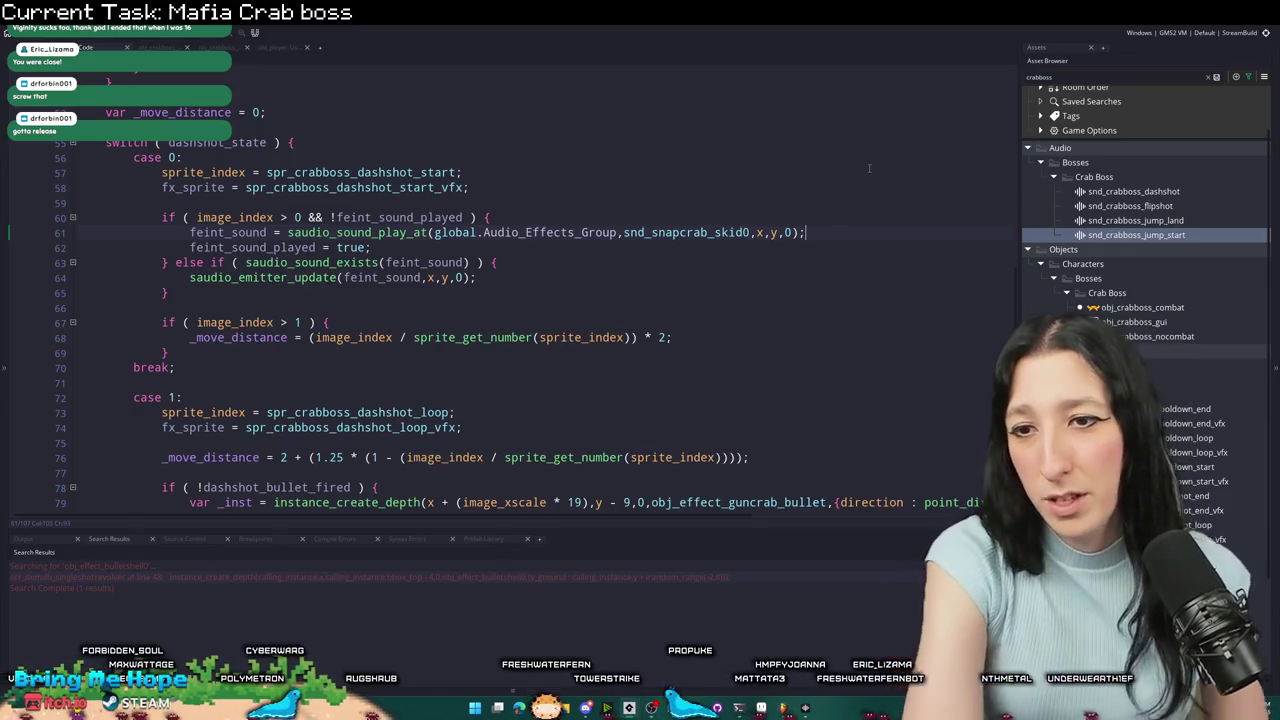
- Scroll through the crab boss dashshot code around line 80's bullet target assignment
scroll(869, 168, down, 4)
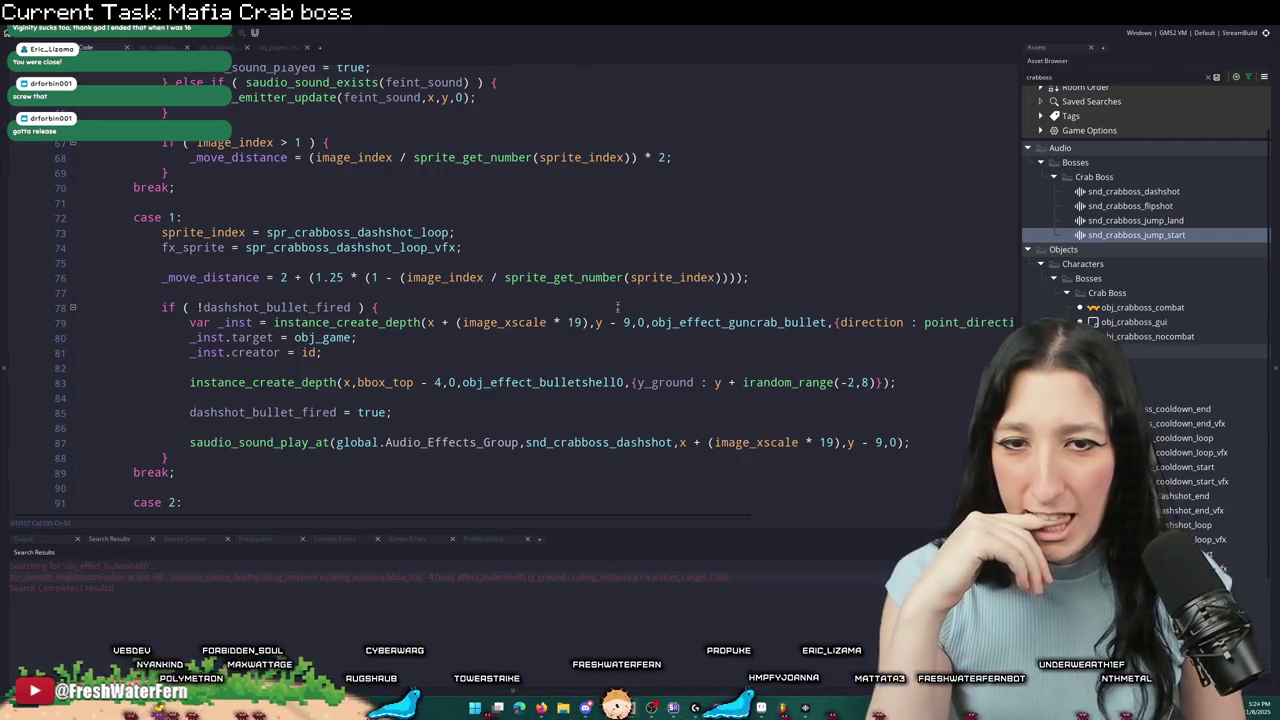
scroll(647, 342, up, 7)
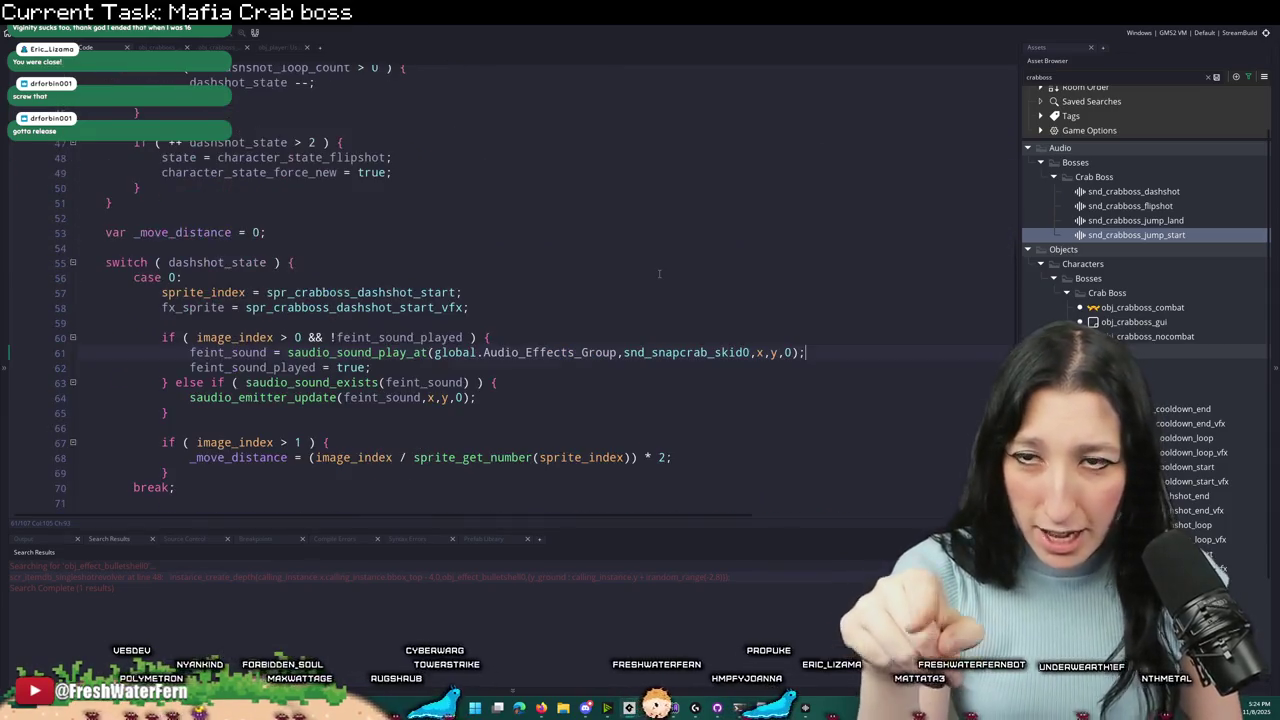
scroll(647, 273, down, 12)
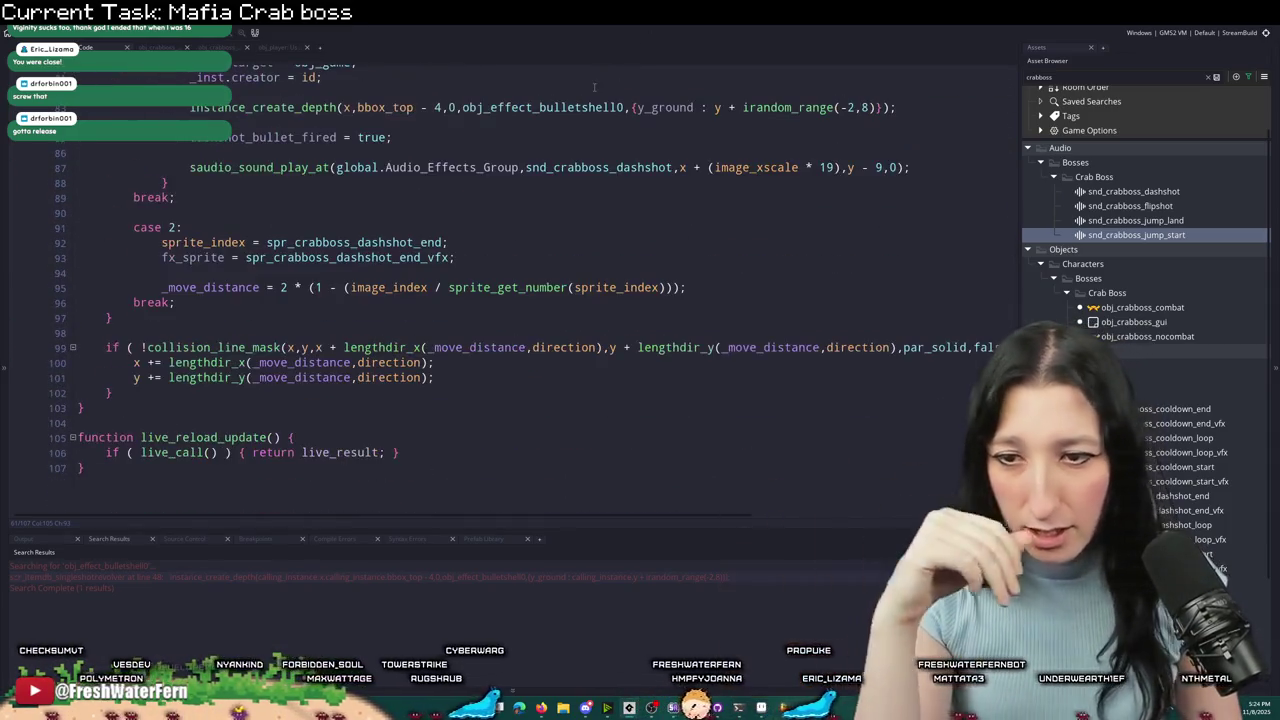
scroll(594, 88, up, 4)
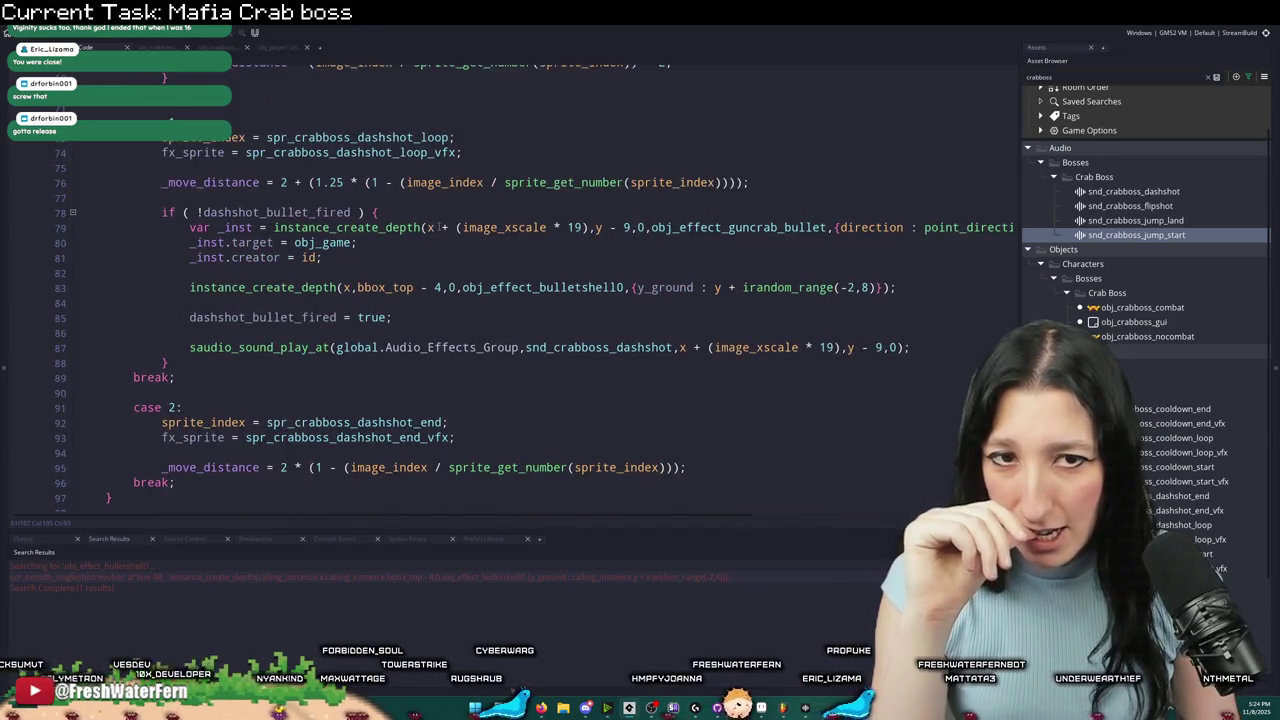
scroll(551, 193, up, 6)
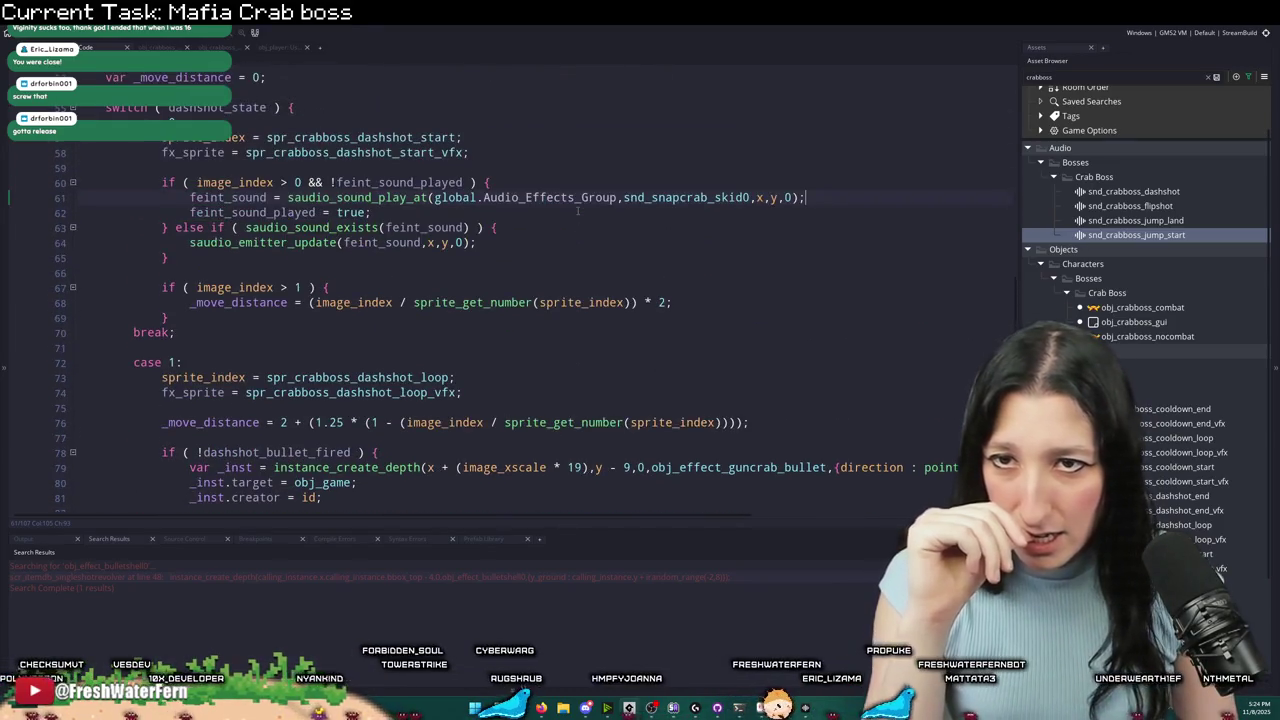
scroll(579, 212, down, 2)
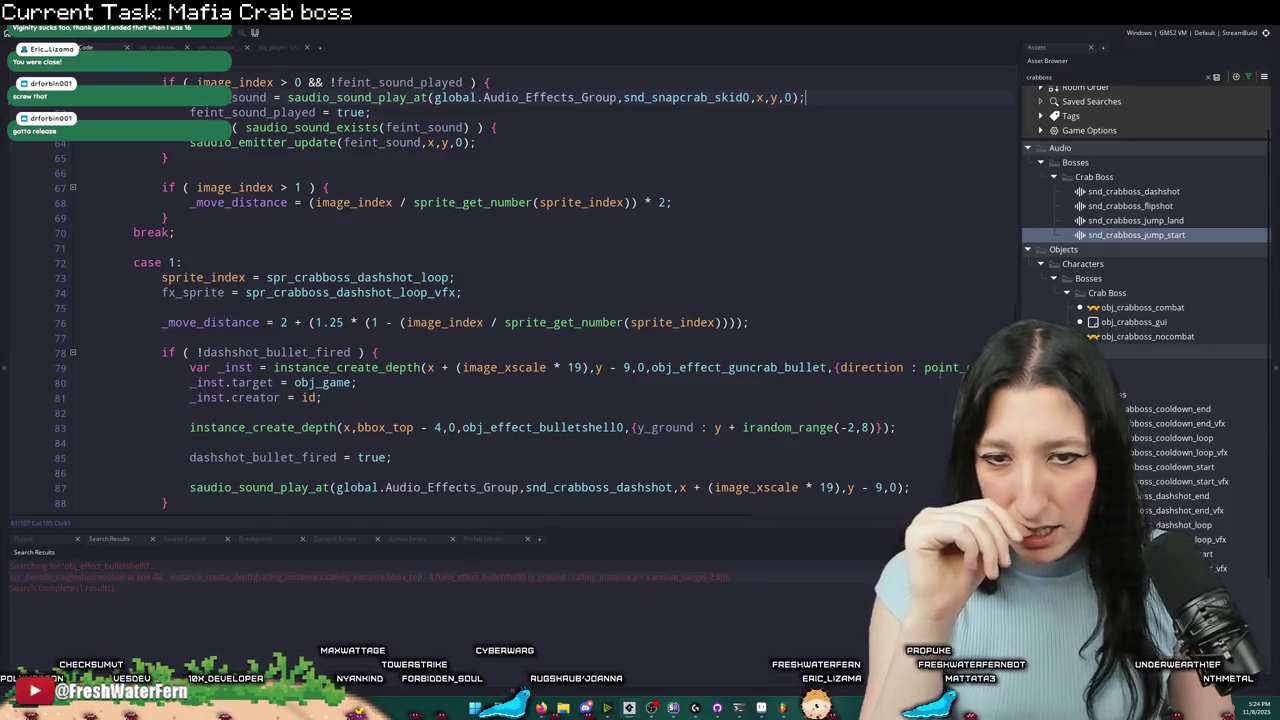
scroll(821, 408, down, 2)
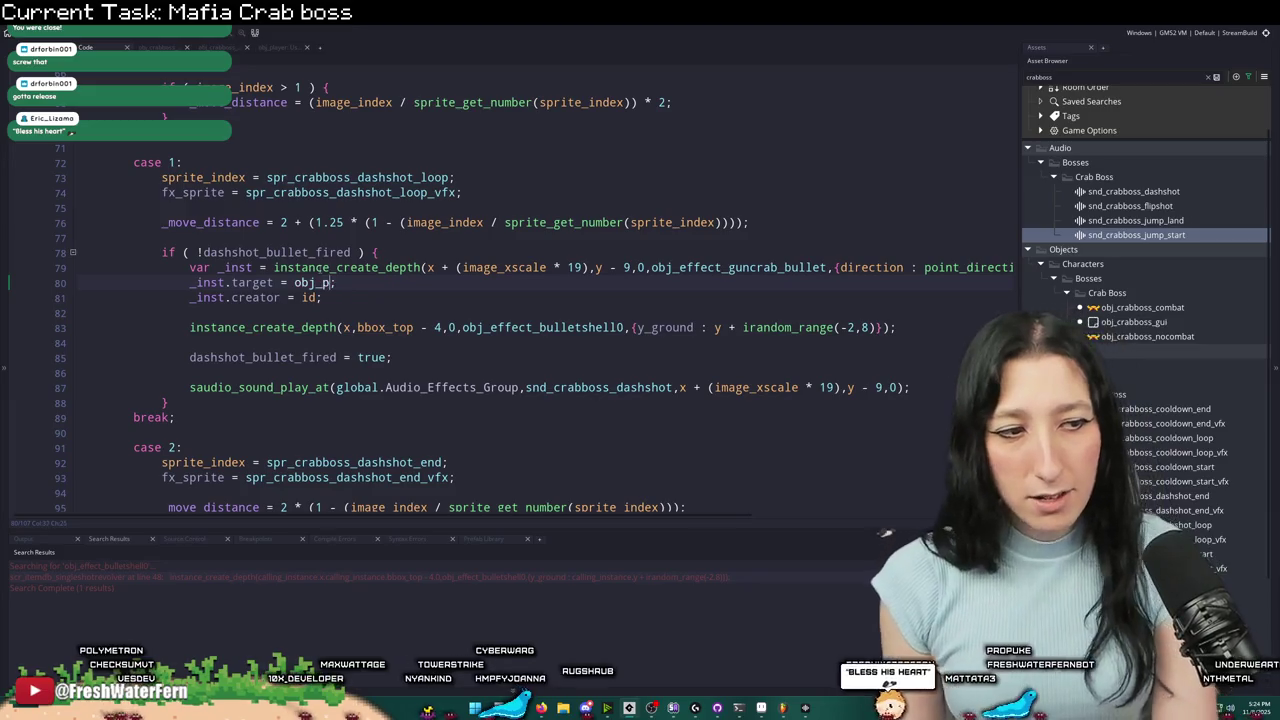
- Complete obj_player as the line 80 bullet target, then review the dashshot function
key(ctrl+space)
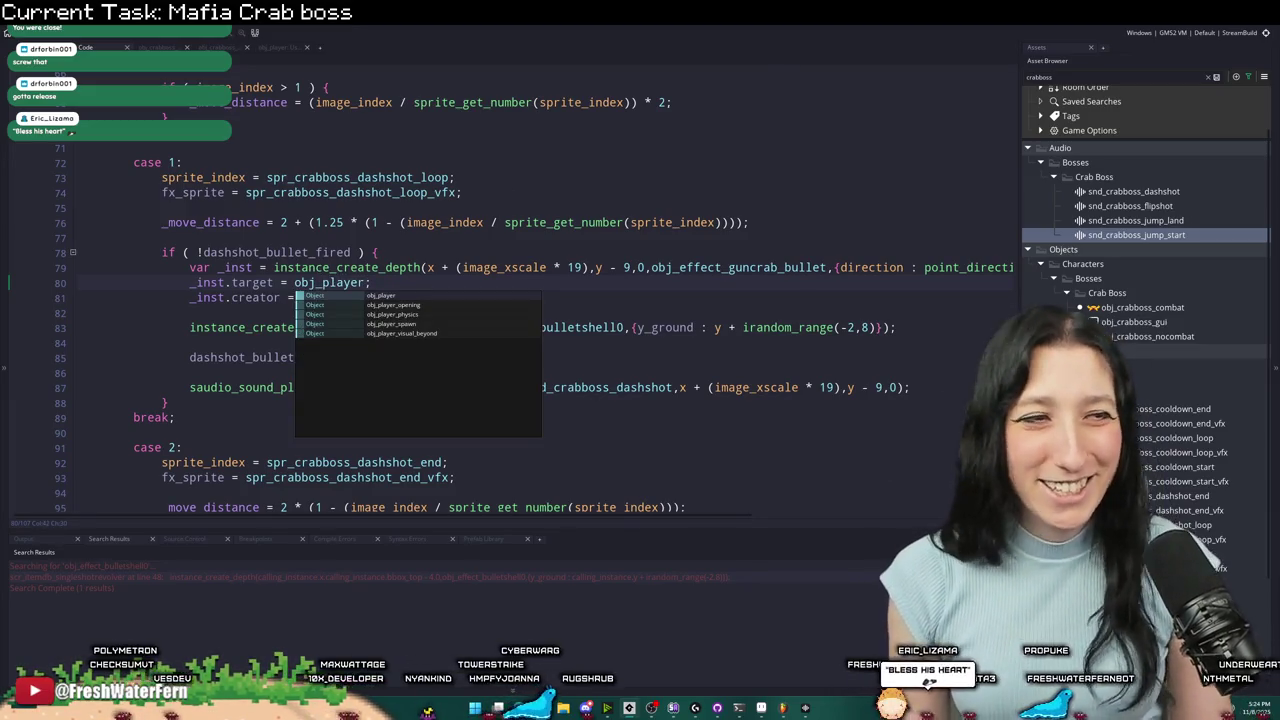
click(686, 340)
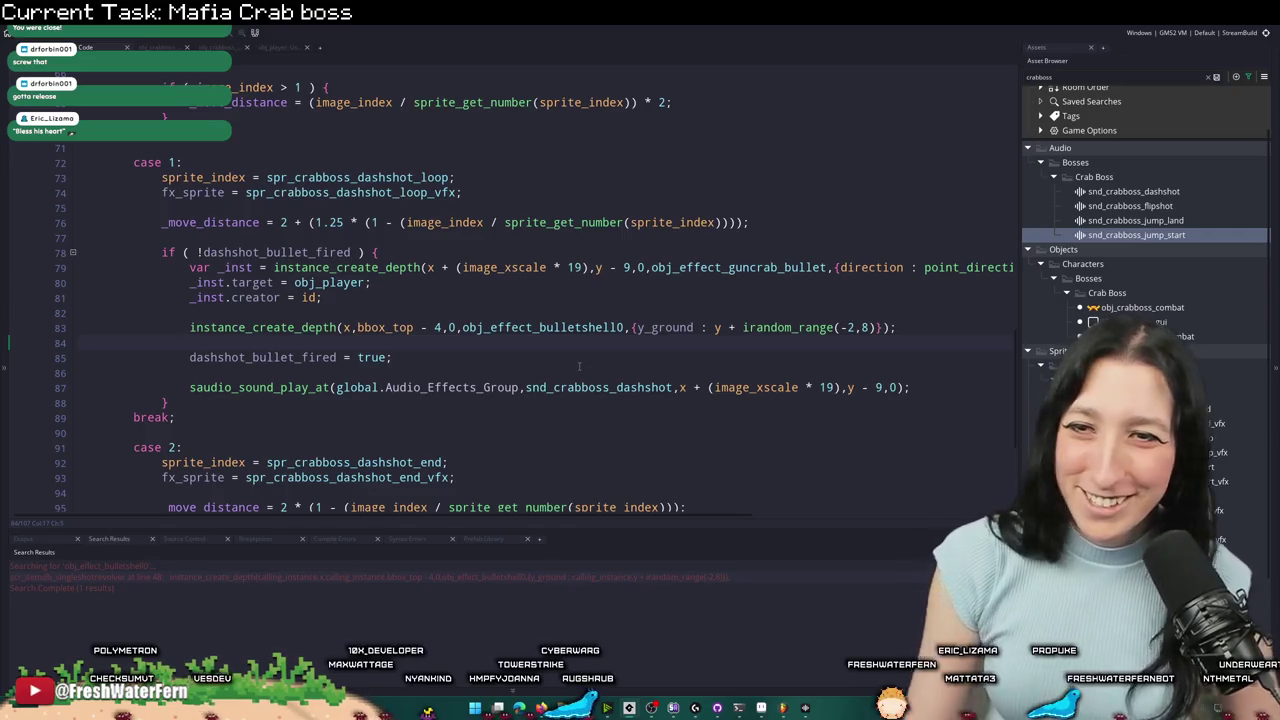
scroll(561, 371, down, 1)
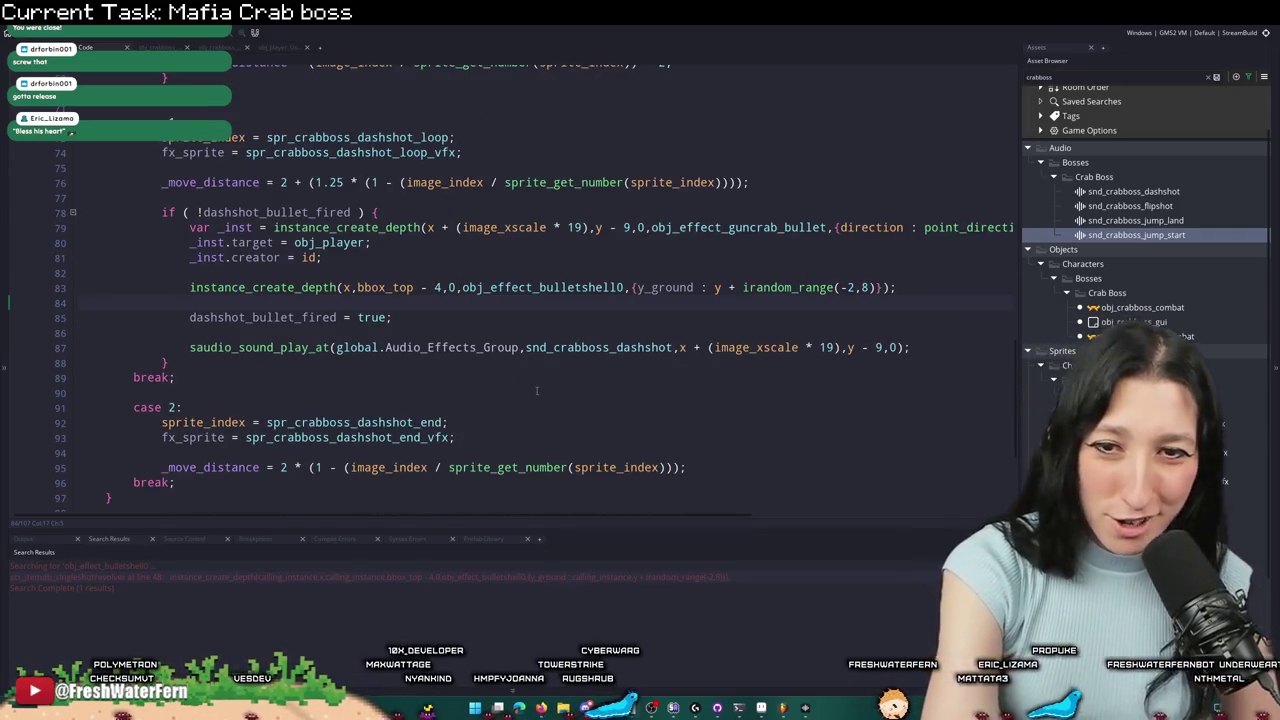
scroll(536, 390, down, 3)
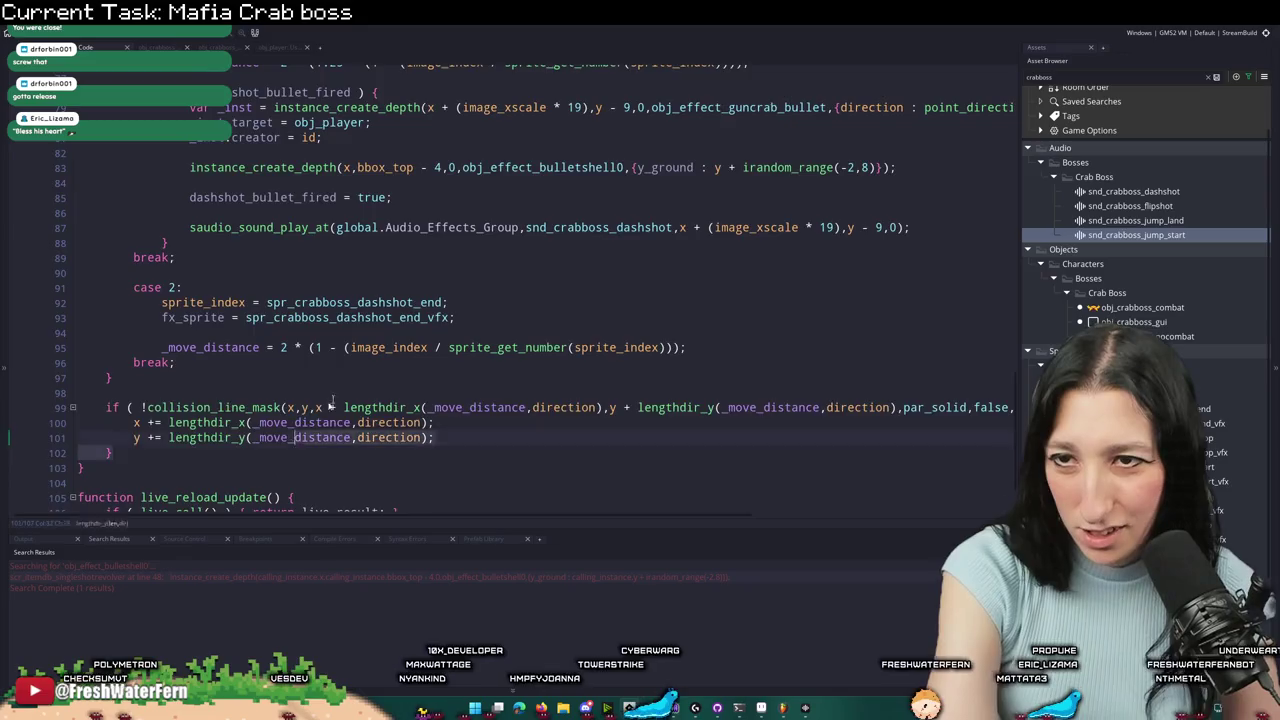
scroll(282, 440, up, 13)
scroll(190, 187, up, 13)
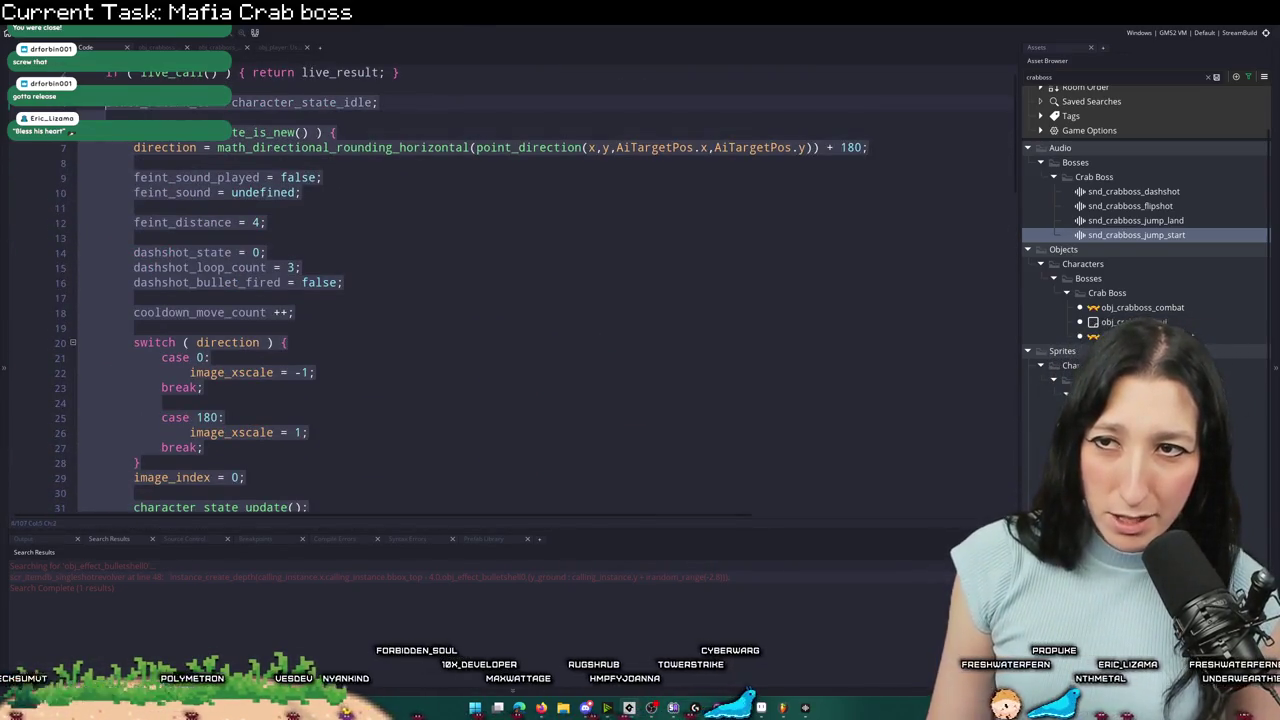
scroll(152, 240, down, 10)
scroll(152, 240, down, 15)
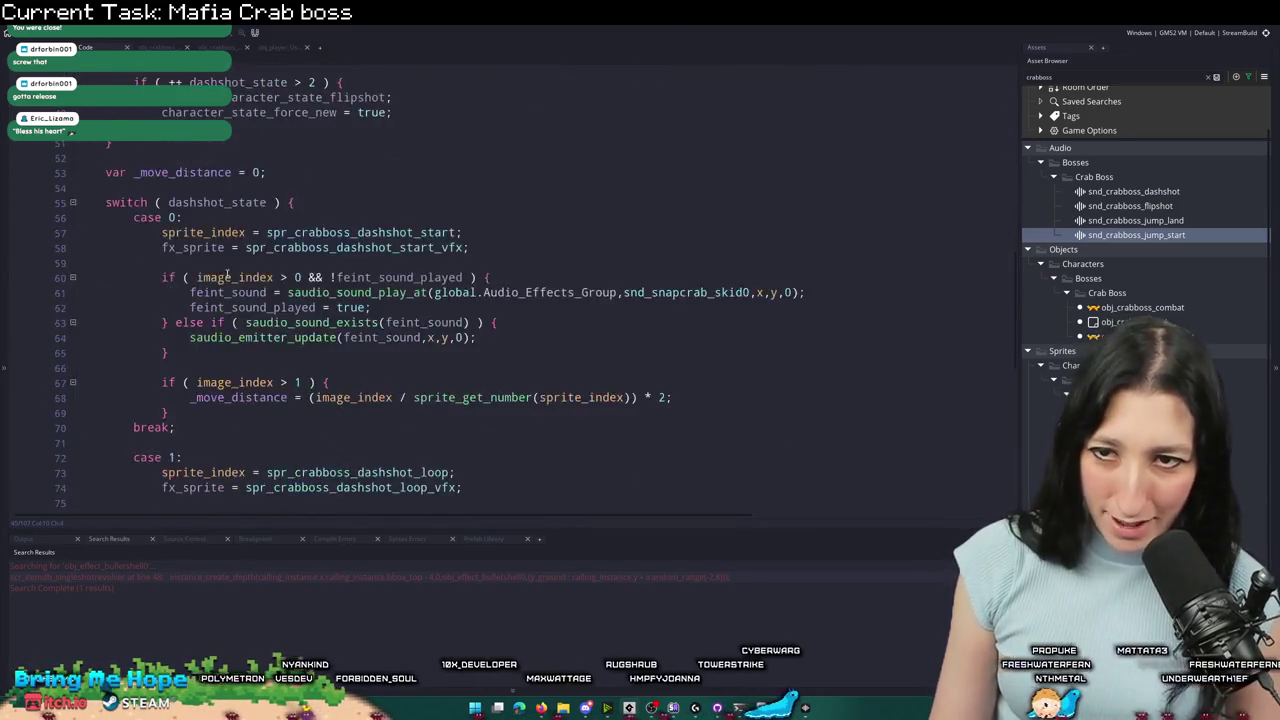
scroll(332, 266, up, 5)
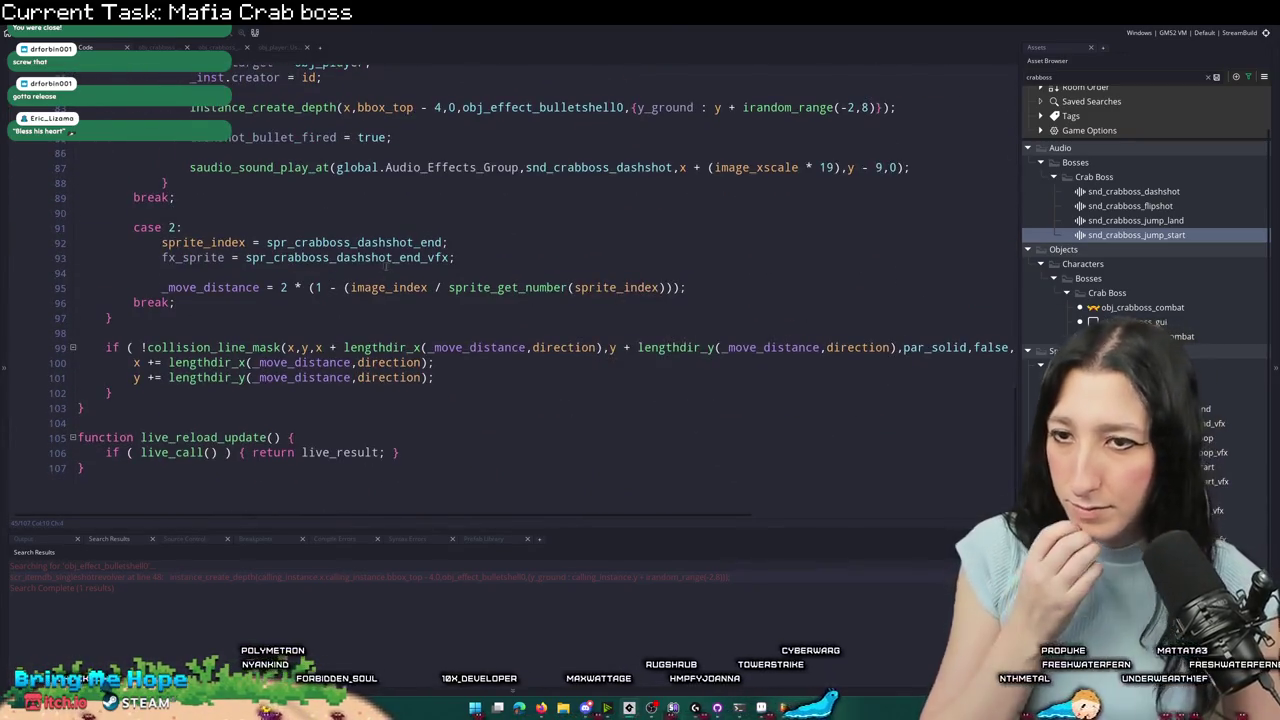
scroll(317, 220, up, 11)
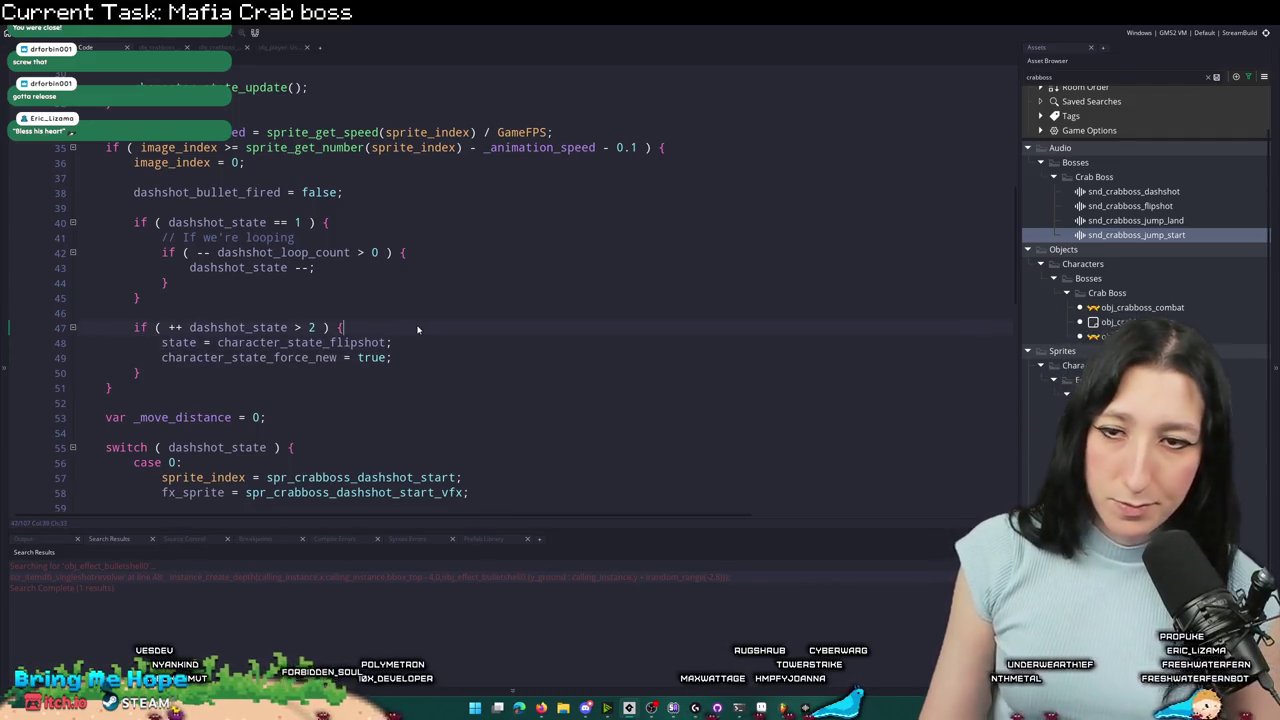
- Change line 48's next state from character_state_flipshot to character_state_chase
key(Return)
key(BackSpace)
key(BackSpace)
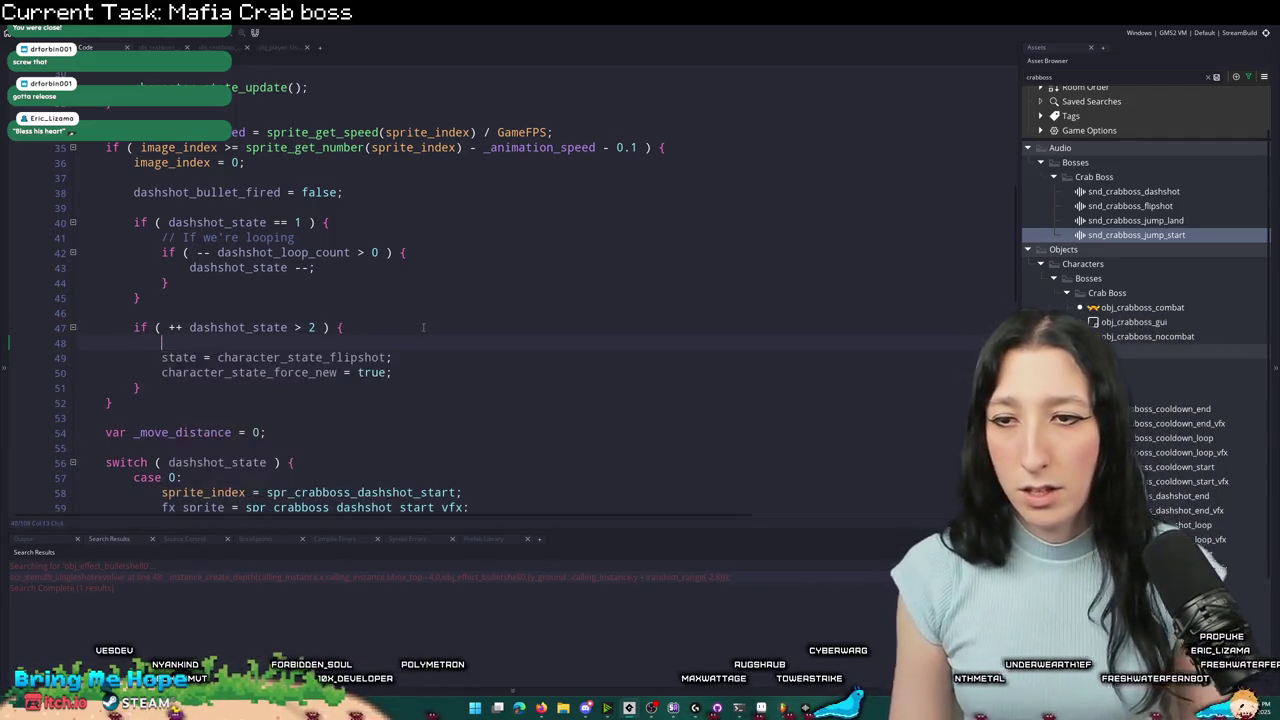
key(BackSpace)
key(BackSpace)
key(BackSpace)
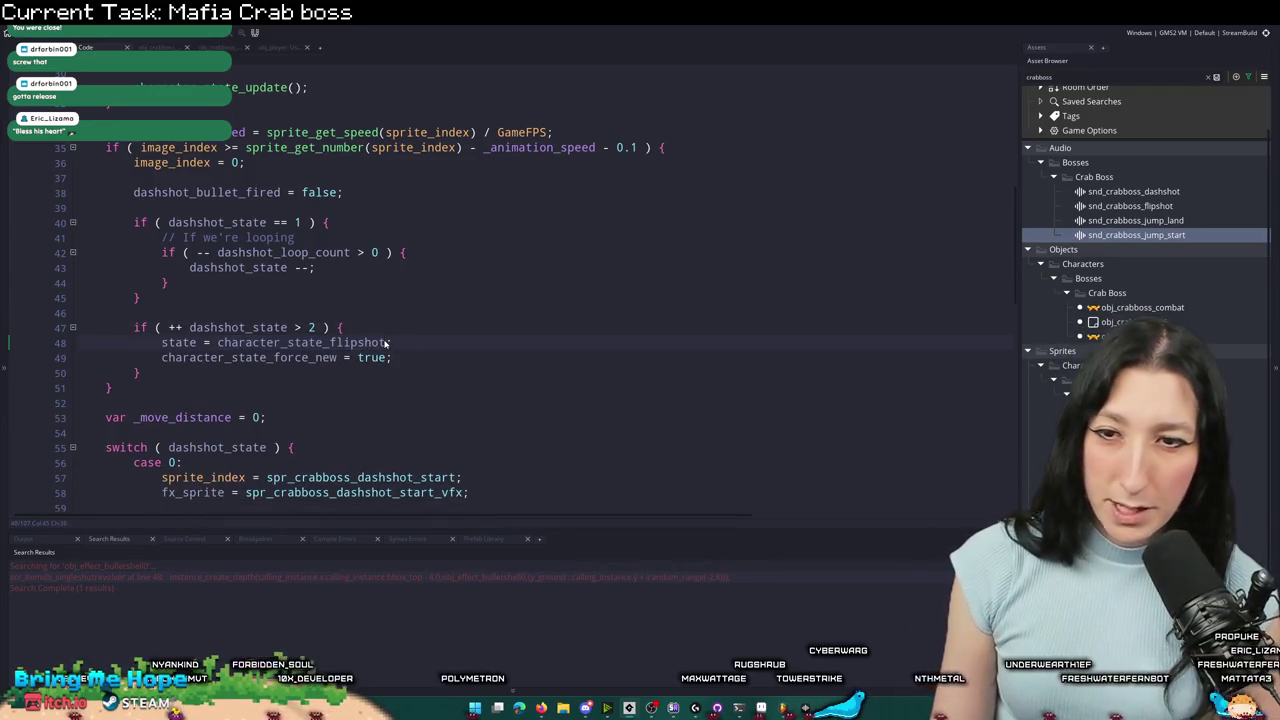
double_click(345, 342)
text(chase)
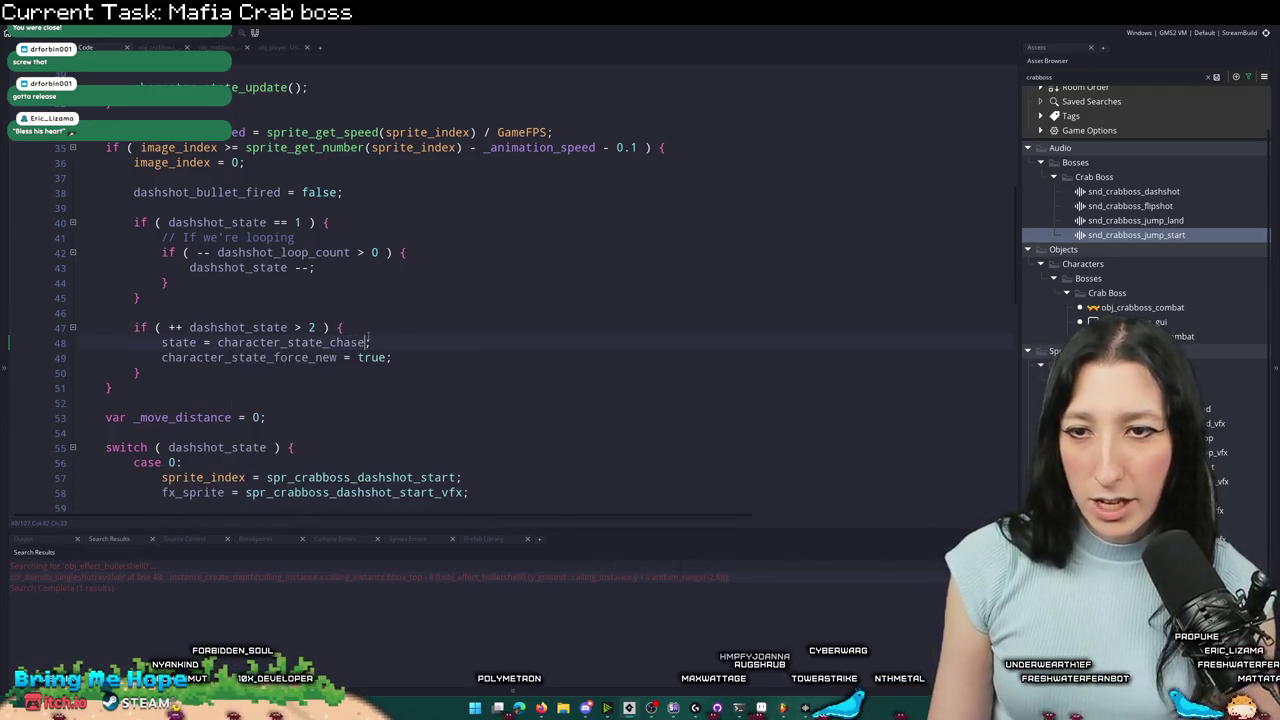
scroll(386, 342, up, 10)
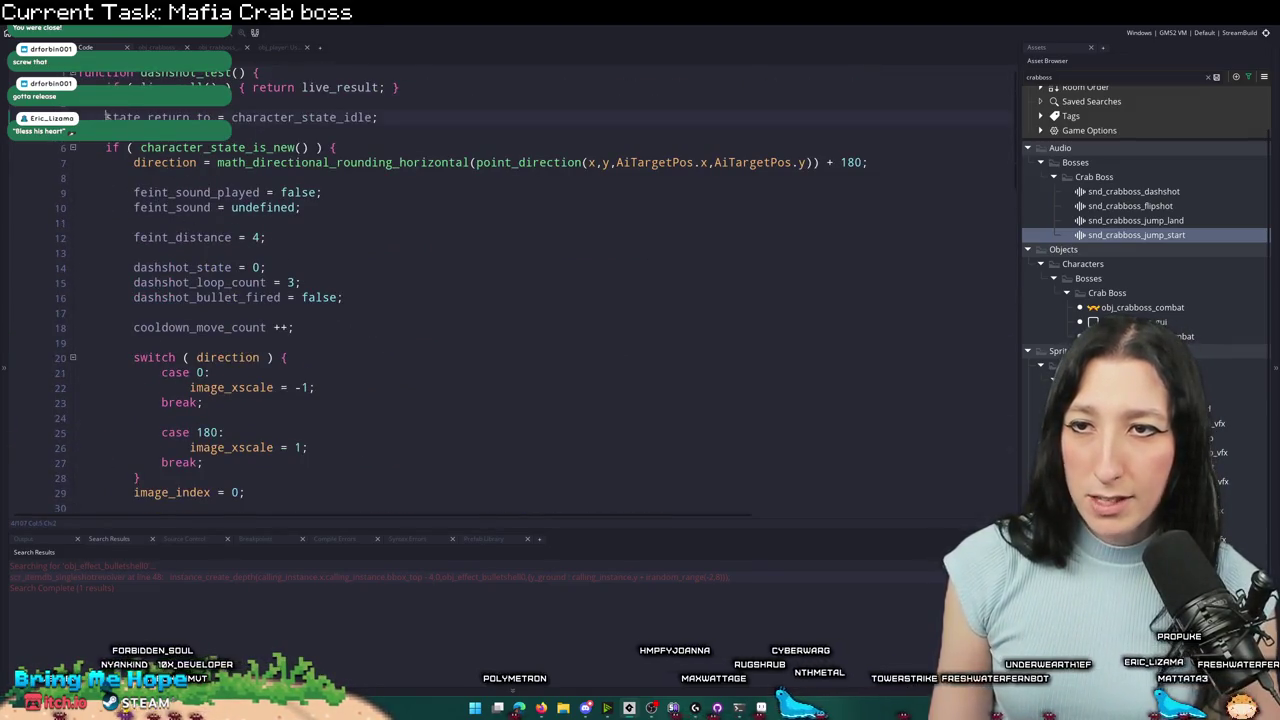
scroll(230, 455, down, 20)
click(230, 450)
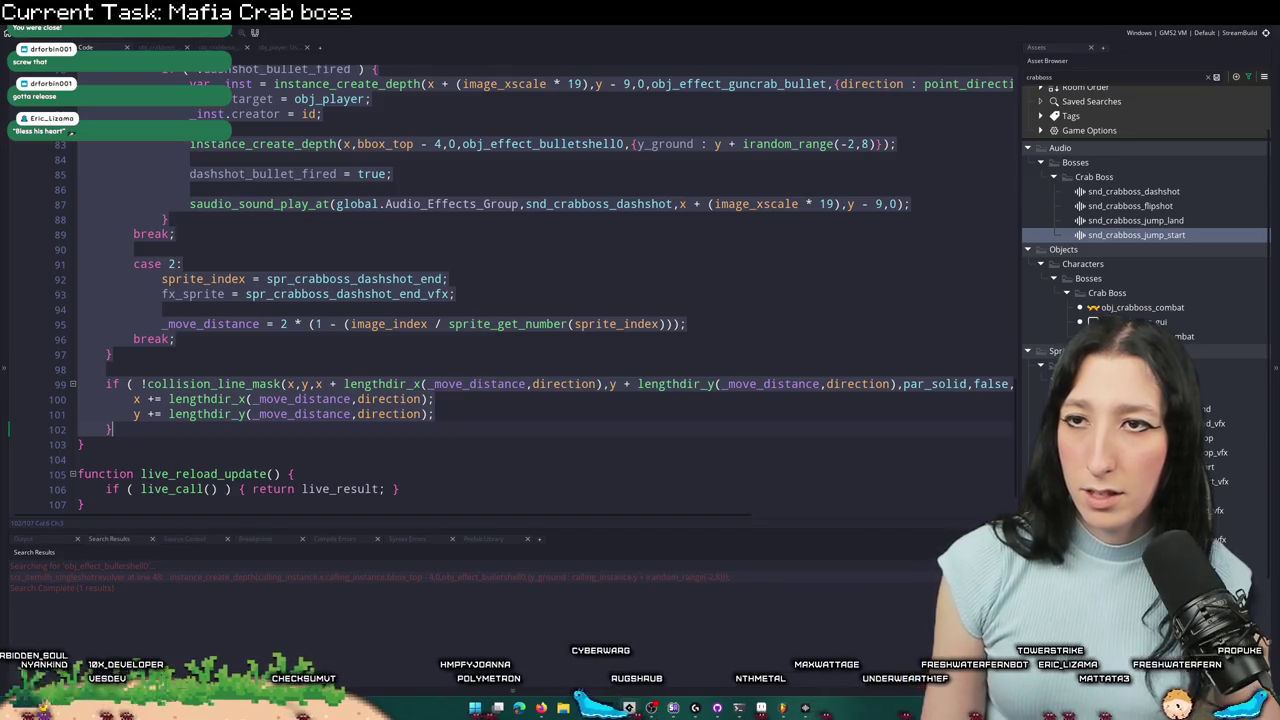
- Compare against the flipshot state code in User Event 0 and inspect line 99's collision check
key(ctrl+Tab)
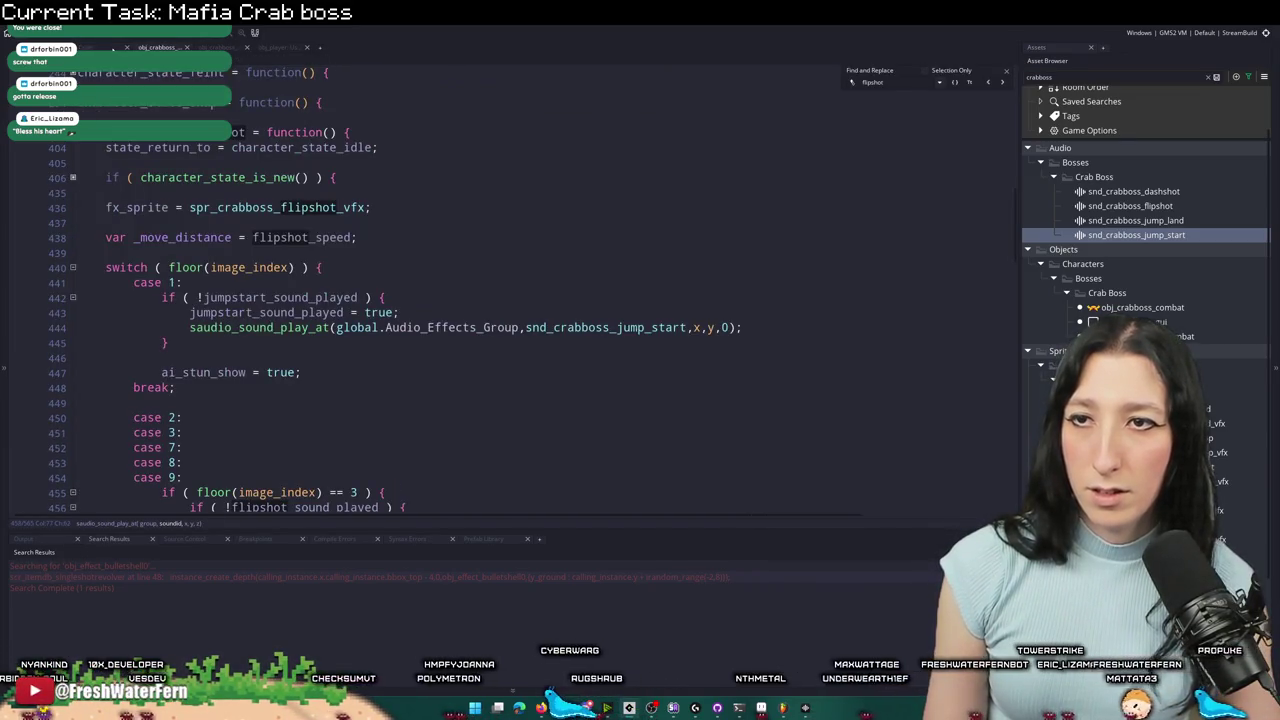
key(ctrl+Tab)
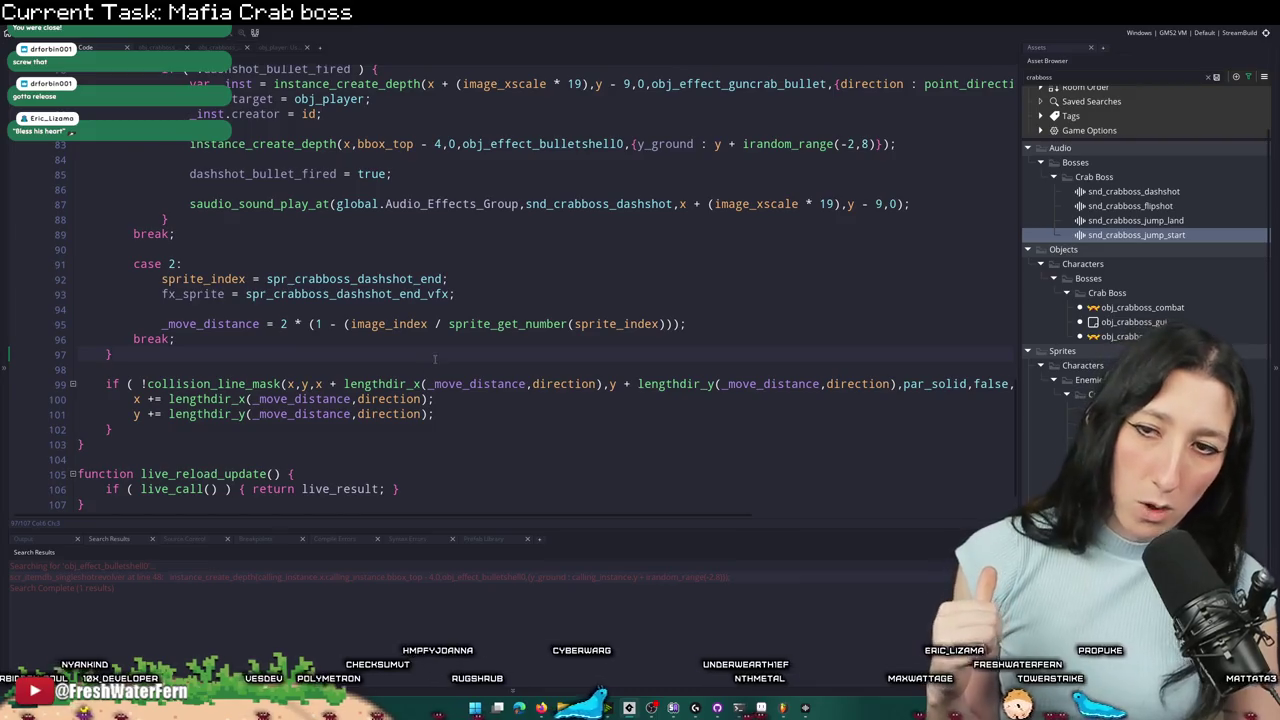
scroll(445, 400, up, 5)
scroll(446, 400, up, 12)
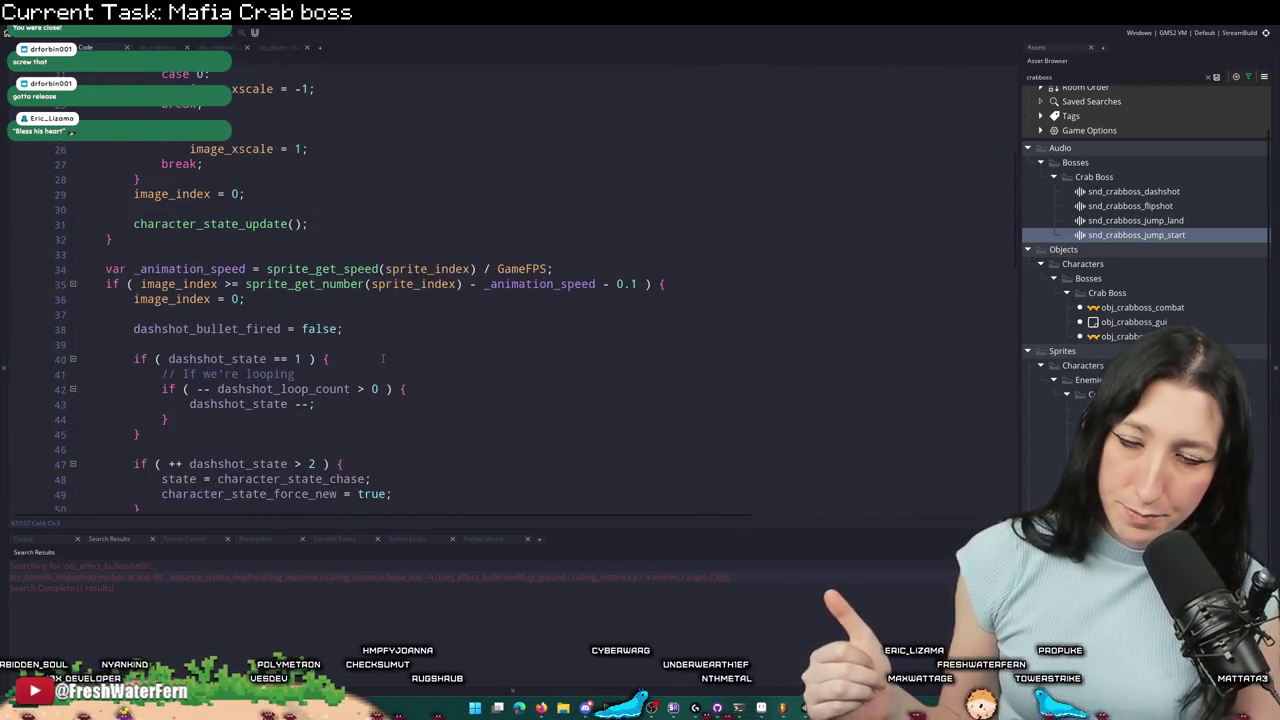
scroll(371, 339, down, 2)
scroll(371, 339, up, 2)
scroll(407, 322, down, 15)
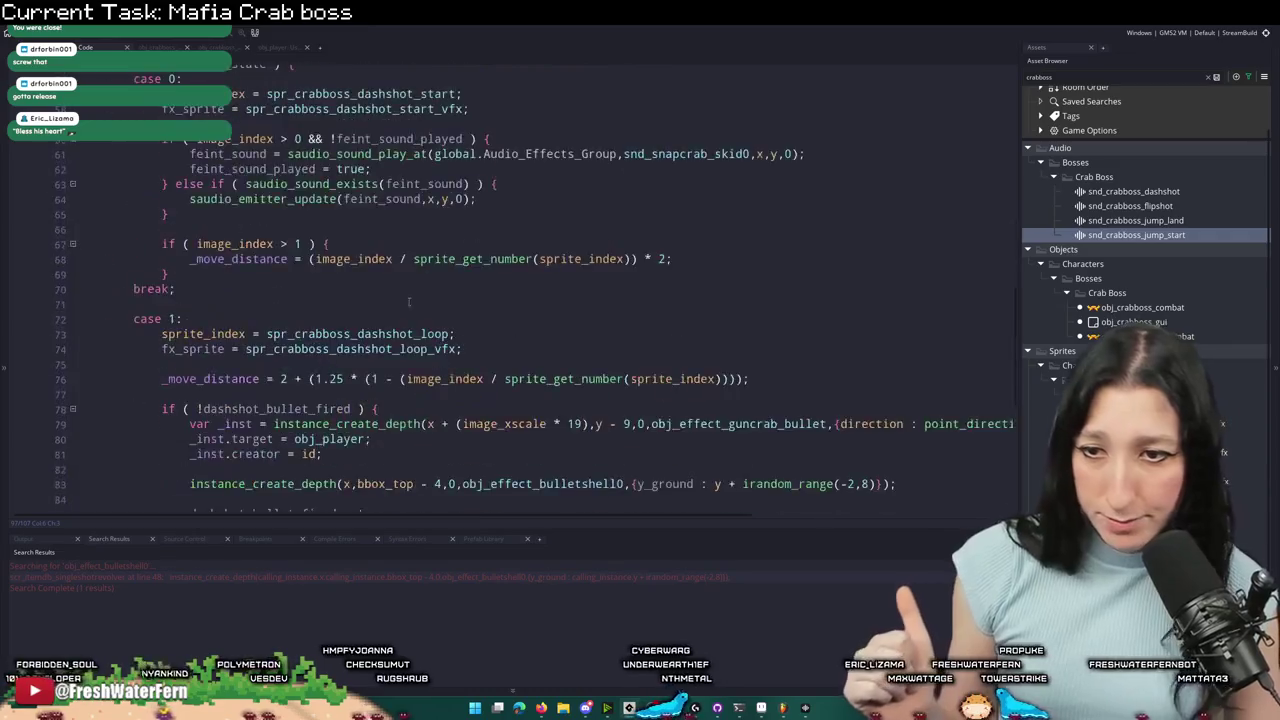
key(Down)
key(Down)
key(End)
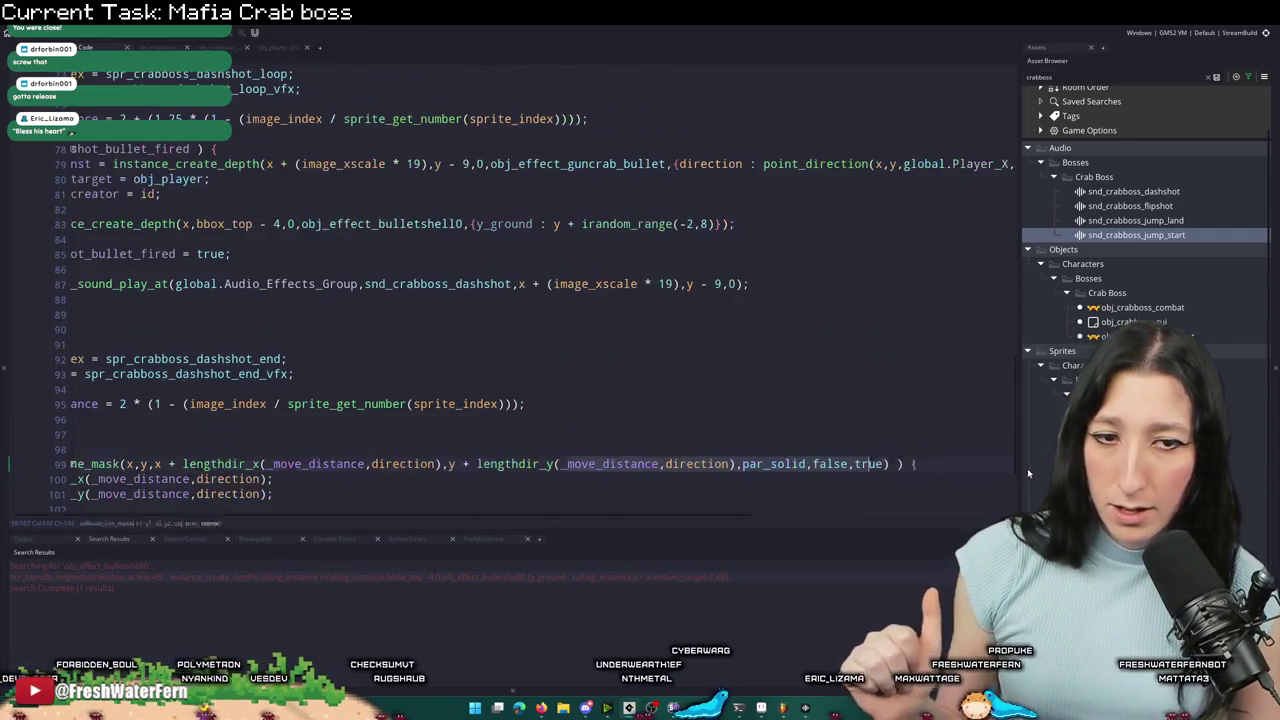
key(Home)
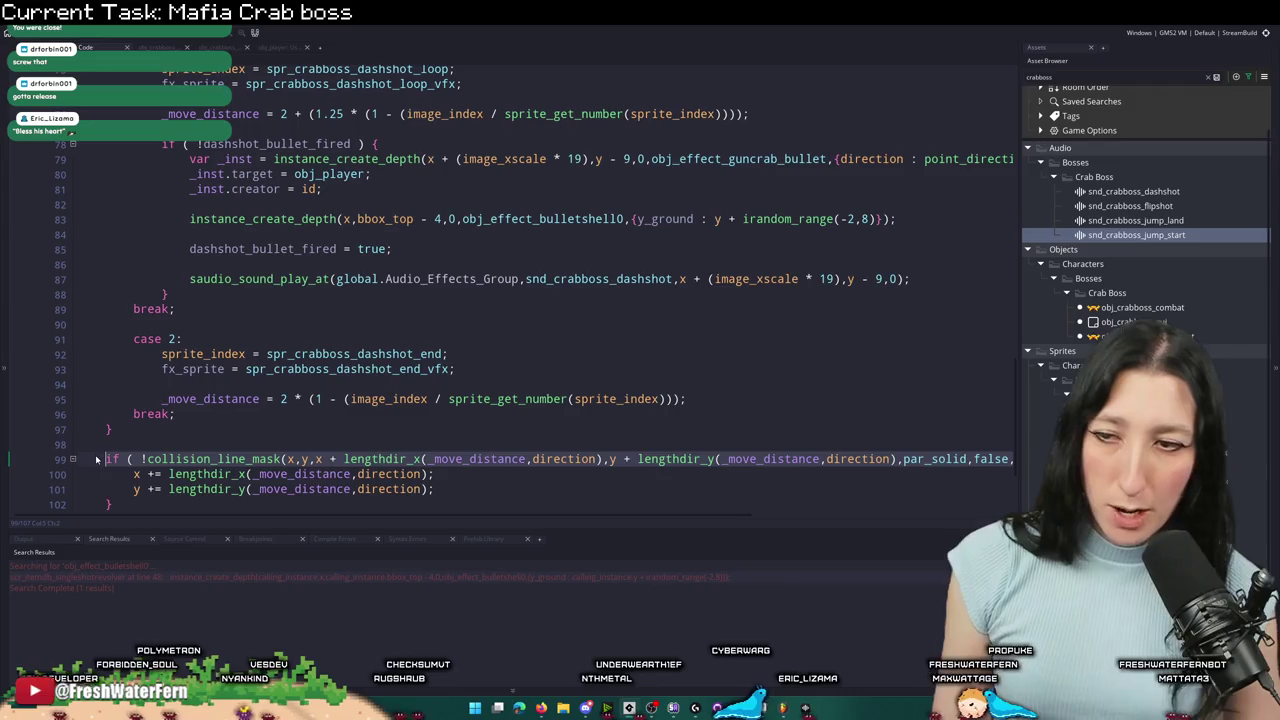
- Scroll up to the dashshot character_state_is_new block and place the caret after the switch
scroll(120, 405, up, 20)
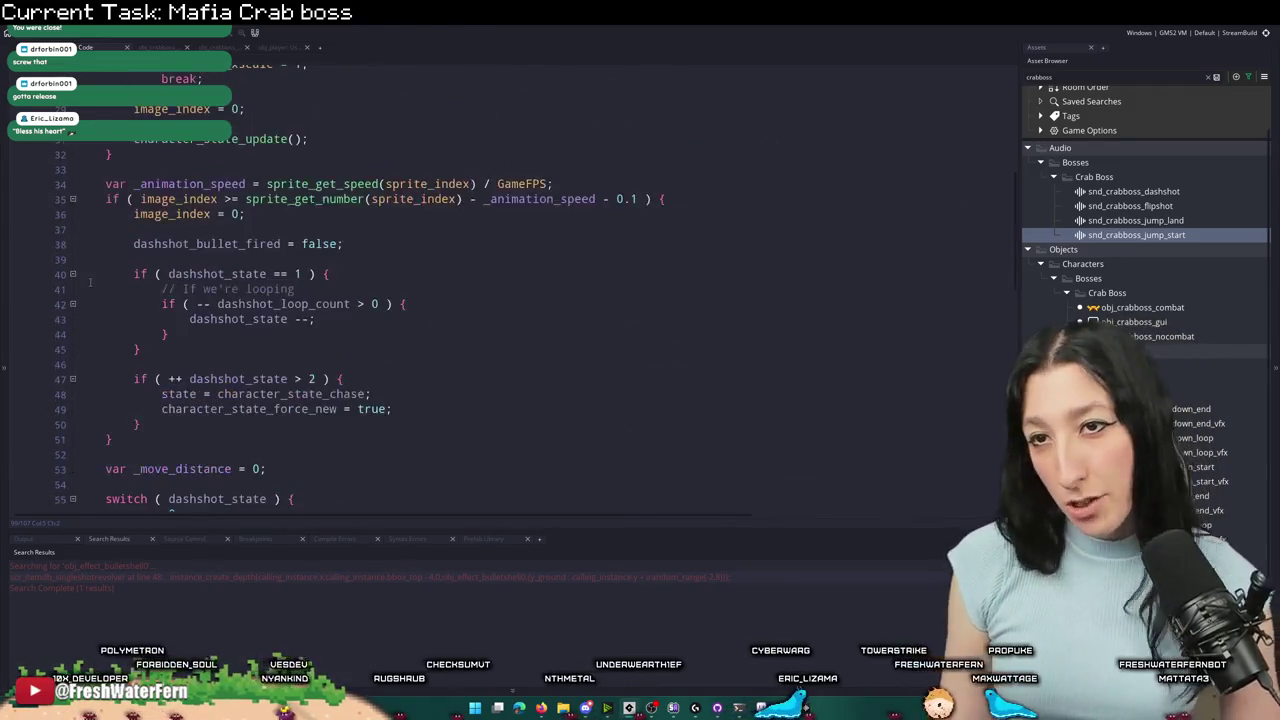
scroll(110, 260, up, 2)
scroll(120, 240, down, 8)
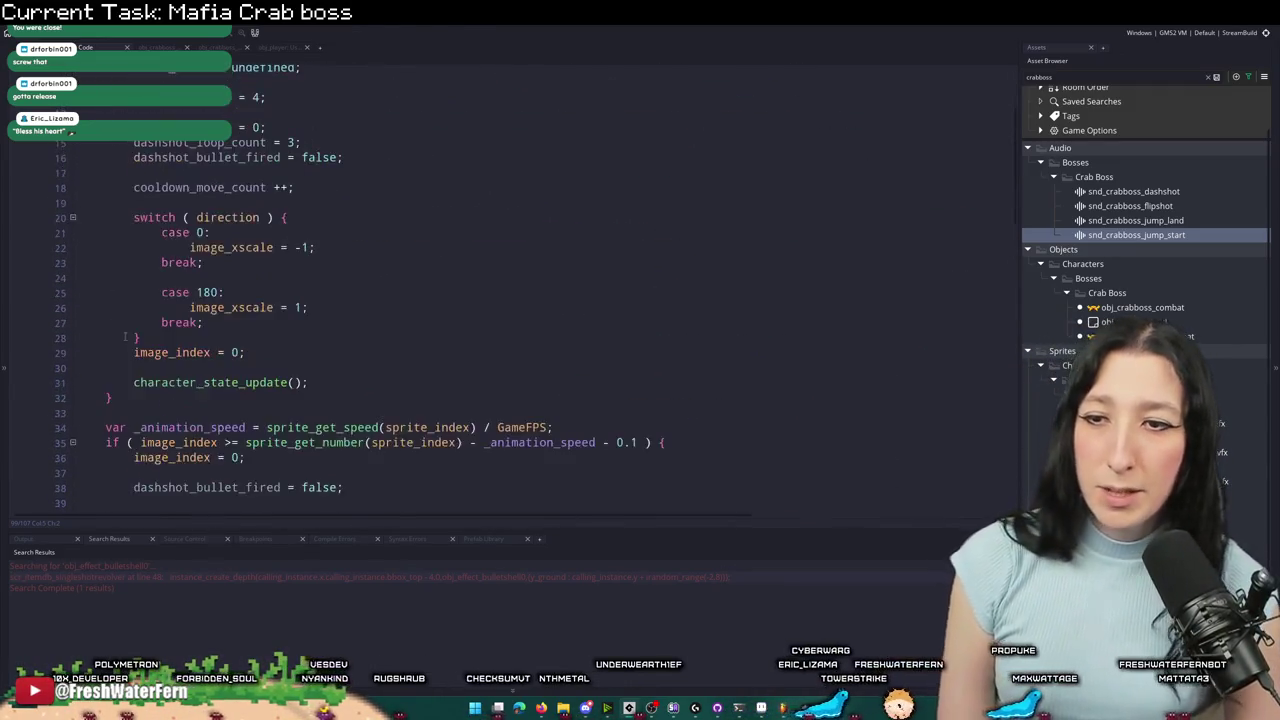
scroll(291, 260, down, 2)
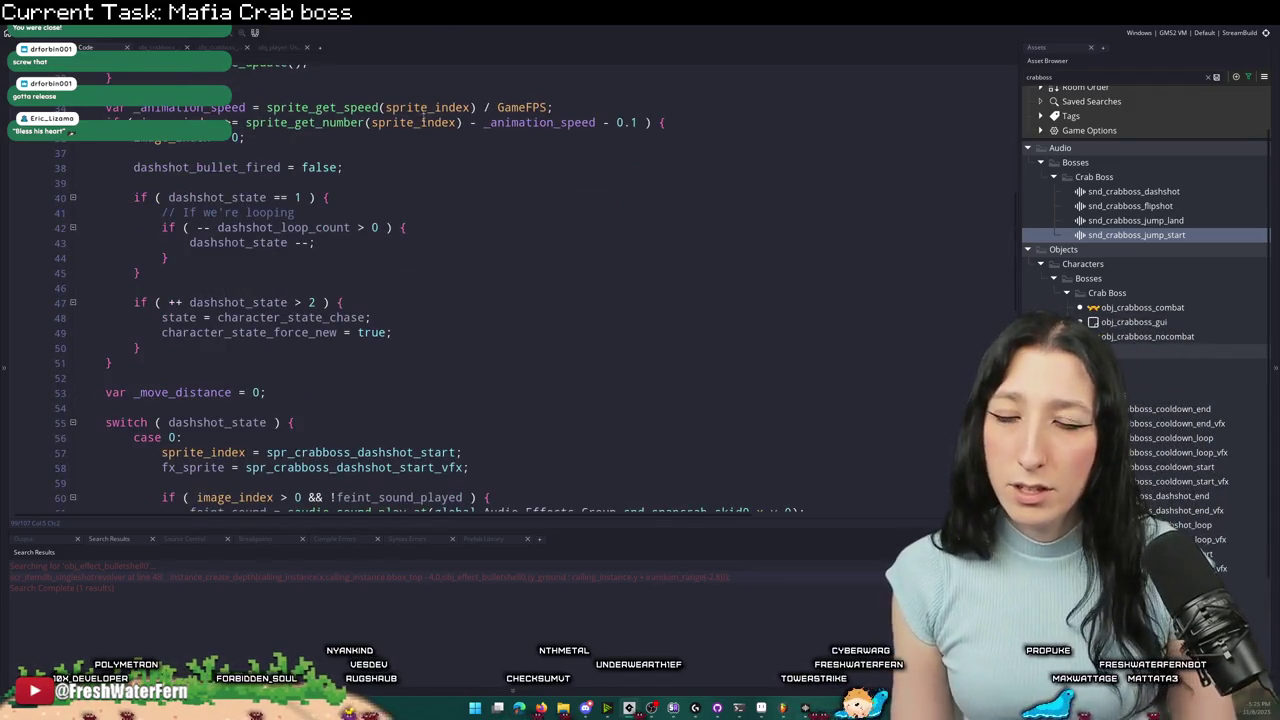
click(360, 167)
scroll(420, 290, up, 4)
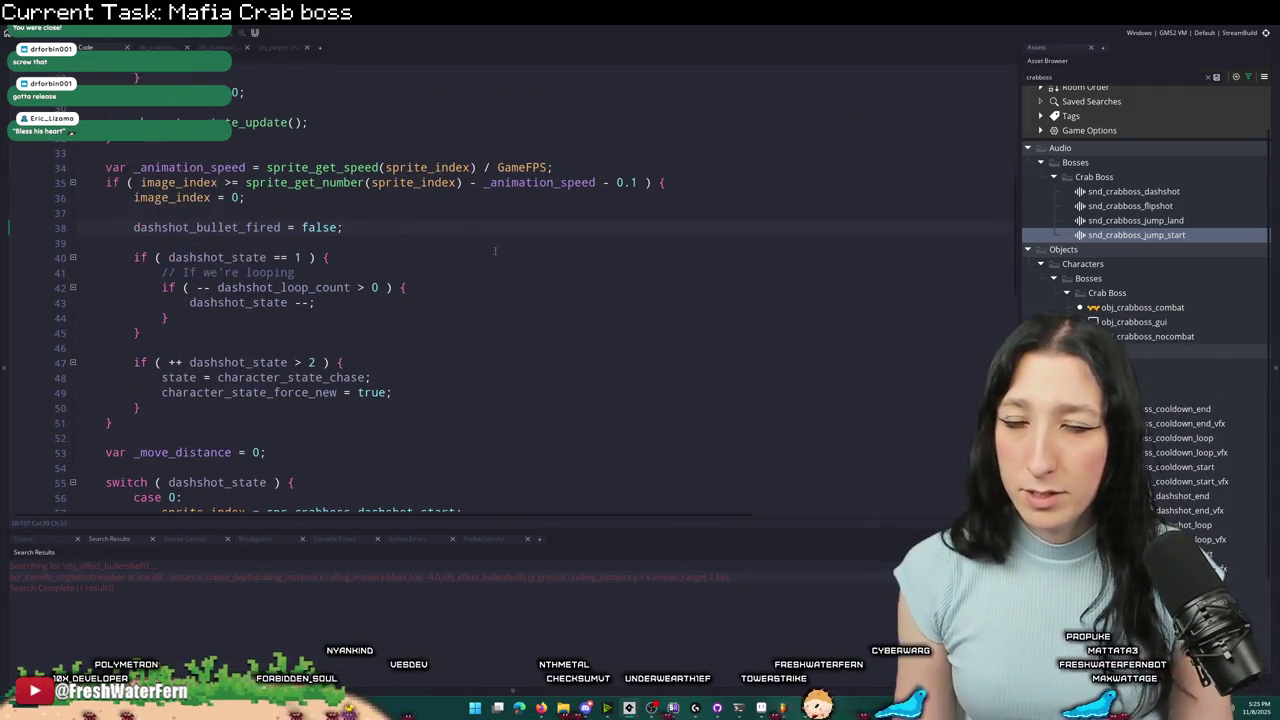
scroll(422, 299, up, 2)
scroll(445, 350, up, 6)
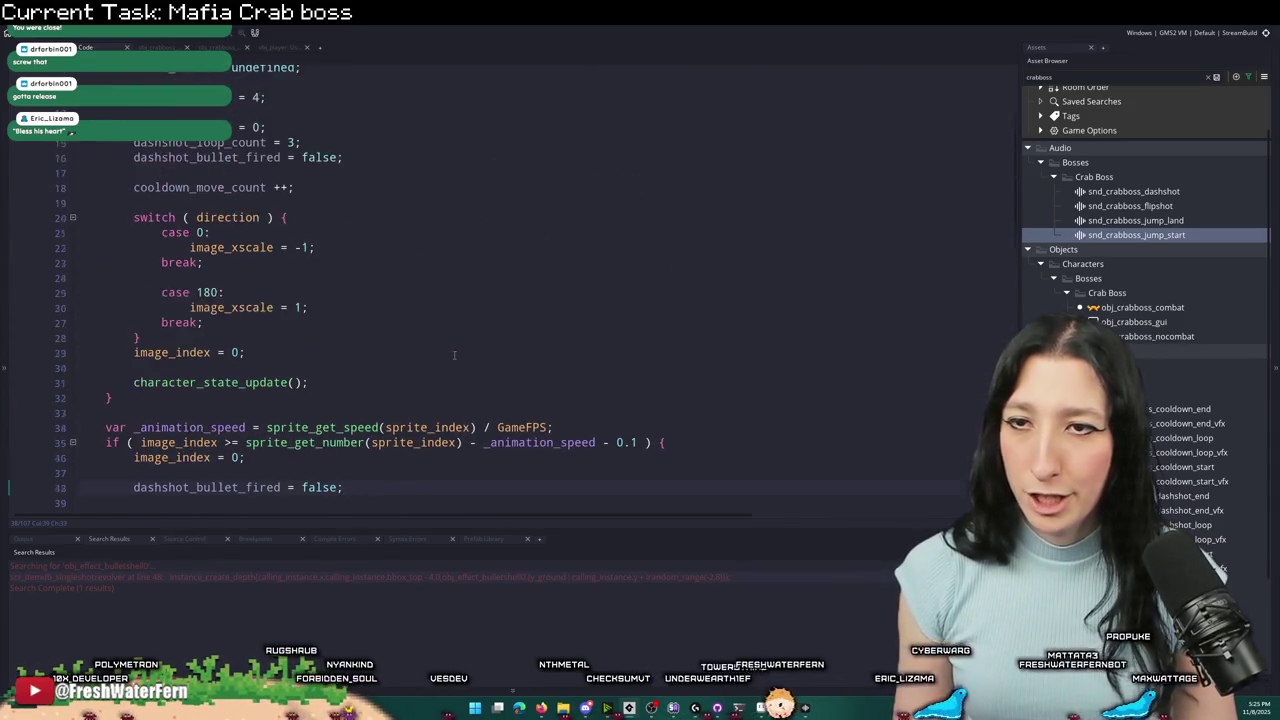
scroll(445, 350, down, 2)
click(323, 395)
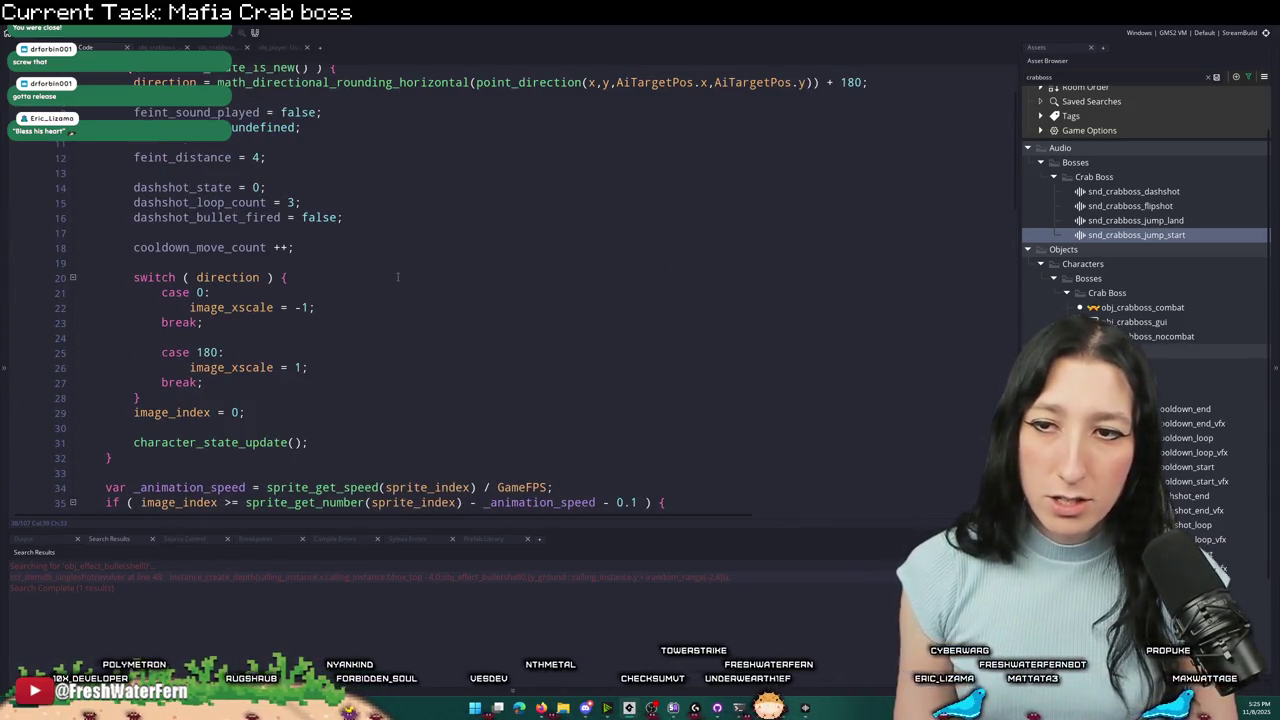
- Build an if block from the pasted collision_line_mask line and move it above the direction switch
key(Return)
key(Return)
key(ctrl+v)
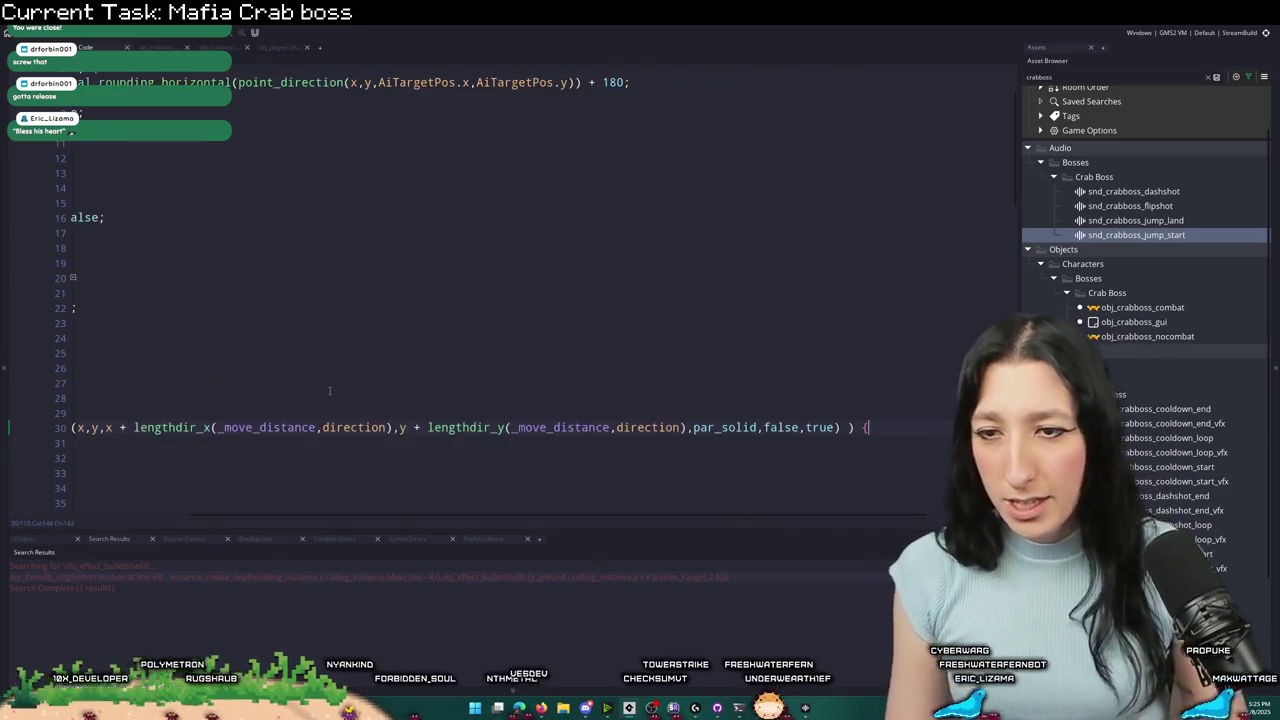
key(Home)
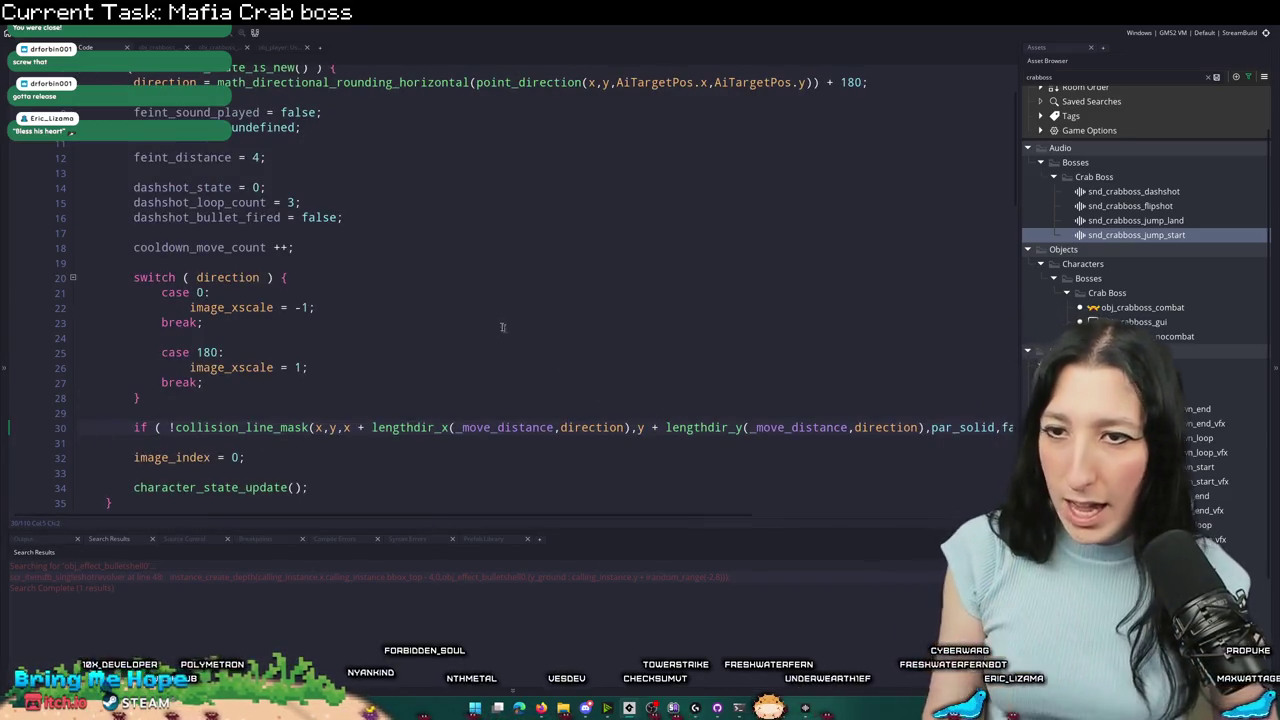
key(End)
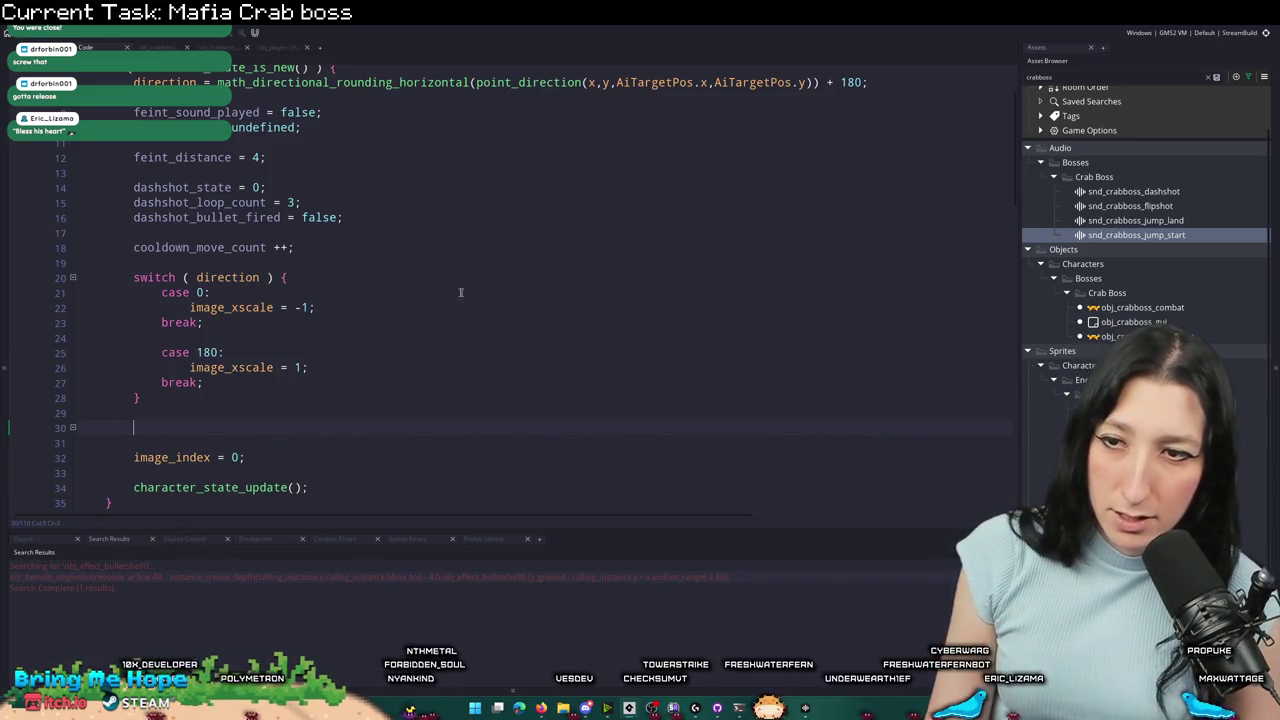
key(Down)
text(})
mouse_move(168, 449)
mouse_down()
mouse_move(140, 428)
mouse_move(143, 412)
mouse_up()
key(ctrl+c)
key(BackSpace)
click(353, 259)
key(ctrl+v)
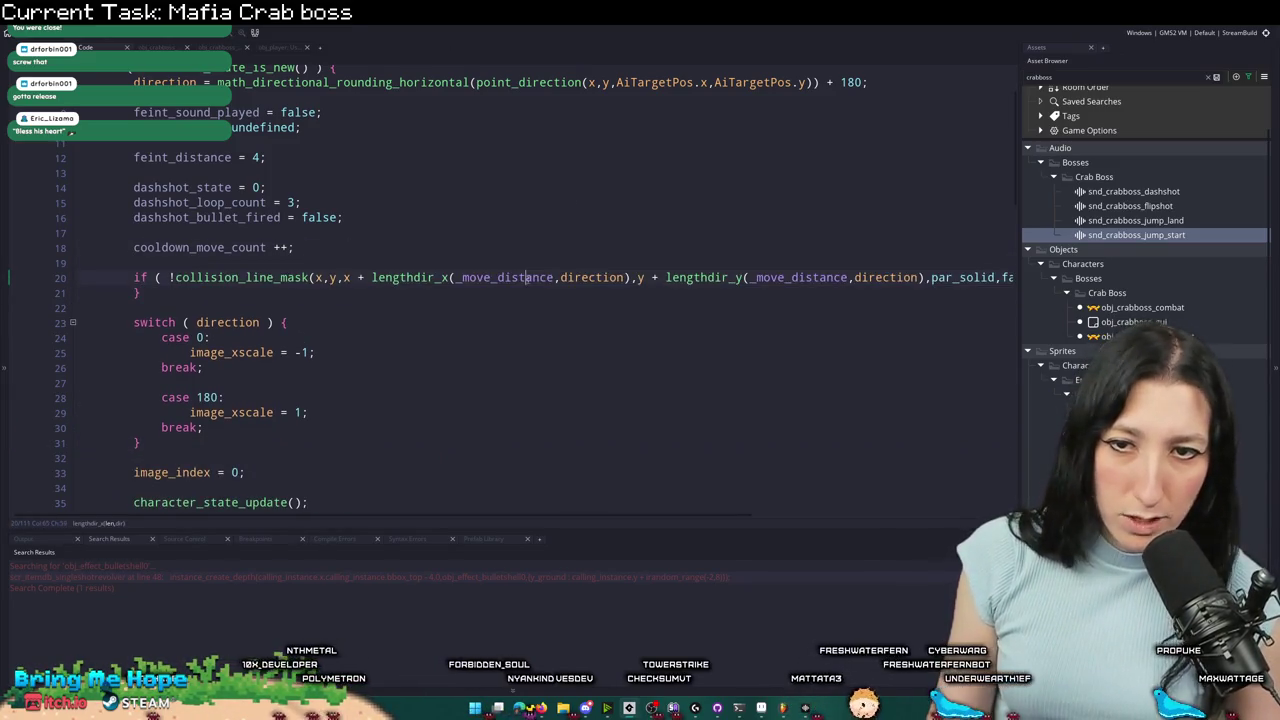
- Replace both _move_distance arguments with 16 and remove the check's leading '!' negation
double_click(527, 277)
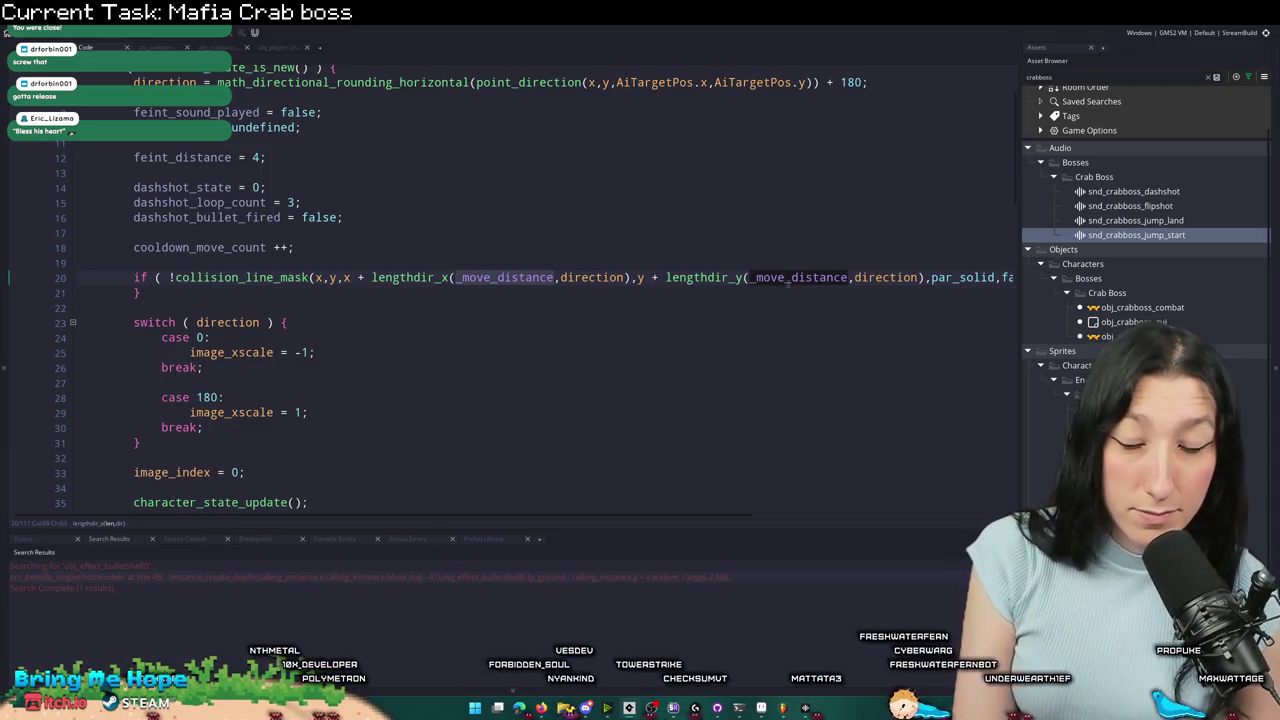
text(16)
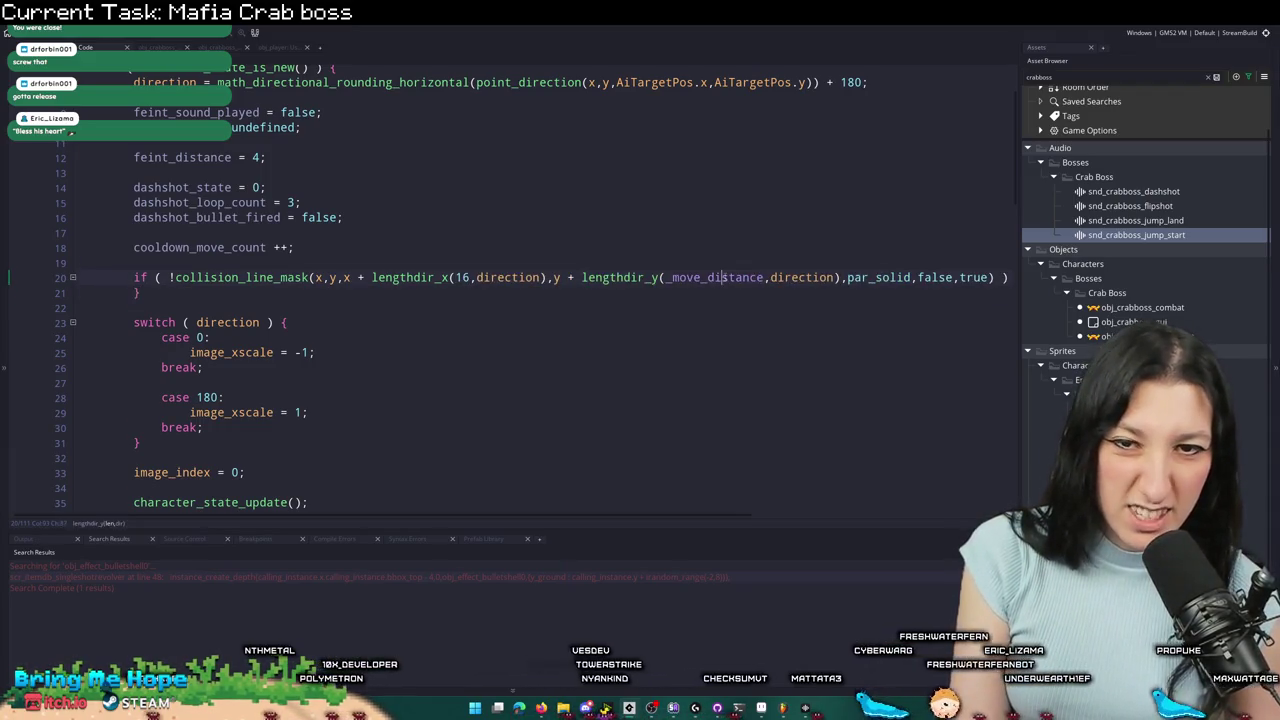
double_click(713, 277)
text(16)
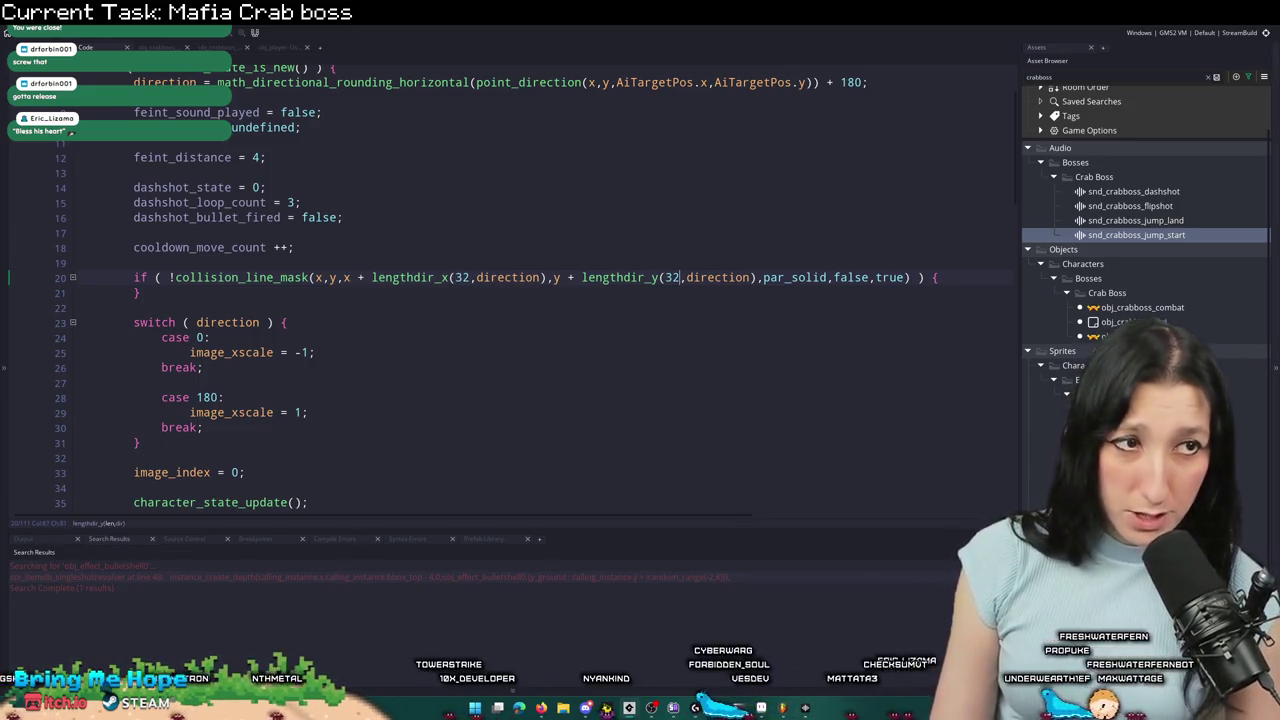
click(176, 277)
key(BackSpace)
double_click(228, 322)
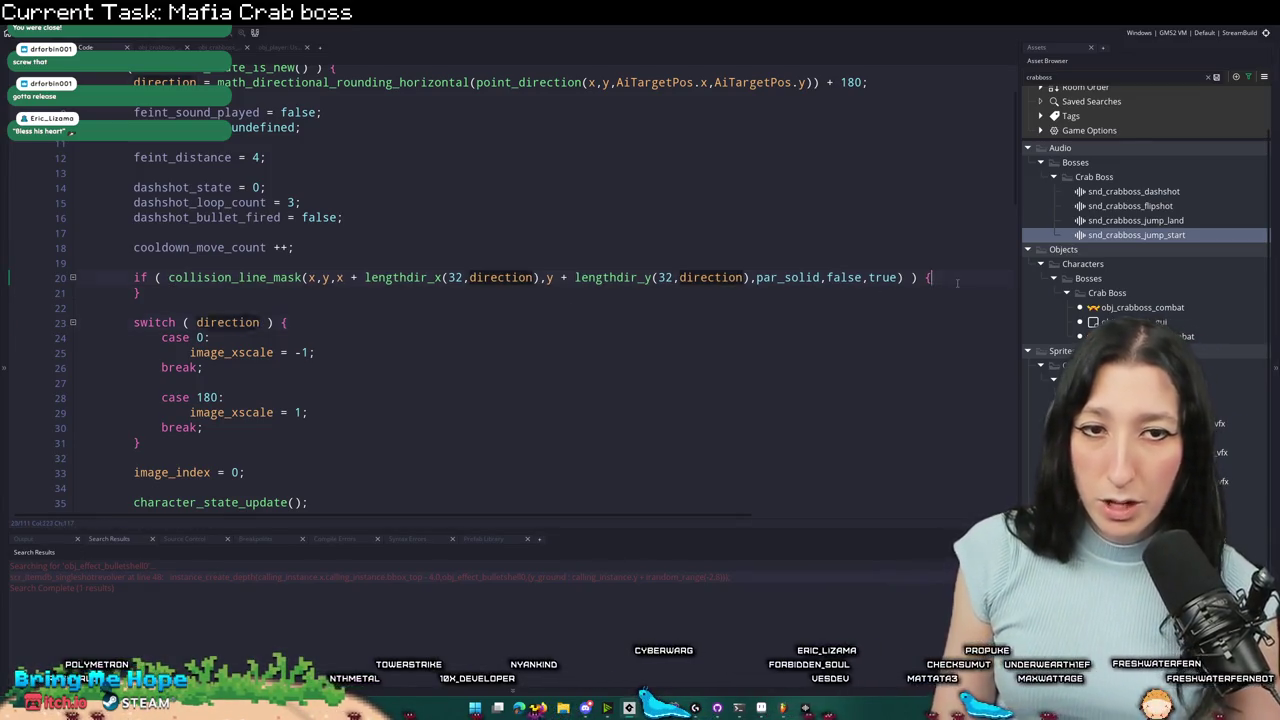
- Add an if/else inside the collision check flipping direction 0 to 180, then run with F5
key(Return)
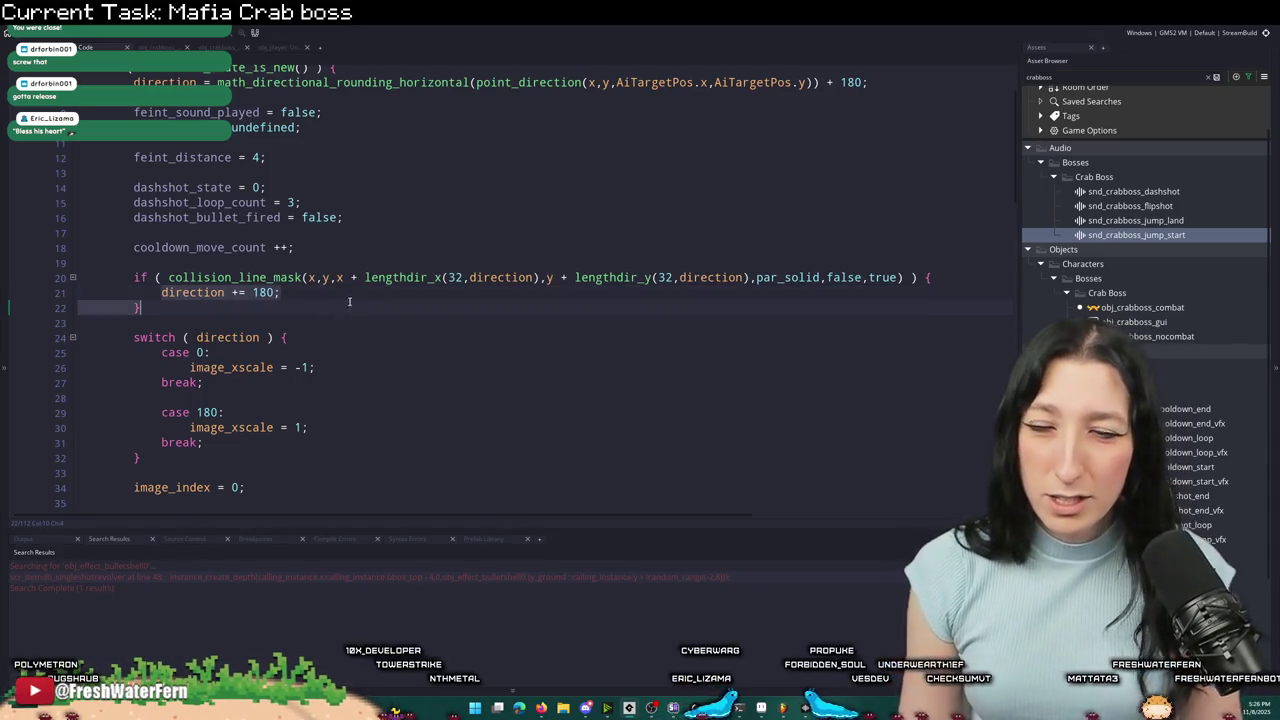
text(if ( direction == 0)
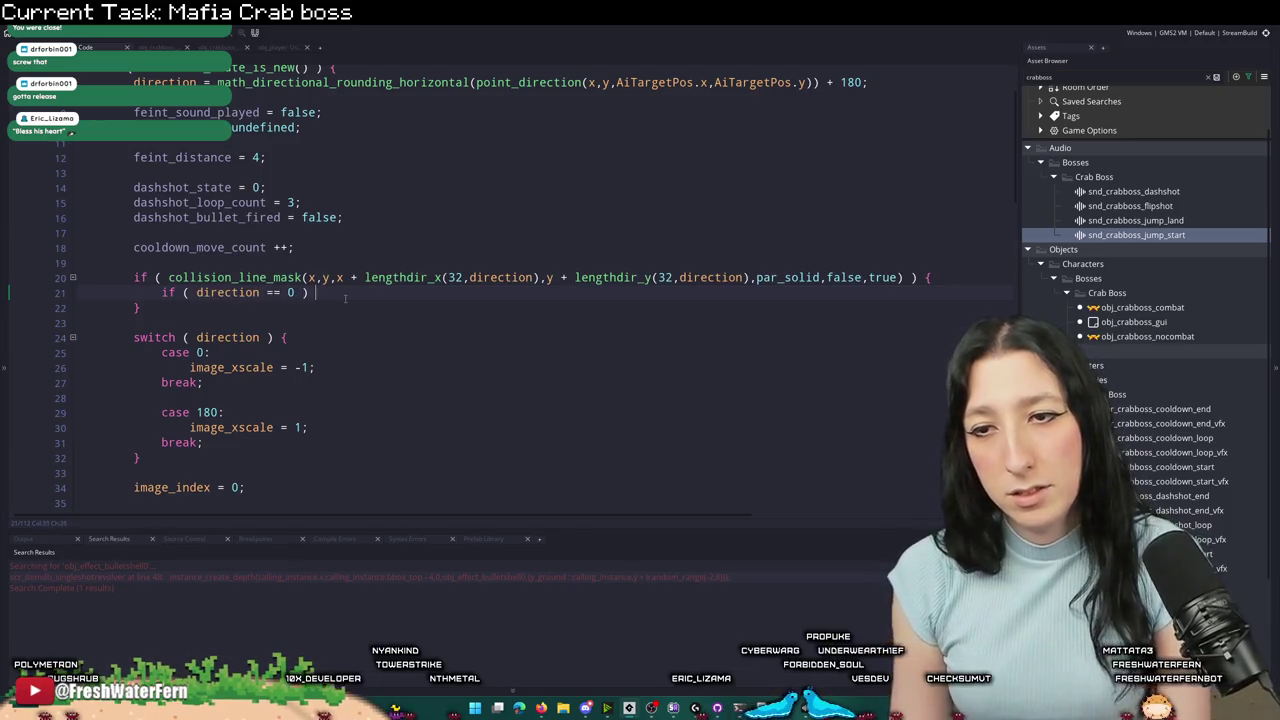
text({)
key(Return)
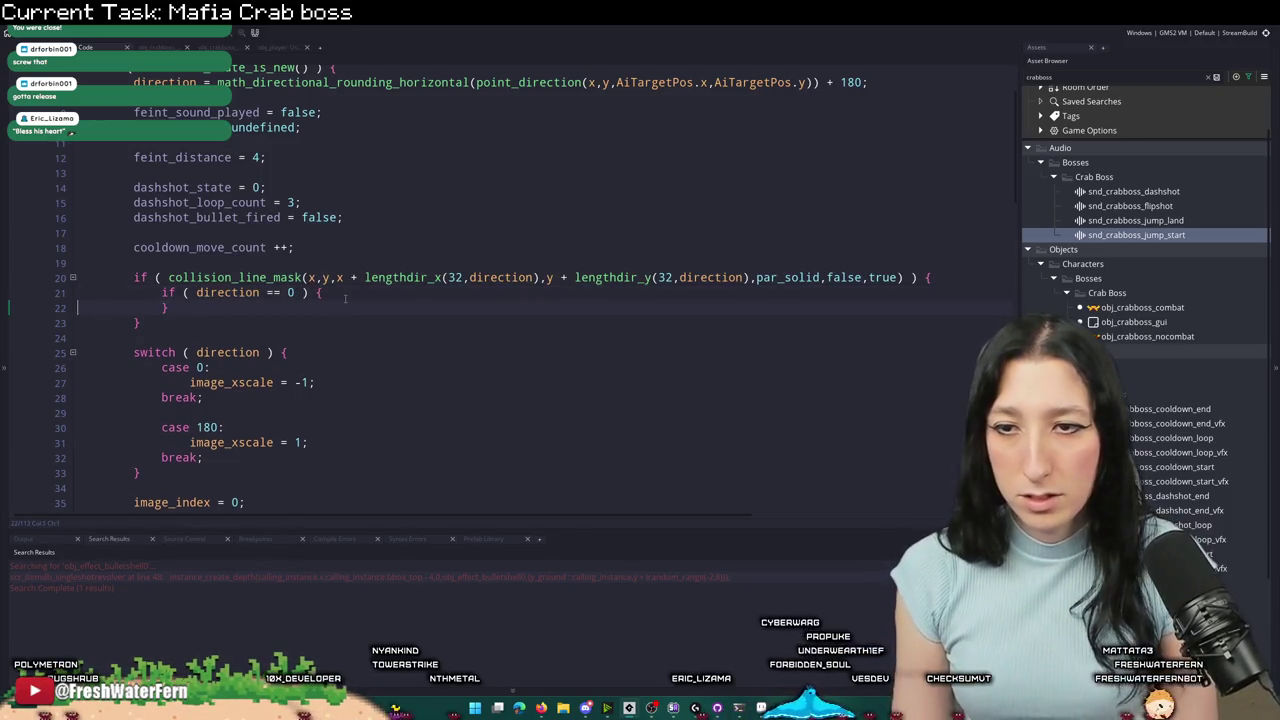
key(Return)
text(direction = 180;)
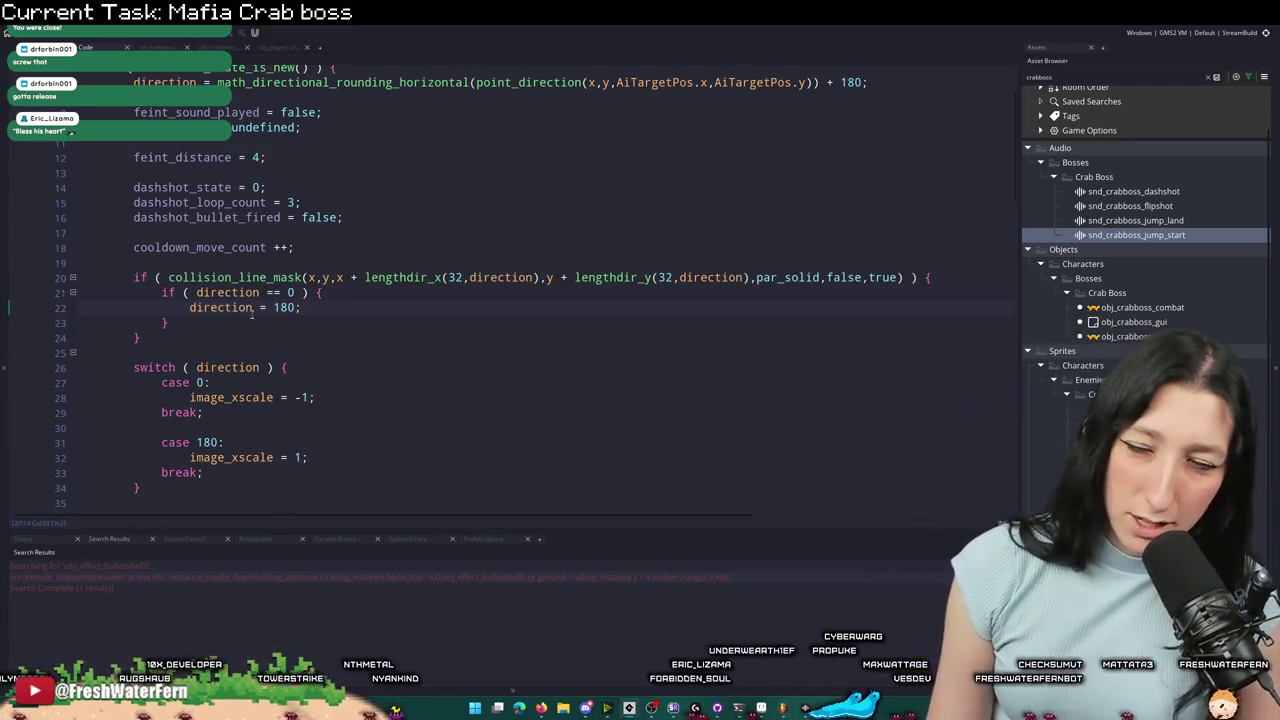
double_click(221, 307)
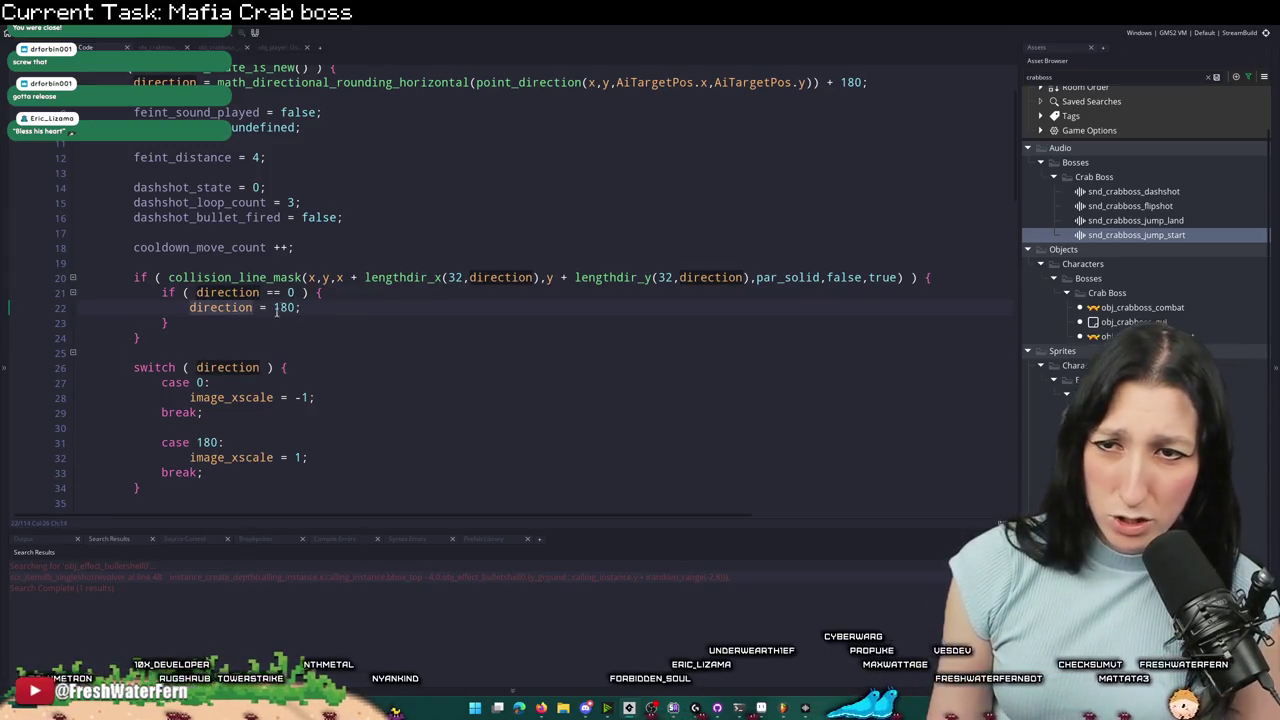
key(Down)
key(Down)
text(else {)
key(Return)
text(})
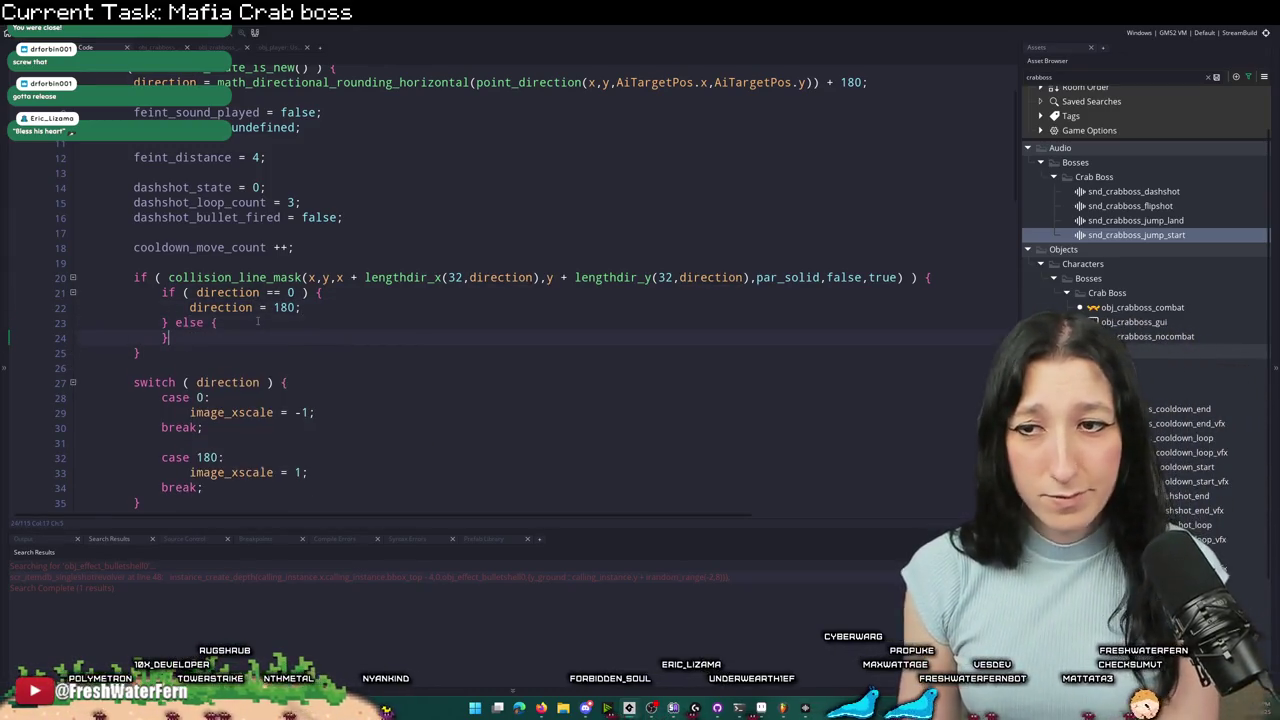
key(Return)
text(direction = 0;)
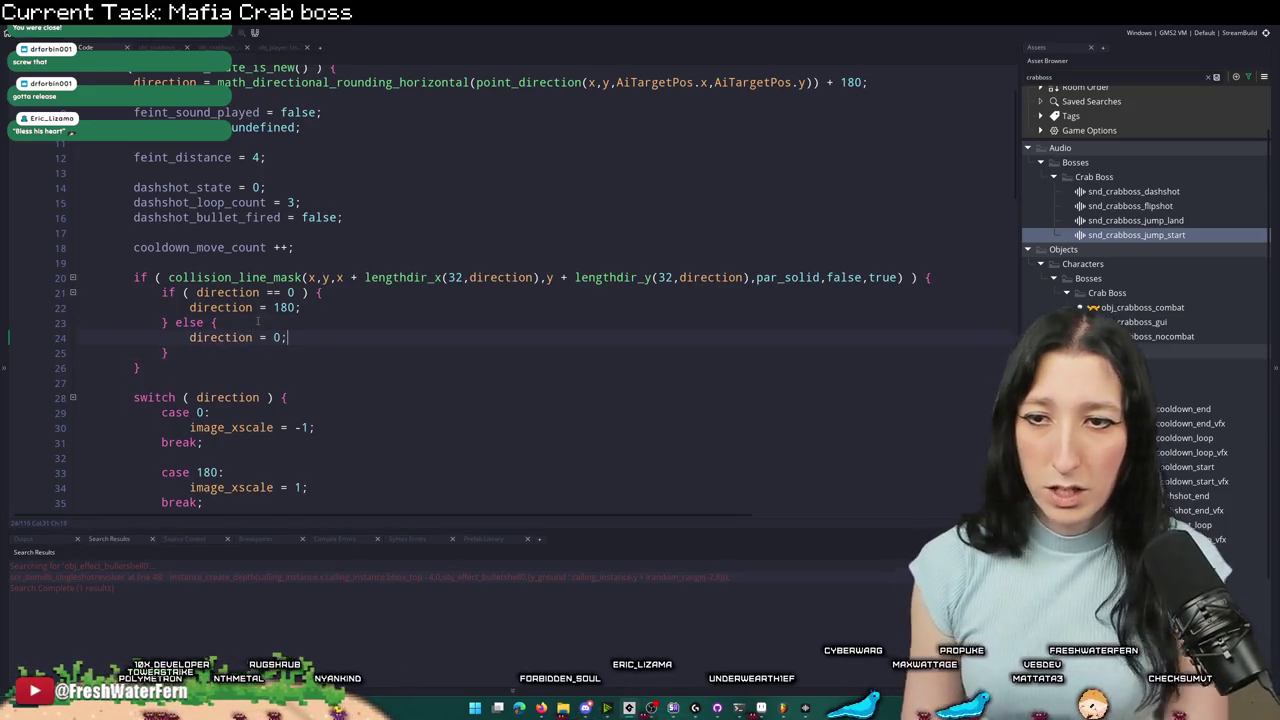
scroll(258, 322, up, 2)
key(F5)
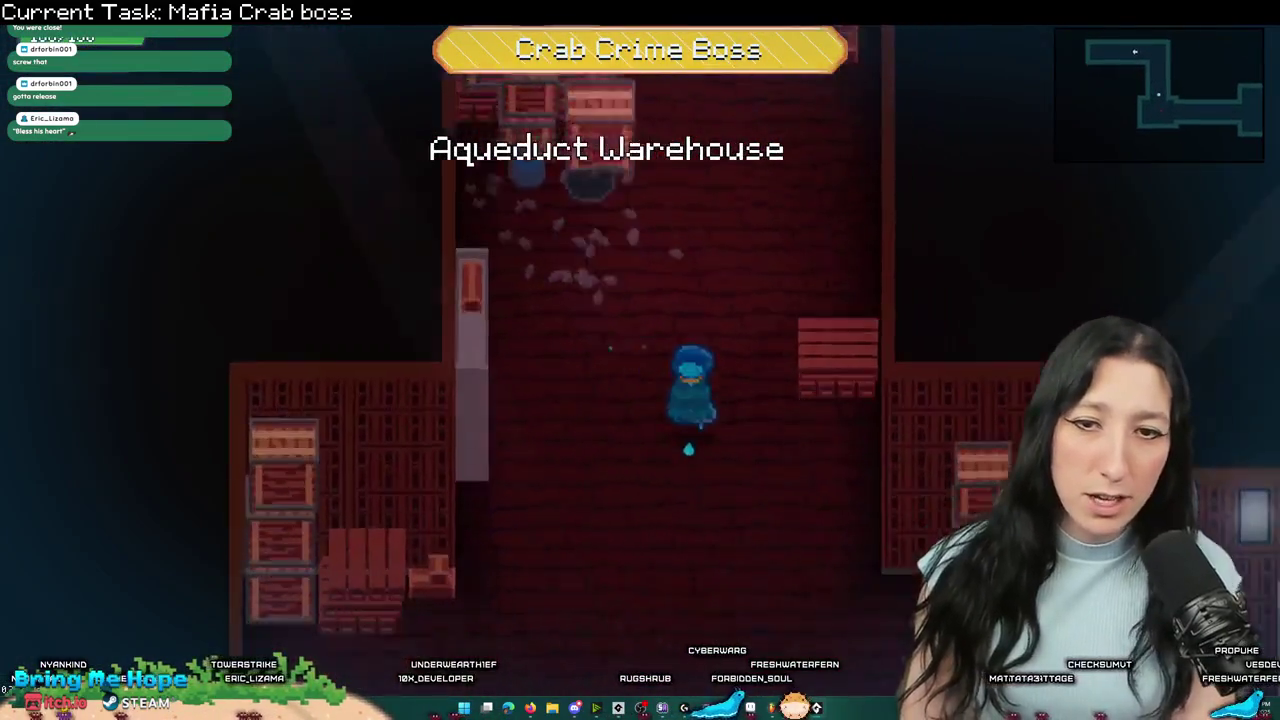
- Play the boss fight, moving around and attacking the crab boss, then pause the game
key(s)
key(d)
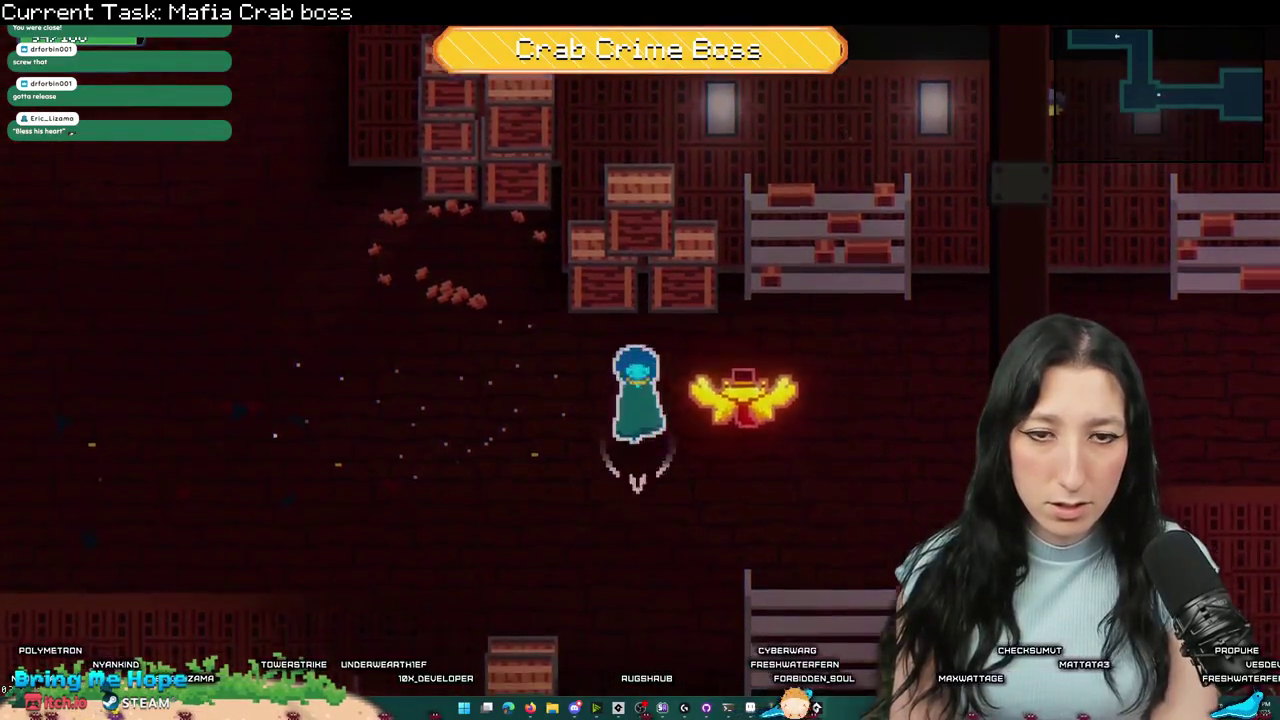
key(w)
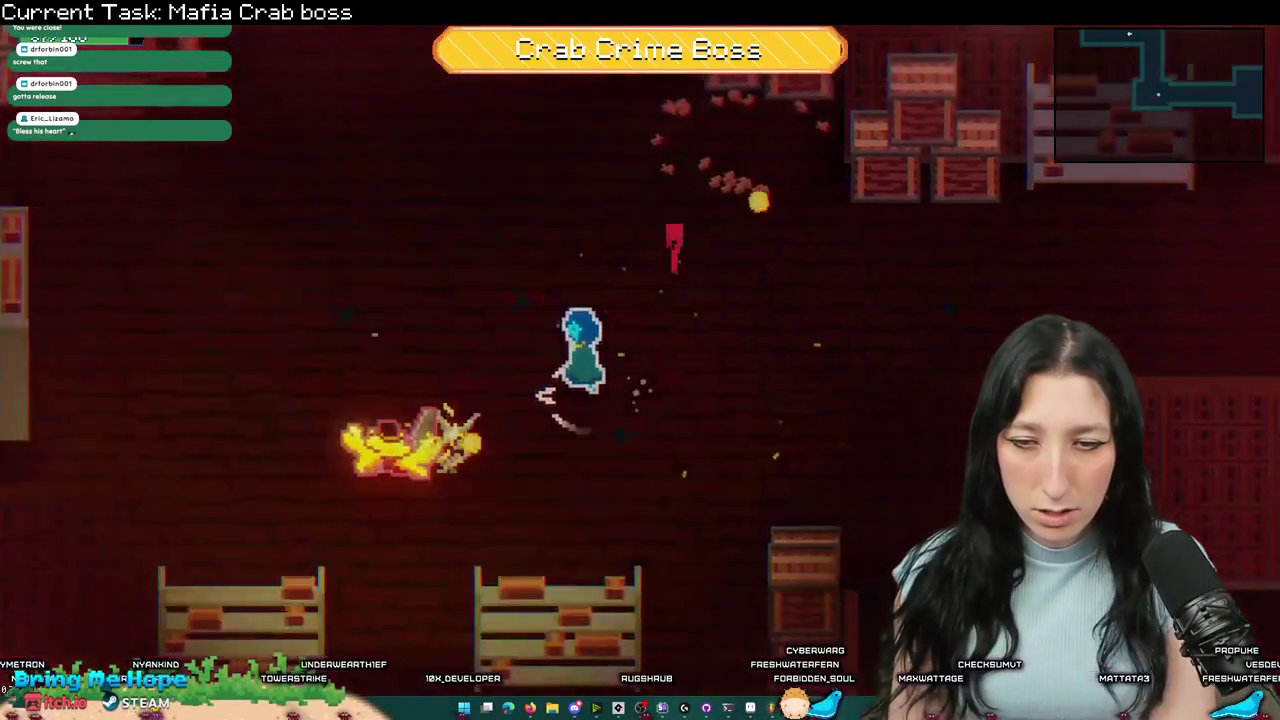
key(s)
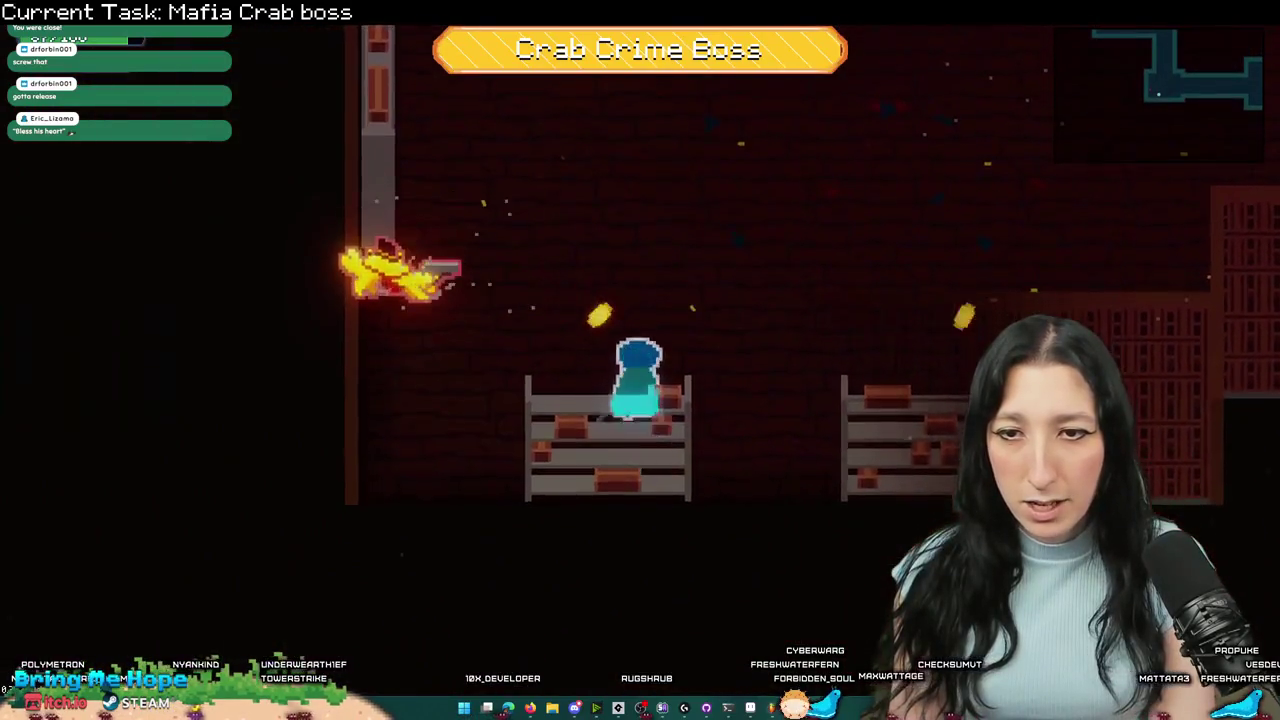
key(w)
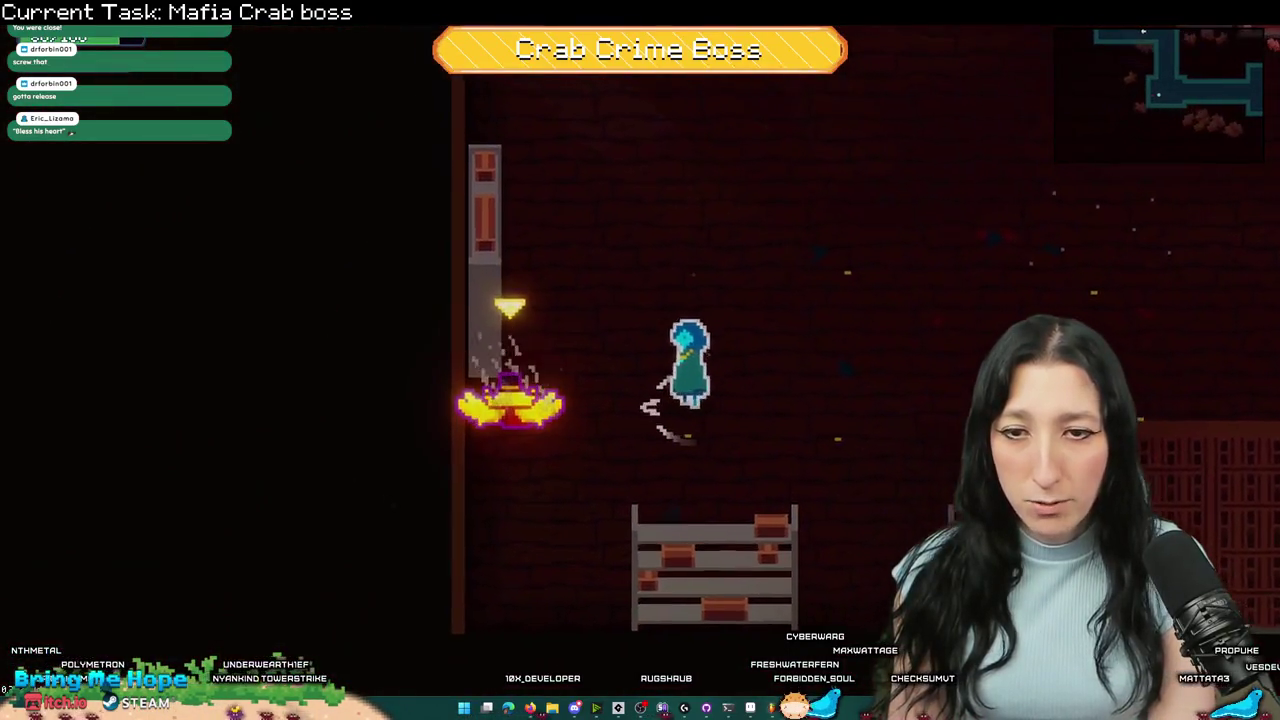
key(d)
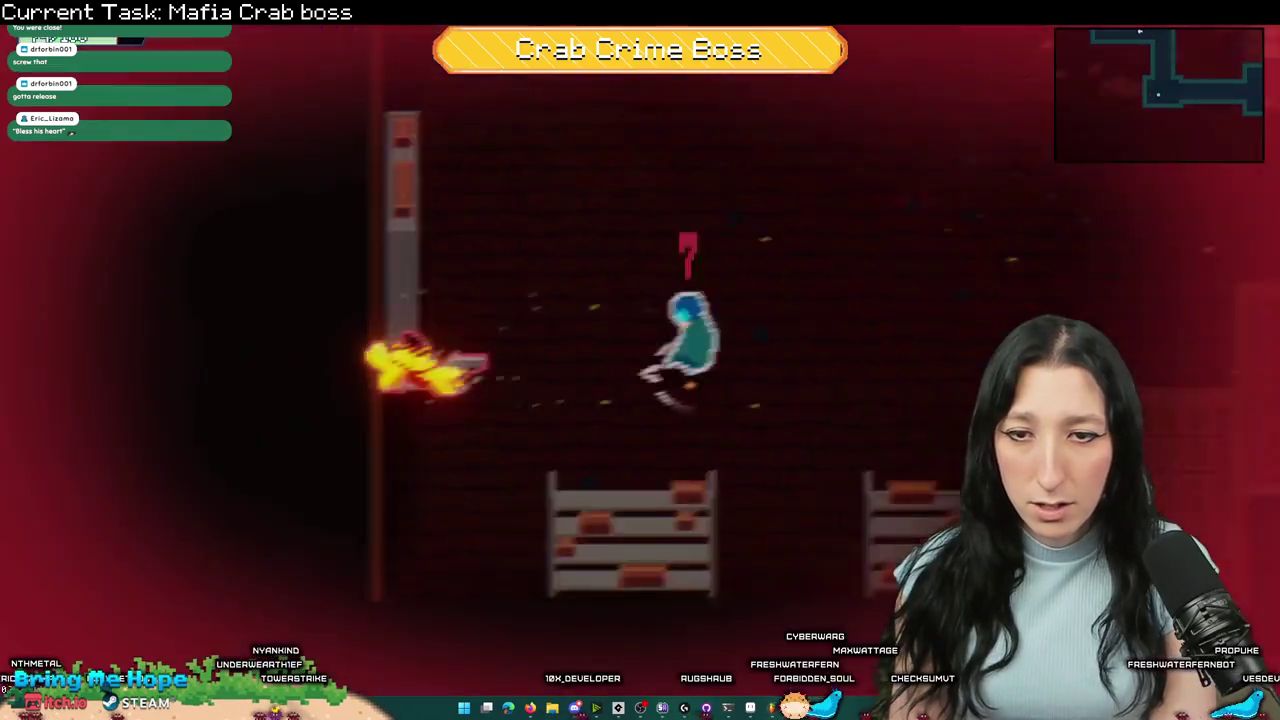
key(a)
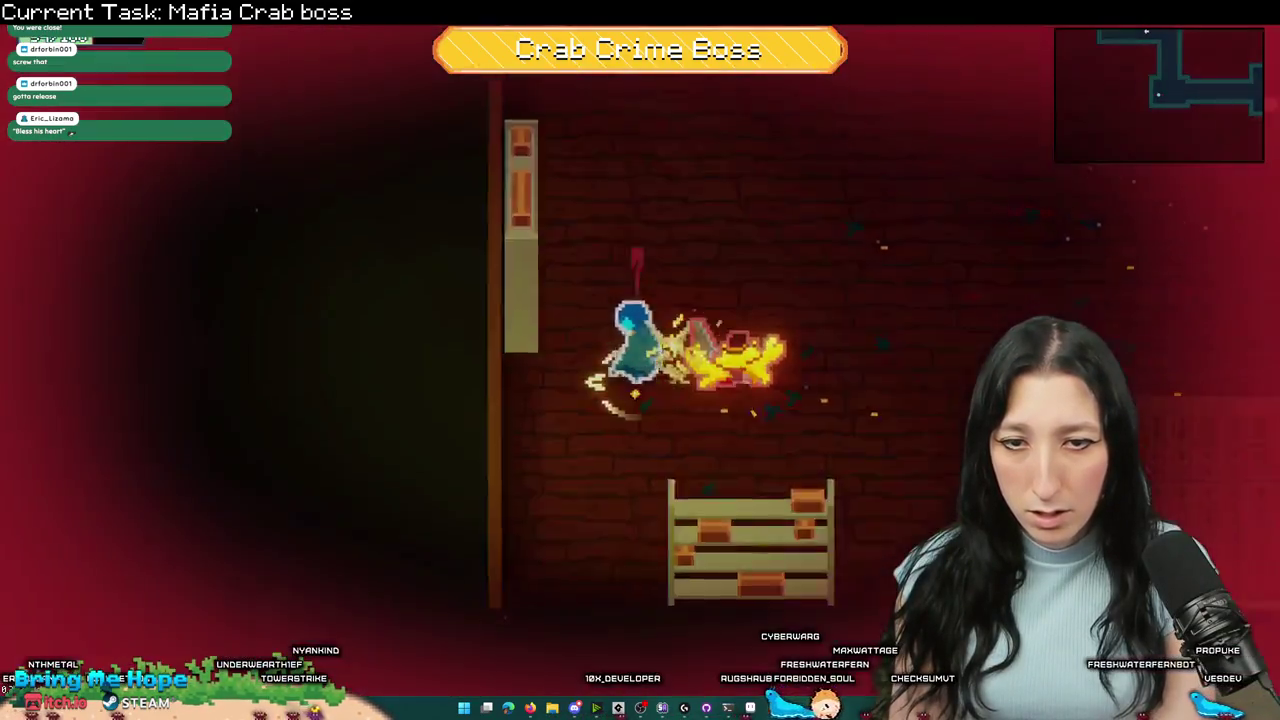
key(Escape)
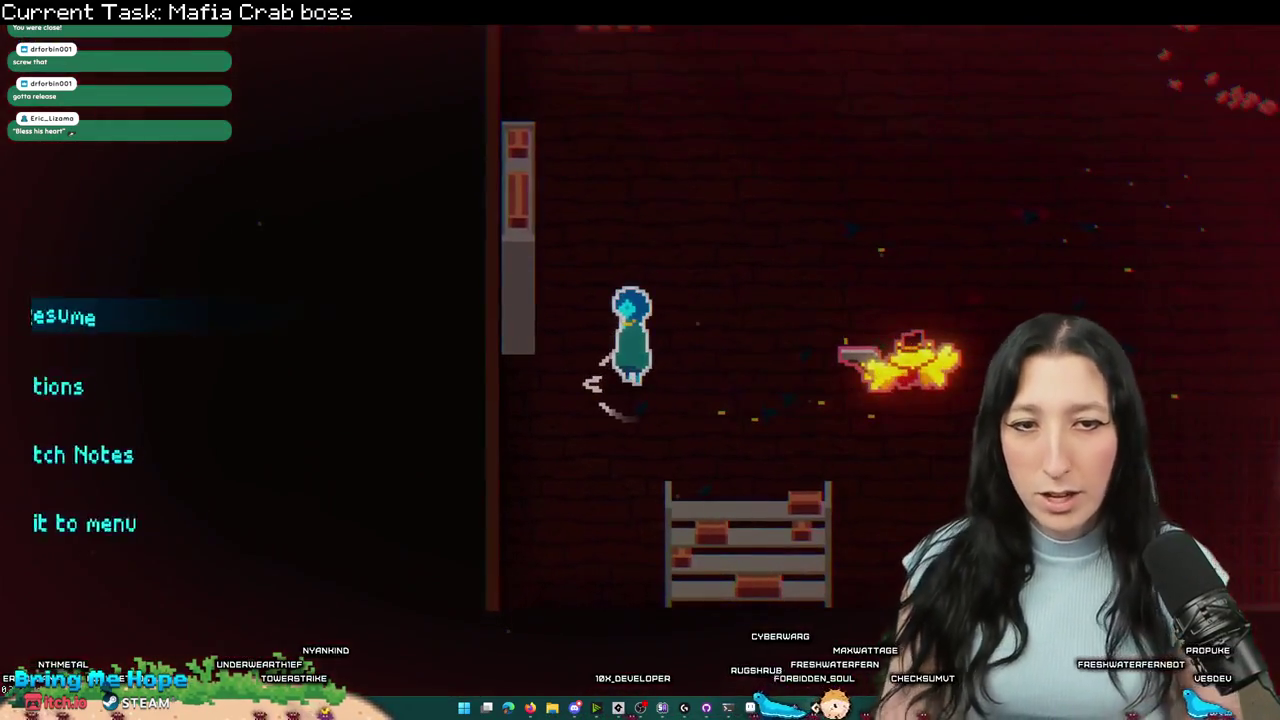
- Glance at the editor, resume the fight for more testing, and return to the code
key(alt+Tab)
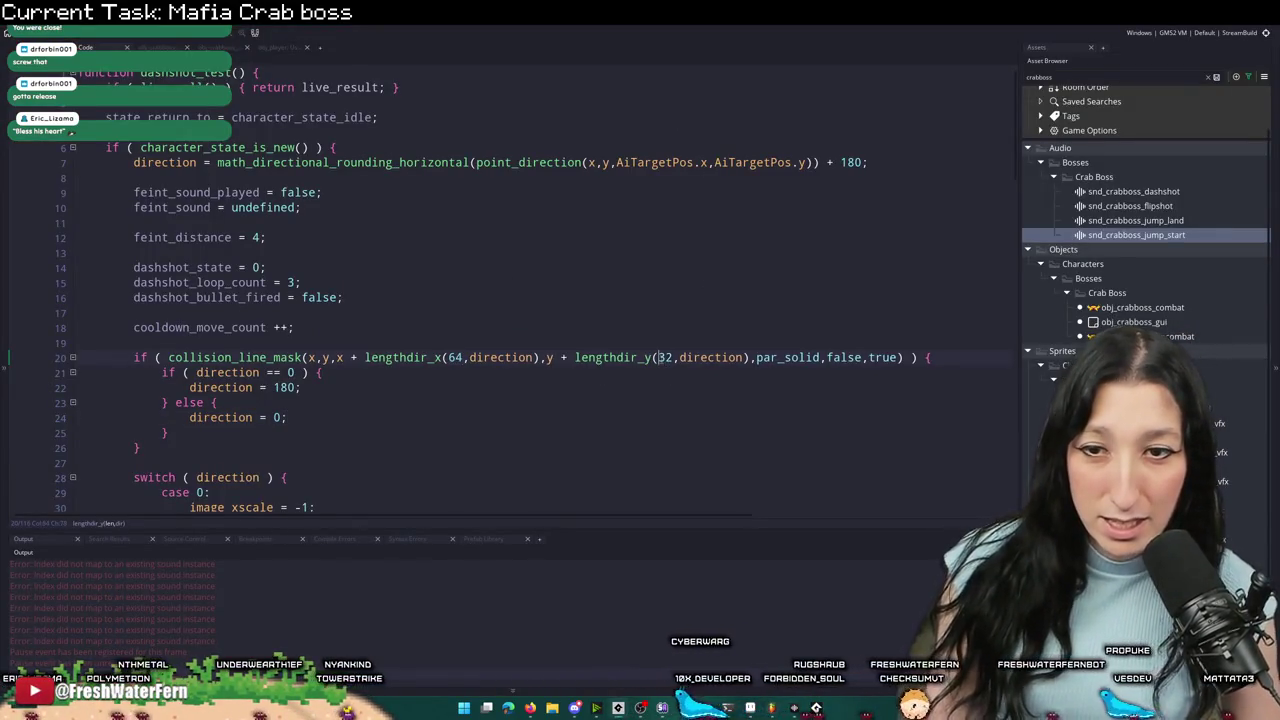
key(alt+Tab)
click(154, 320)
key(d)
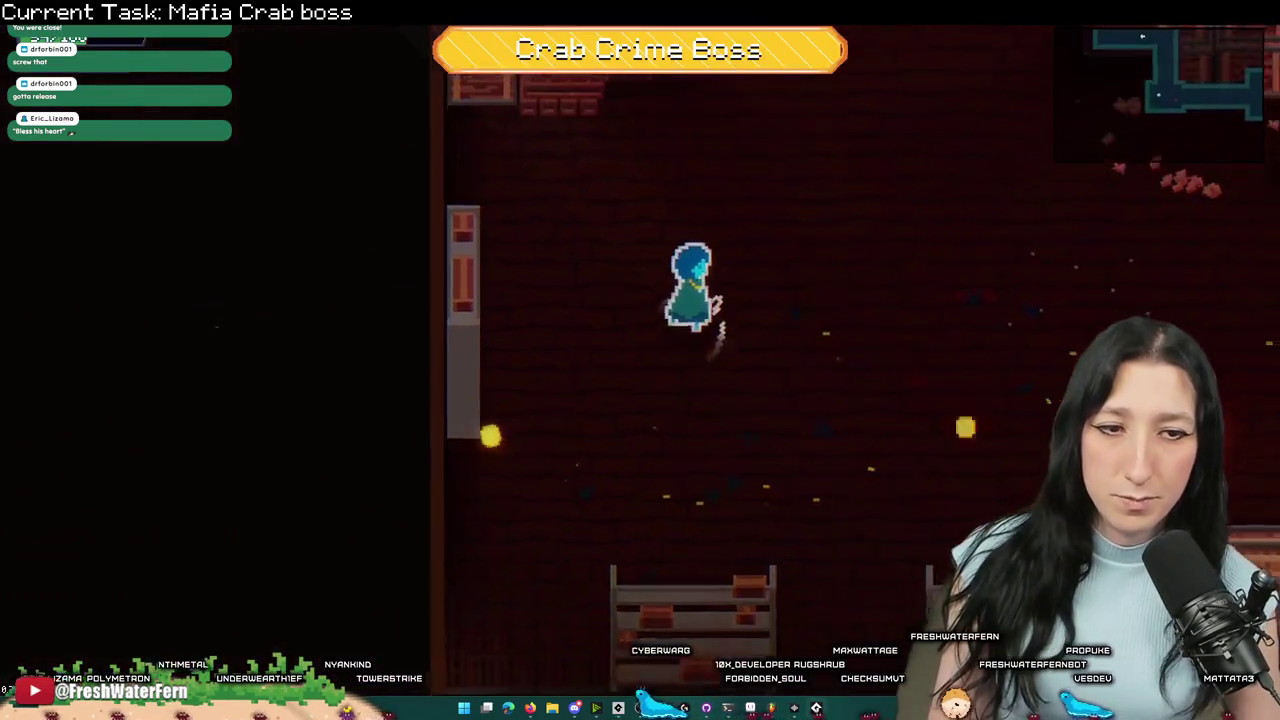
key(a)
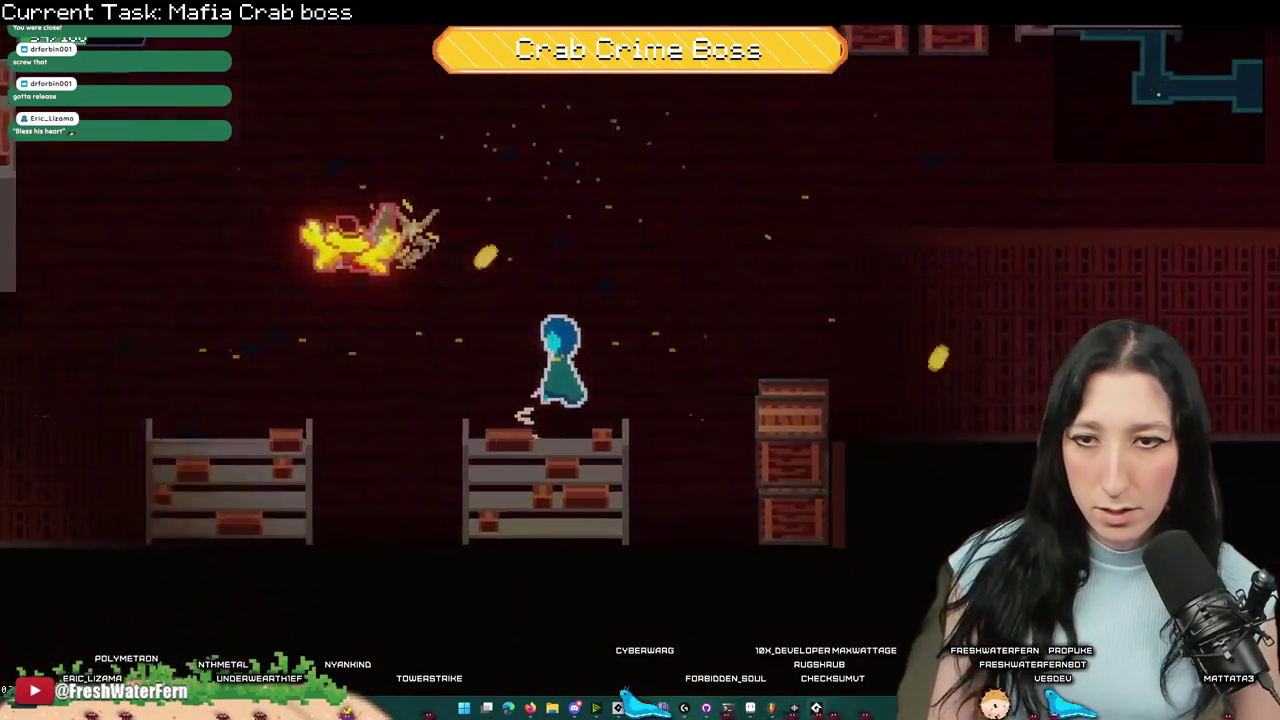
key(d)
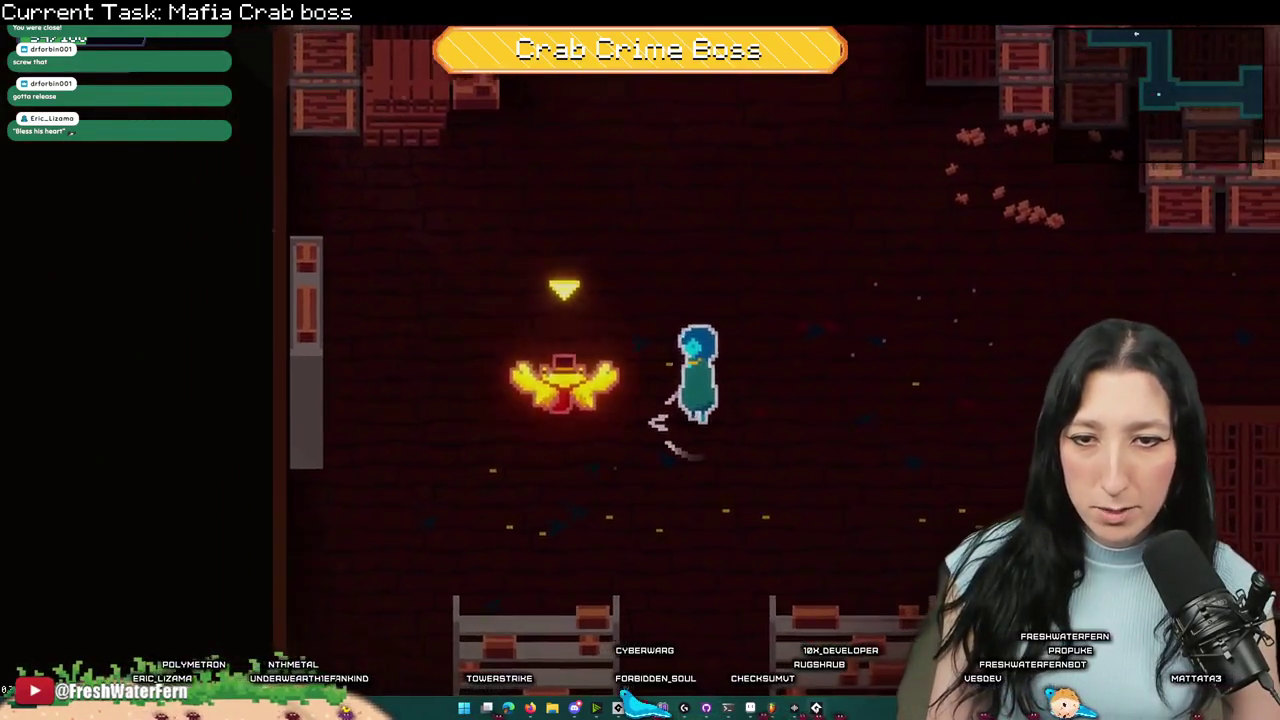
key(s)
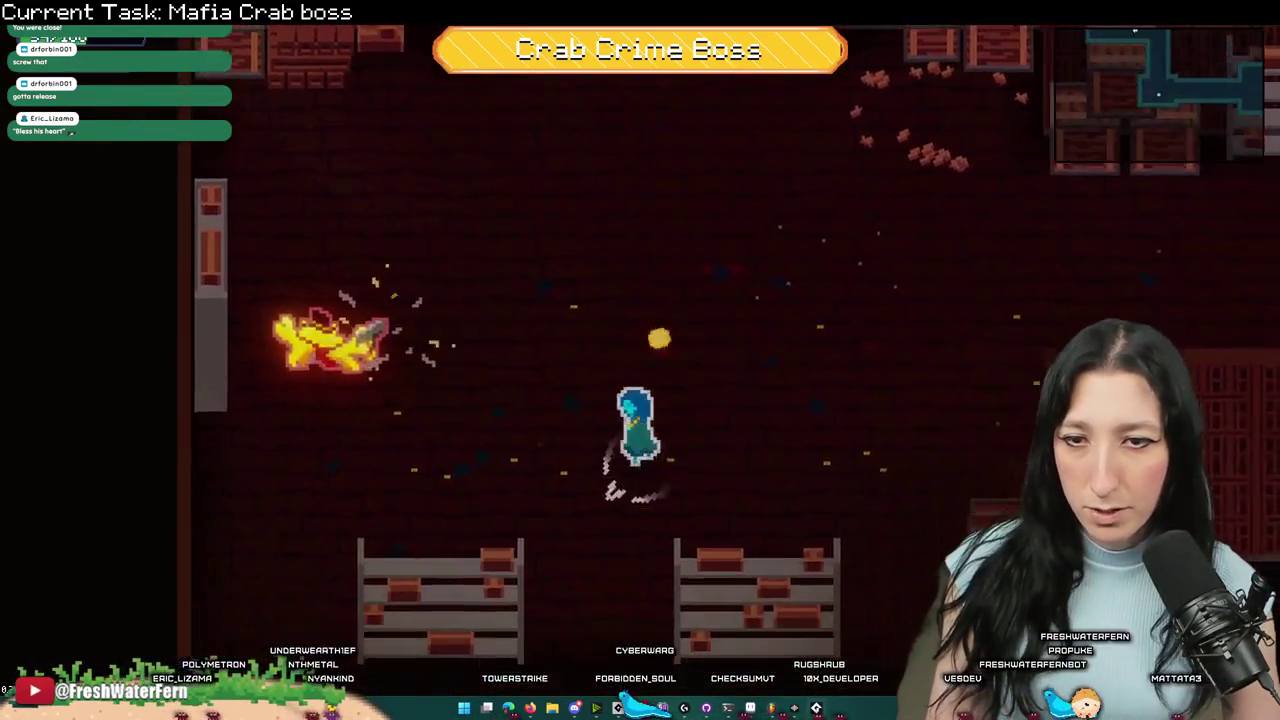
key(w)
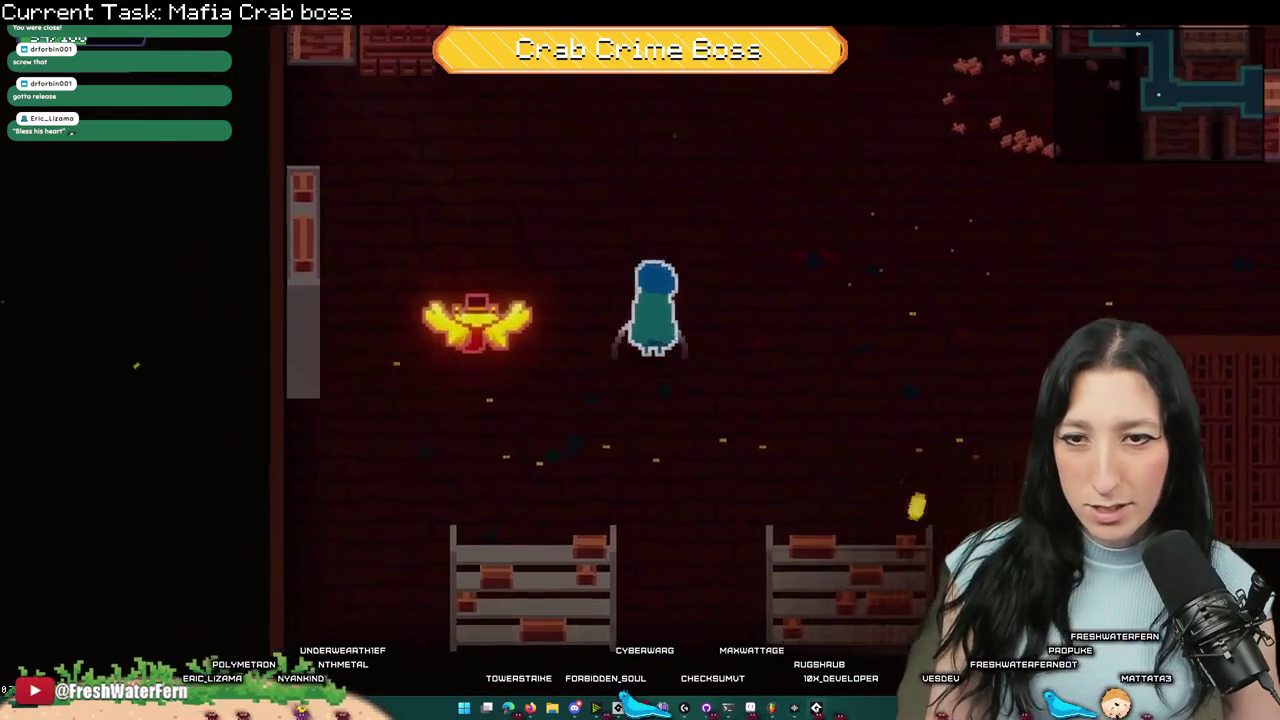
key(a)
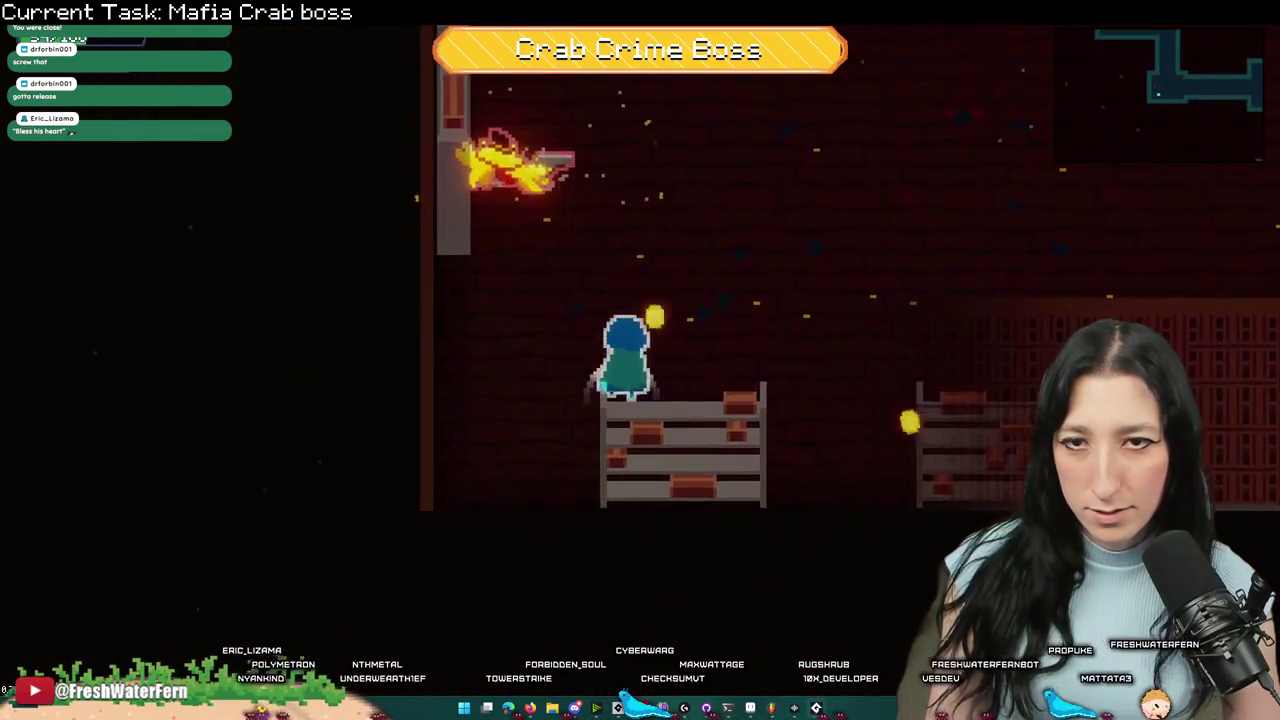
key(a)
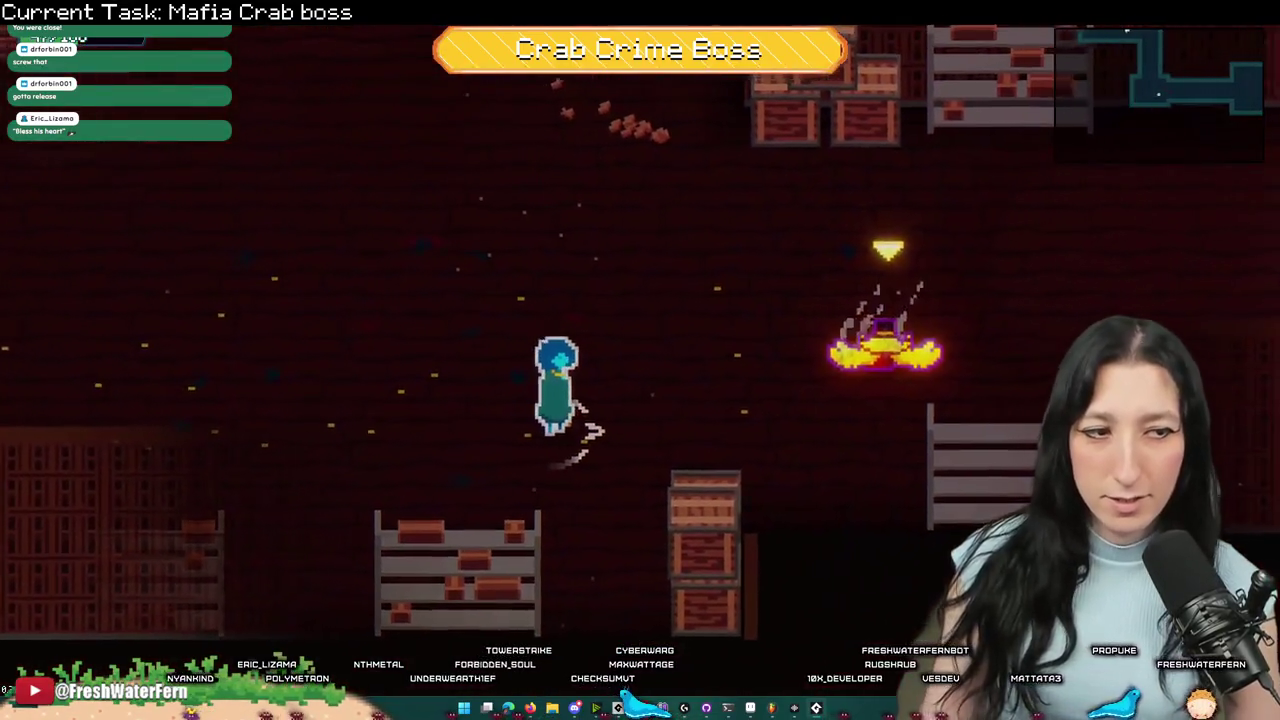
key(alt+Tab)
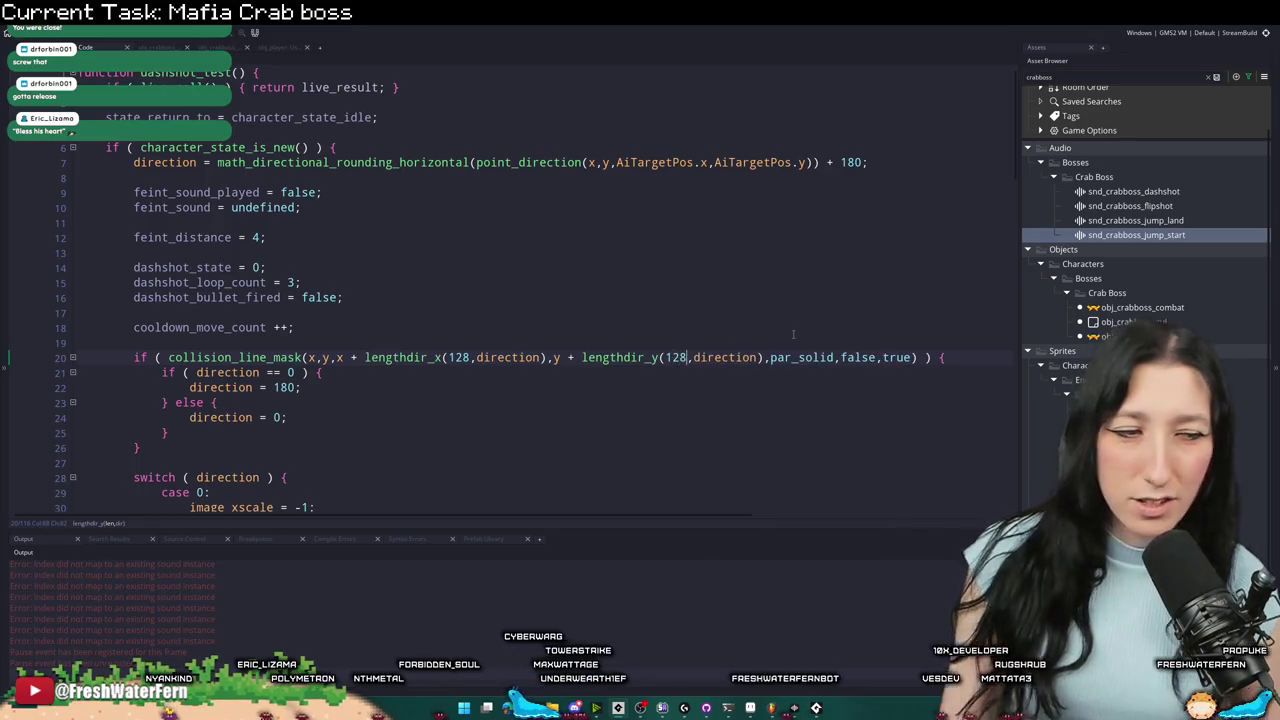
key(alt+Tab)
click(191, 323)
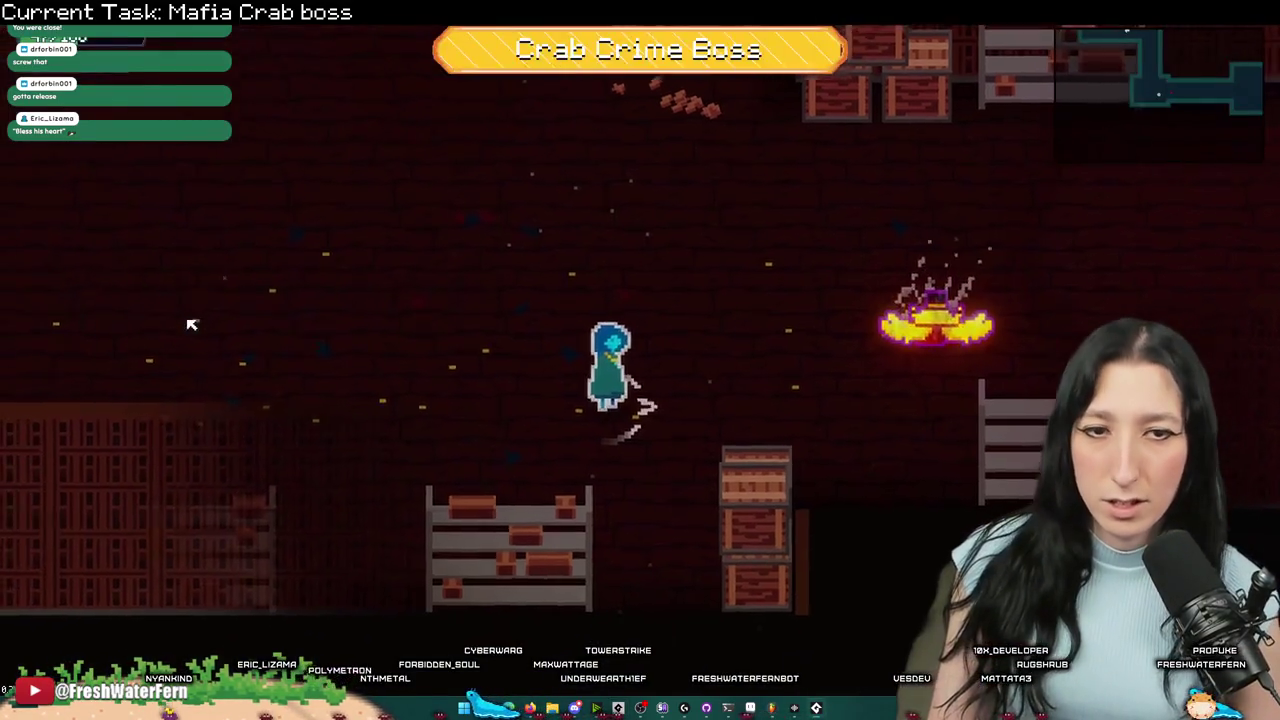
key(a)
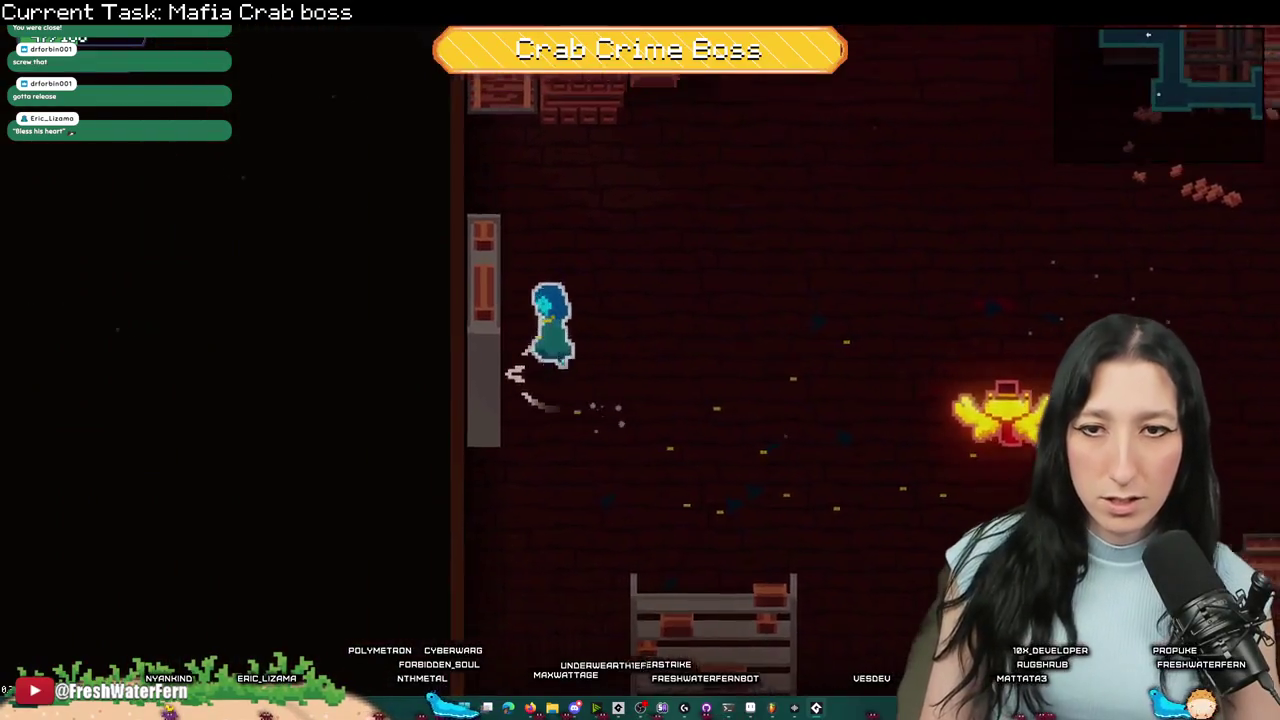
key(d)
key(w)
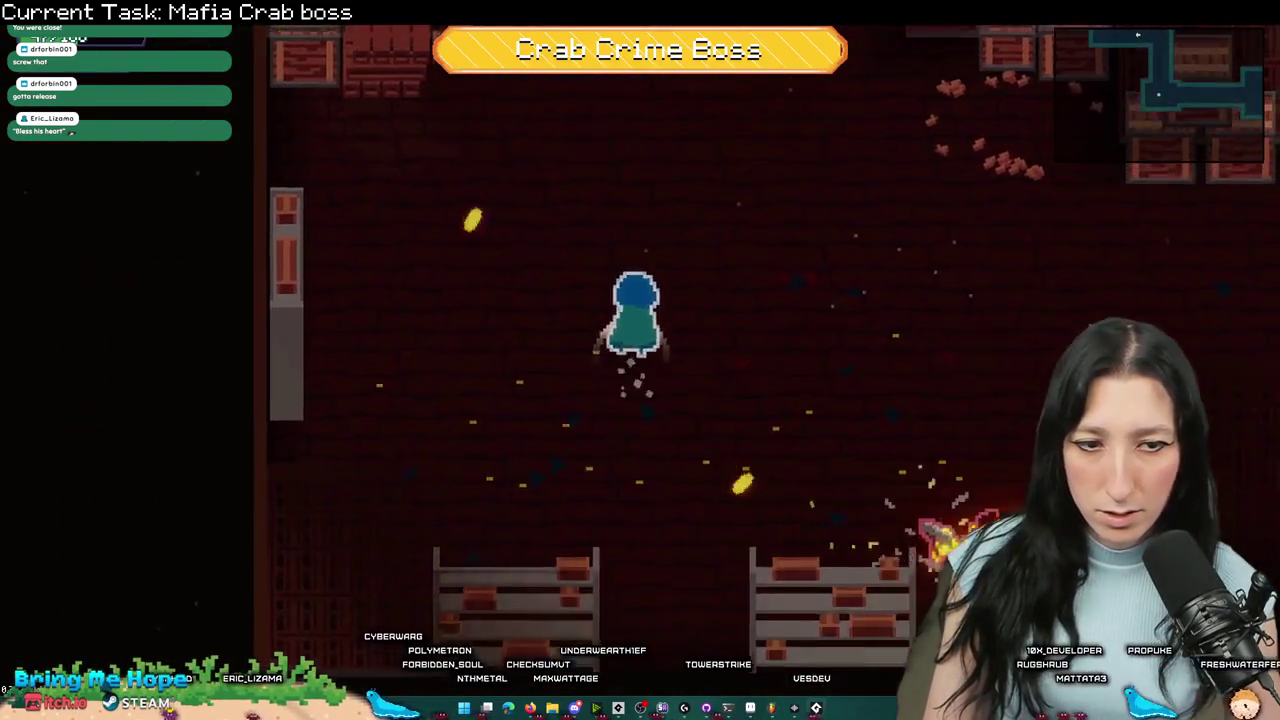
key(d)
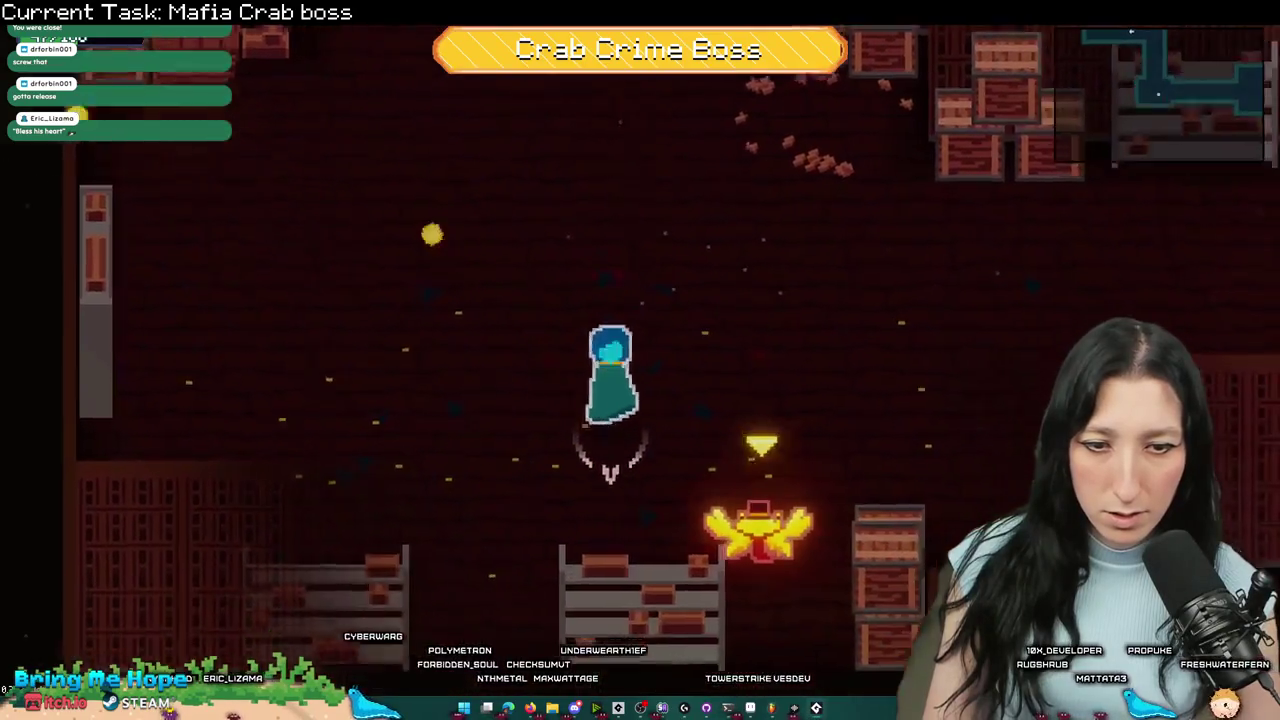
key(s)
key(a)
key(d)
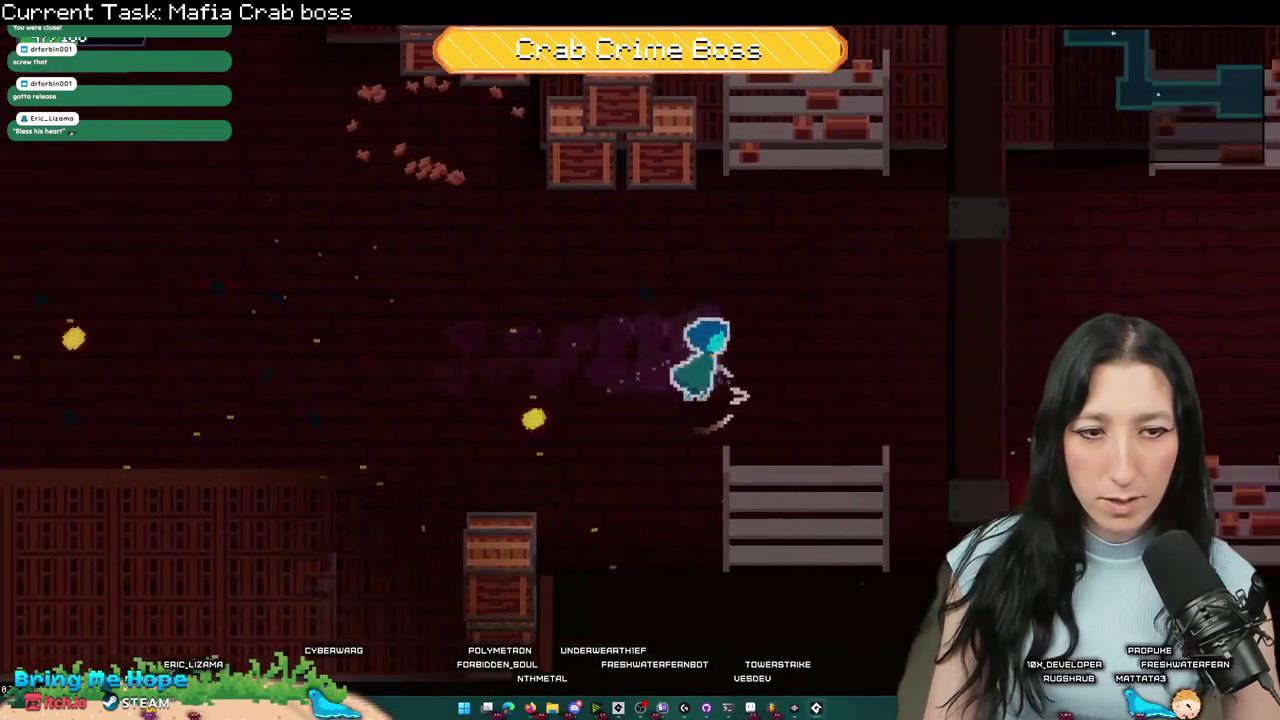
key(s)
key(d)
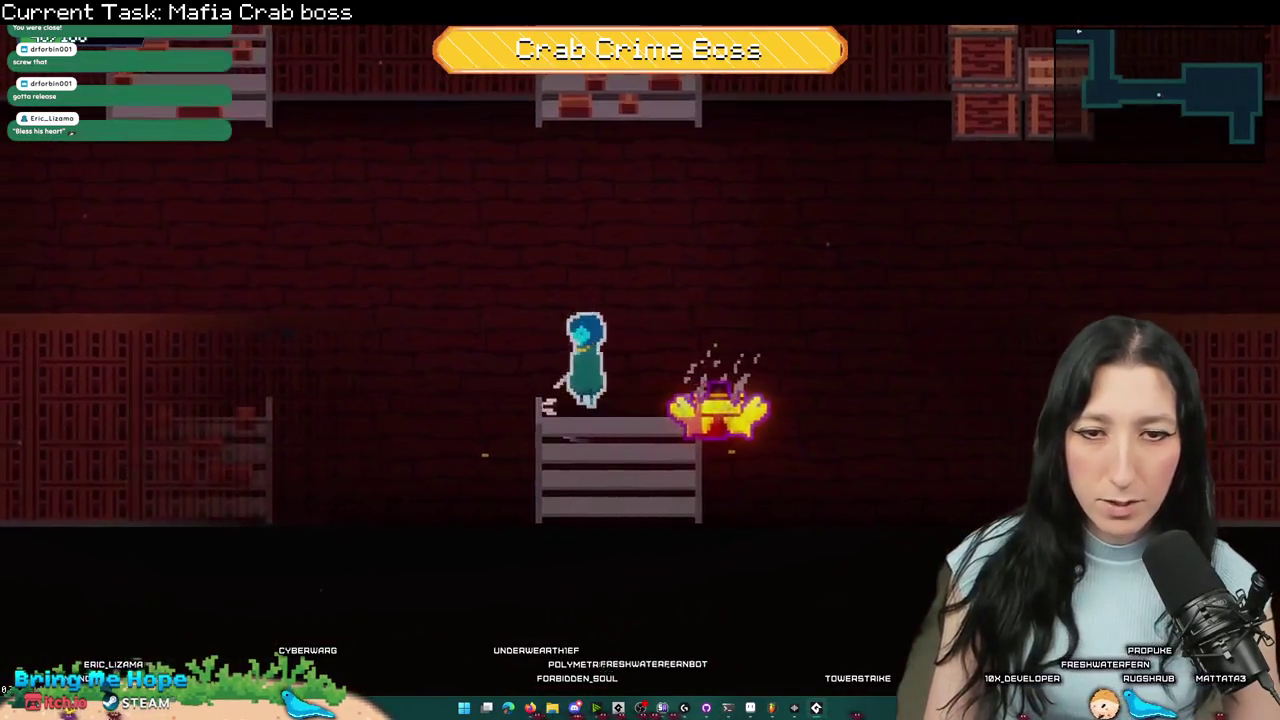
key(d)
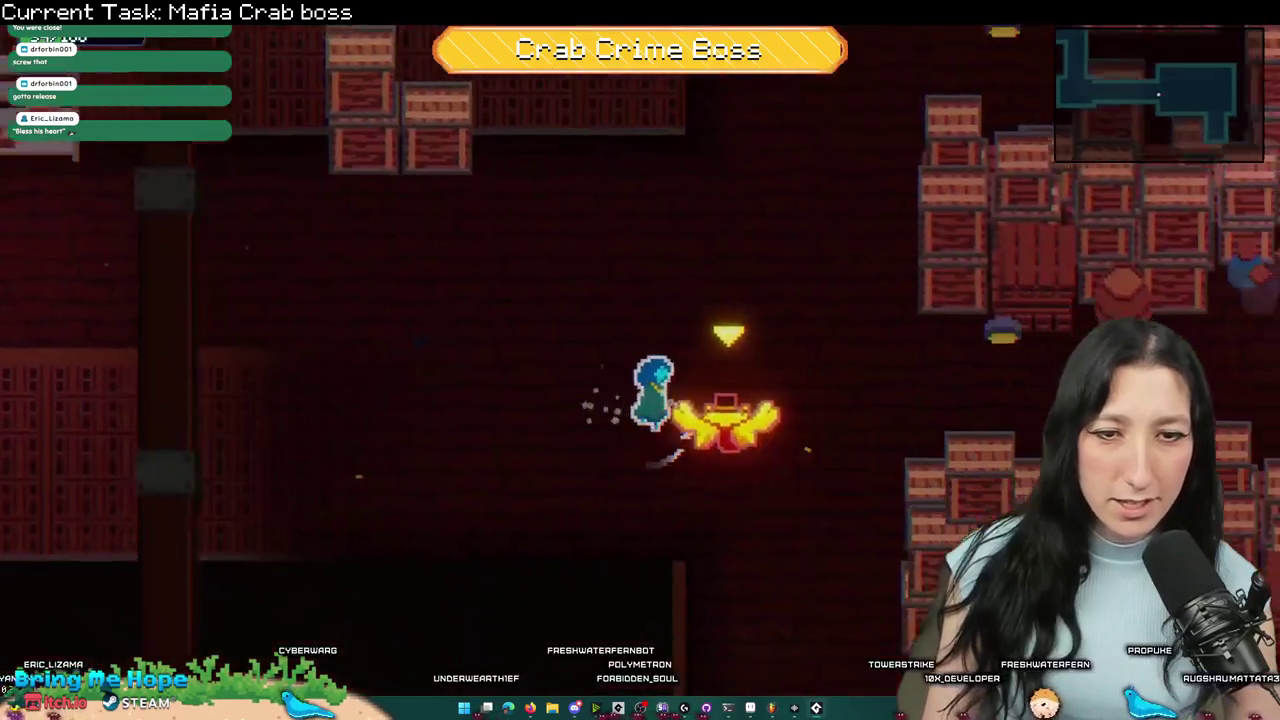
key(d)
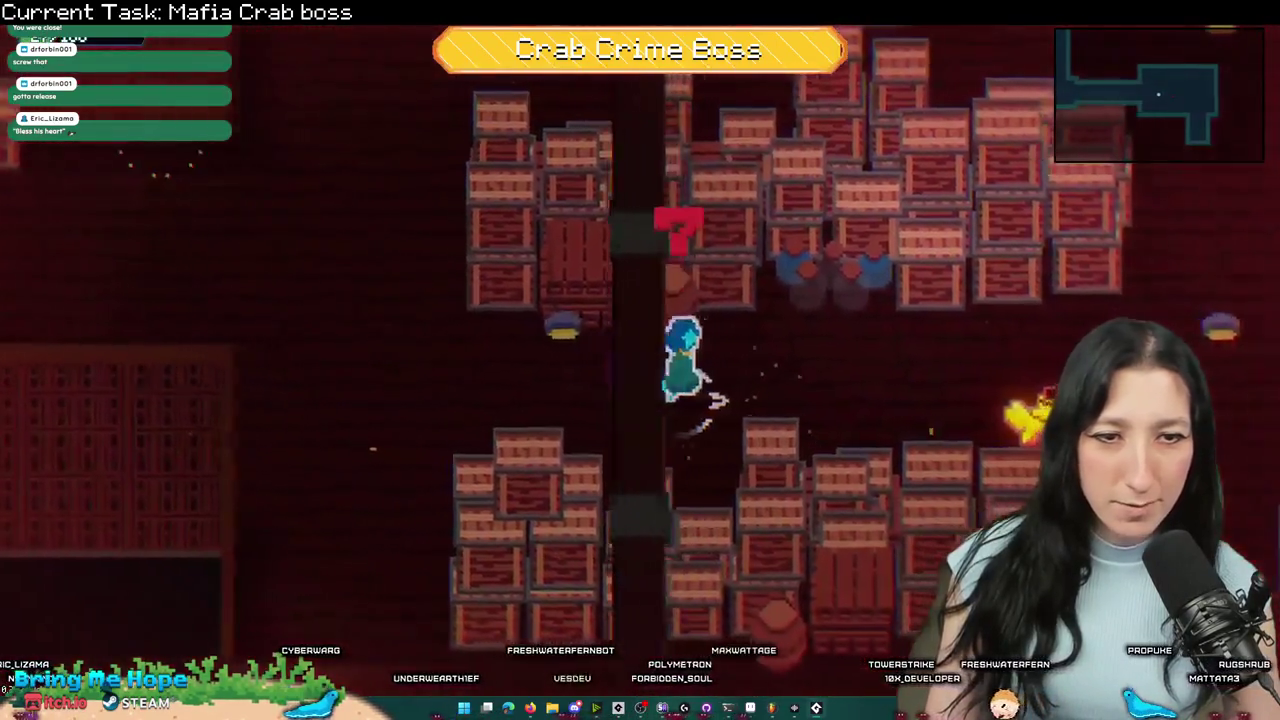
key(d)
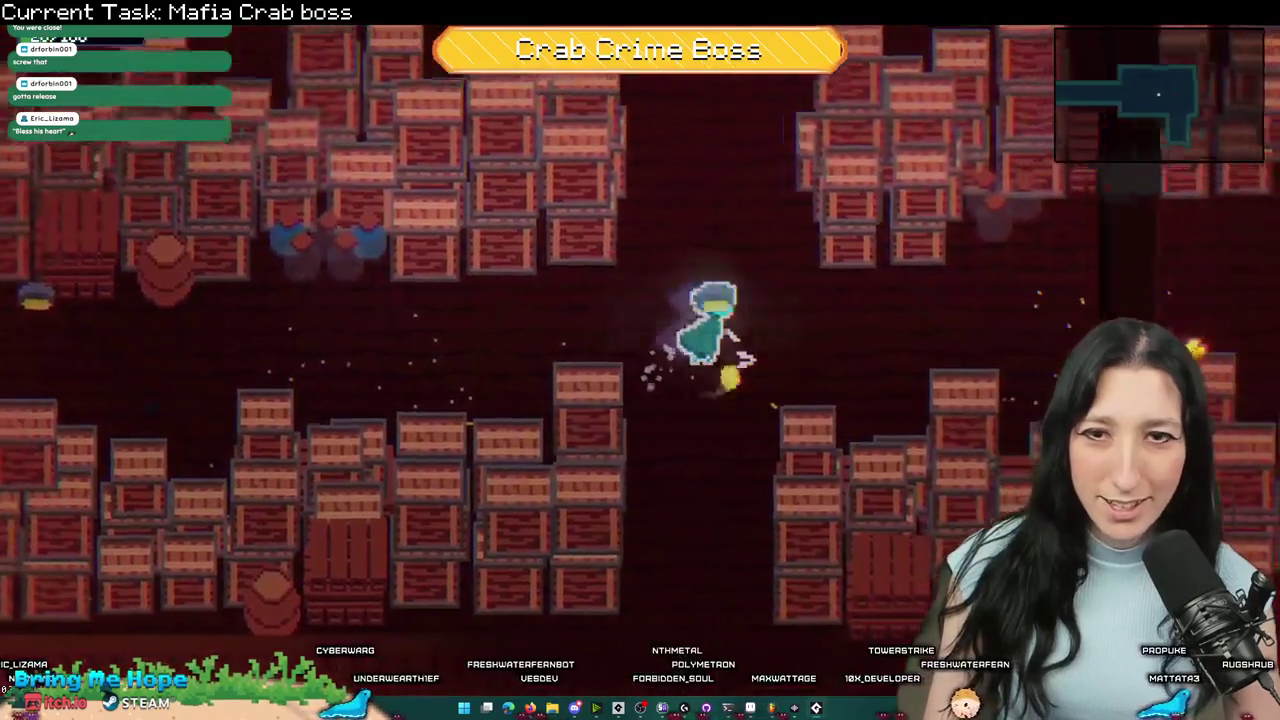
key(d)
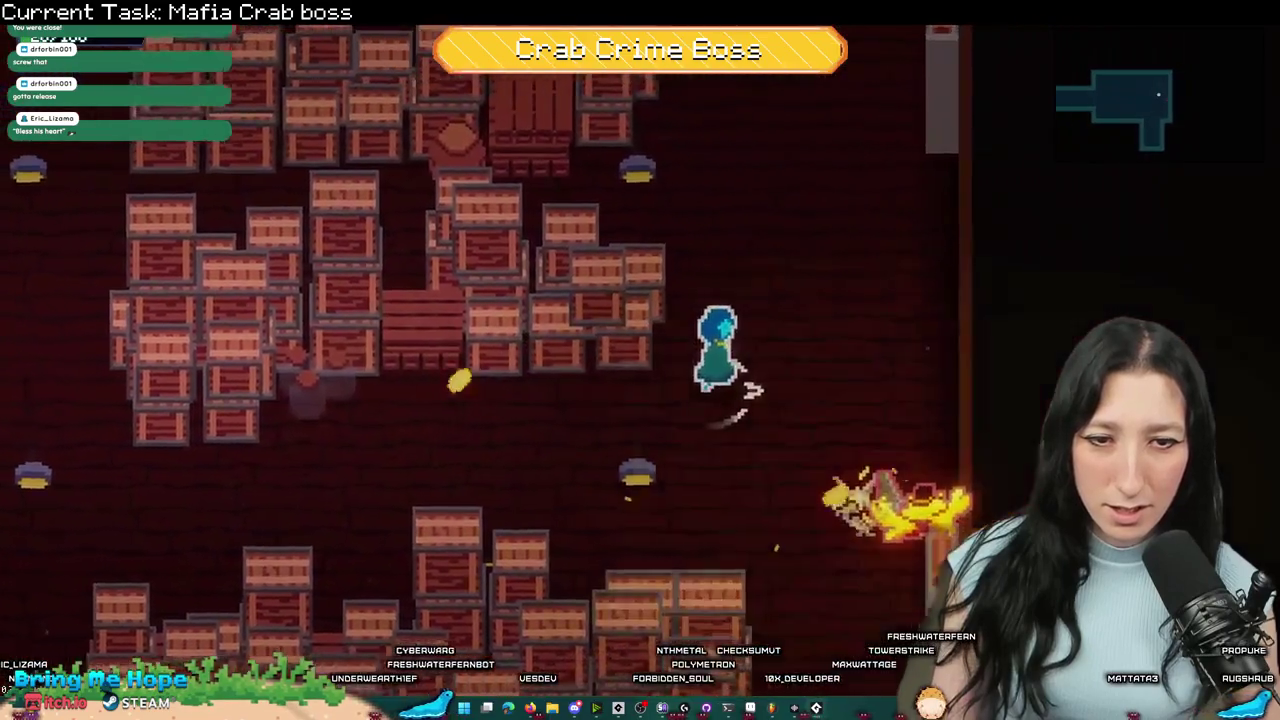
key(d)
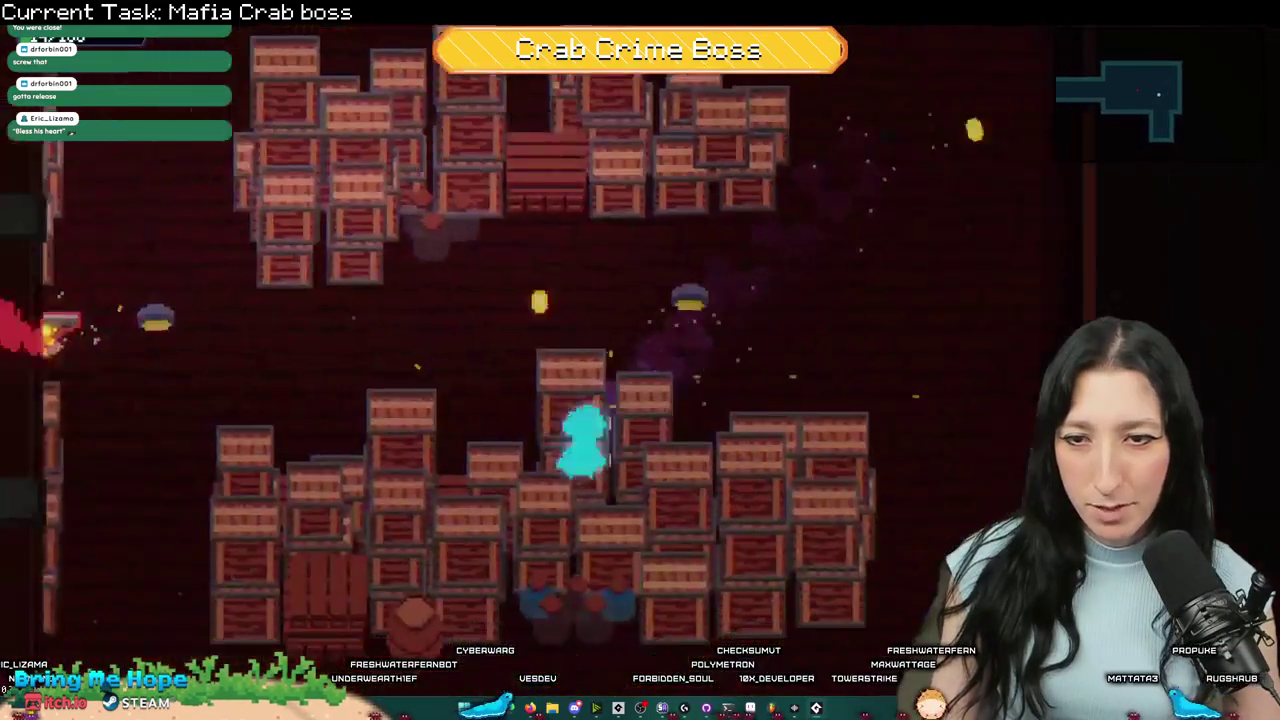
key(s)
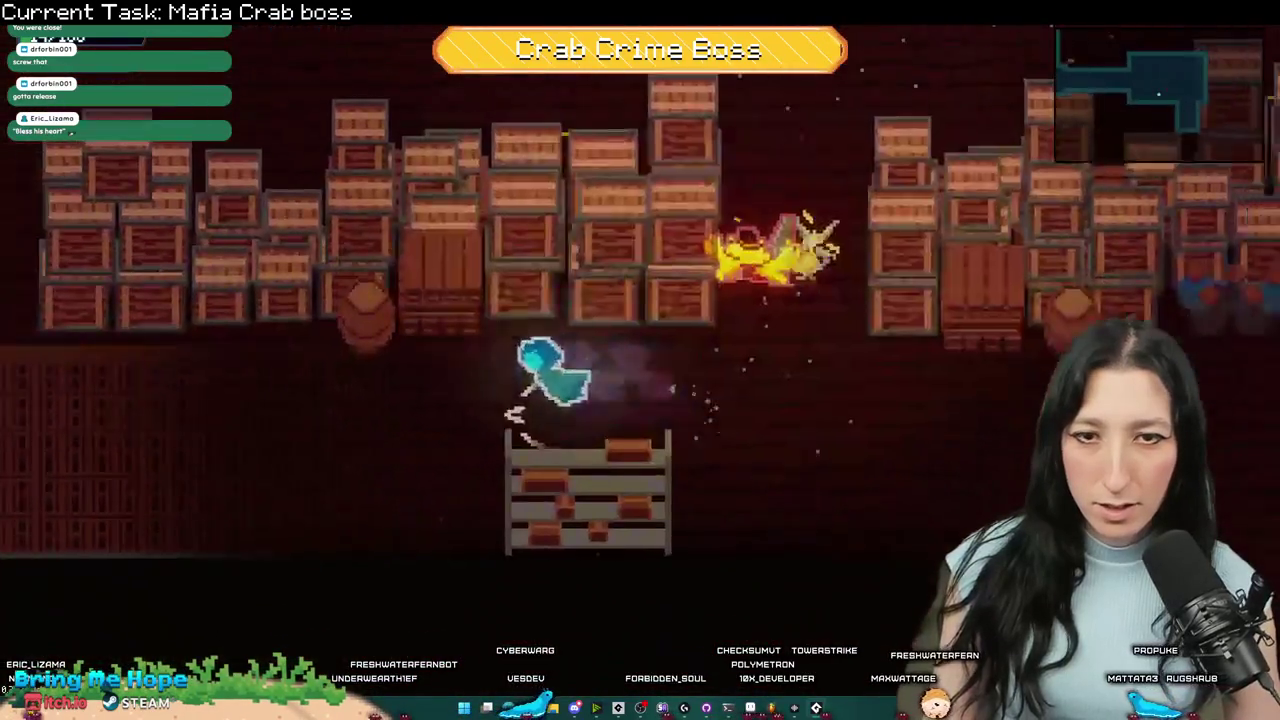
key(d)
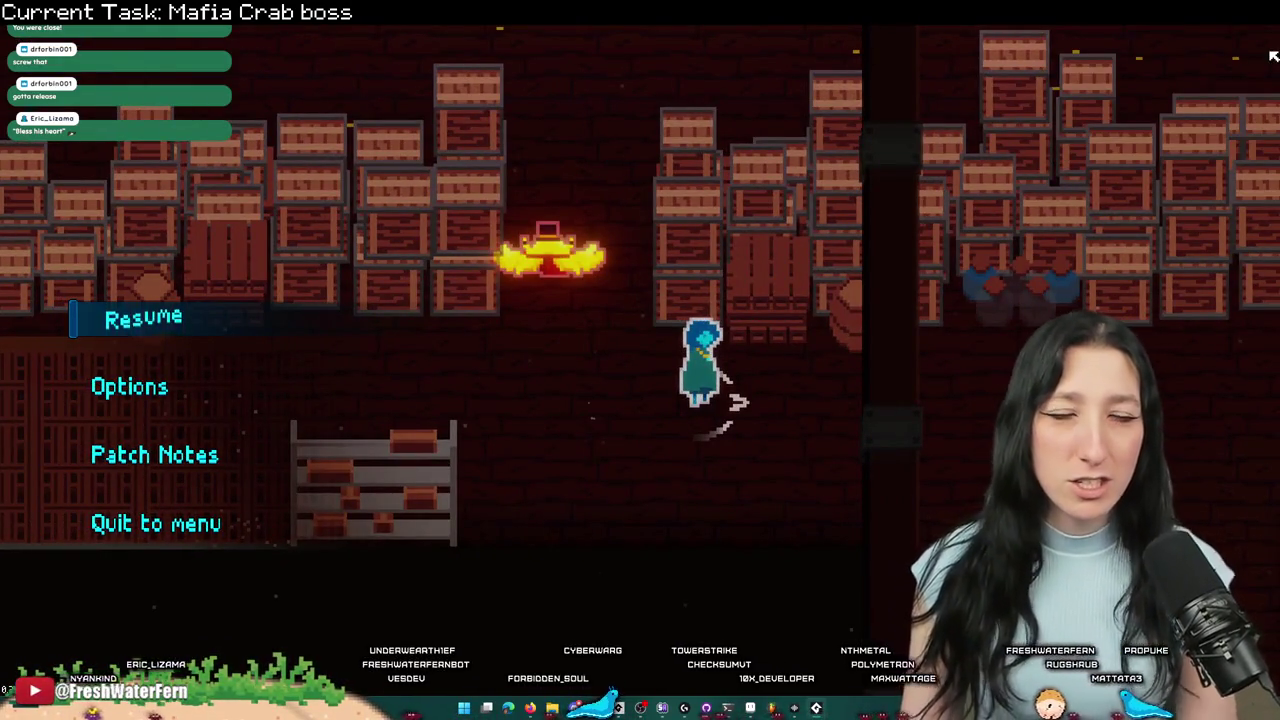
key(alt+Tab)
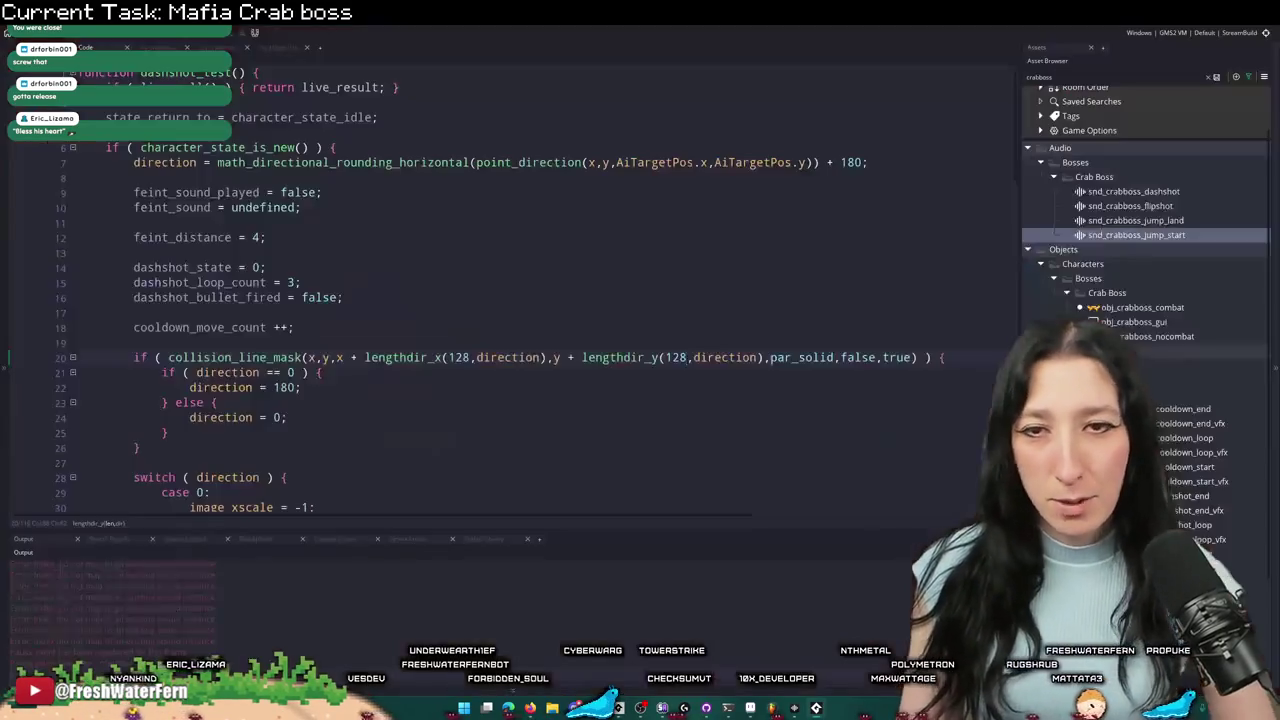
- Change the wall check's lengthdir_x and lengthdir_y distances from 128 to 96
click(688, 357)
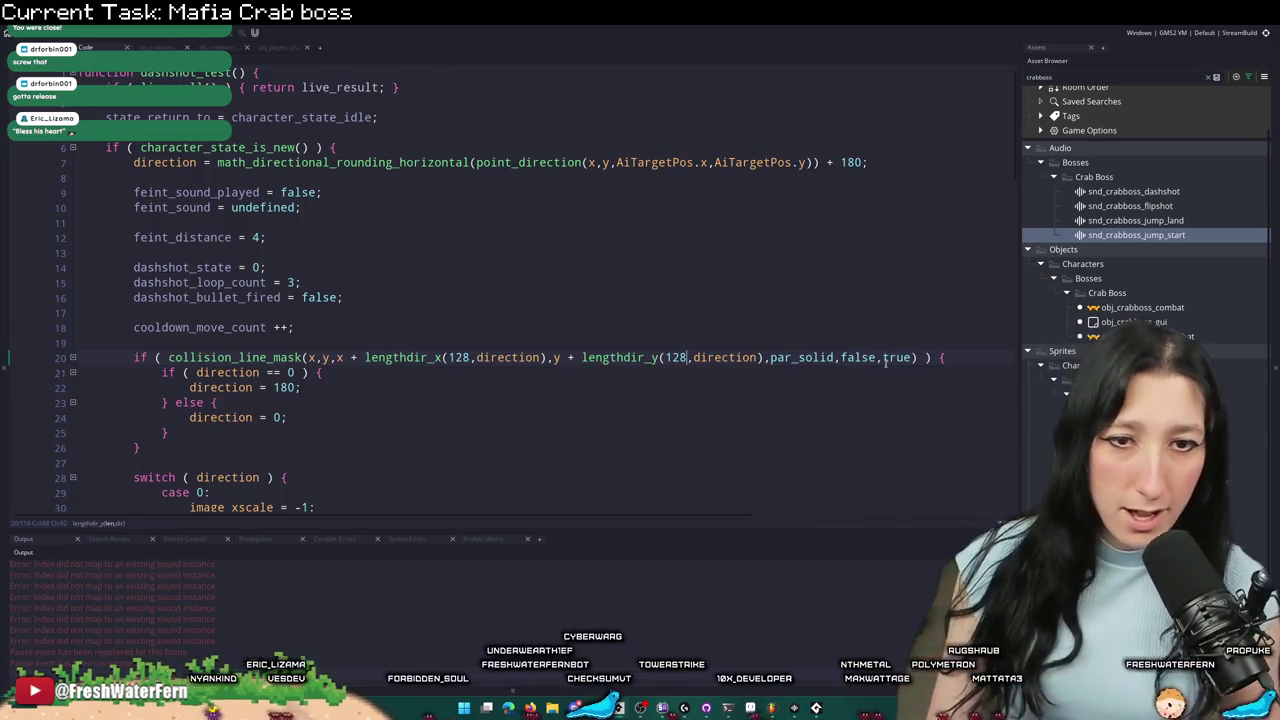
click(961, 357)
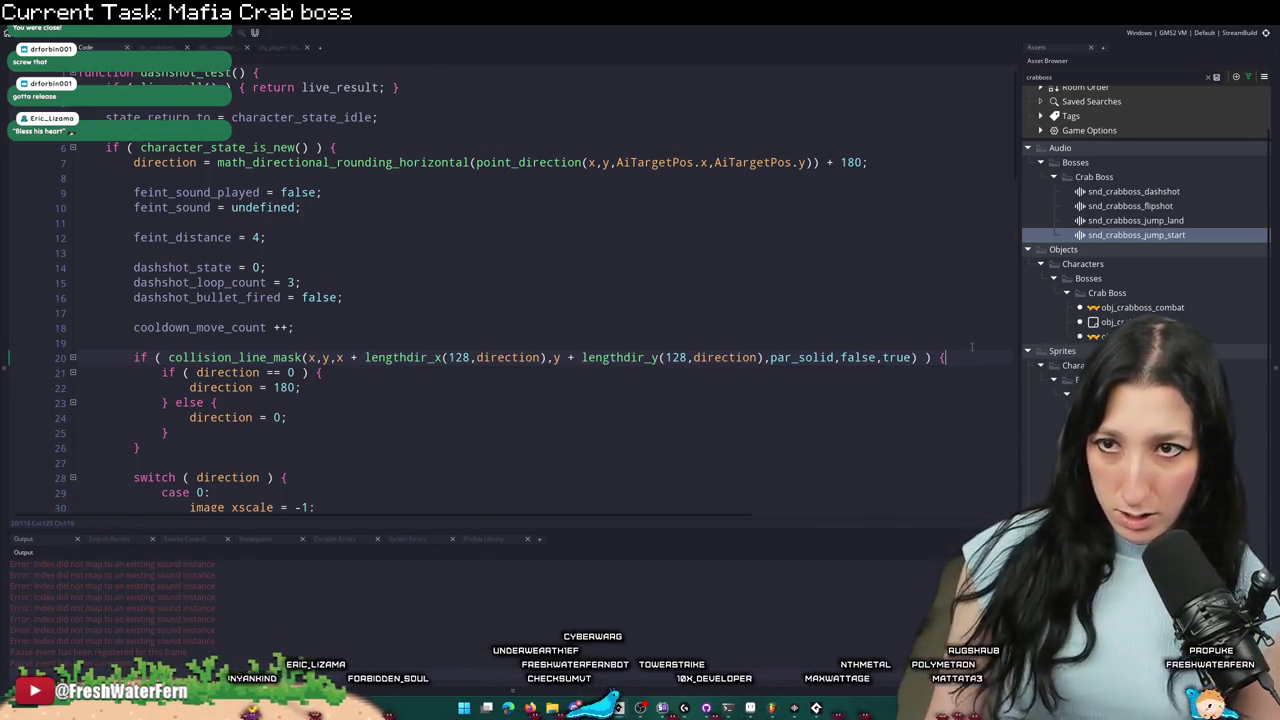
scroll(772, 324, down, 2)
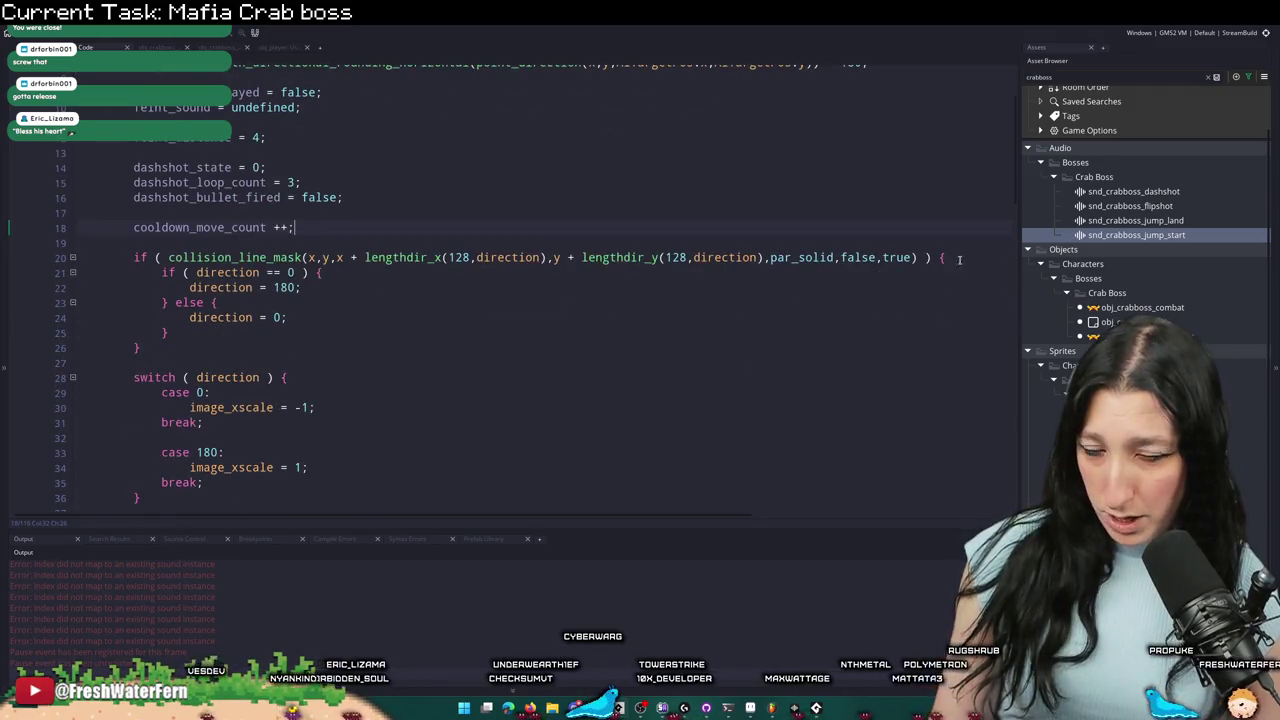
click(127, 257)
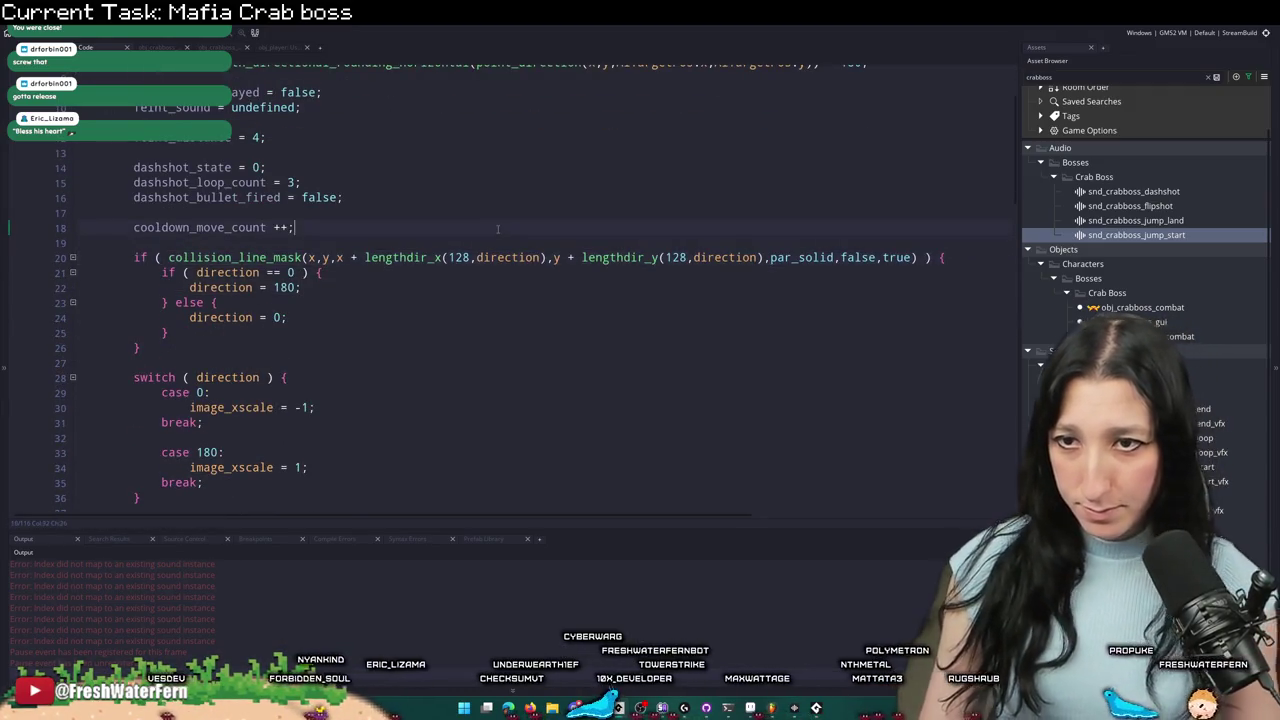
key(Return)
key(Return)
key(Up)
key(Tab)
key(Tab)
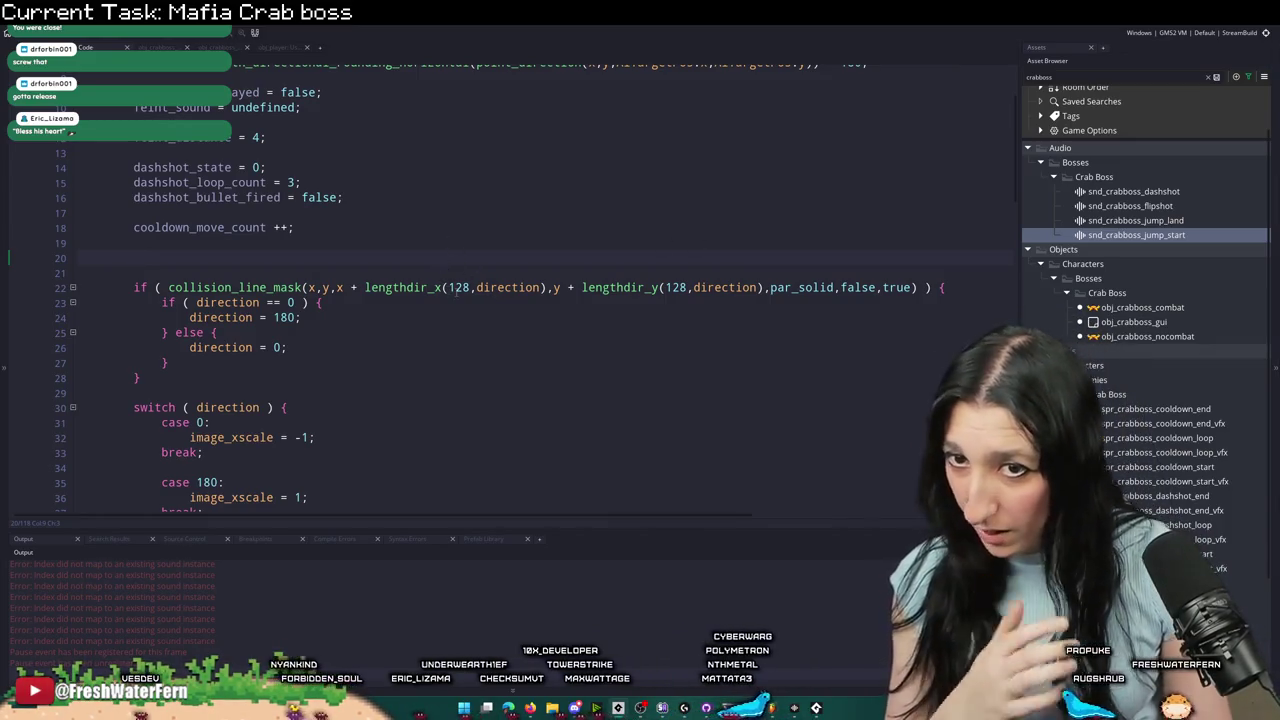
double_click(459, 287)
text(96)
double_click(669, 287)
text(96)
click(543, 254)
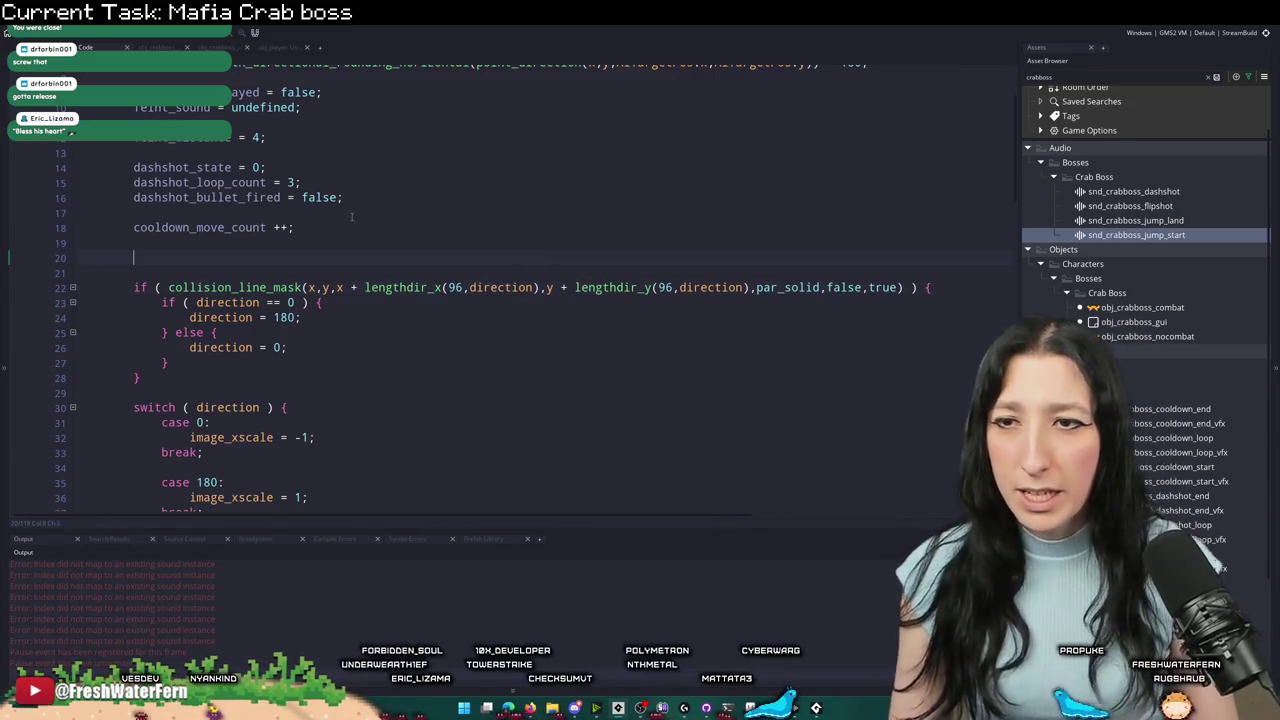
key(BackSpace)
key(BackSpace)
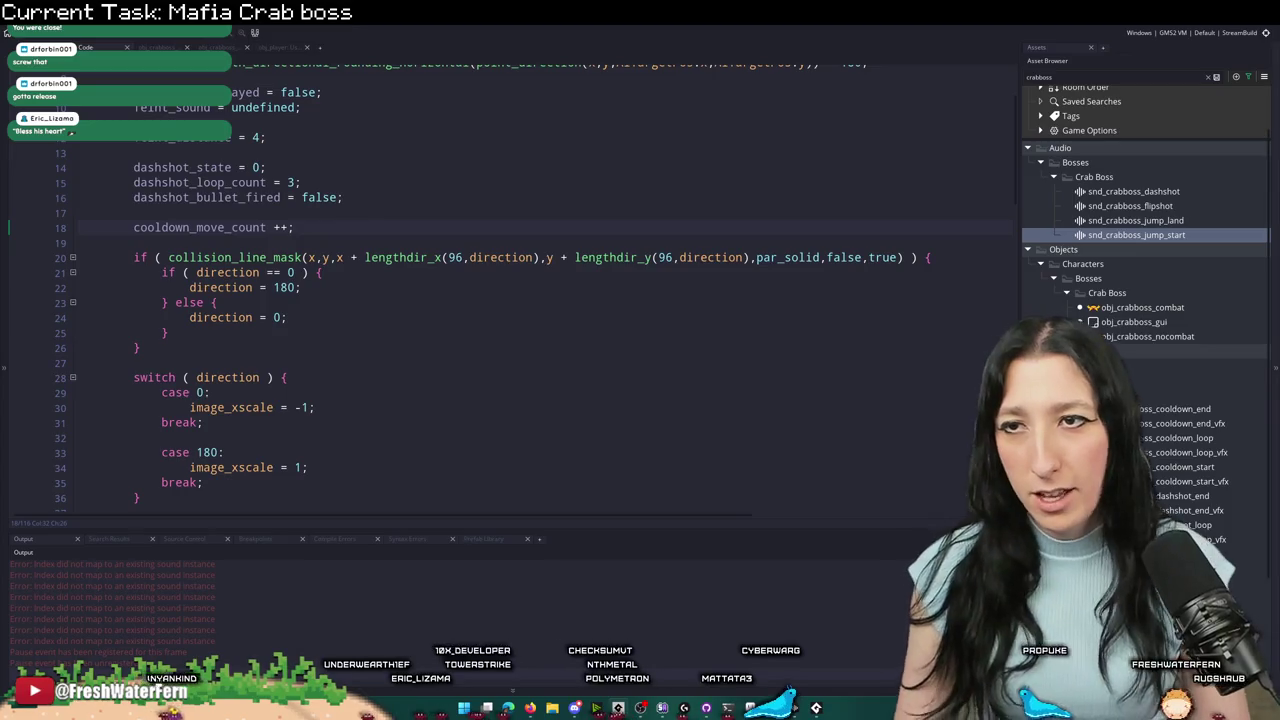
- Select the whole dashshot_test function body
scroll(281, 310, down, 6)
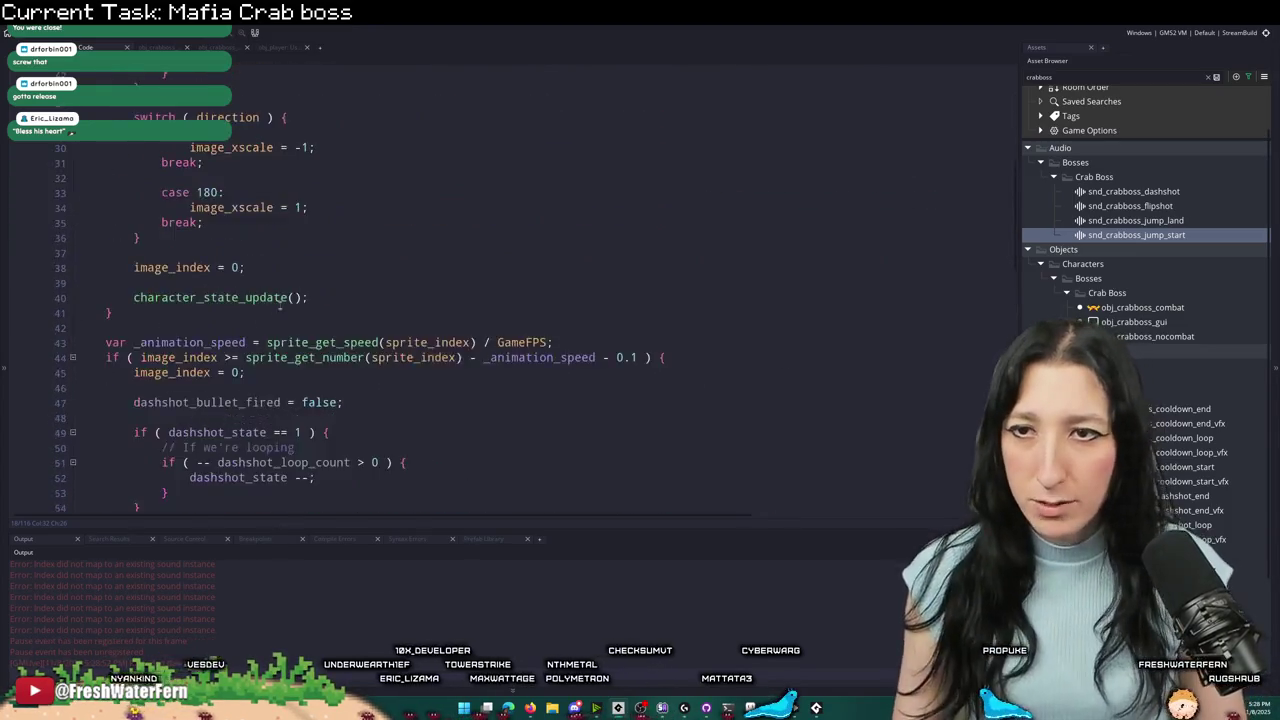
scroll(281, 310, up, 6)
scroll(281, 300, down, 14)
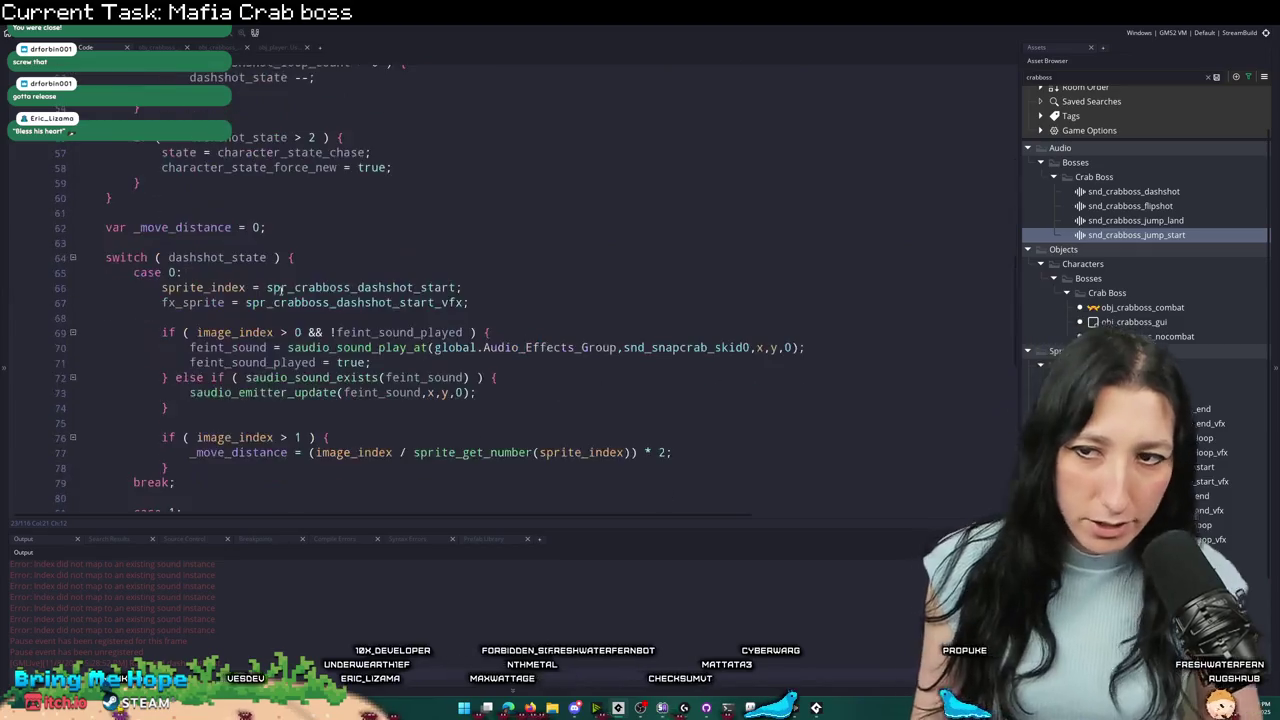
scroll(281, 288, down, 12)
scroll(138, 245, up, 20)
drag(149, 386, 134, 239)
mouse_move(158, 175)
mouse_down()
mouse_move(110, 60)
mouse_move(108, 117)
mouse_up()
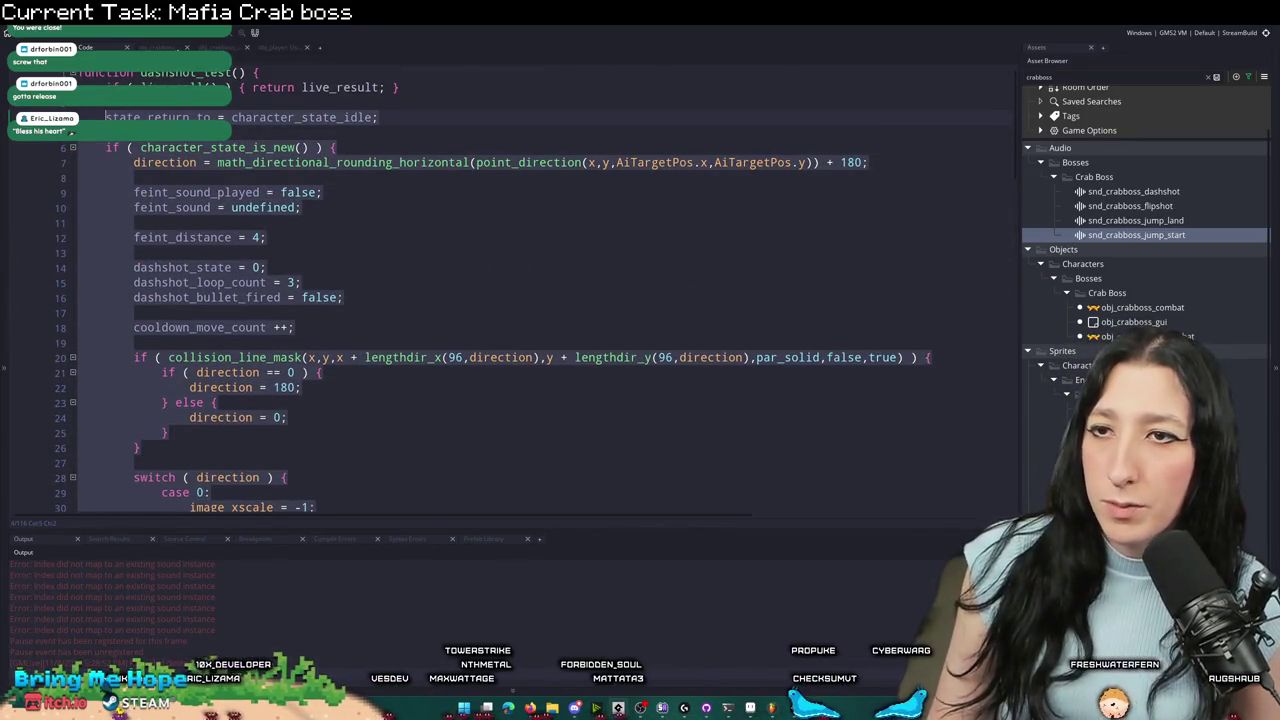
- In obj_crabboss, replace line 508's dashshot_test reference with a new function holding the pasted code
key(ctrl+Tab)
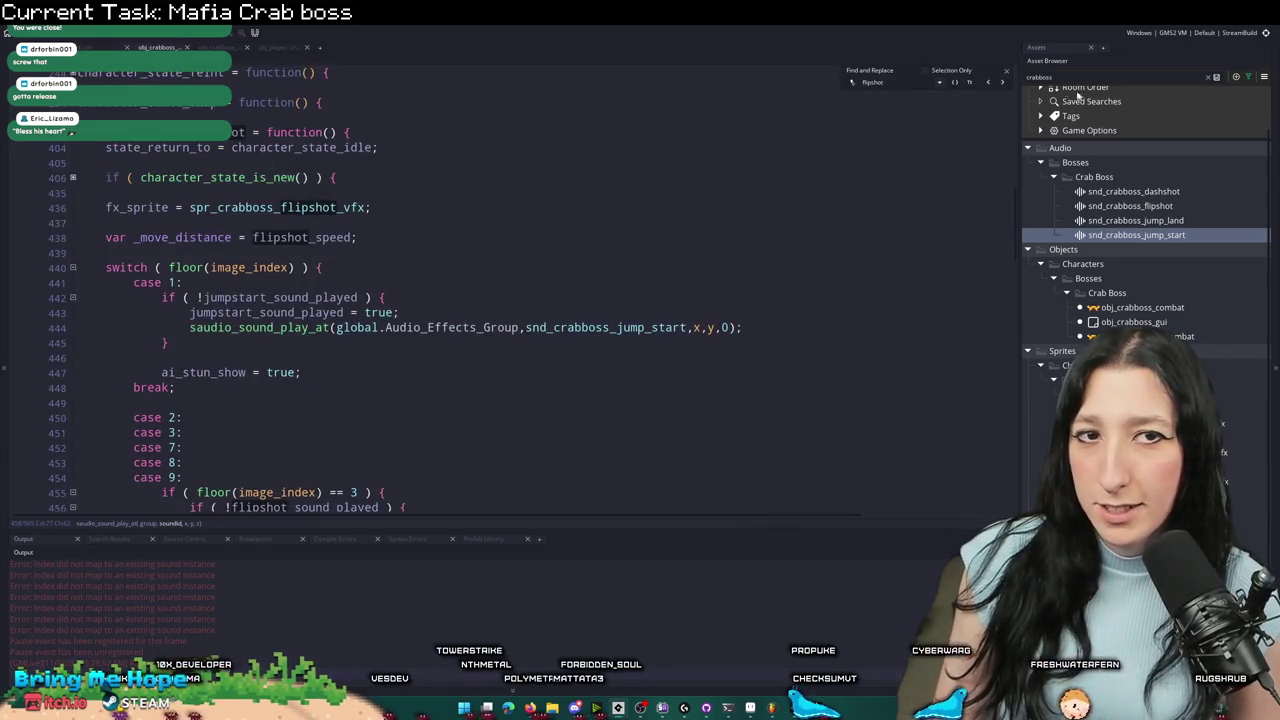
click(1007, 75)
scroll(400, 300, down, 10)
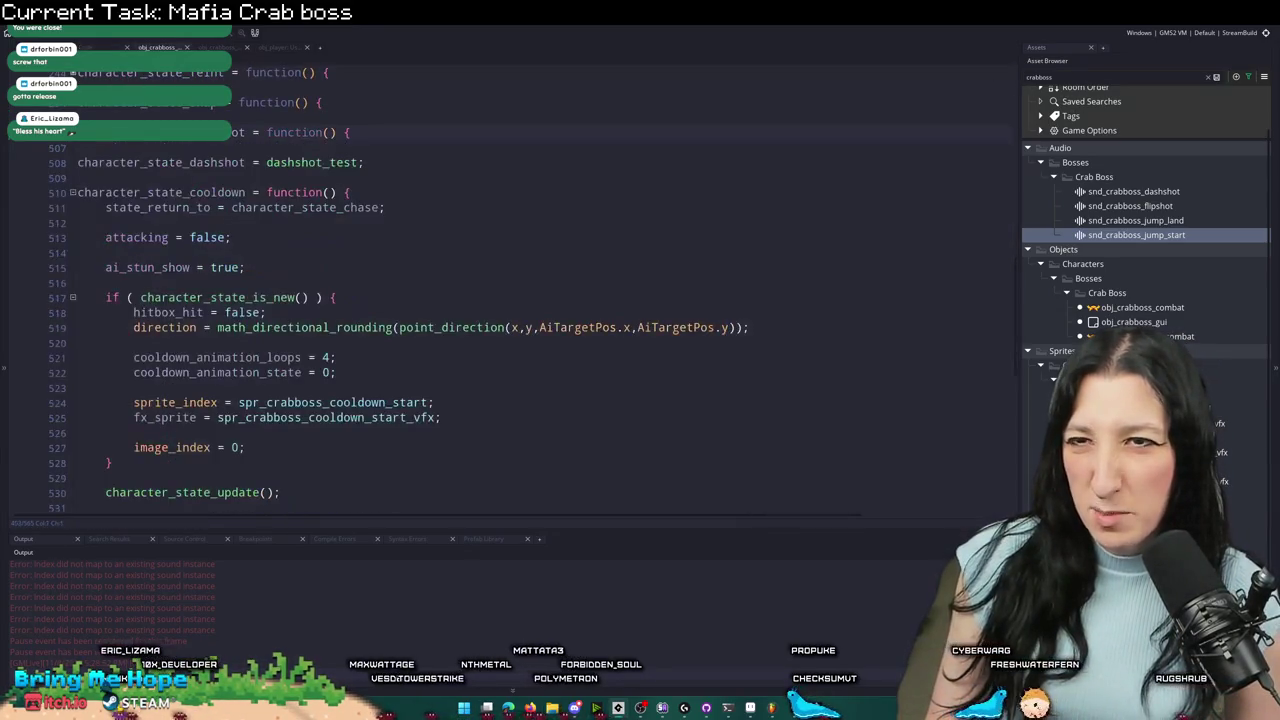
key(ctrl+shift+minus)
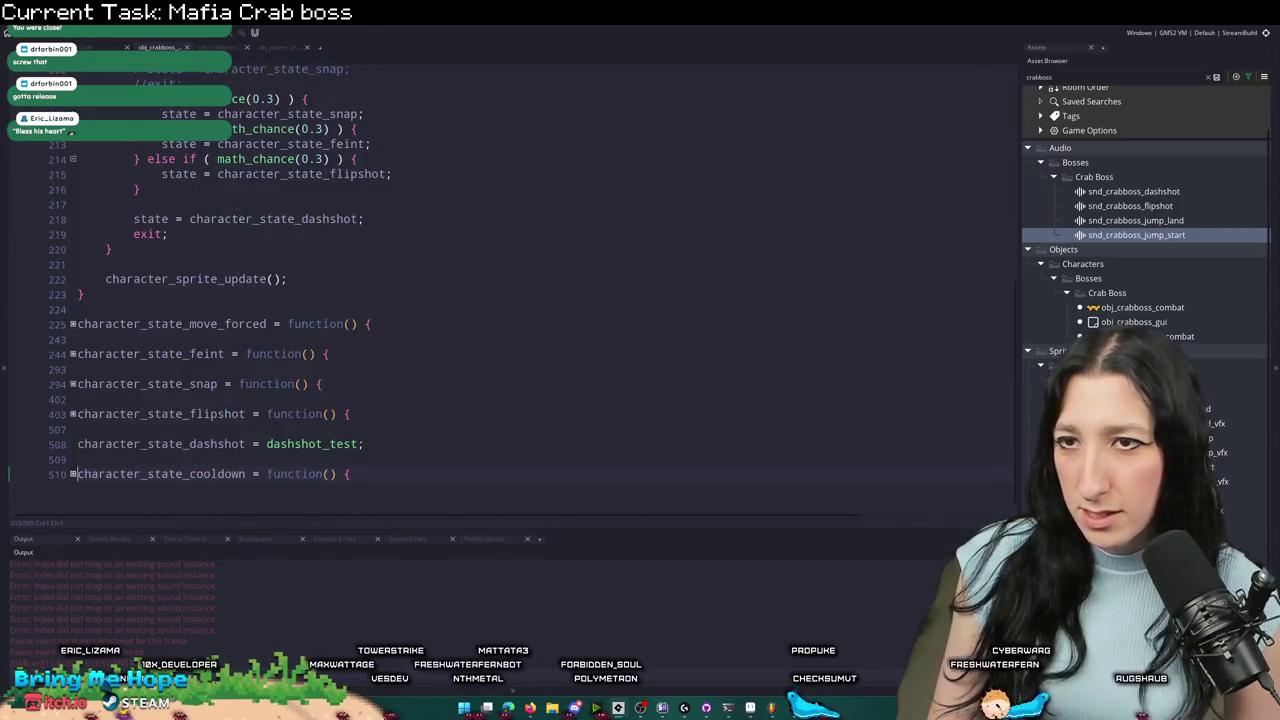
key(BackSpace)
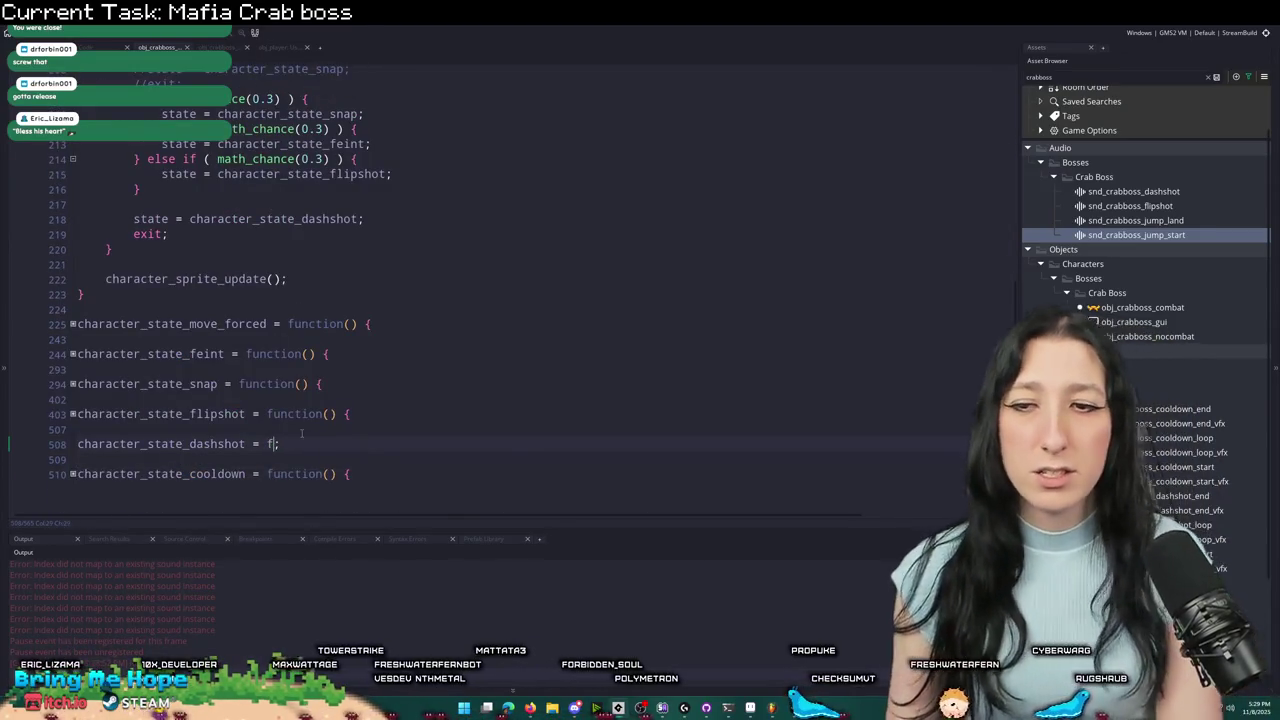
text(function() {)
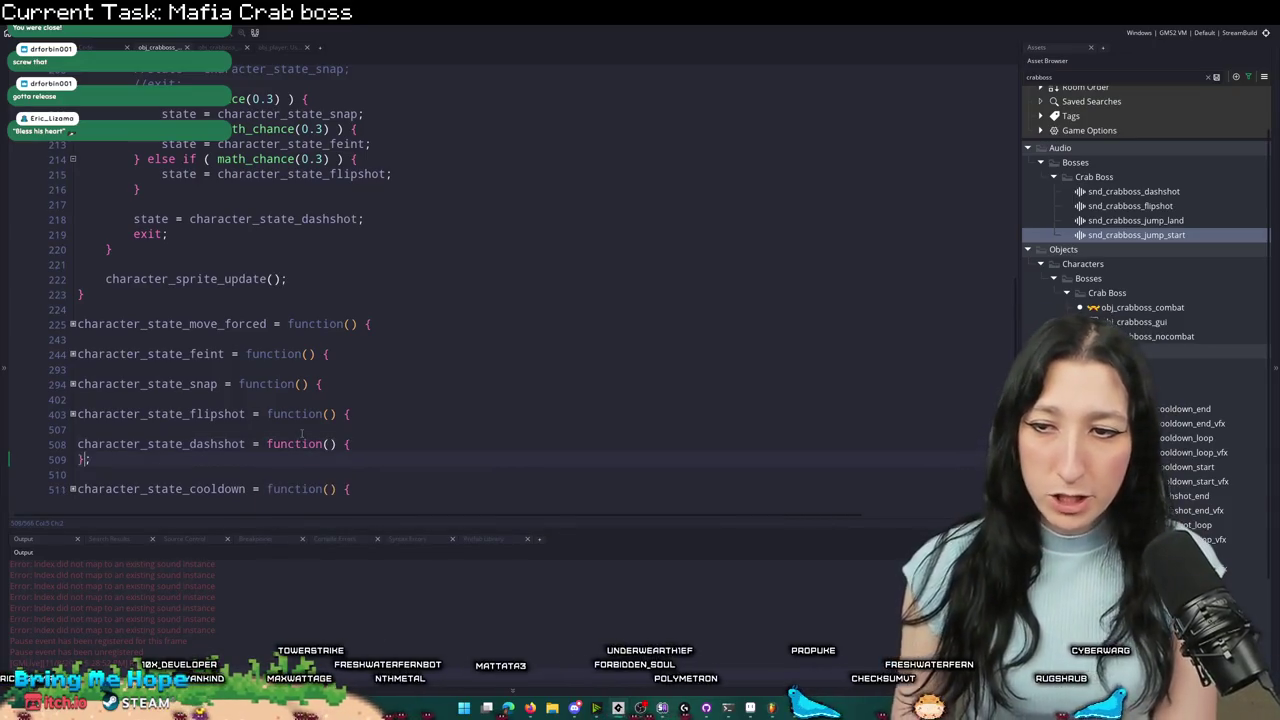
key(ctrl+v)
- Review the new character_state_dashshot function and scroll up to the folded state functions
scroll(301, 432, down, 2)
scroll(250, 430, up, 10)
scroll(208, 427, down, 5)
scroll(208, 427, up, 20)
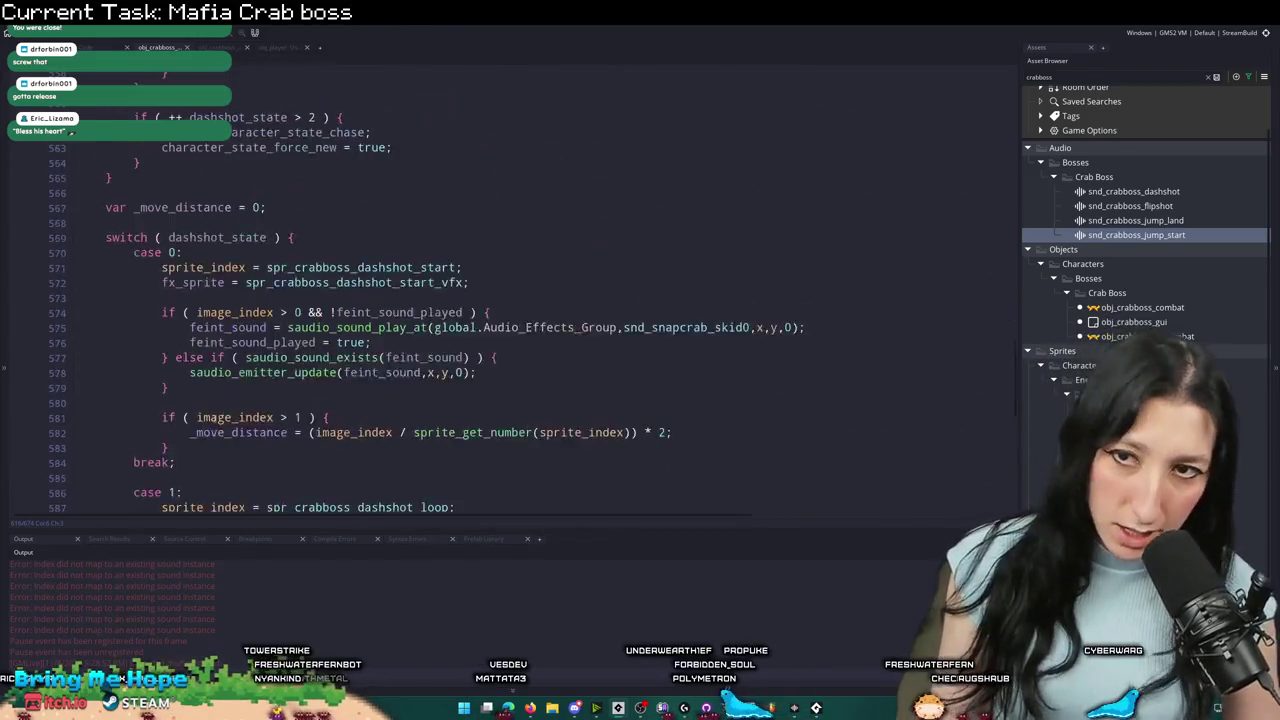
scroll(455, 390, up, 1)
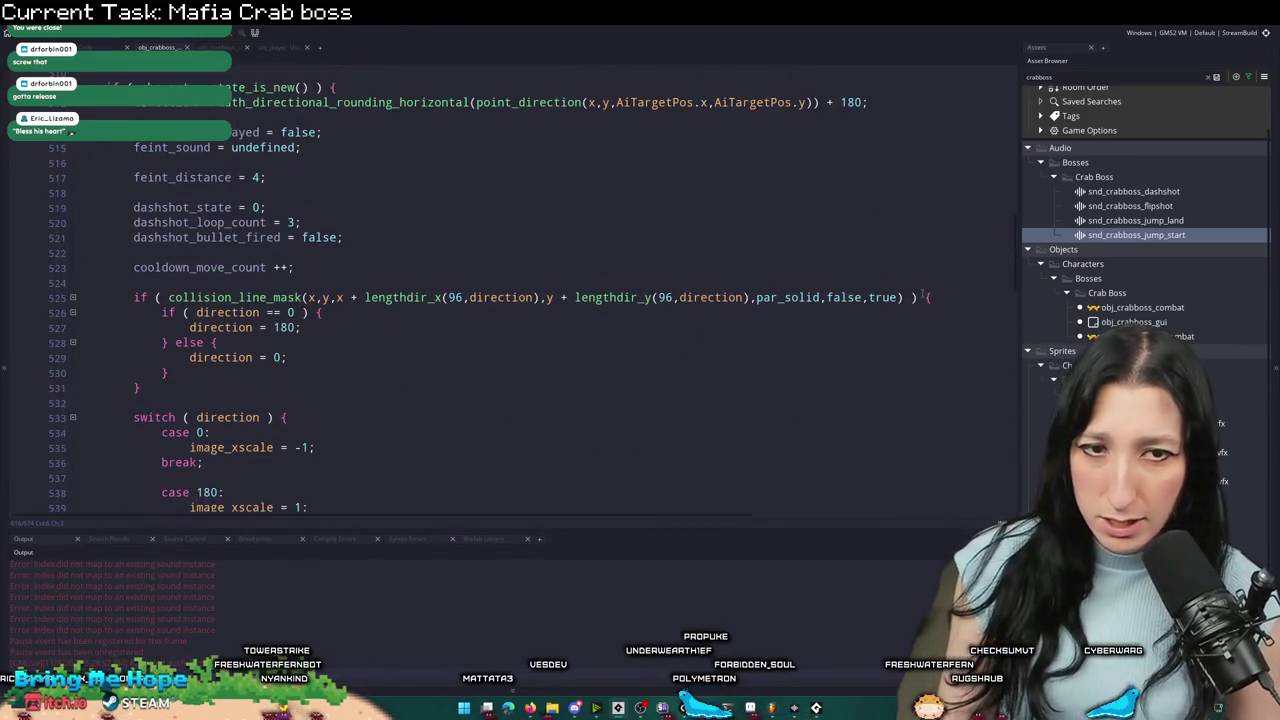
click(271, 283)
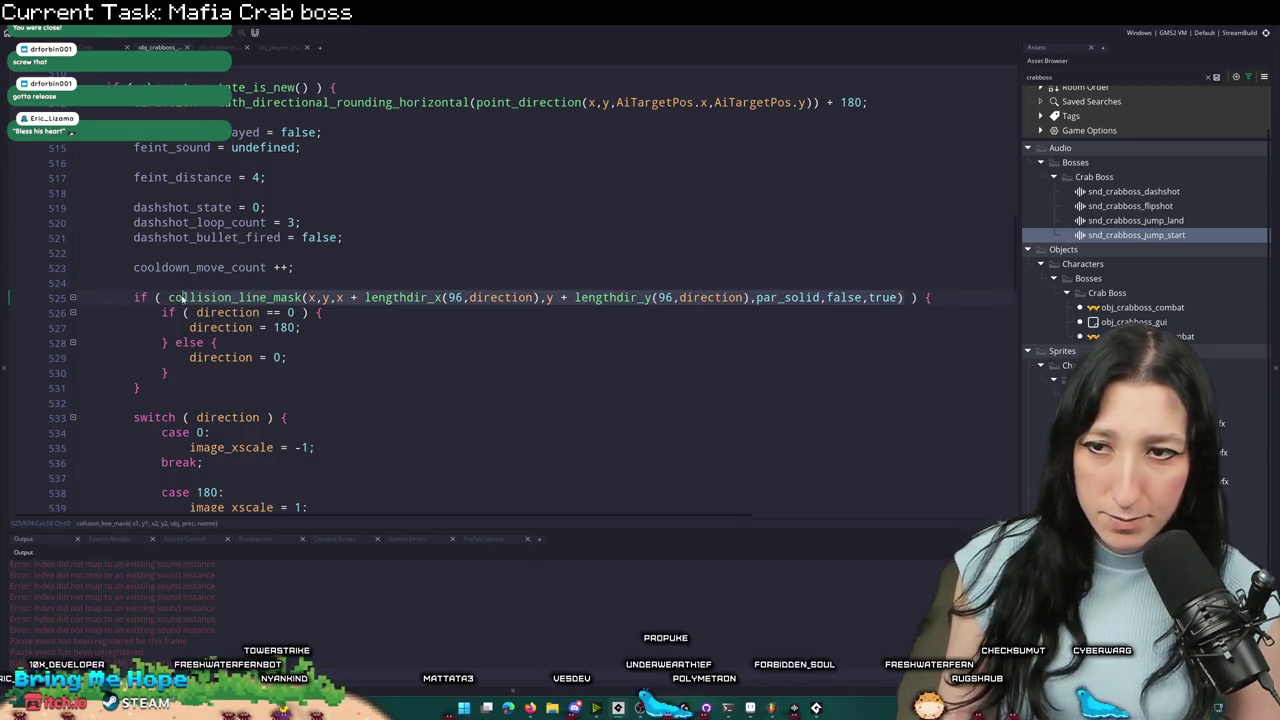
click(917, 297)
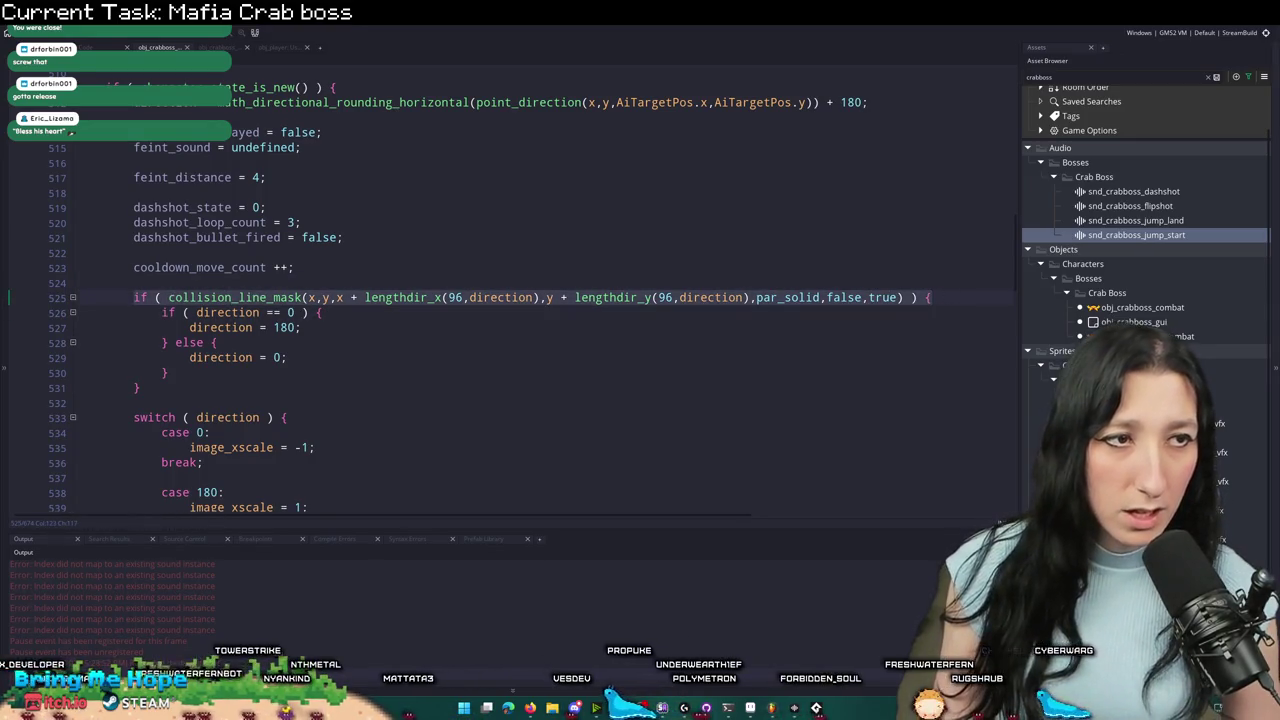
scroll(123, 385, up, 6)
scroll(353, 364, up, 5)
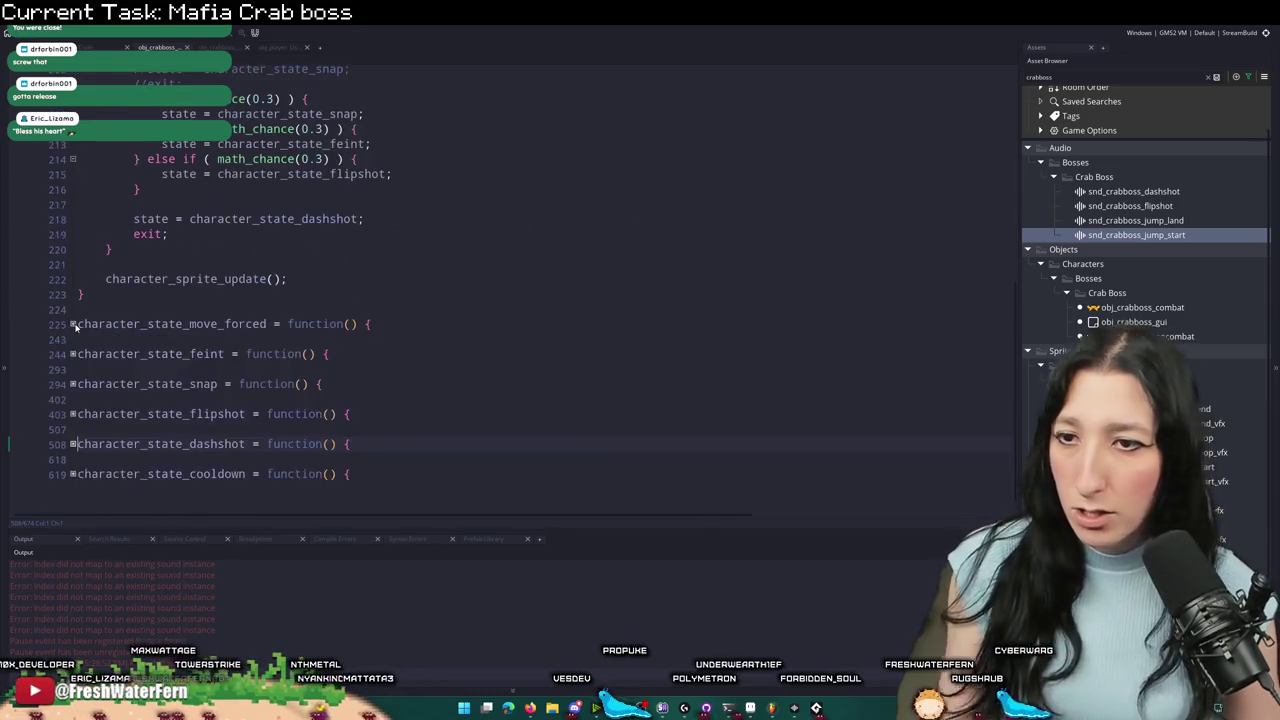
- Delete the commented-out //state = character_state_snap; and //exit; lines
mouse_move(184, 204)
mouse_down()
mouse_move(294, 189)
mouse_move(78, 189)
mouse_up()
key(BackSpace)
key(BackSpace)
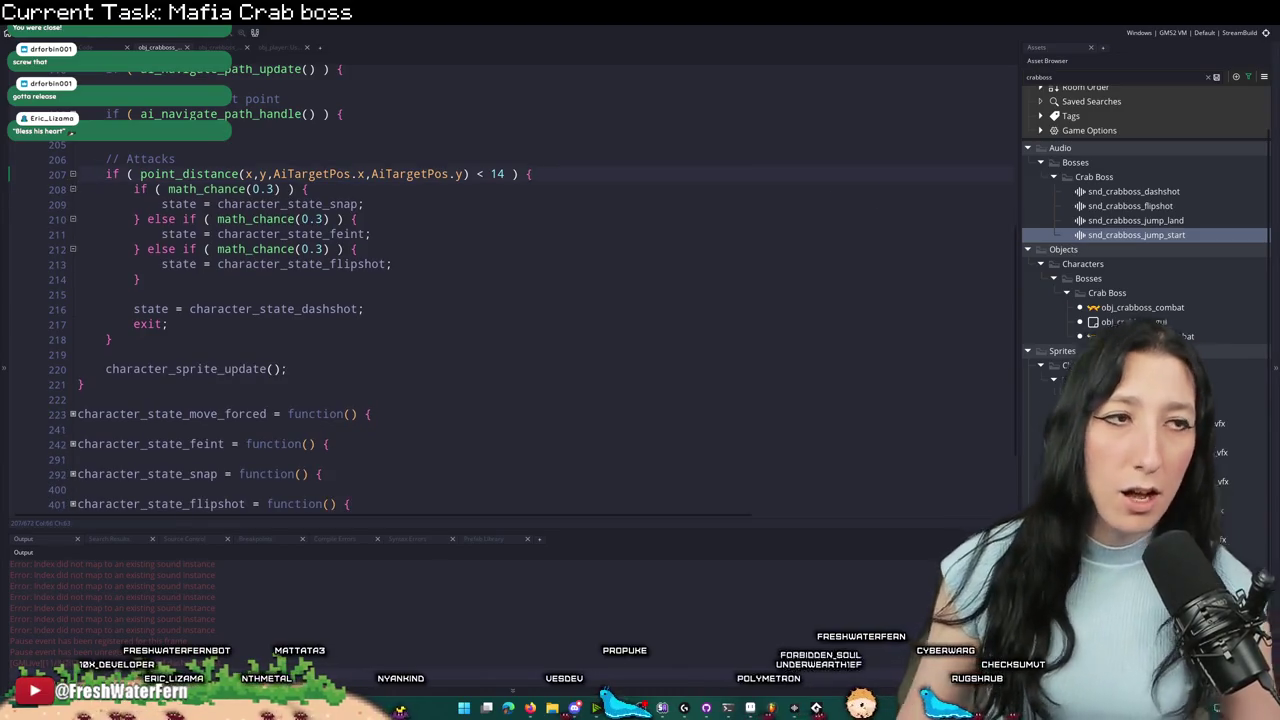
scroll(594, 240, up, 2)
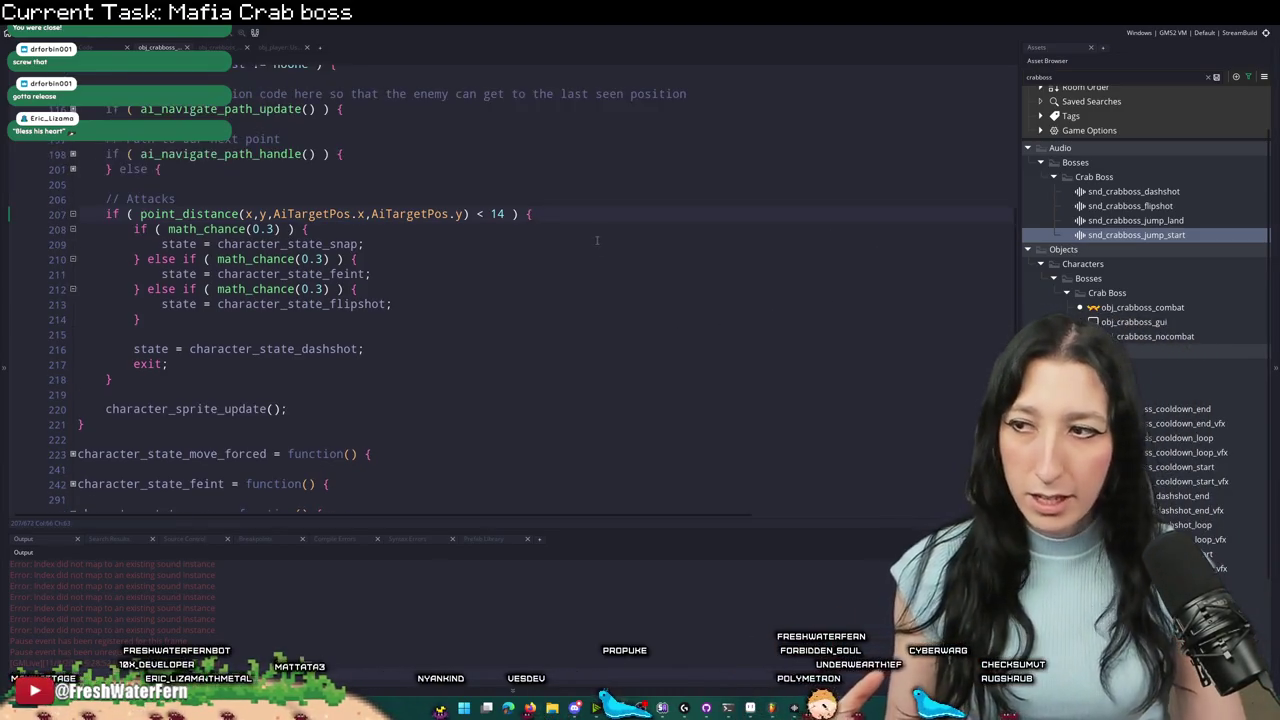
scroll(594, 240, up, 1)
scroll(417, 335, up, 2)
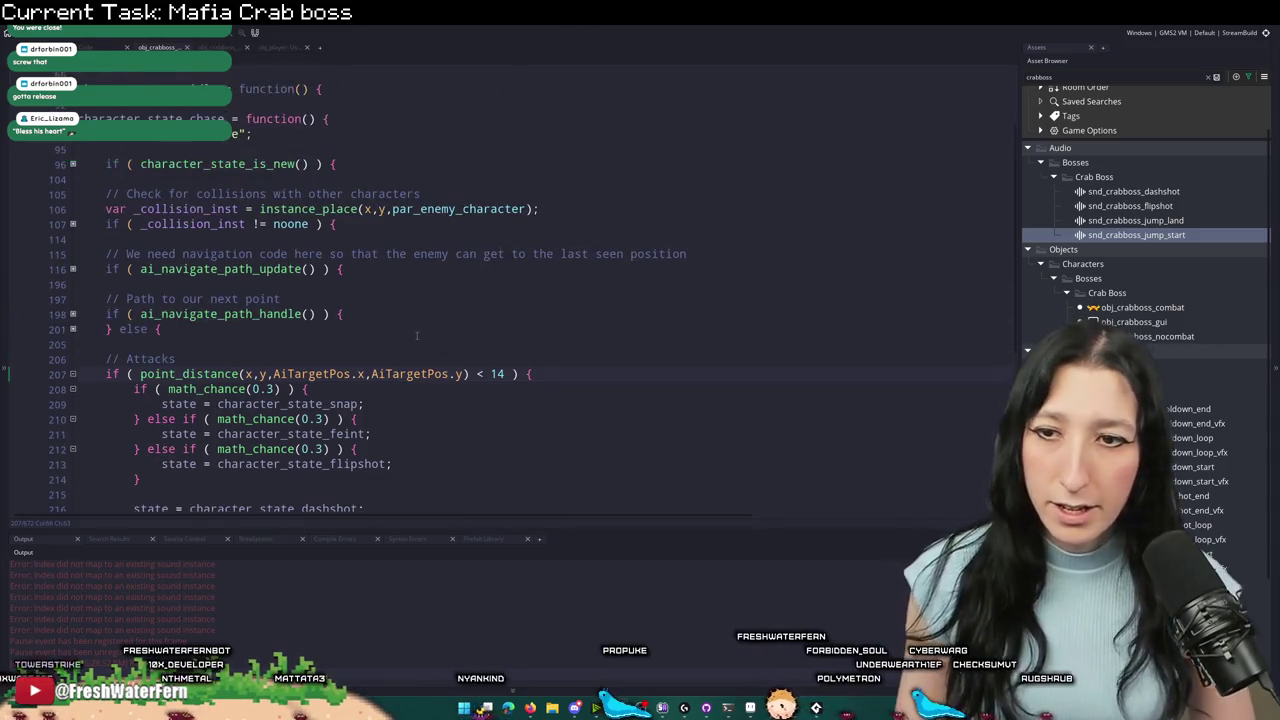
- Try removing the flipshot branch of the attack chain, then restore it with undo
drag(565, 373, 106, 374)
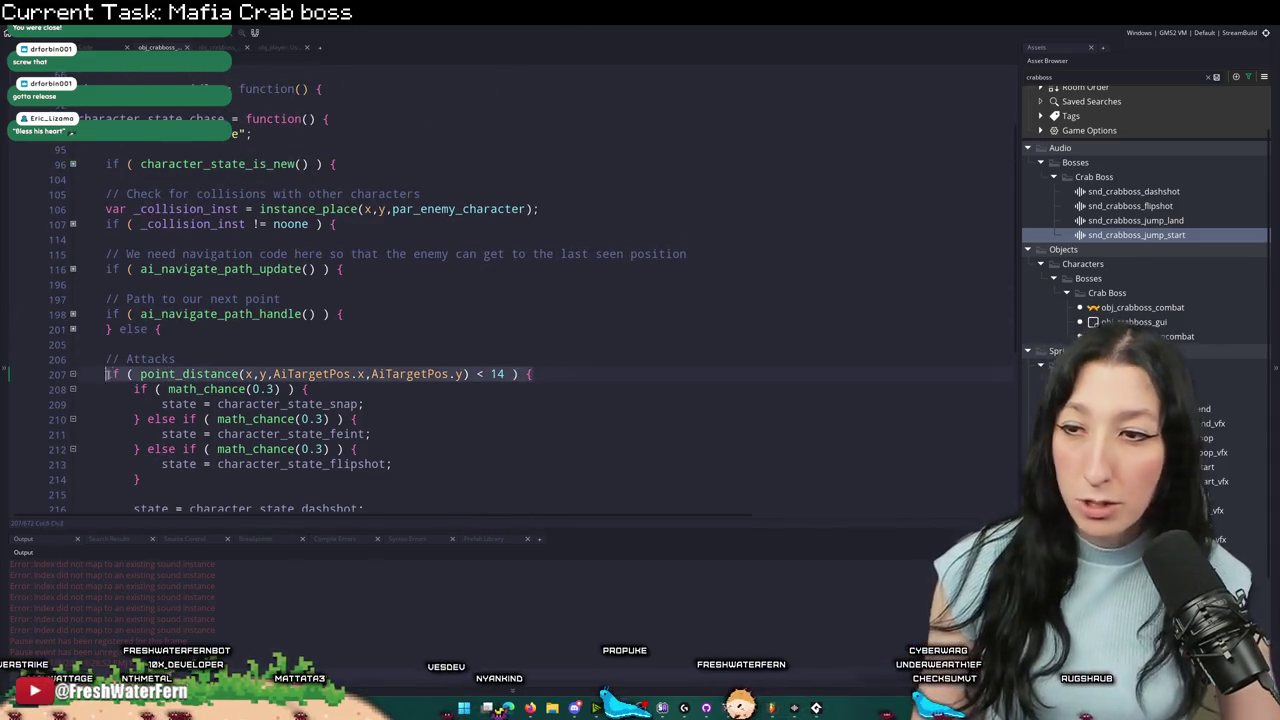
scroll(530, 318, down, 2)
click(497, 315)
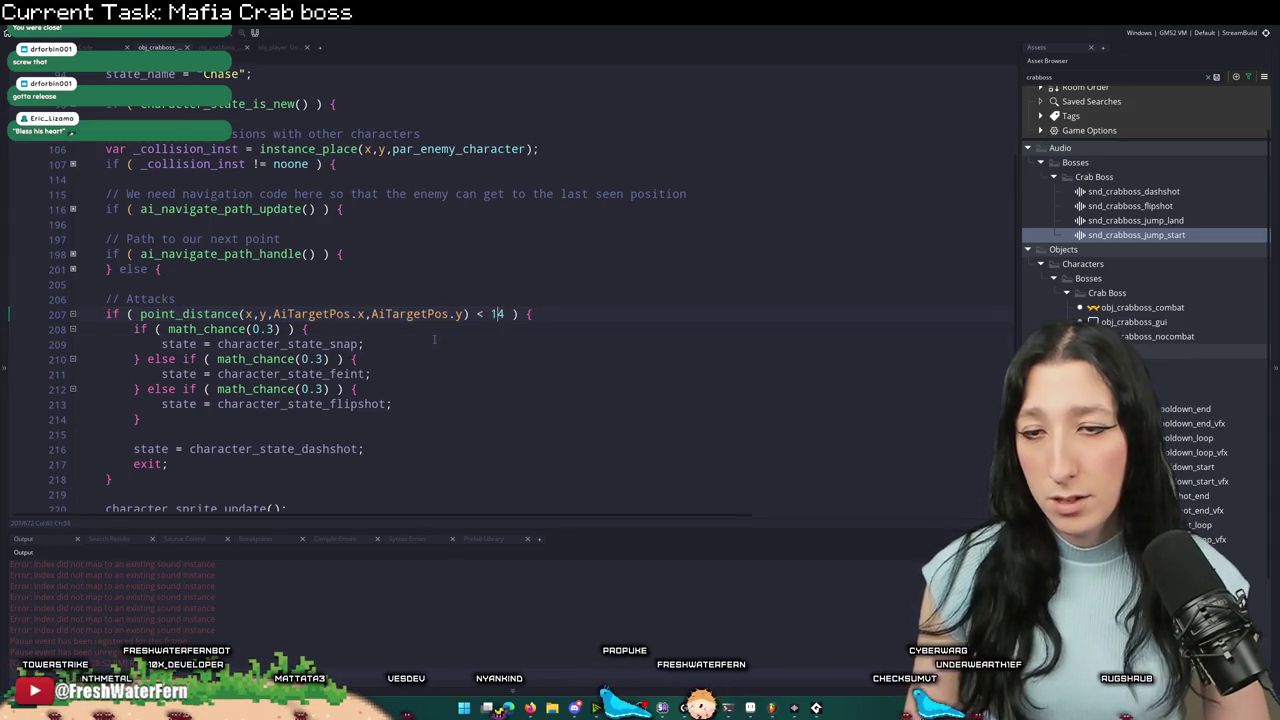
scroll(433, 341, down, 1)
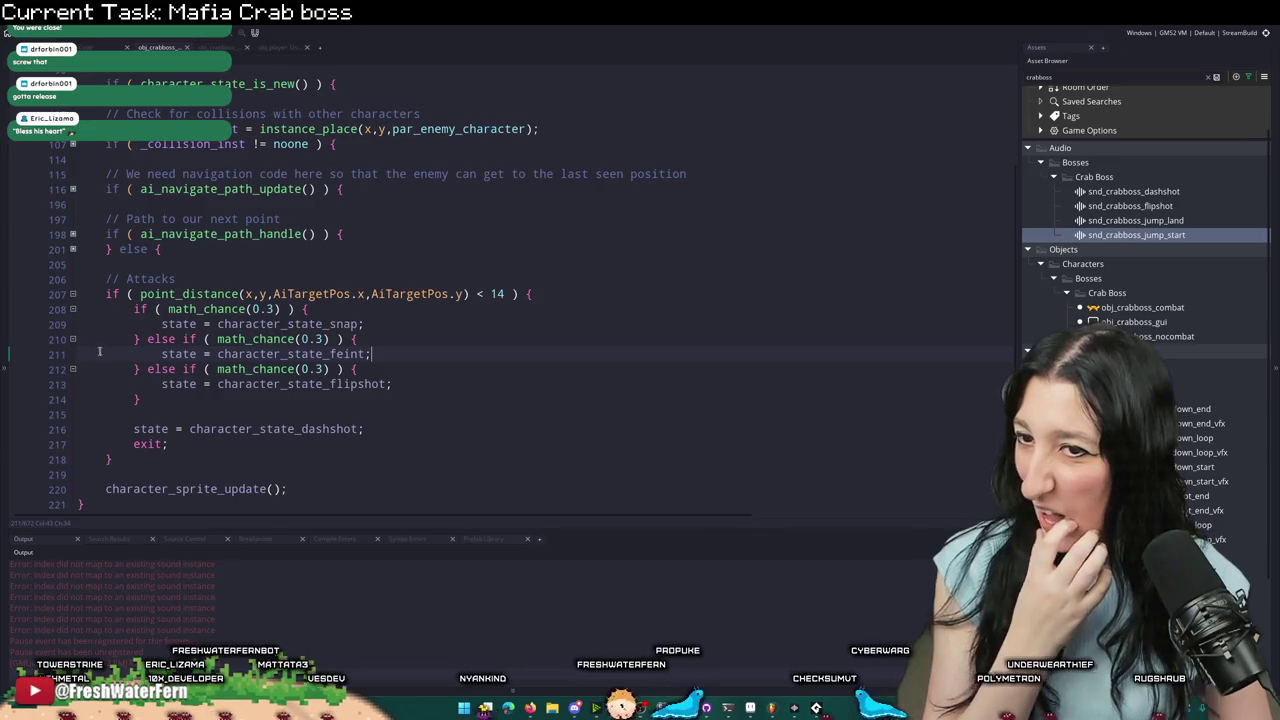
mouse_move(147, 398)
mouse_down()
mouse_move(80, 384)
mouse_move(139, 369)
mouse_up()
key(BackSpace)
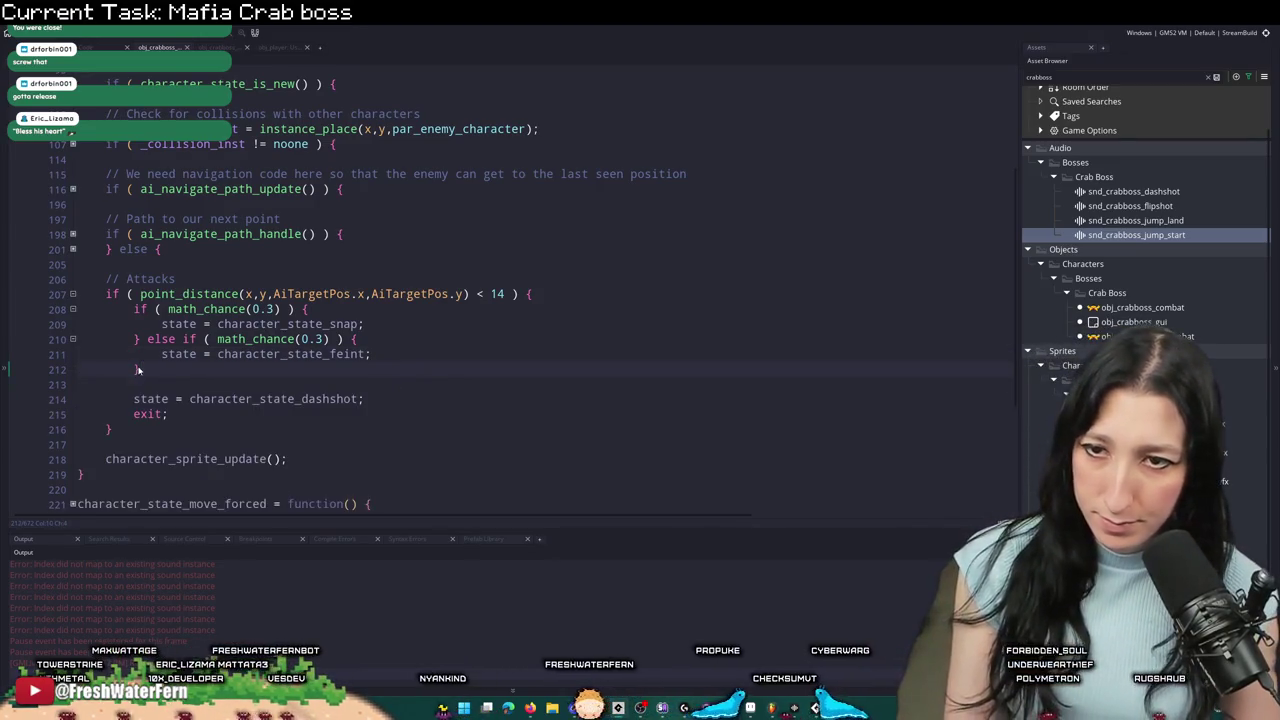
key(ctrl+z)
key(ctrl+y)
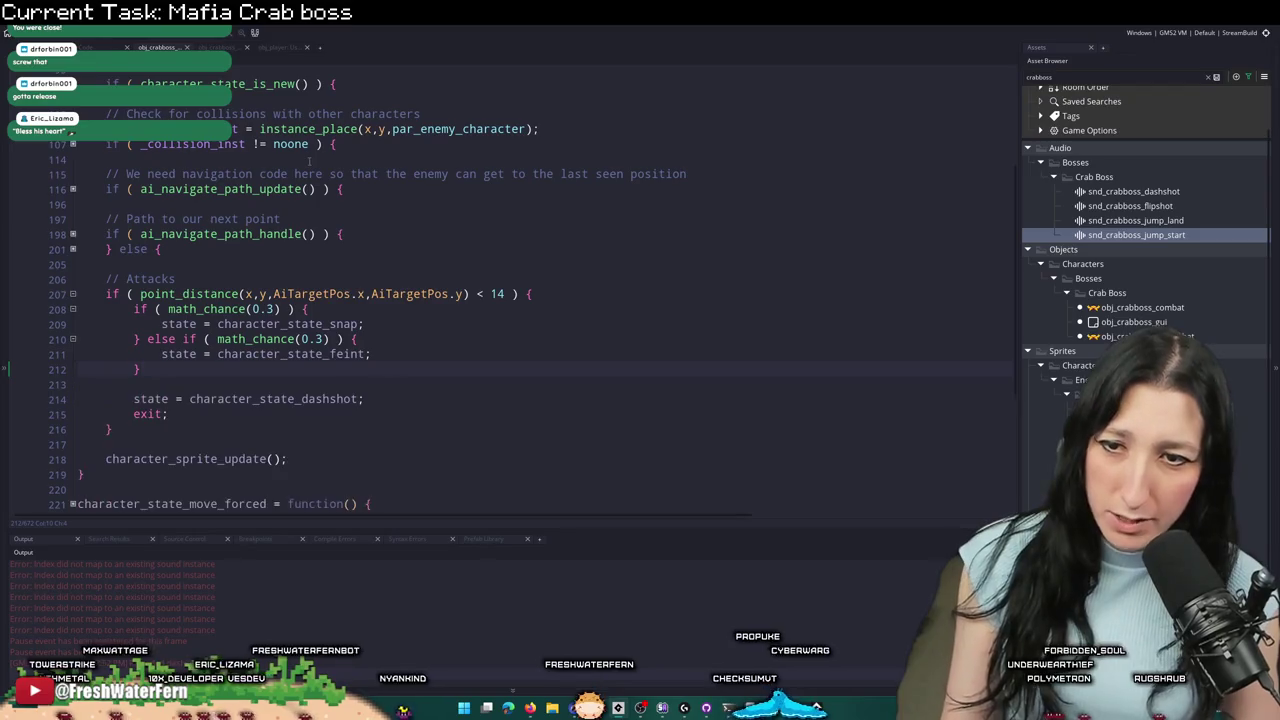
key(ctrl+z)
- Open a blank line directly below the // Attacks comment
click(322, 279)
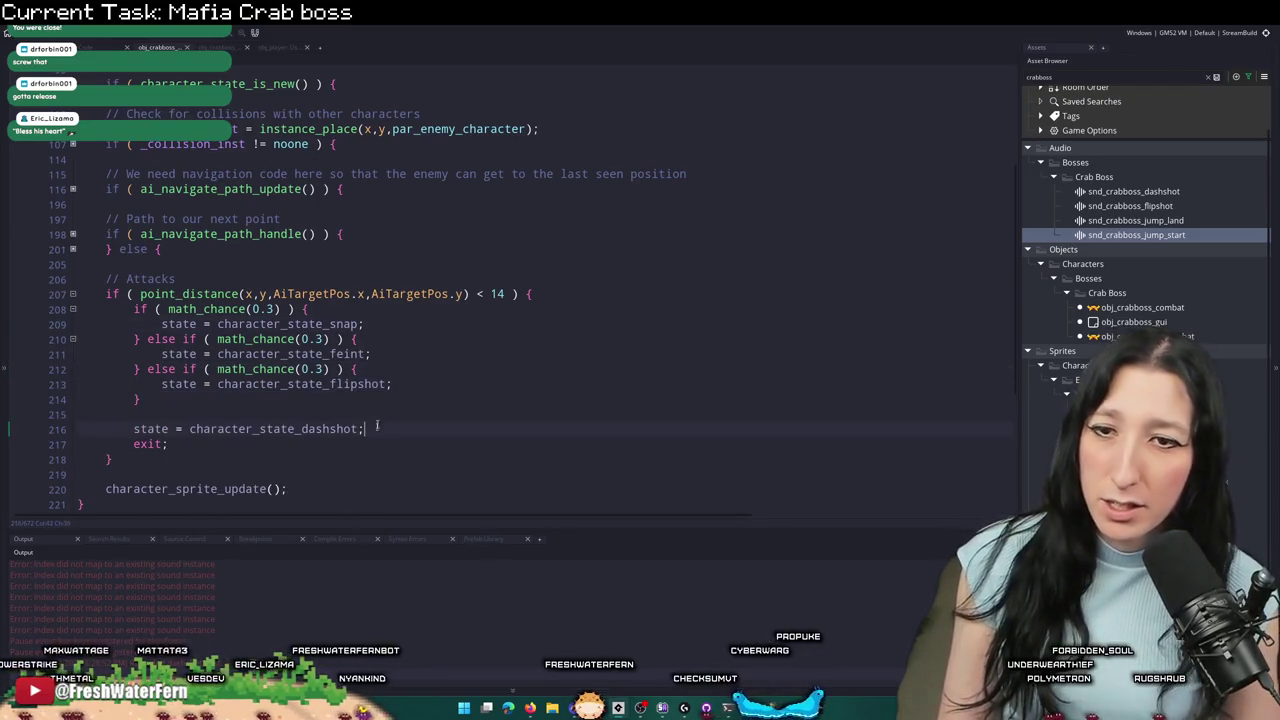
scroll(322, 279, down, 2)
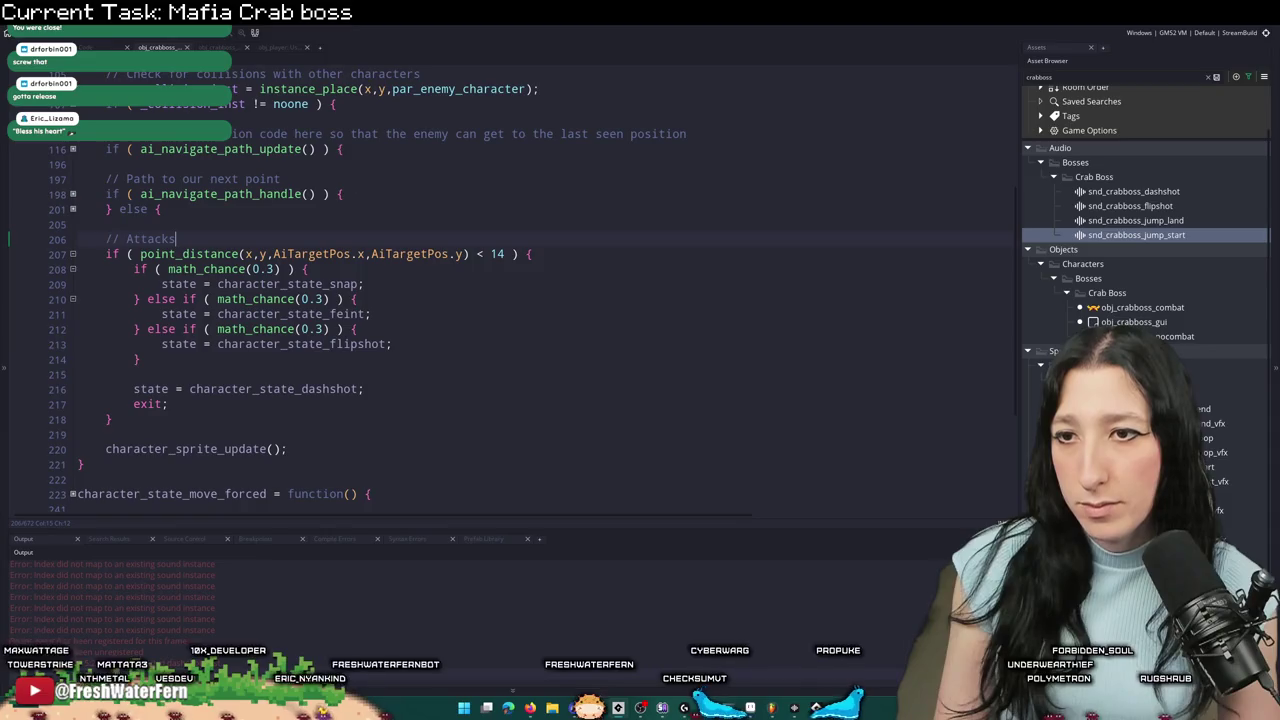
scroll(322, 219, down, 1)
click(307, 233)
key(Return)
key(Return)
key(Up)
- Add an if point_distance(...) < 128 block under // Attacks and paste a collision_line_mask check inside it
text(io)
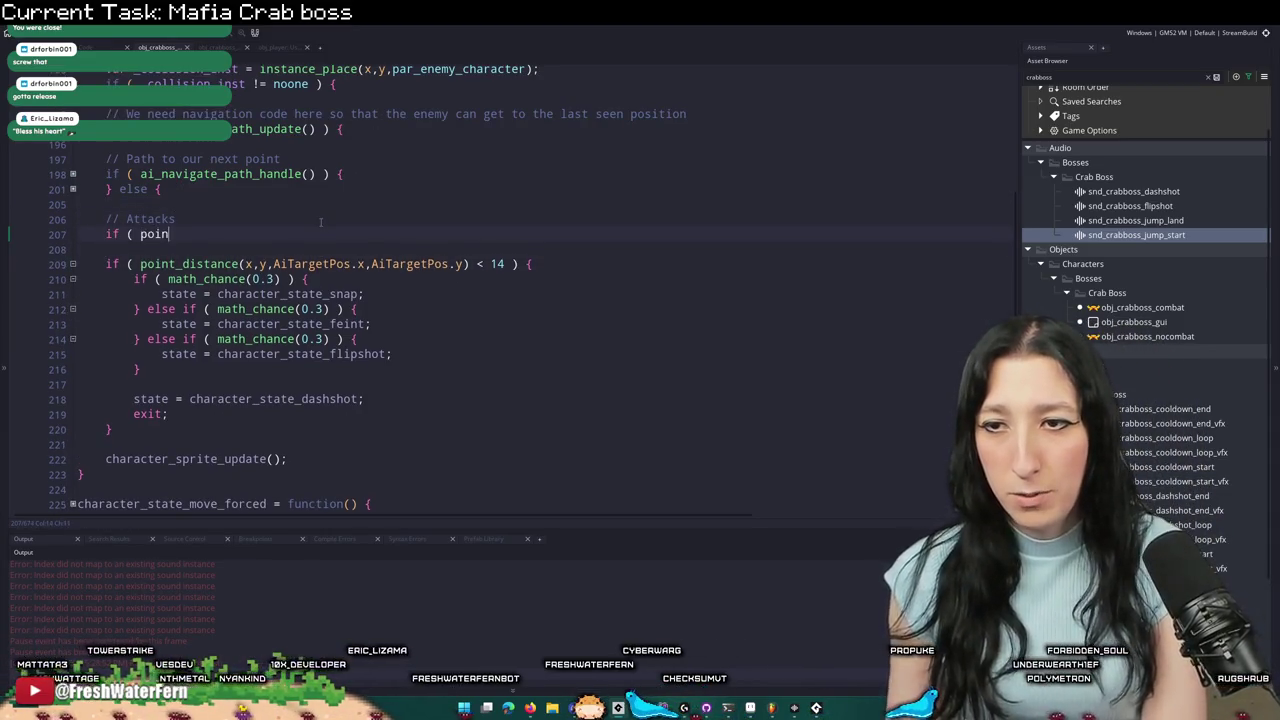
text(t_distance(i)
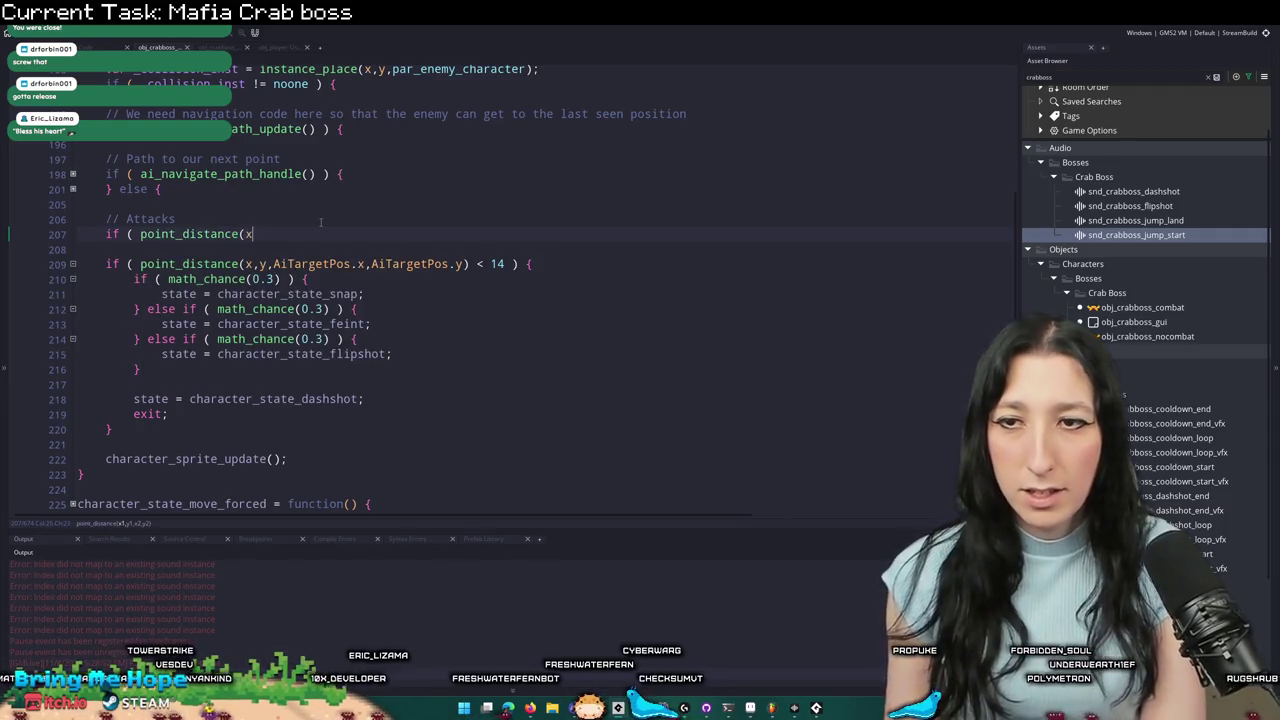
text(iTargetPo)
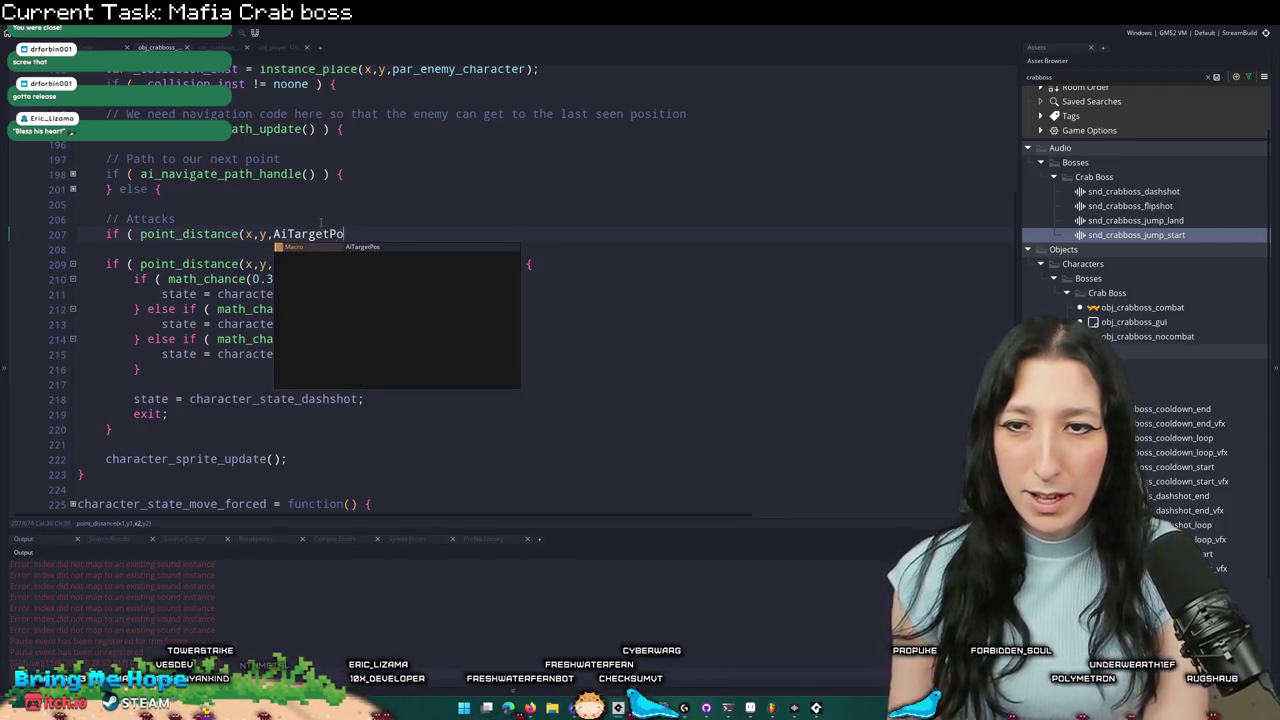
text(s.x,AiTarge)
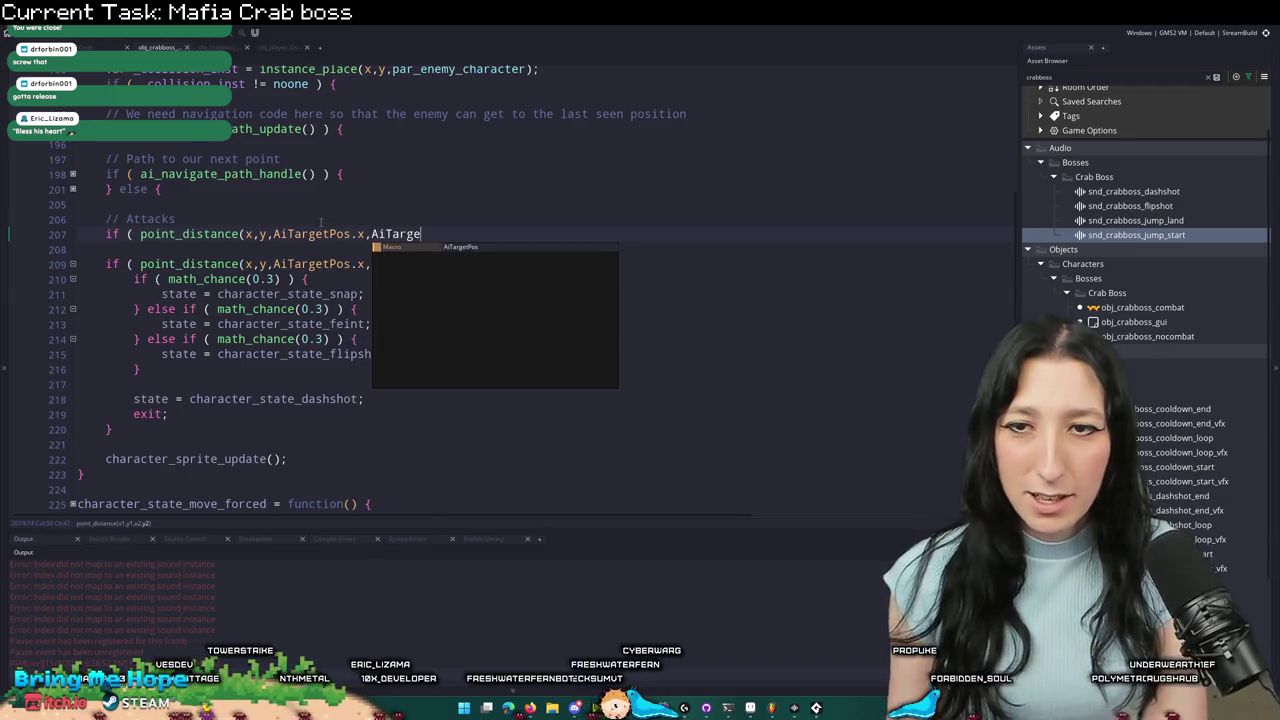
text(tPos.y) <)
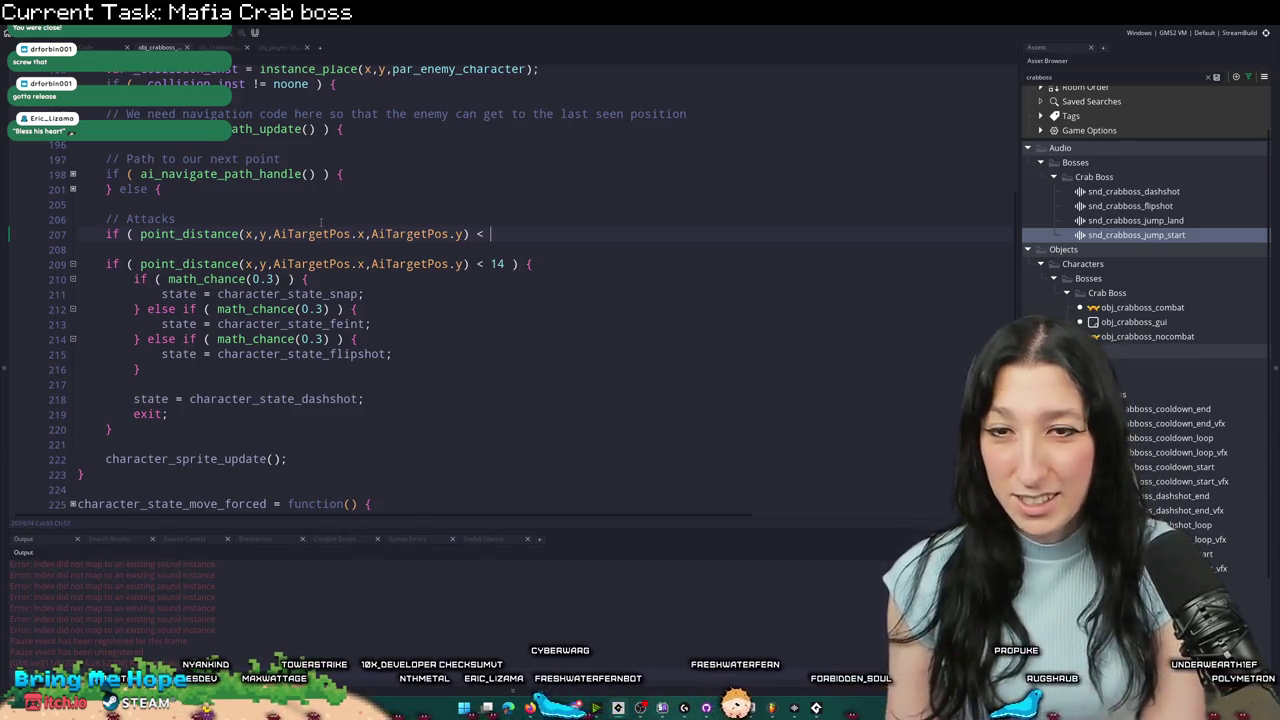
text( 128)
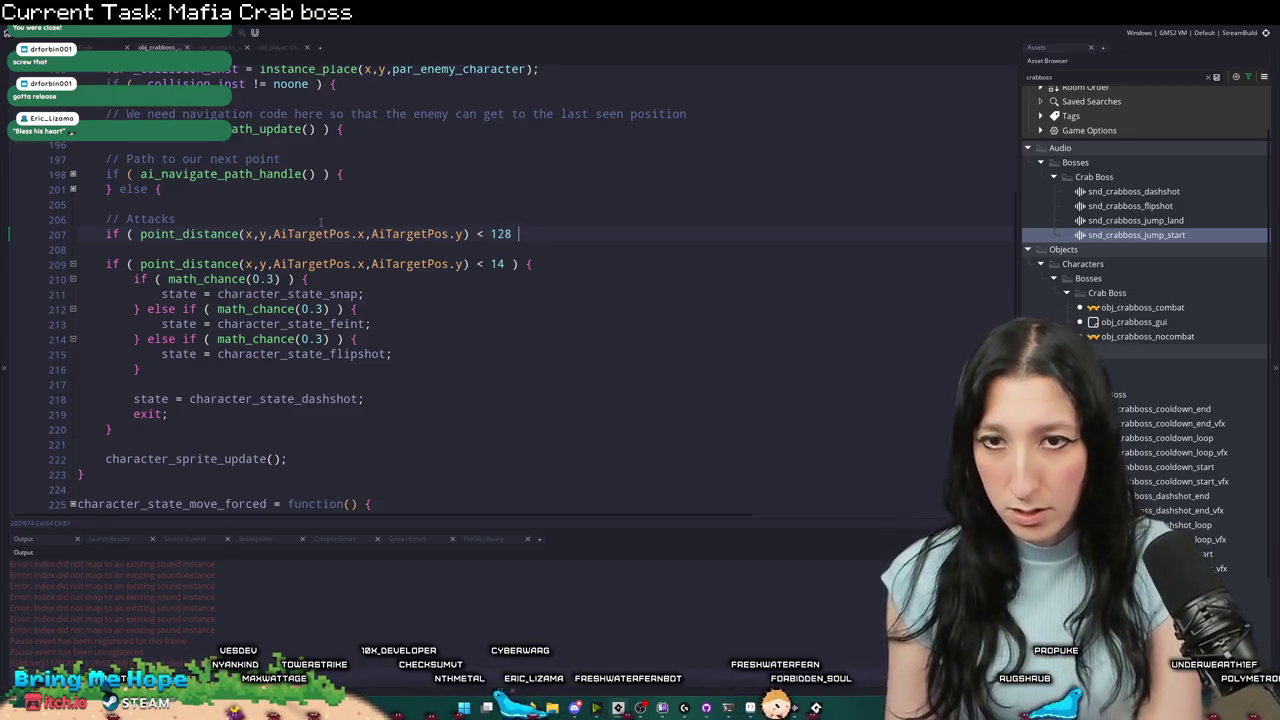
text() {)
key(Return)
text(})
text(if ( collision_line_mask(x,y,x + lengthdir_x(96,direction),y + lengthdir_y(96,direction),par_solid,false,true) ) {)
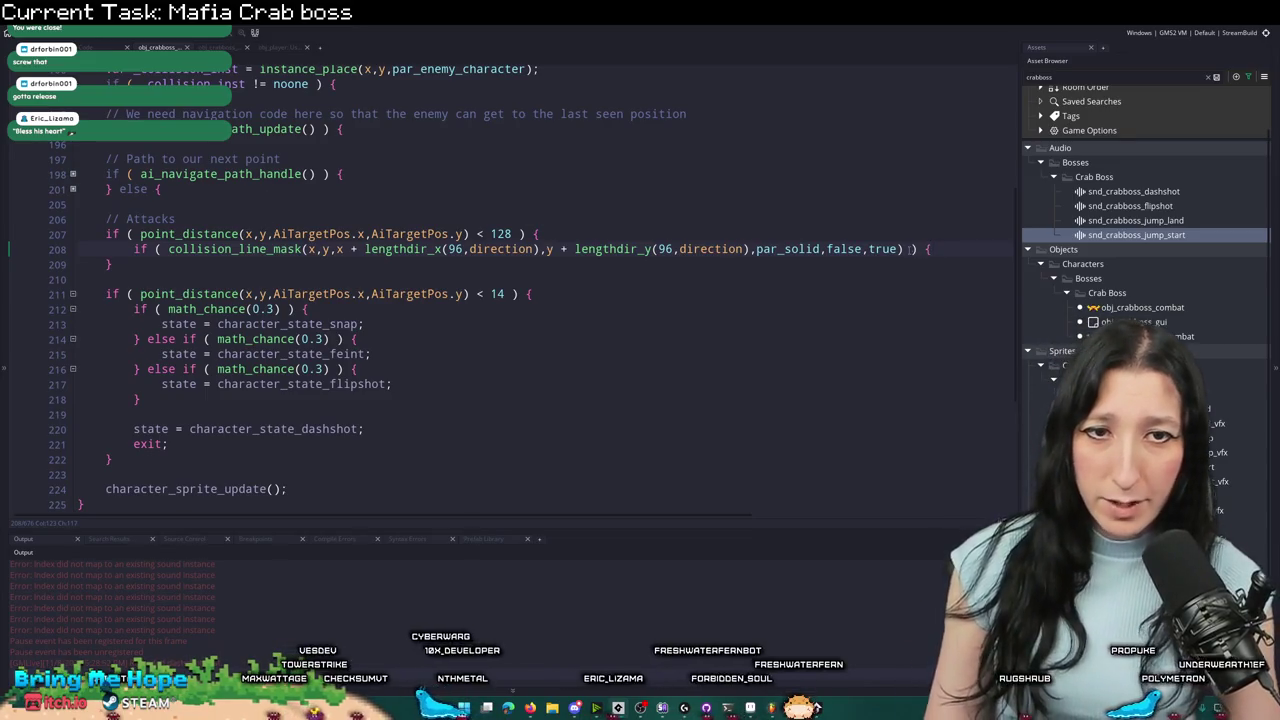
drag(906, 249, 225, 249)
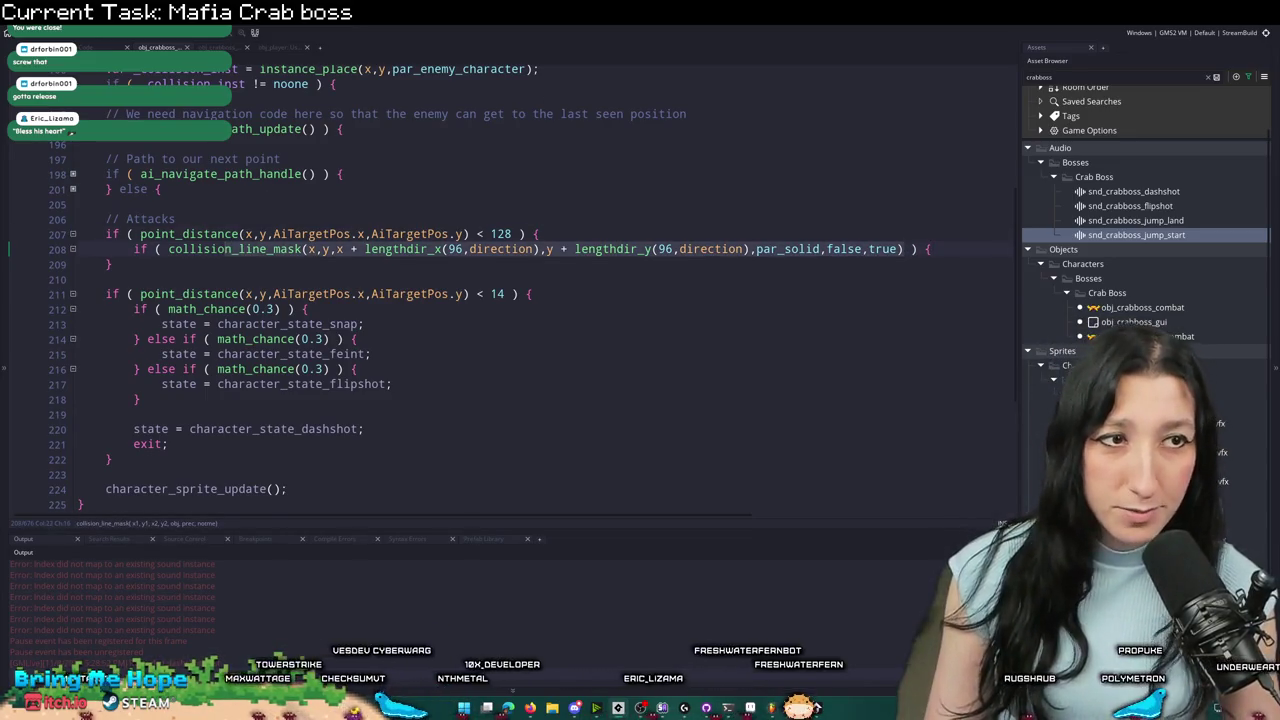
click(634, 203)
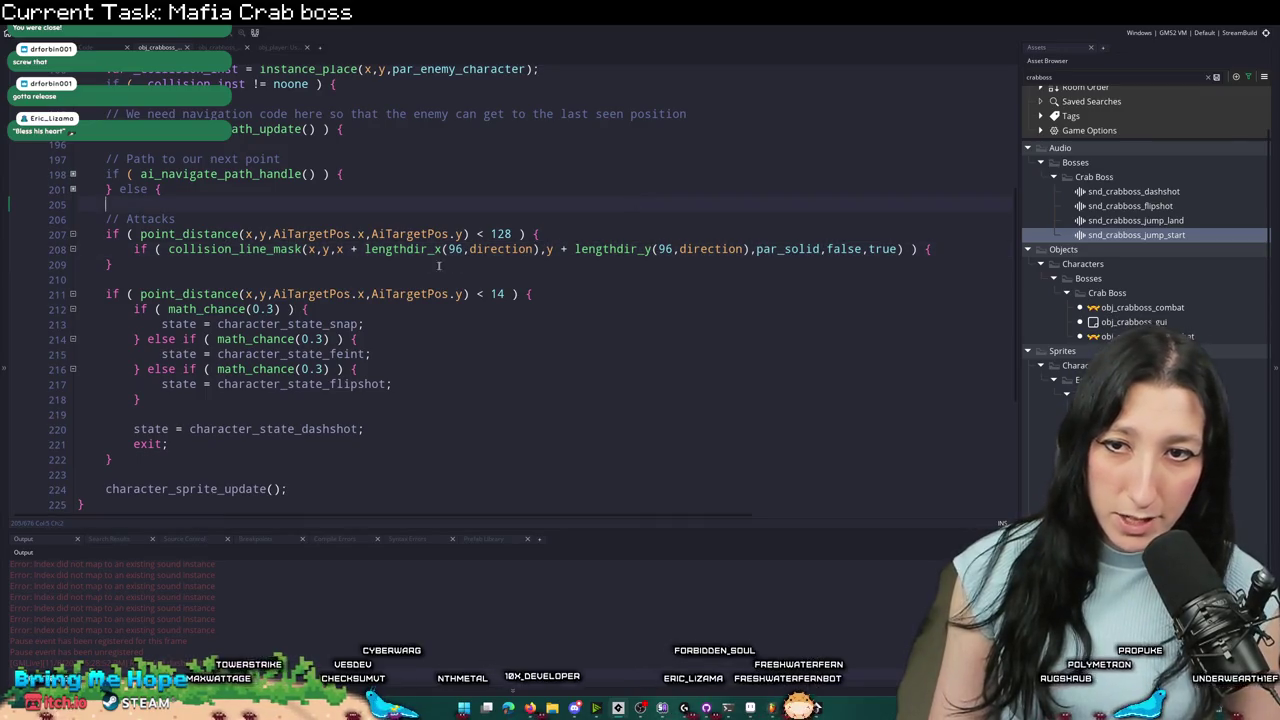
- Replace the lengthdir_x and lengthdir_y end arguments of collision_line_mask with 128
click(305, 249)
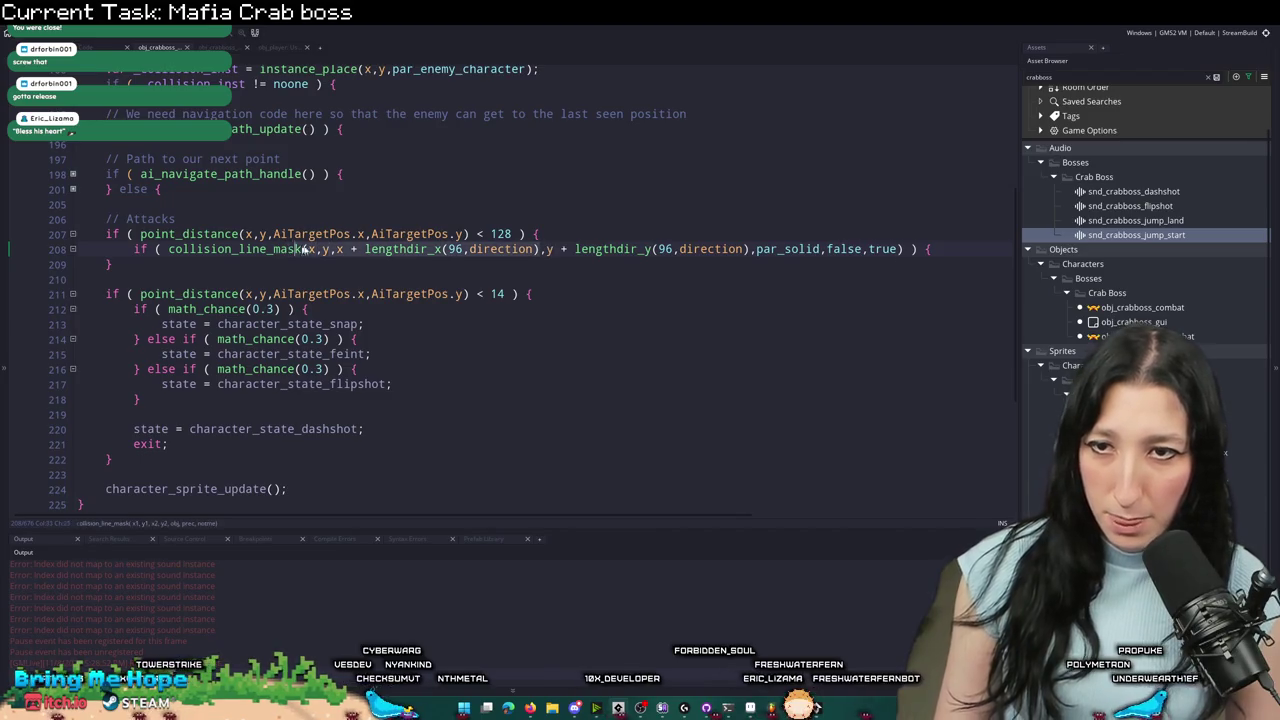
key(Left)
key(Left)
key(Left)
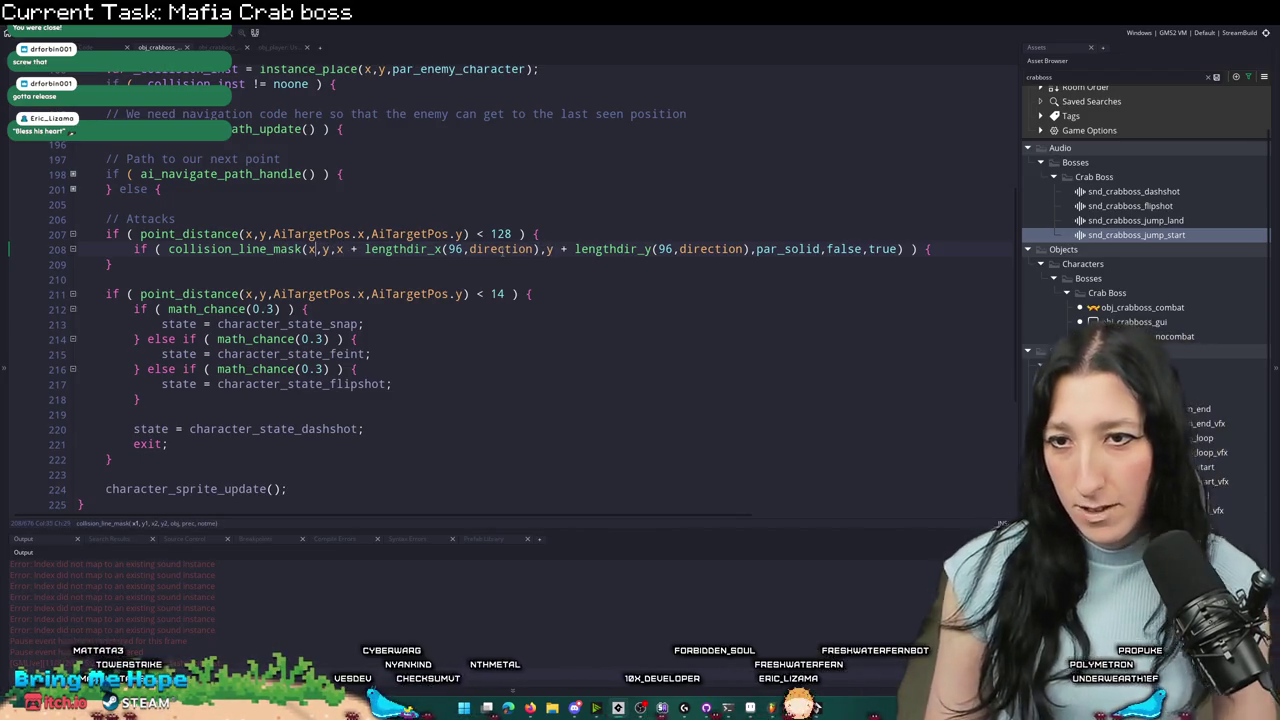
text(- )
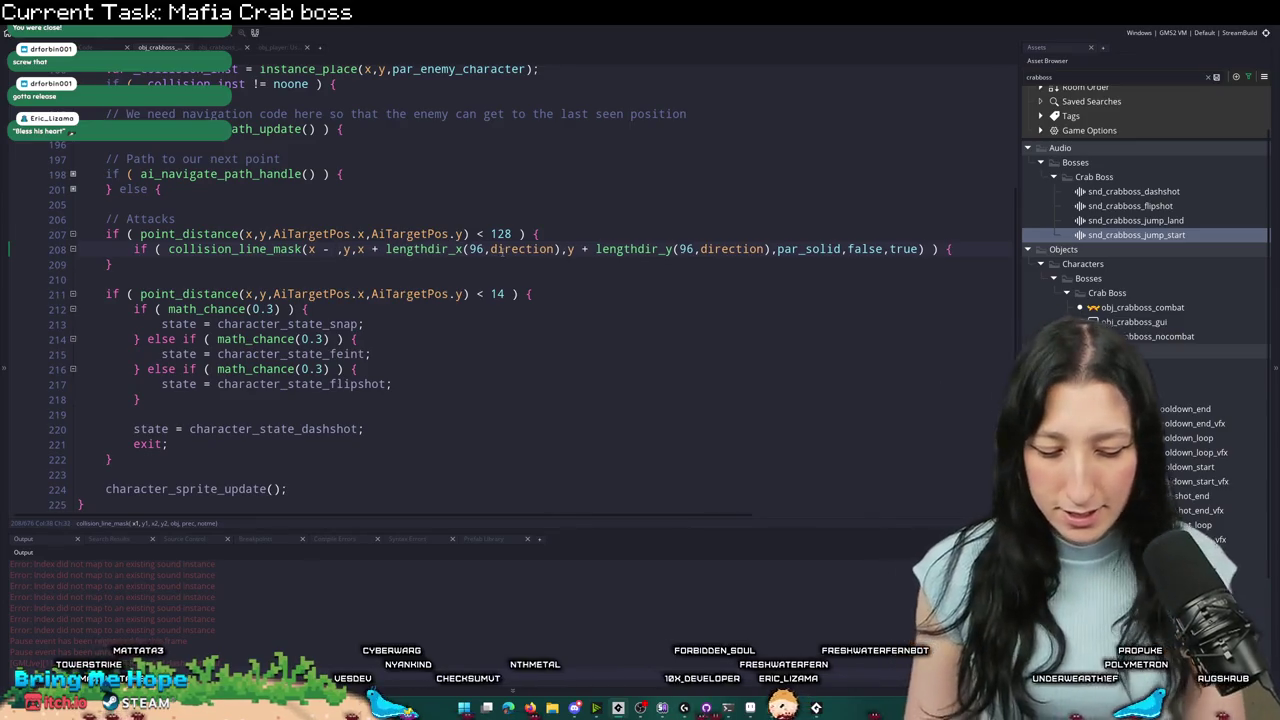
text(64)
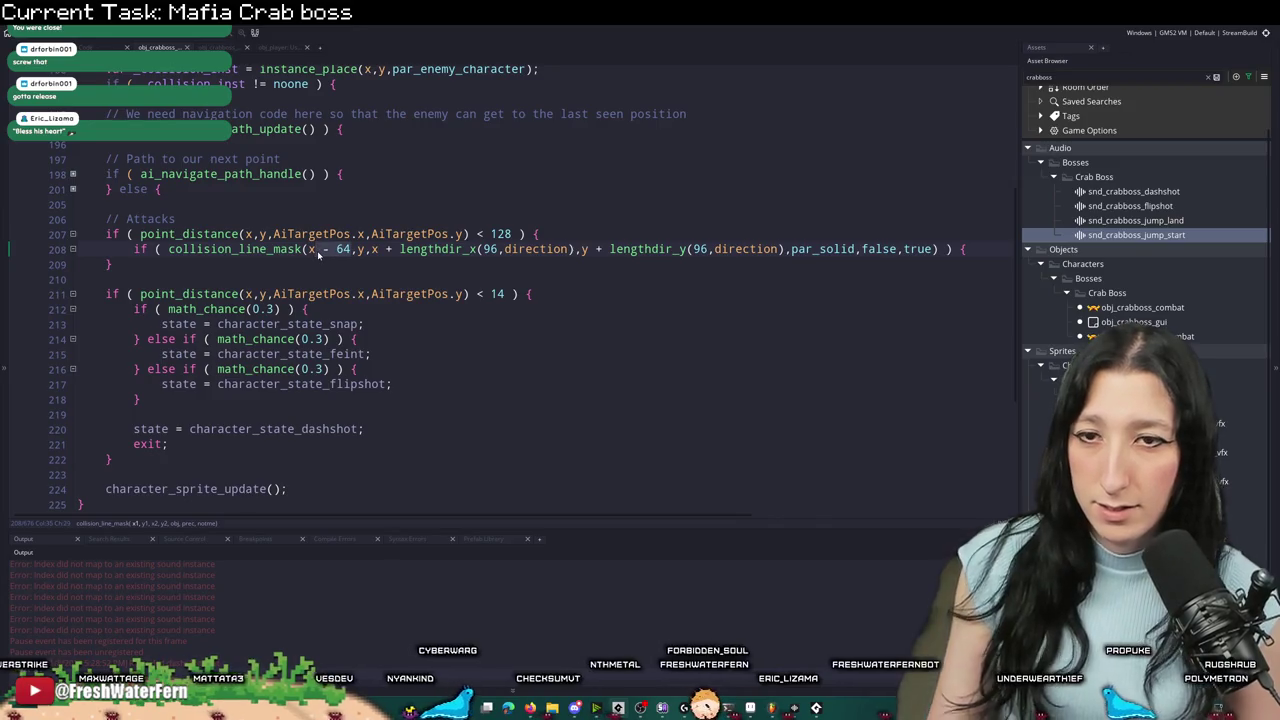
key(BackSpace)
click(450, 233)
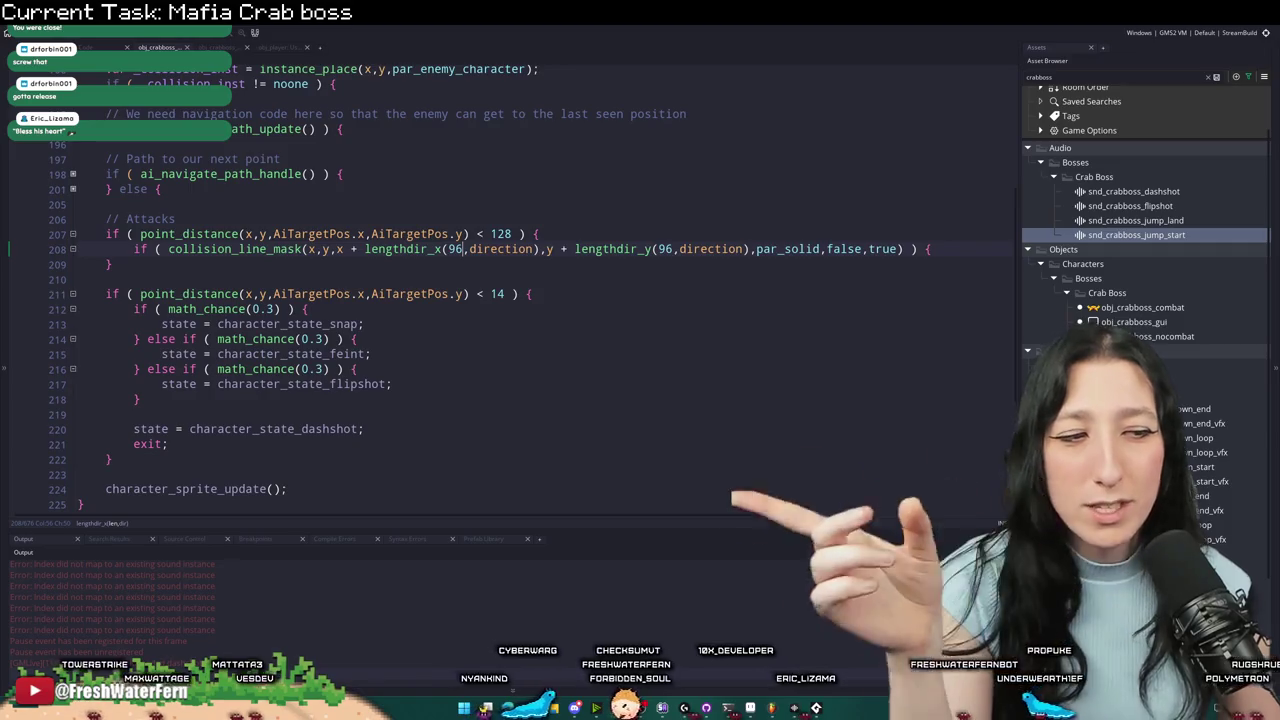
drag(541, 250, 368, 250)
text(128)
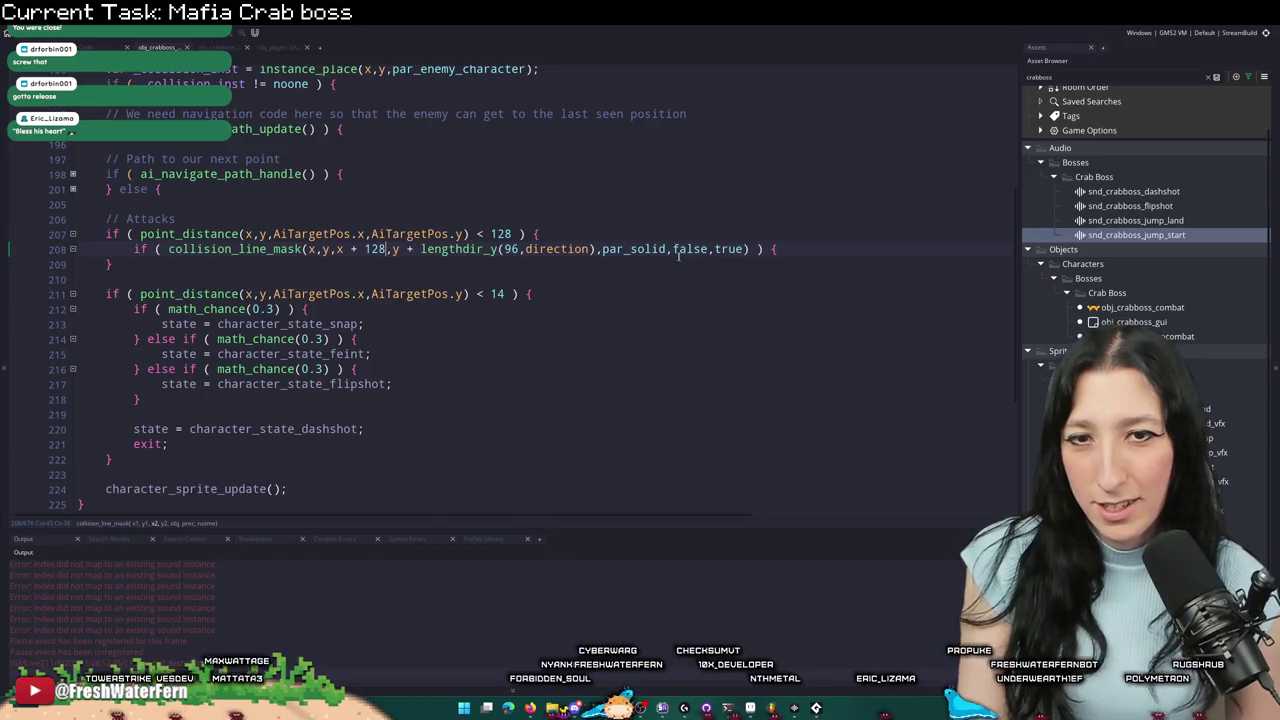
drag(598, 249, 420, 249)
text(128)
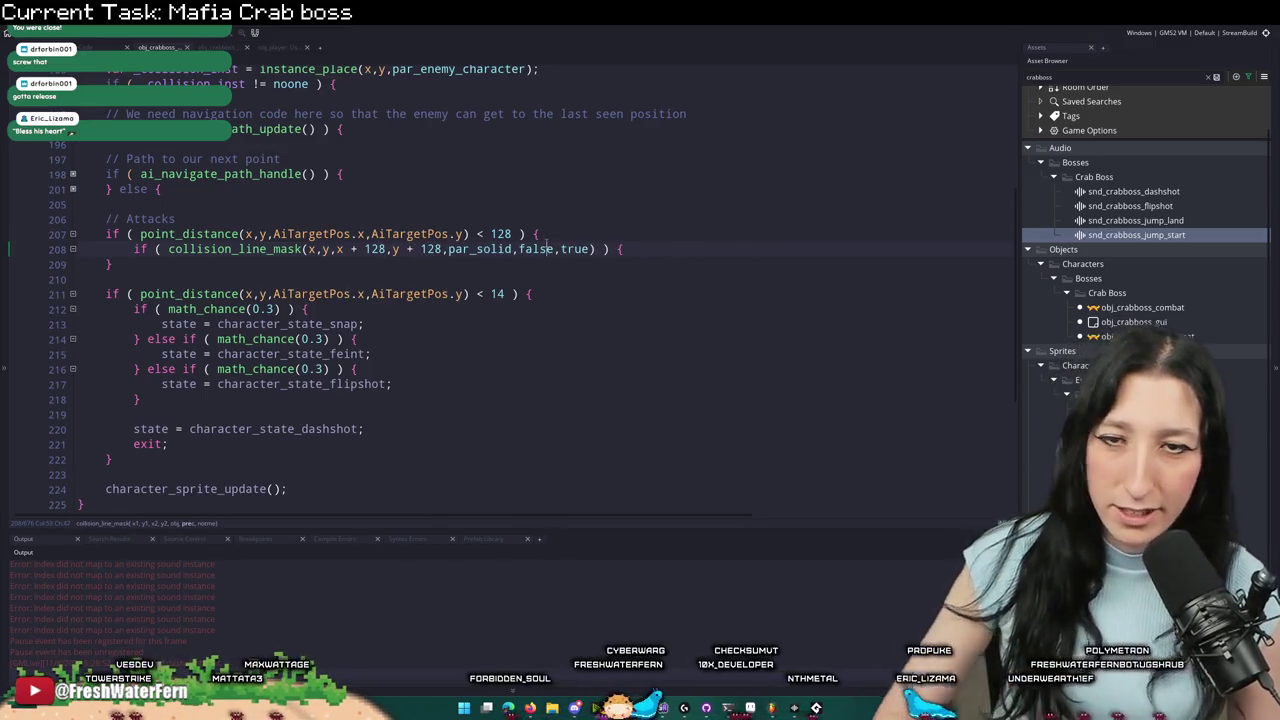
- Paste a second collision_line_mask call after the first in the condition
key(ctrl+shift+Left)
key(ctrl+shift+Left)
key(ctrl+shift+Left)
key(ctrl+c)
click(597, 249)
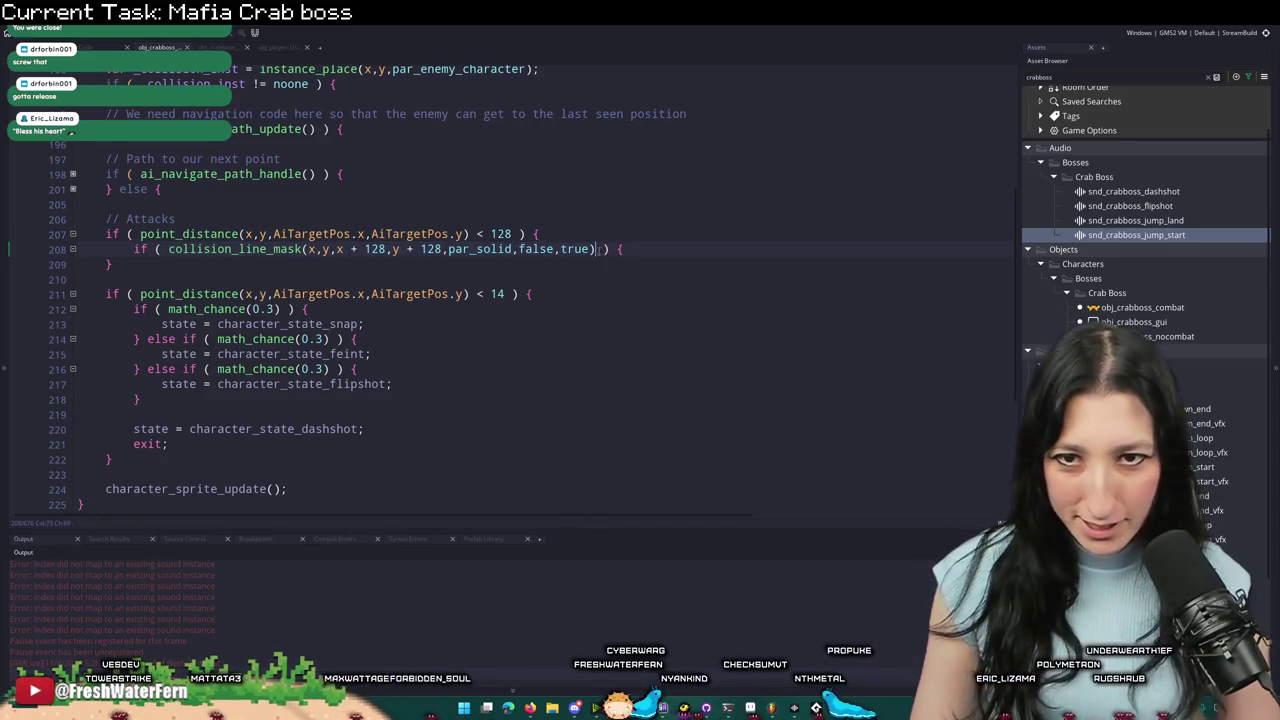
text(||)
key(ctrl+v)
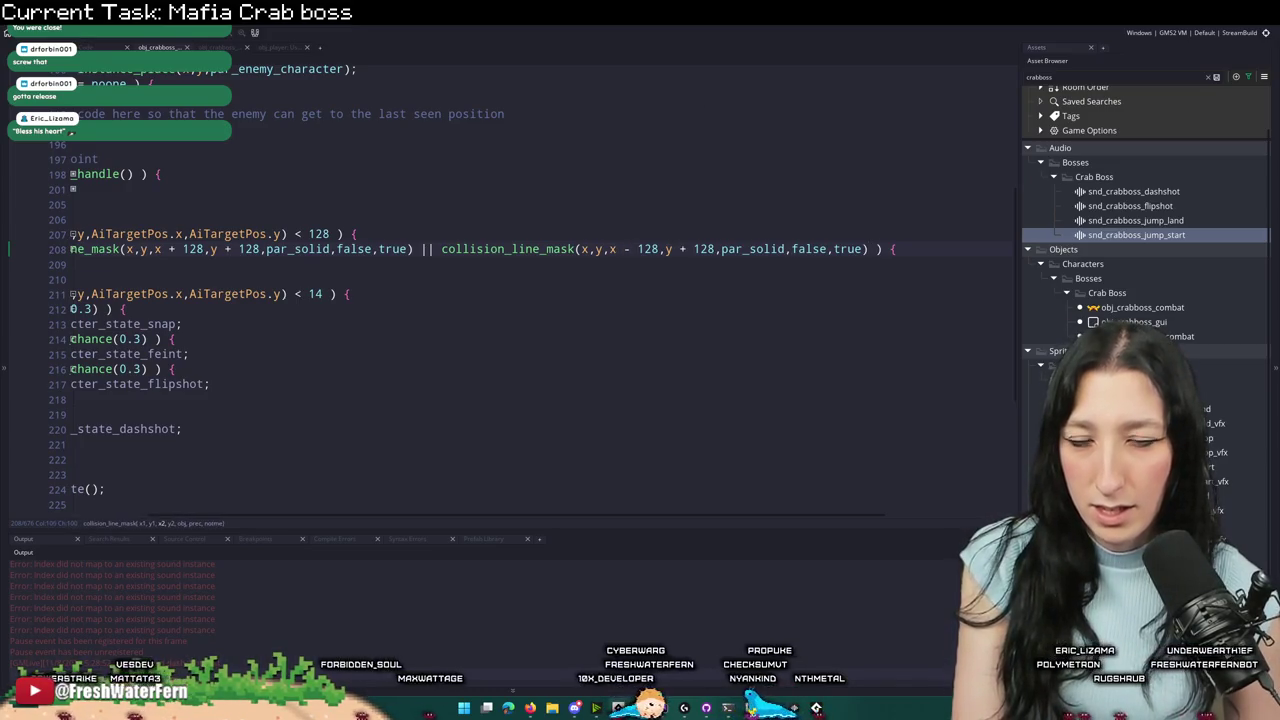
- Make both par_solid checks horizontal: drop the +128 y offsets and check x - 128 on the second
key(Delete)
click(216, 252)
key(Delete)
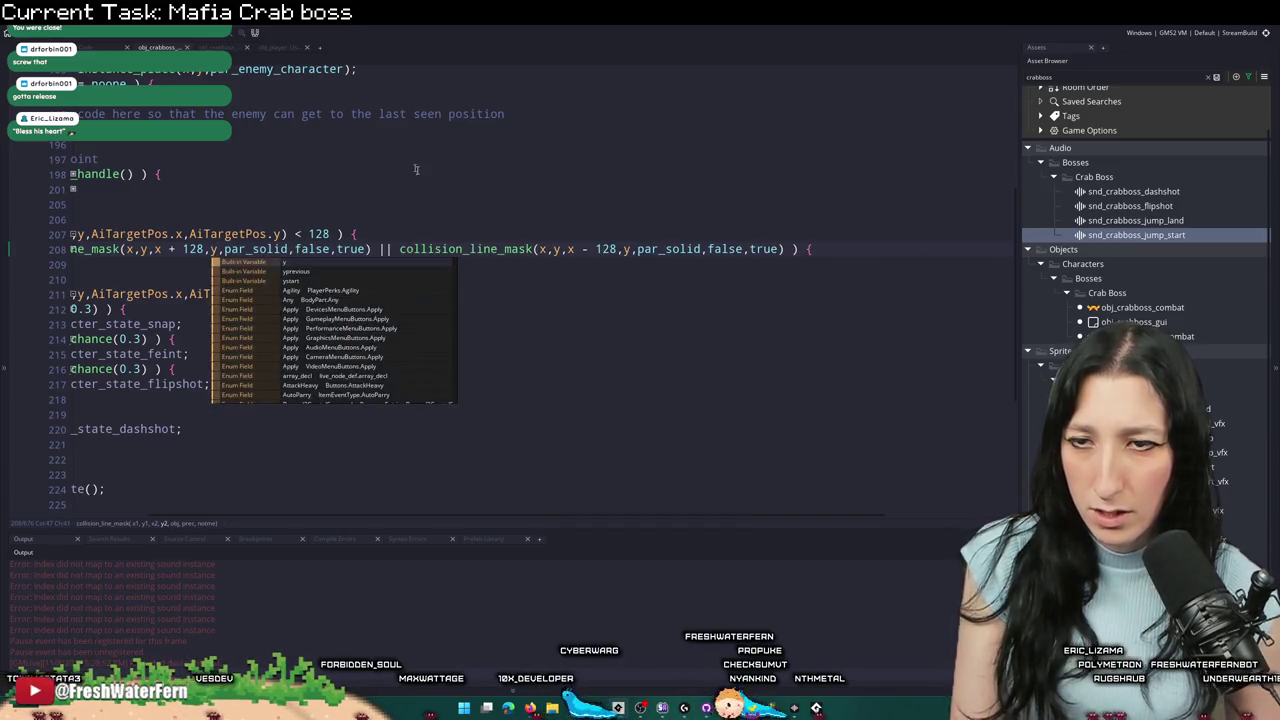
key(End)
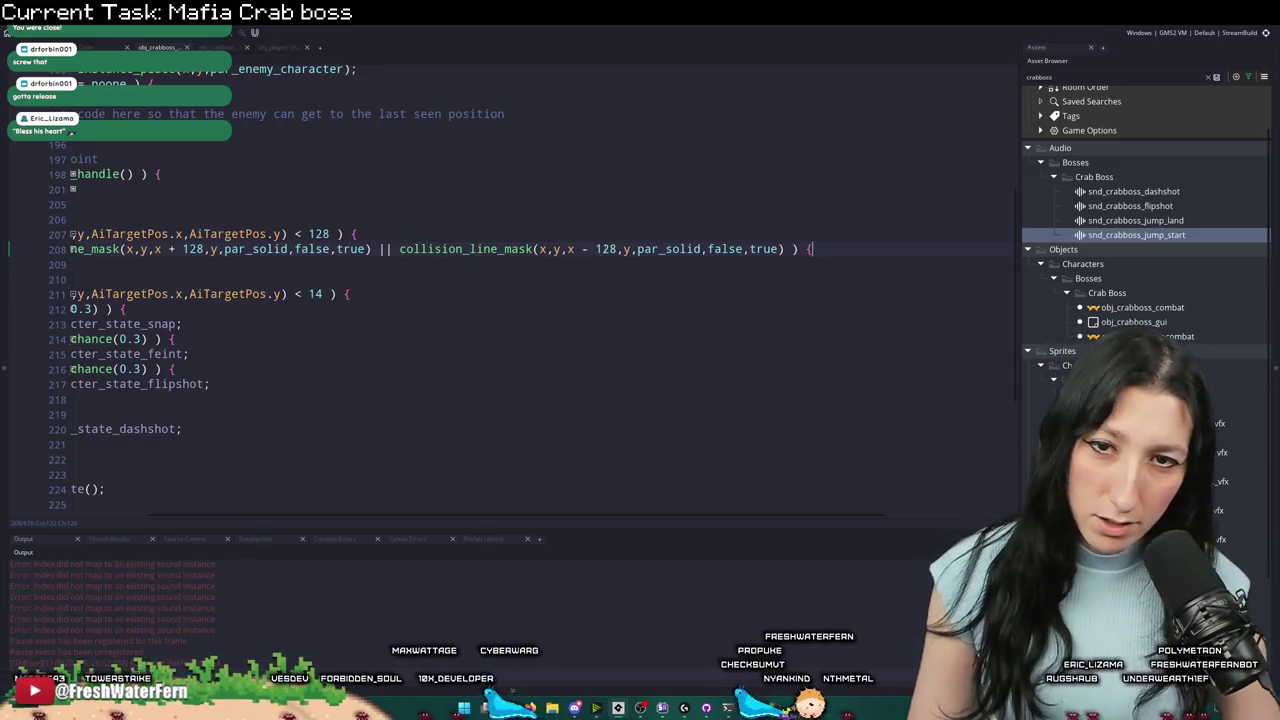
drag(576, 249, 622, 249)
key(Delete)
text(- 128)
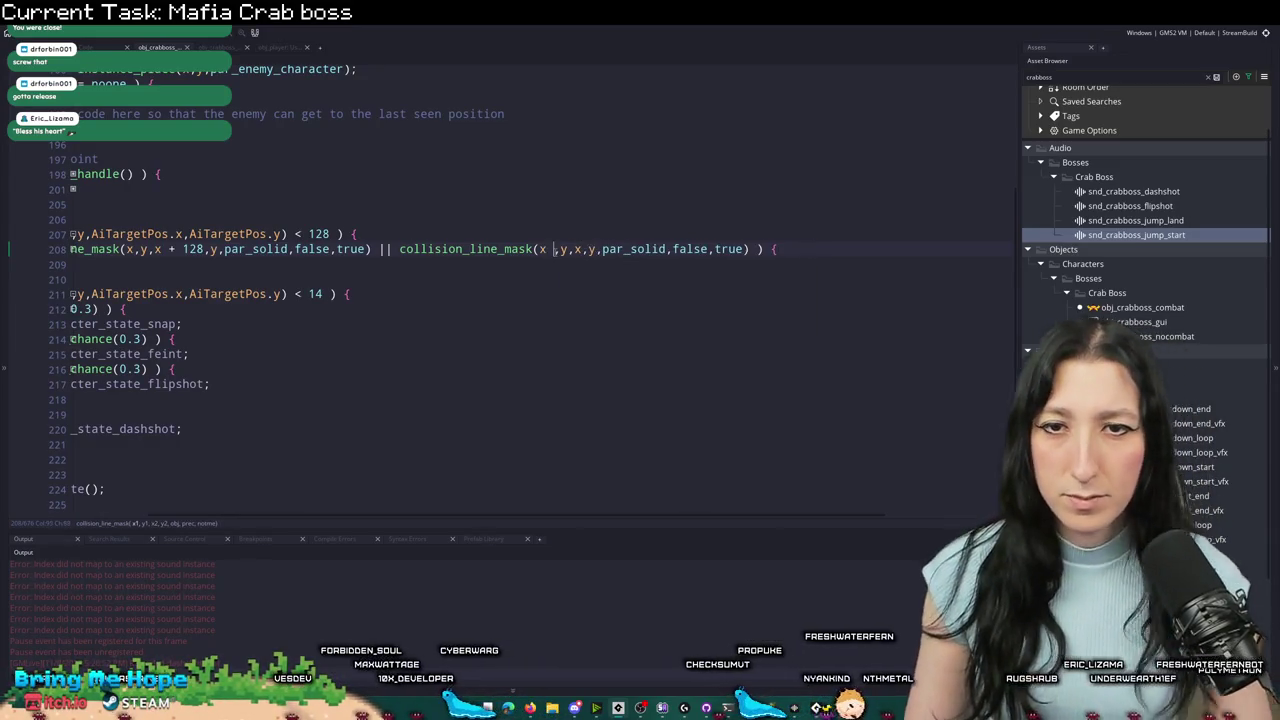
scroll(829, 260, left, 3)
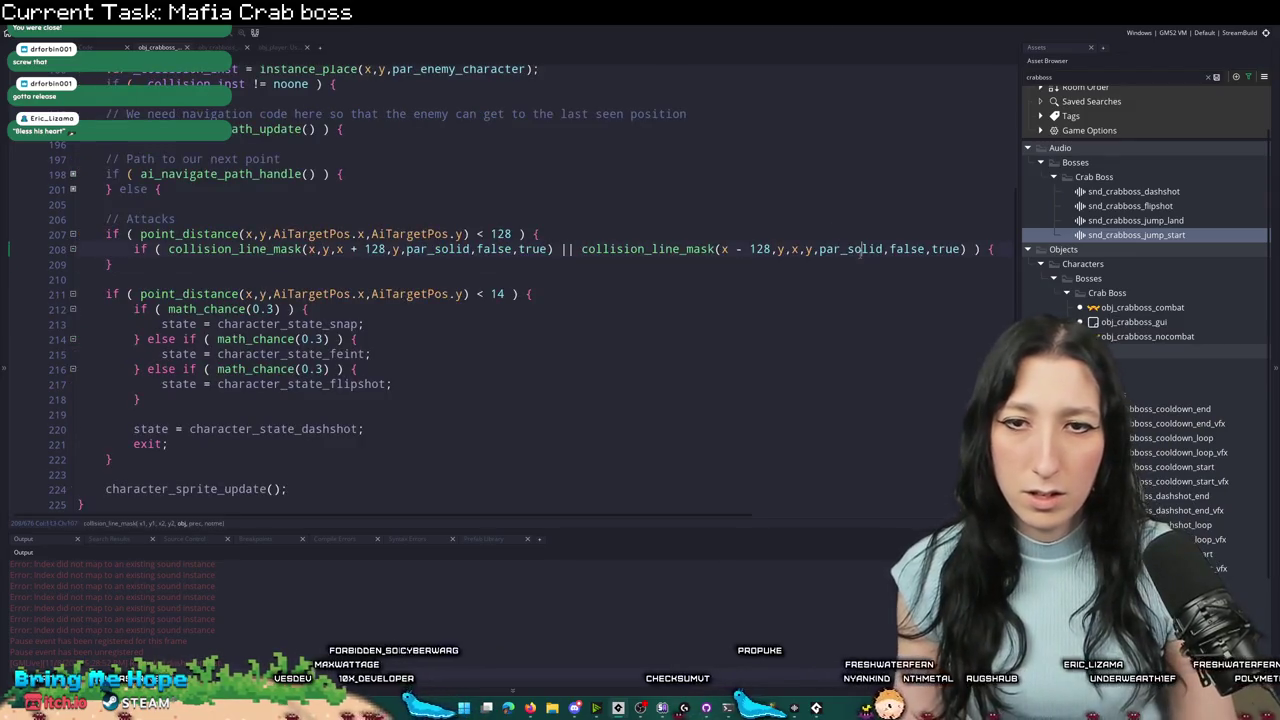
- Negate both collision_line_mask checks on line 208 with !
click(860, 249)
click(168, 249)
text(!)
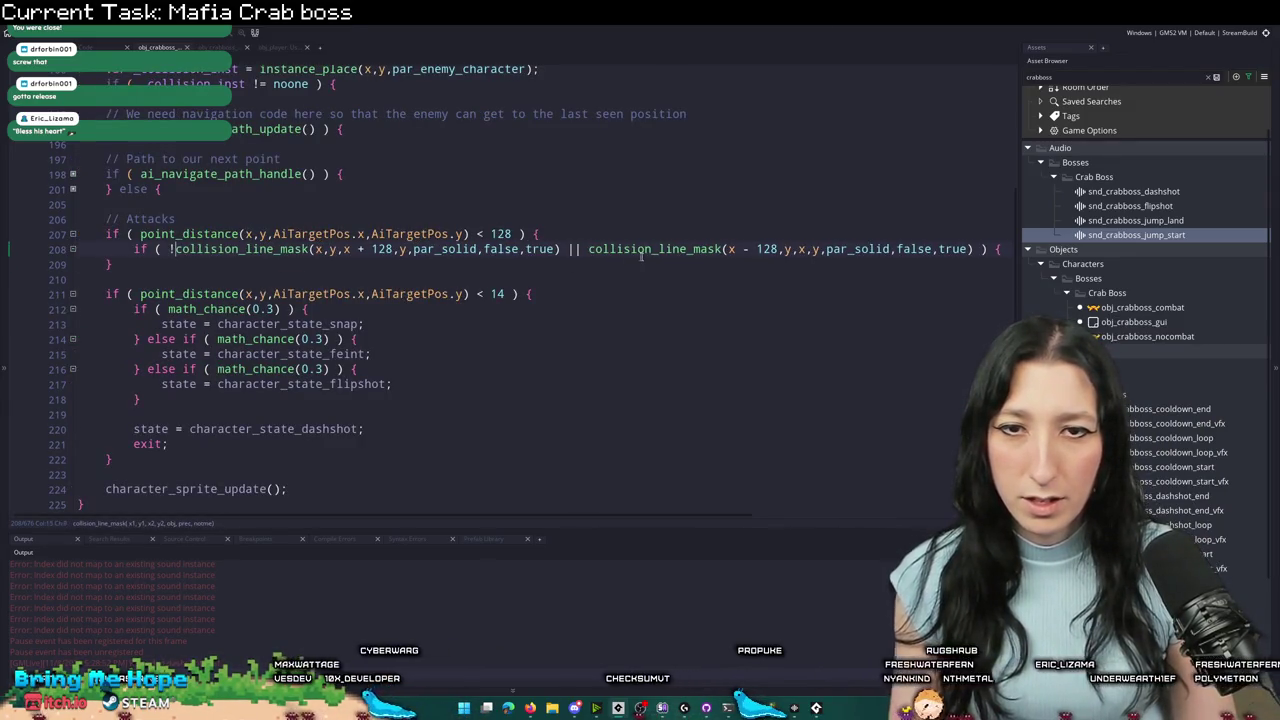
click(582, 249)
text(!)
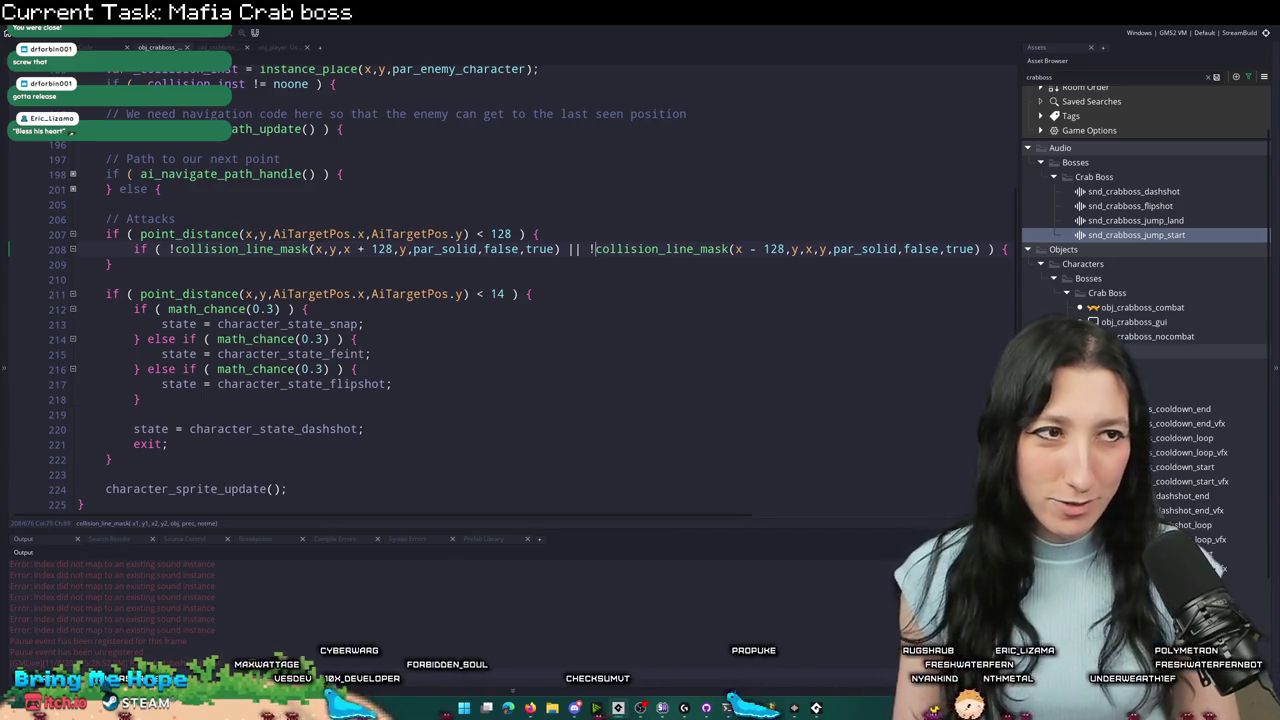
- Add a closing brace below line 208 and open a new line above the collision check
click(980, 251)
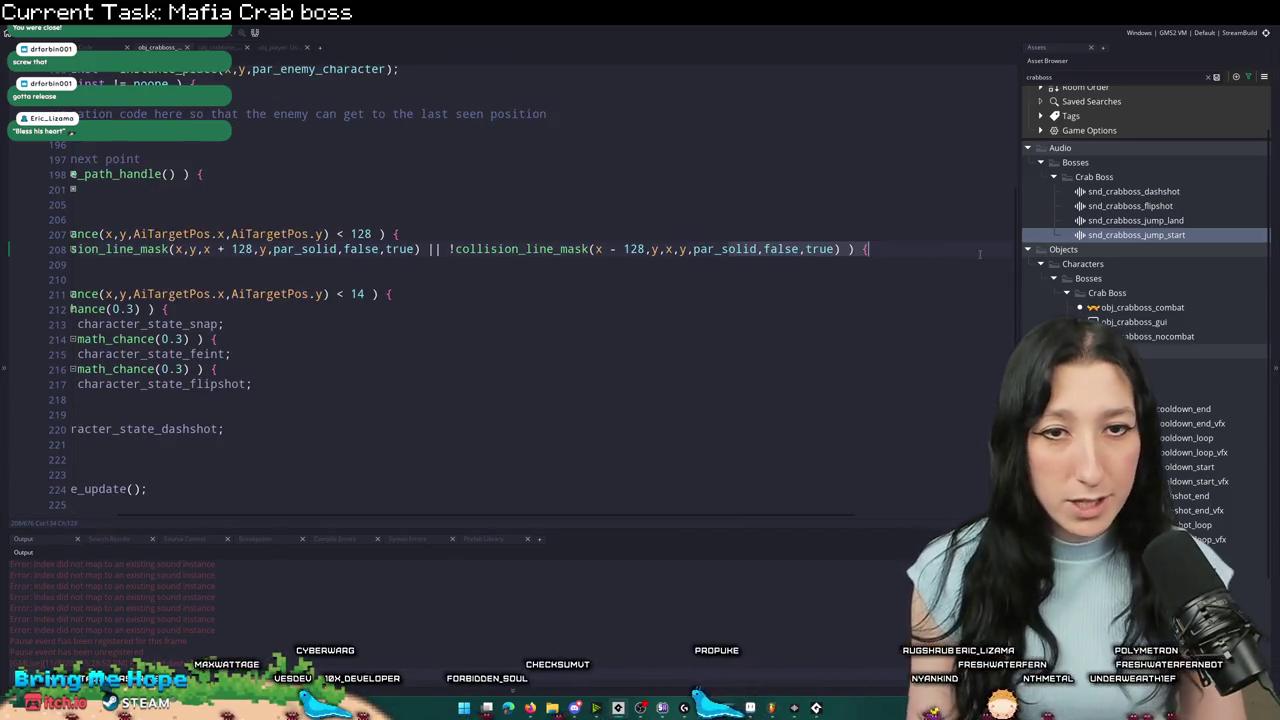
key(Return)
text(})
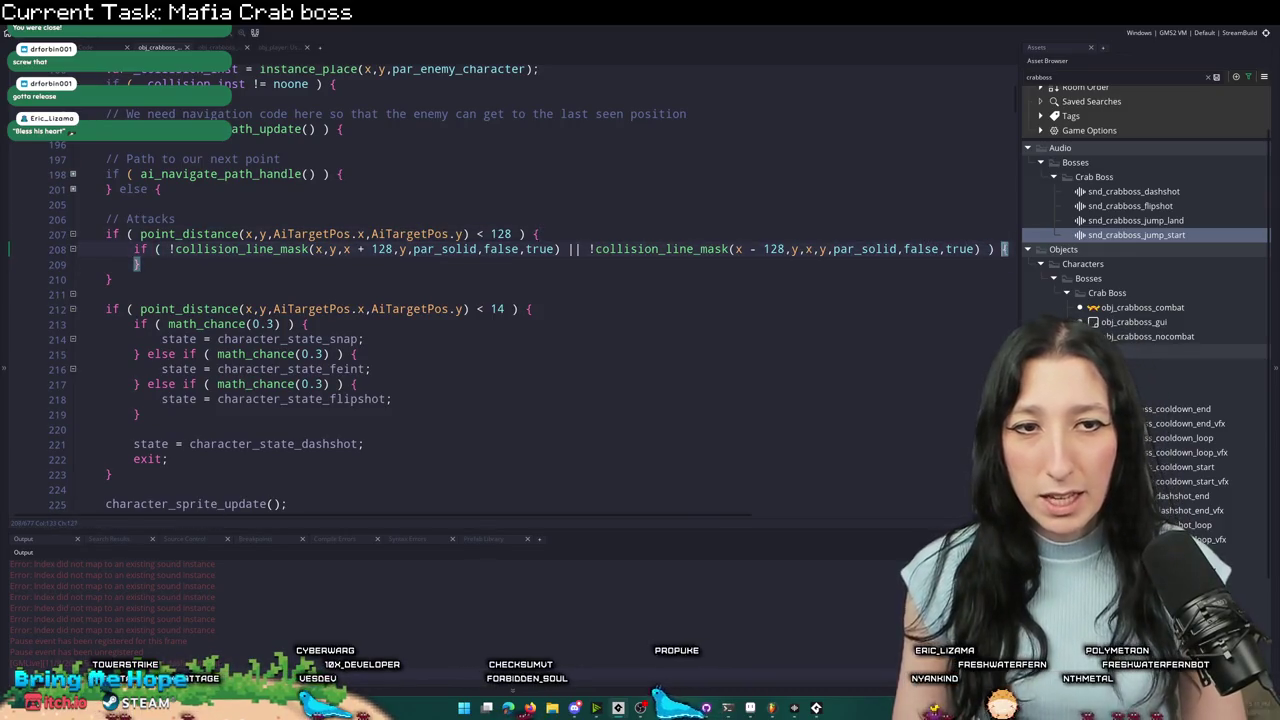
click(983, 237)
key(Return)
- Wrap the indented collision check in an if ( math_chance(...) ) block with its closing brace
text(if ( math_Chan)
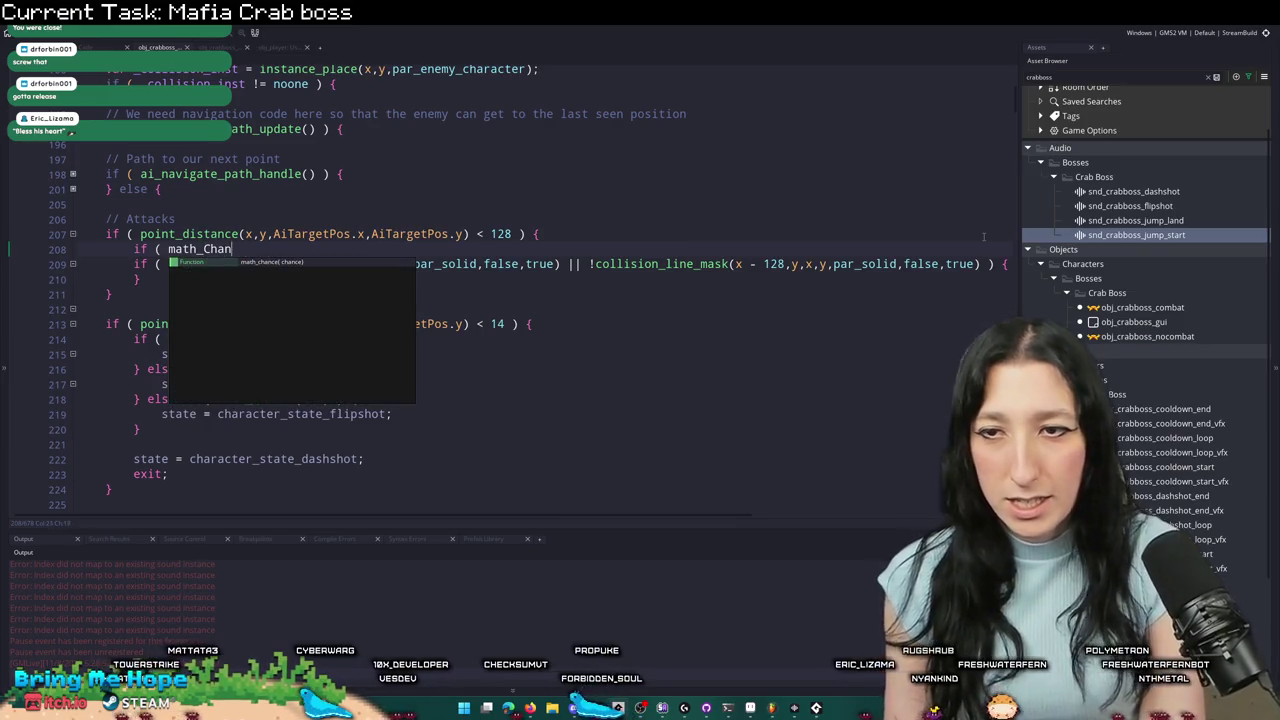
key(BackSpace)
key(BackSpace)
key(BackSpace)
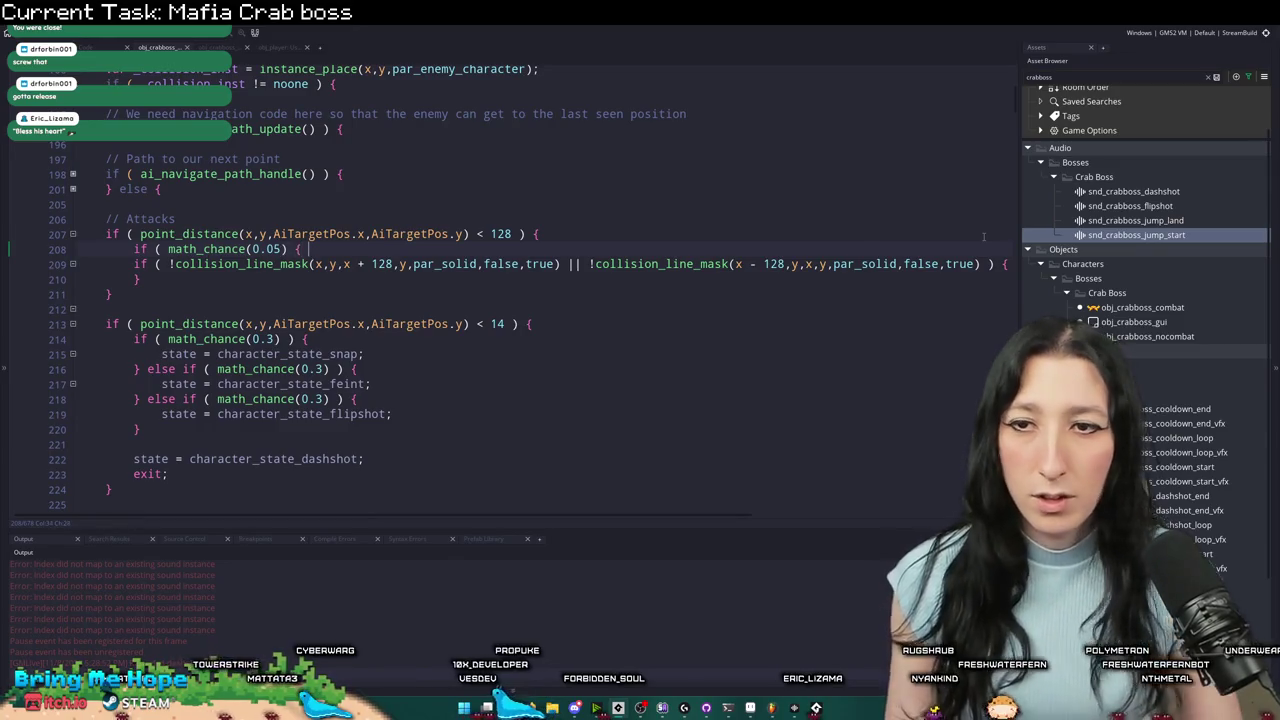
drag(134, 264, 140, 294)
key(Tab)
key(Return)
text(})
- Move the state = character_state_dashshot line inside the side-collision block
drag(365, 474, 136, 474)
key(ctrl+c)
key(BackSpace)
key(BackSpace)
key(BackSpace)
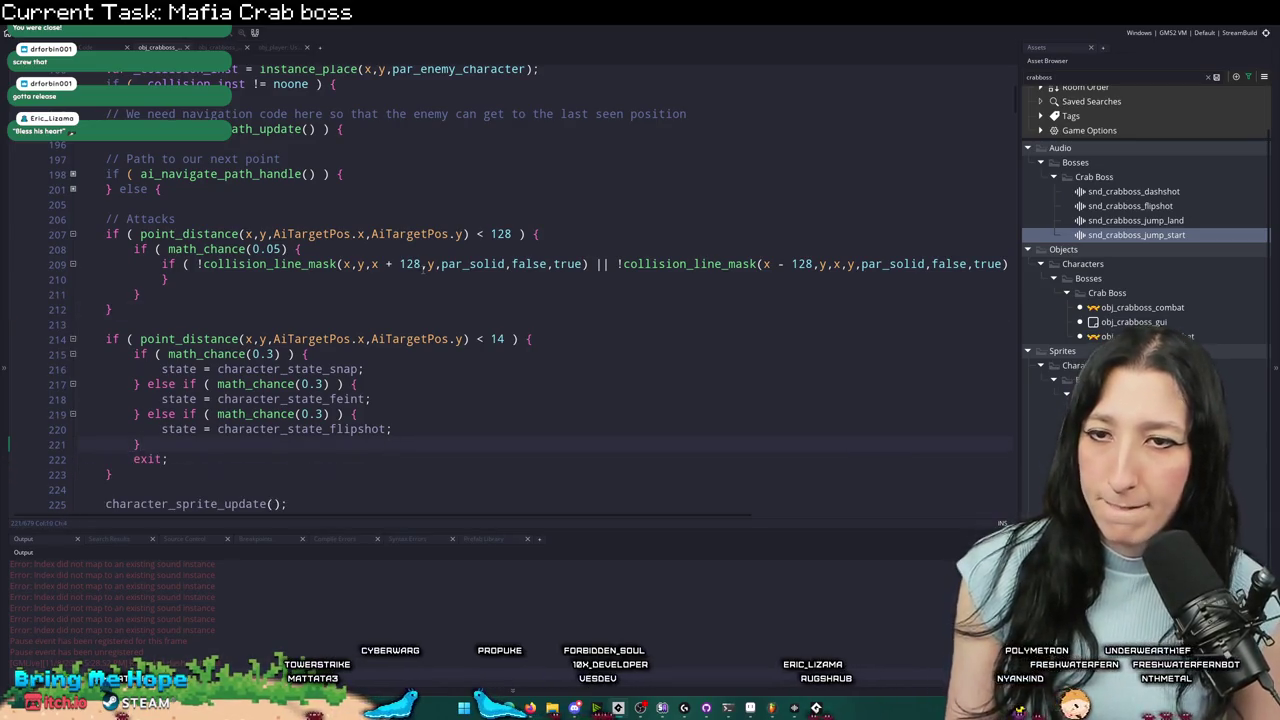
click(703, 264)
key(End)
key(Return)
key(ctrl+v)
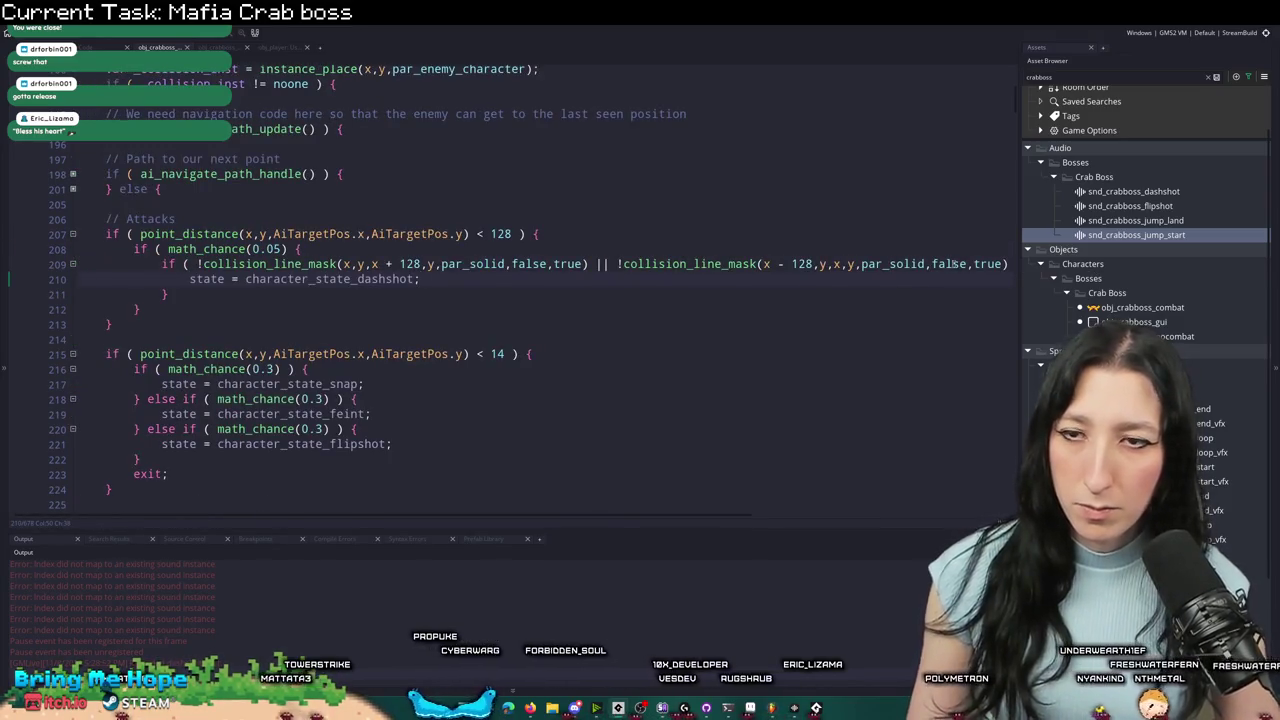
- Change the 0.05 chance value to 1 / GameFPS
double_click(272, 250)
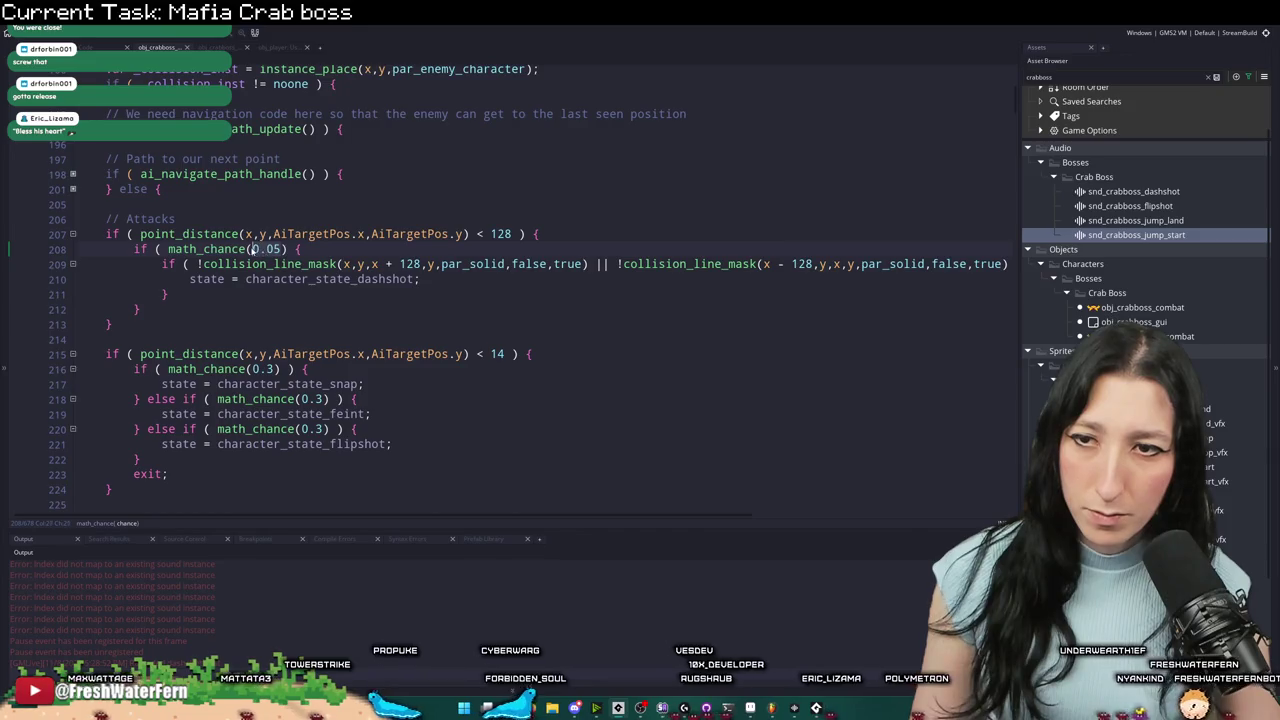
text(1/ 2)
key(BackSpace)
key(BackSpace)
key(BackSpace)
text(GameFPS)
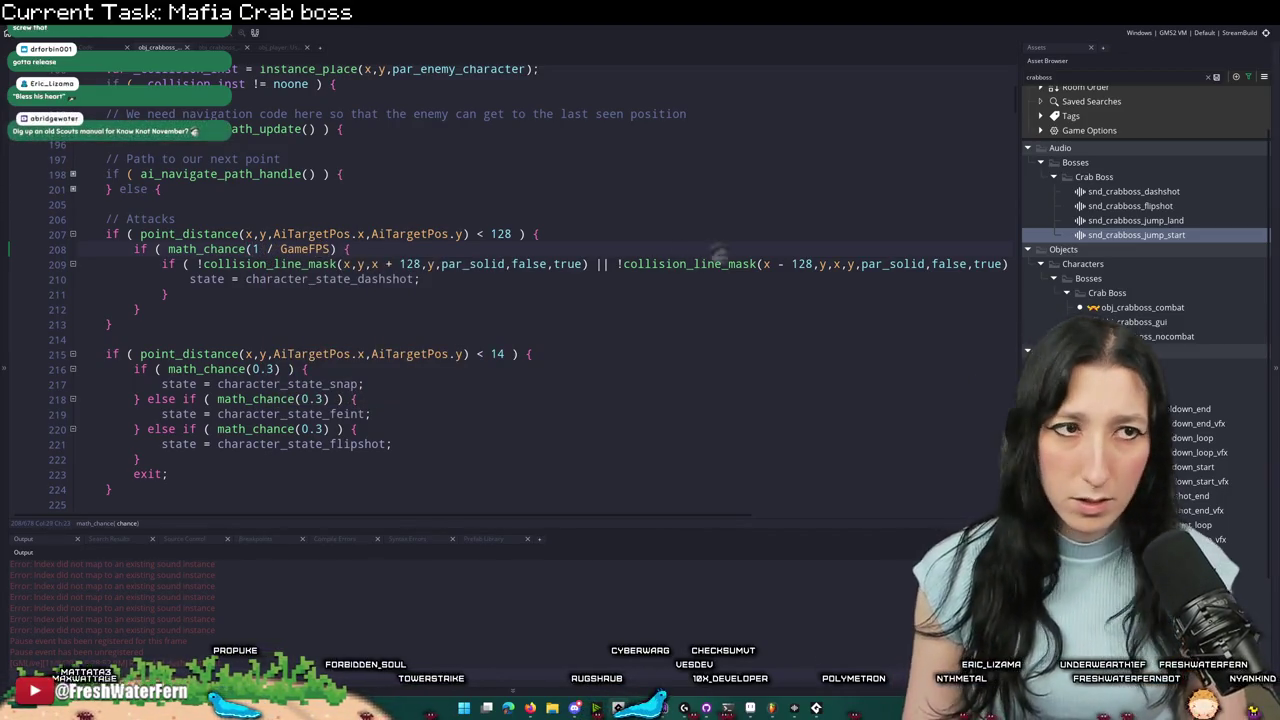
- Fix the line 209 compile error by appending ) { and rerun the game
key(F5)
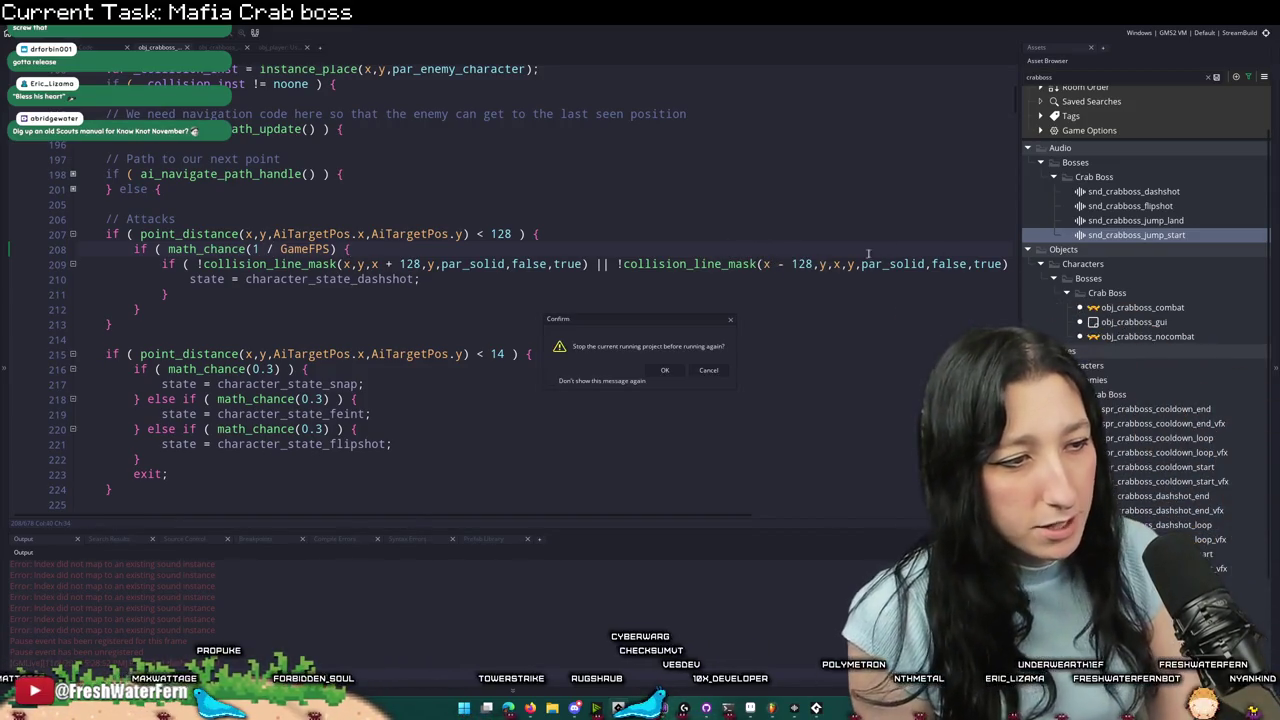
click(662, 370)
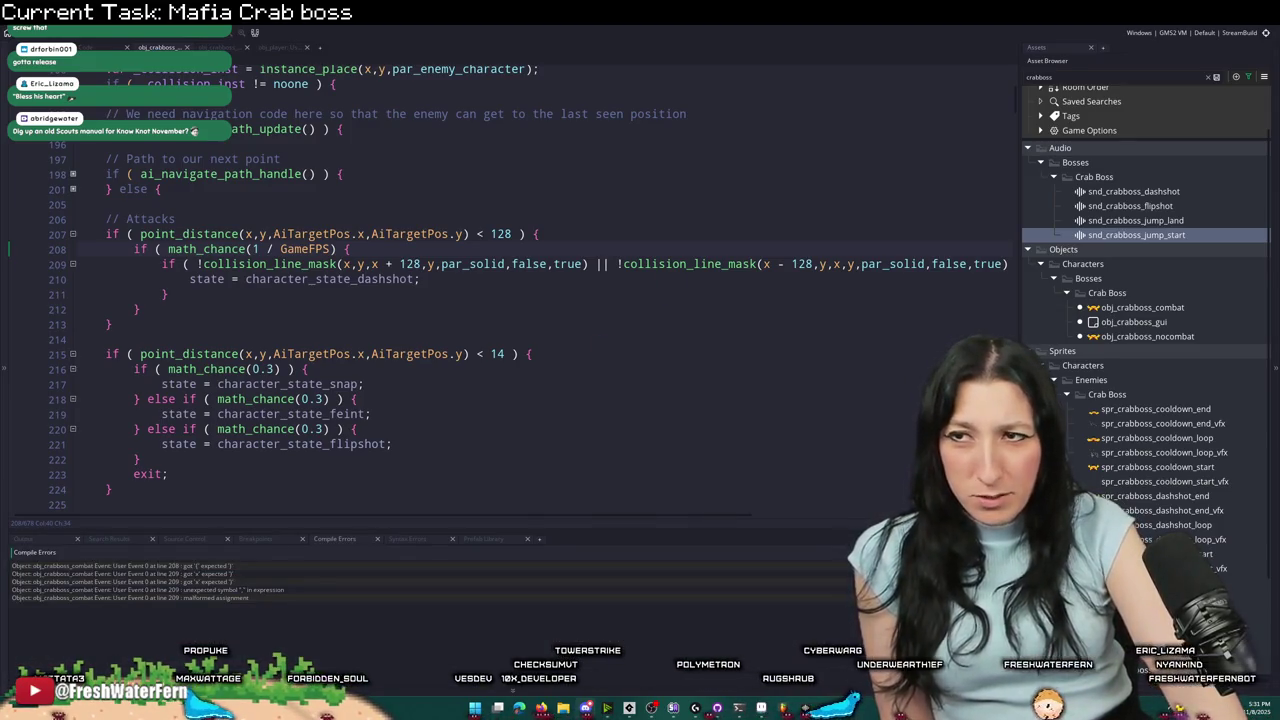
click(284, 579)
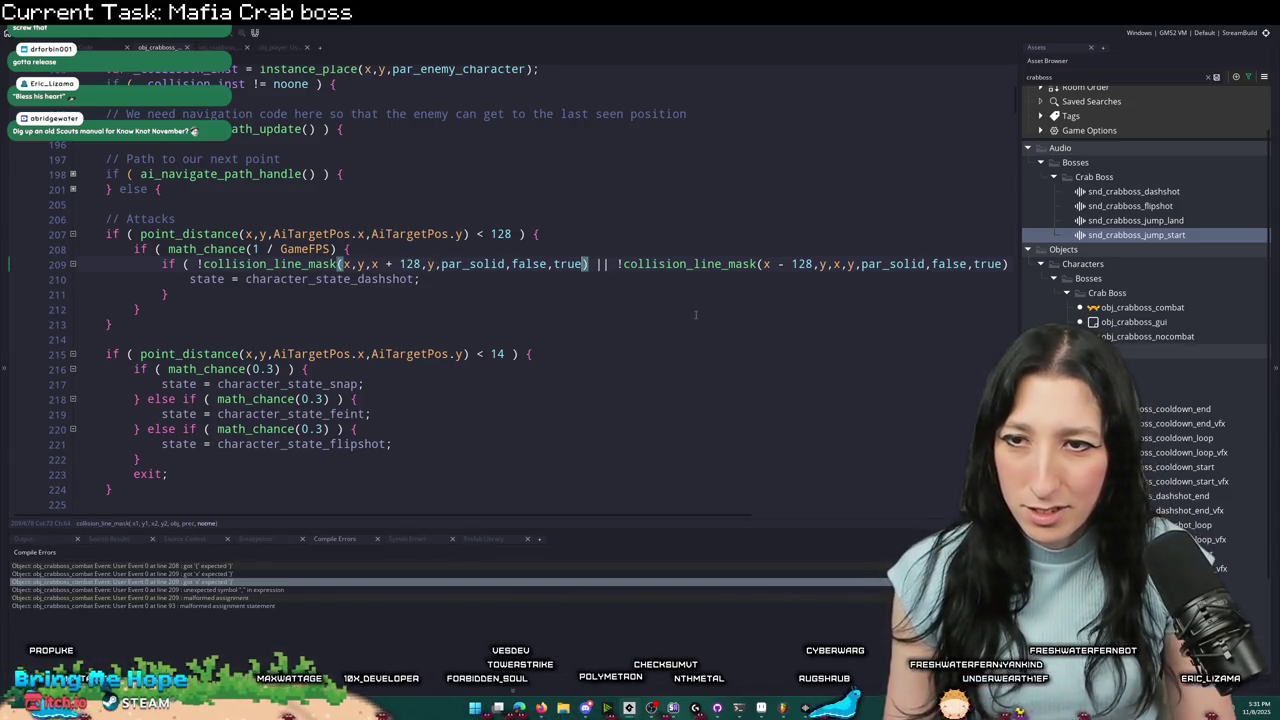
text() {)
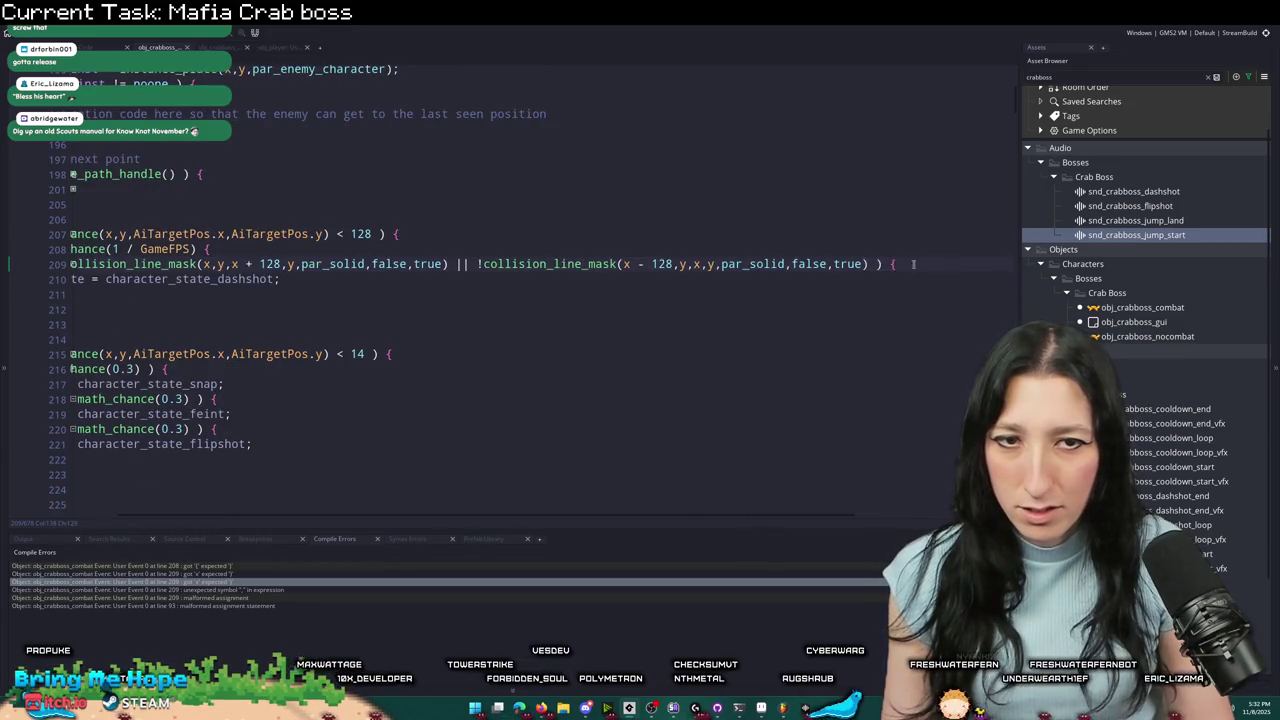
scroll(638, 520, left, 3)
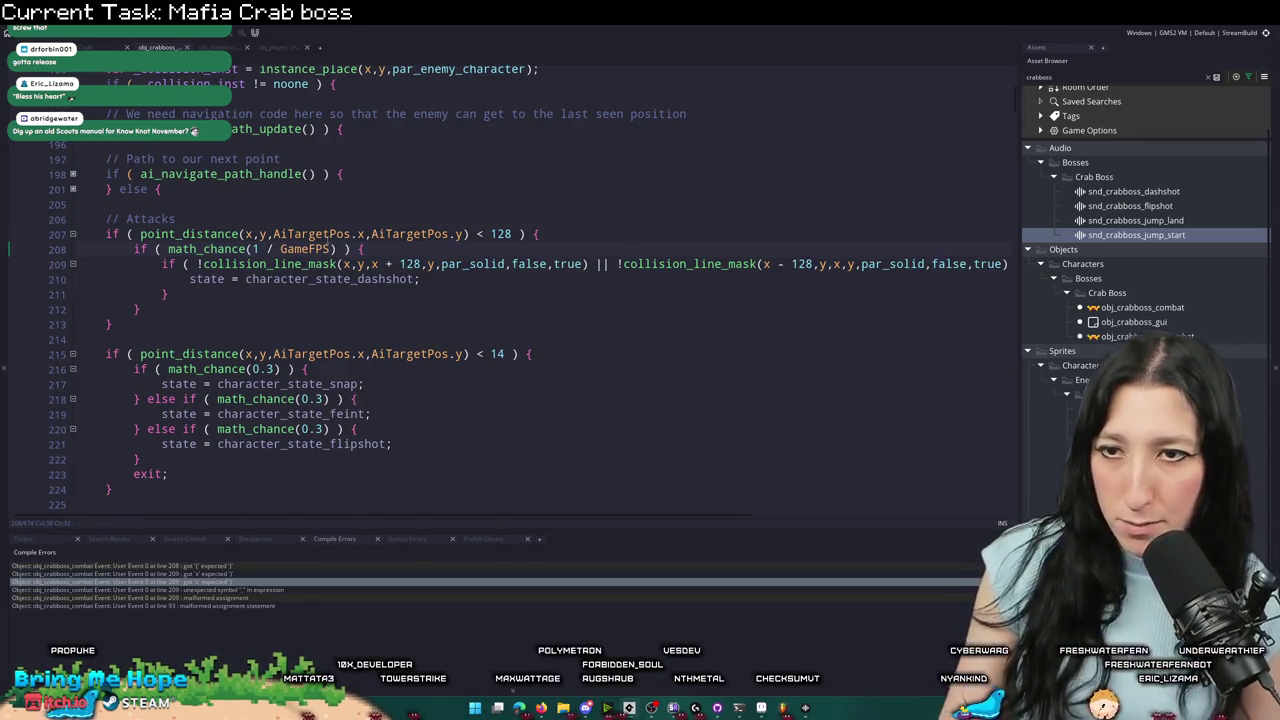
key(F5)
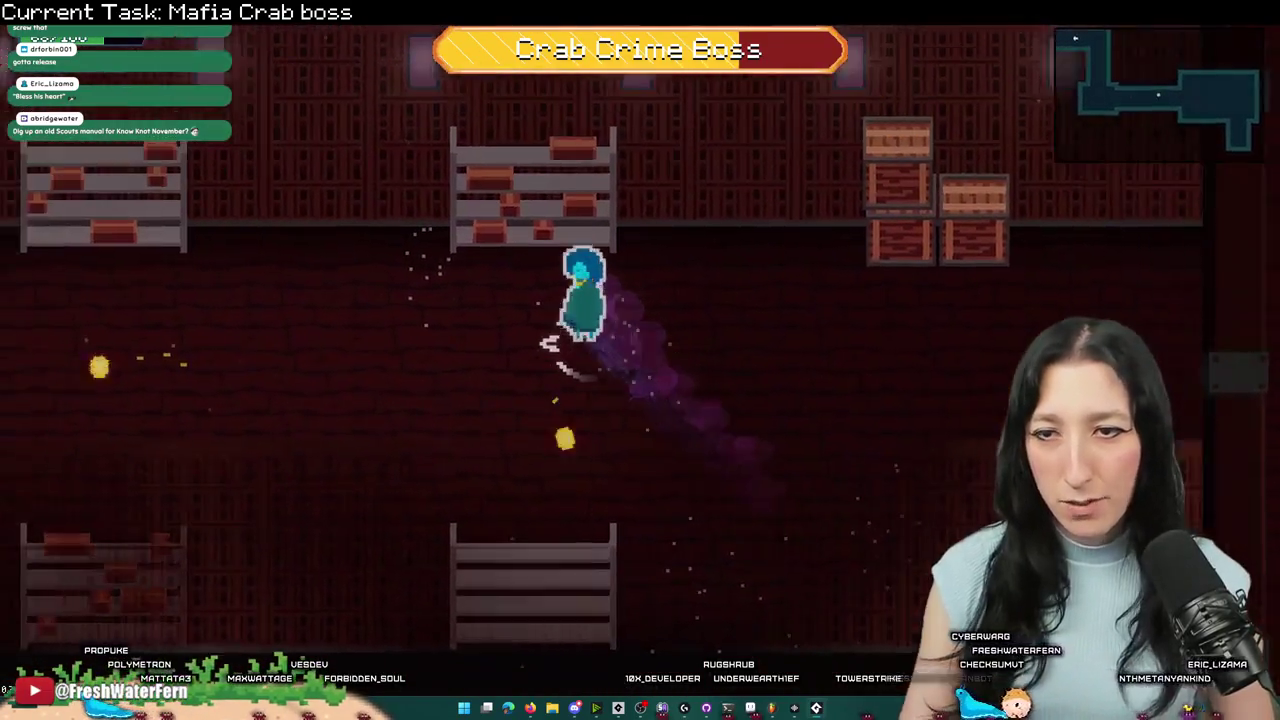
- Pause the boss fight with Escape and switch back to the code editor
key(Escape)
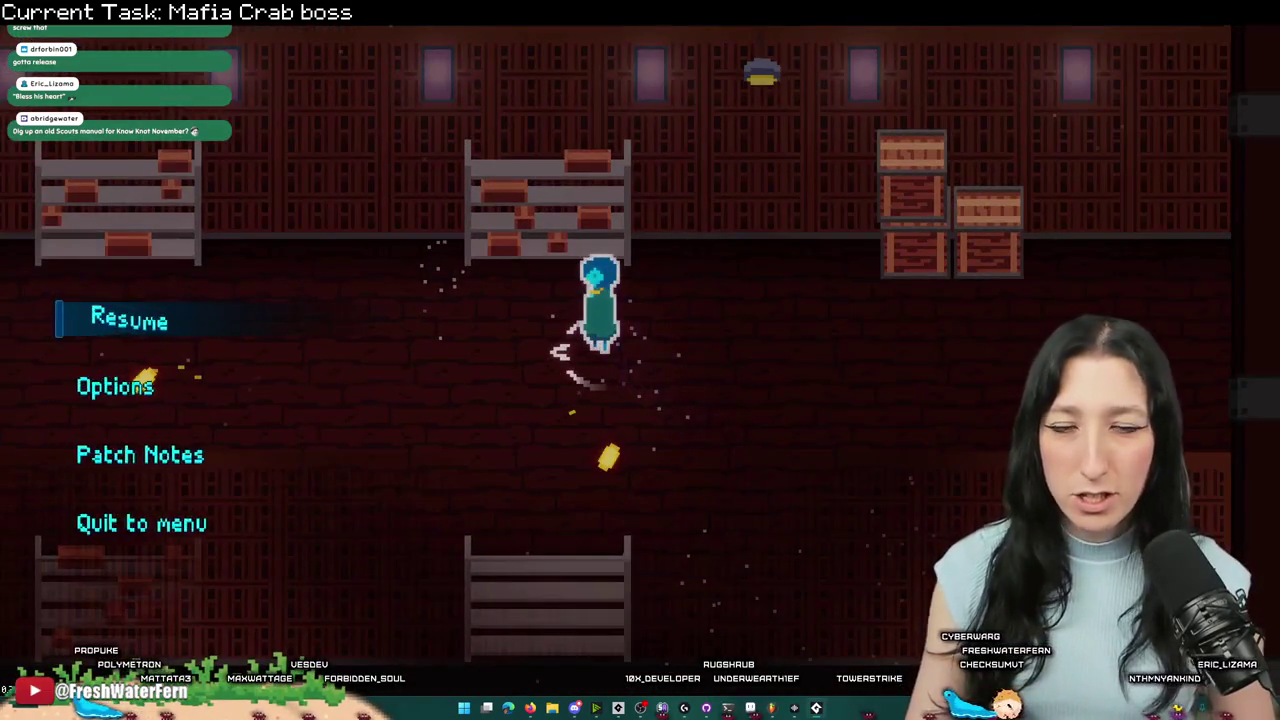
key(alt+Tab)
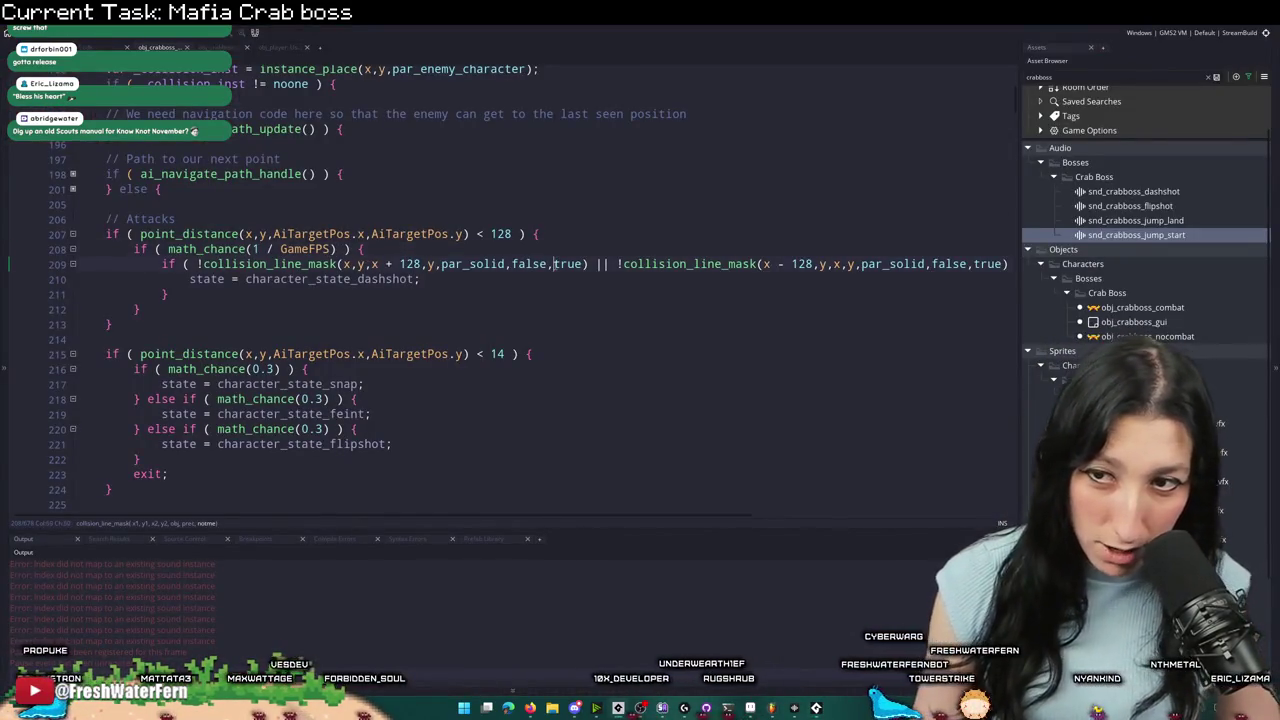
- Fold all functions in the crab boss code to list its states
scroll(283, 264, up, 4)
scroll(185, 261, down, 15)
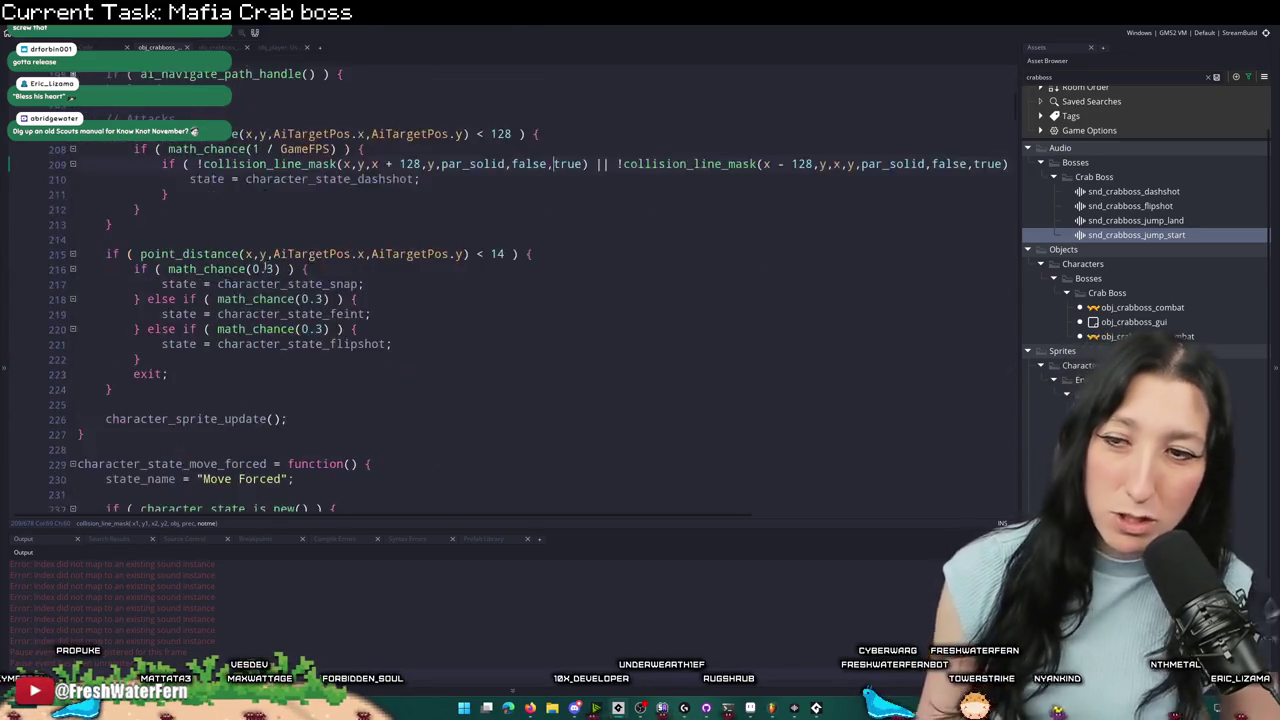
scroll(185, 261, down, 12)
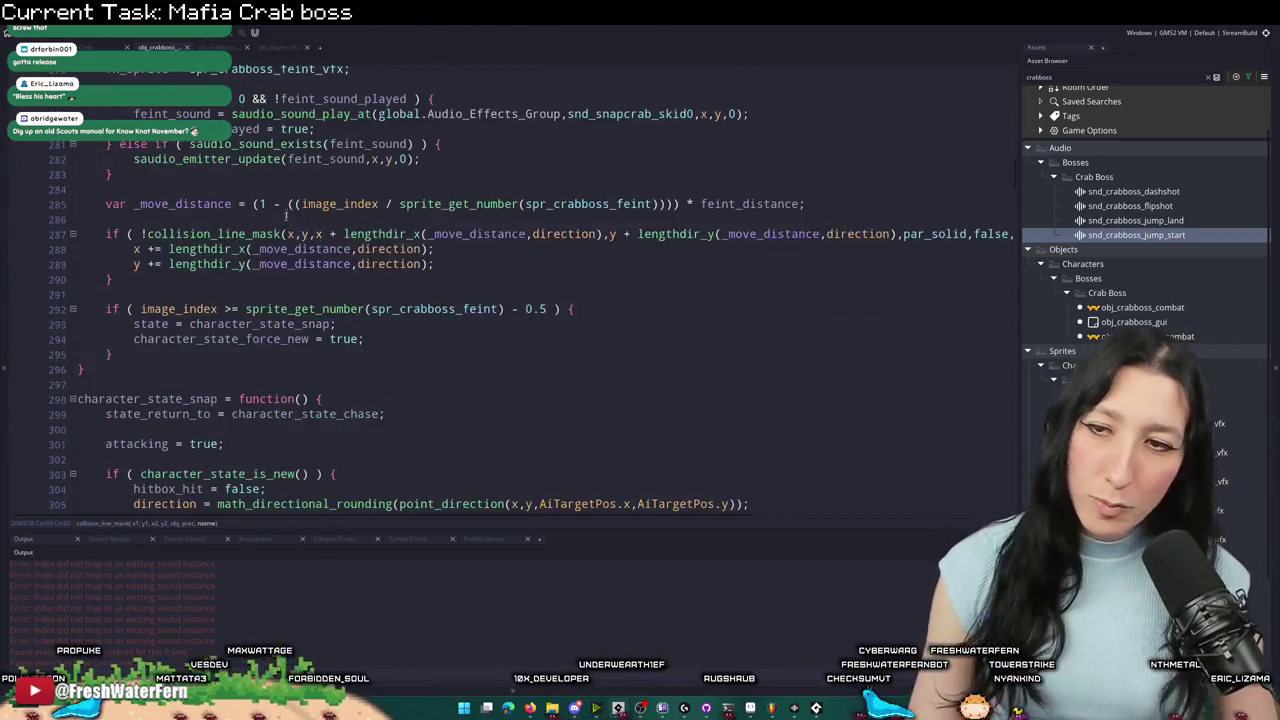
scroll(282, 370, down, 20)
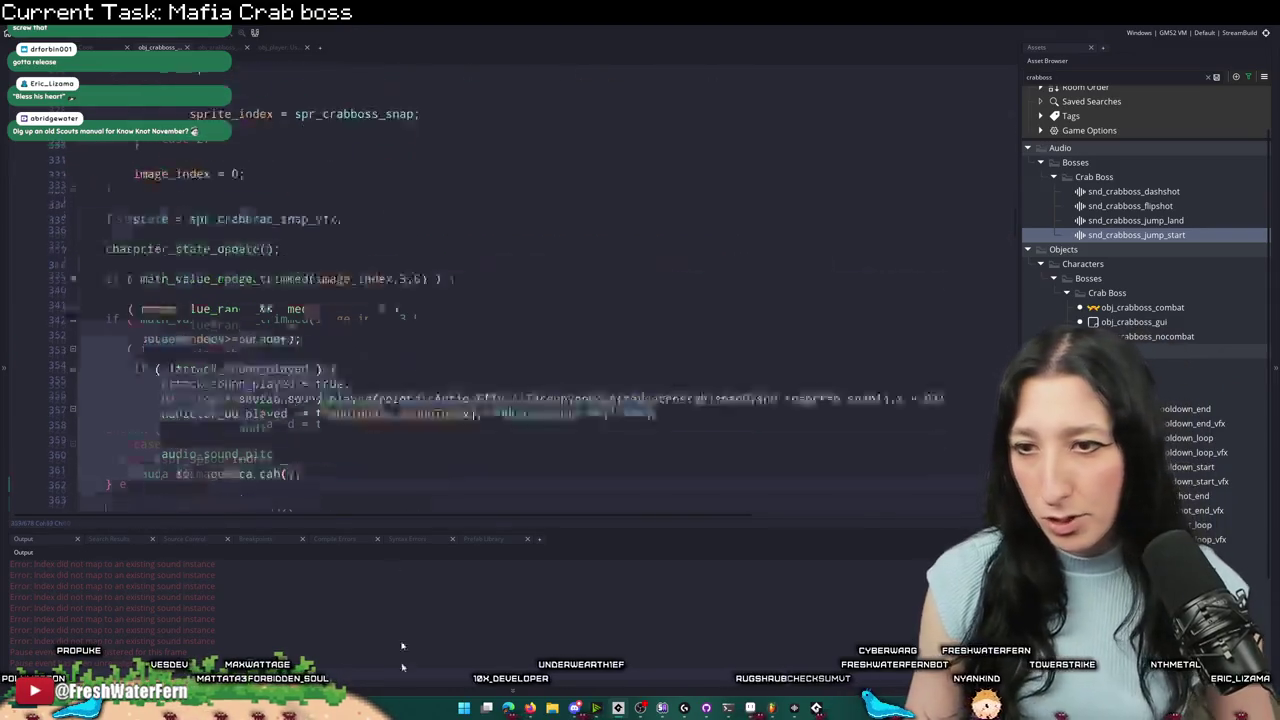
scroll(388, 391, up, 2)
scroll(388, 391, down, 20)
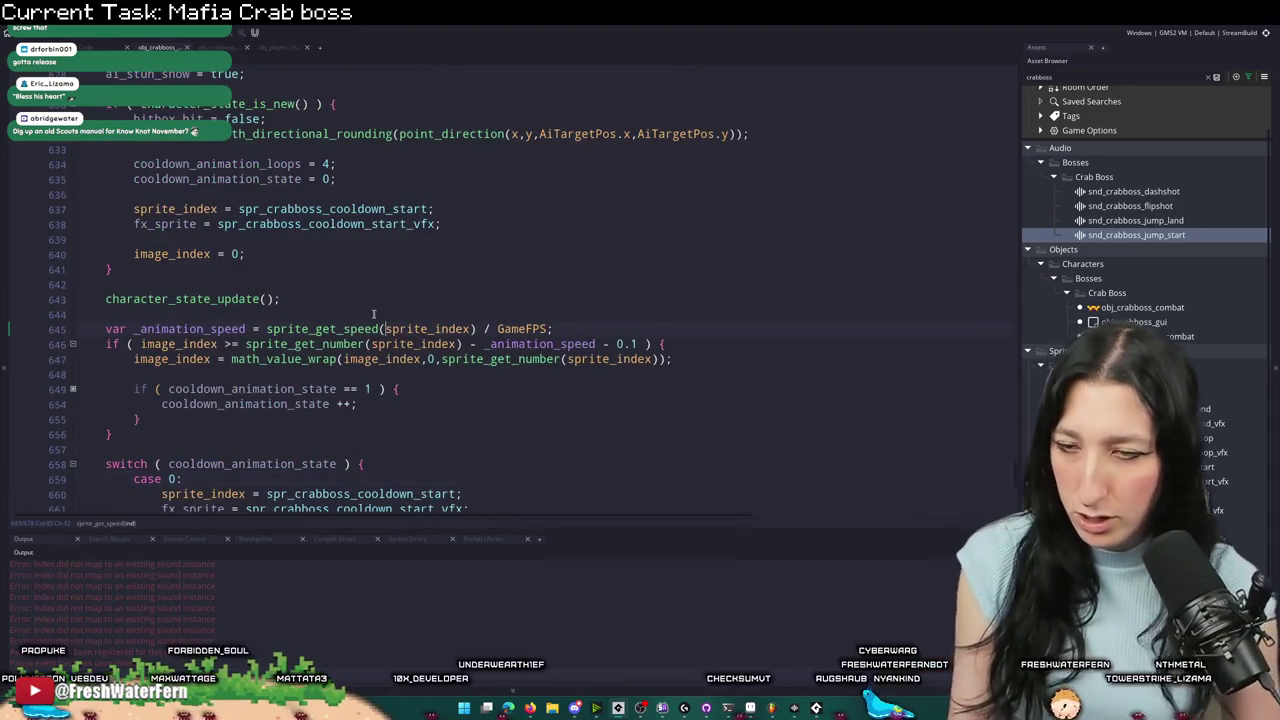
key(ctrl+shift+minus)
- Expand the dashshot state to its bullet spawn and reveal obj_effect_guncrab_bullet in the Asset Browser
click(72, 372)
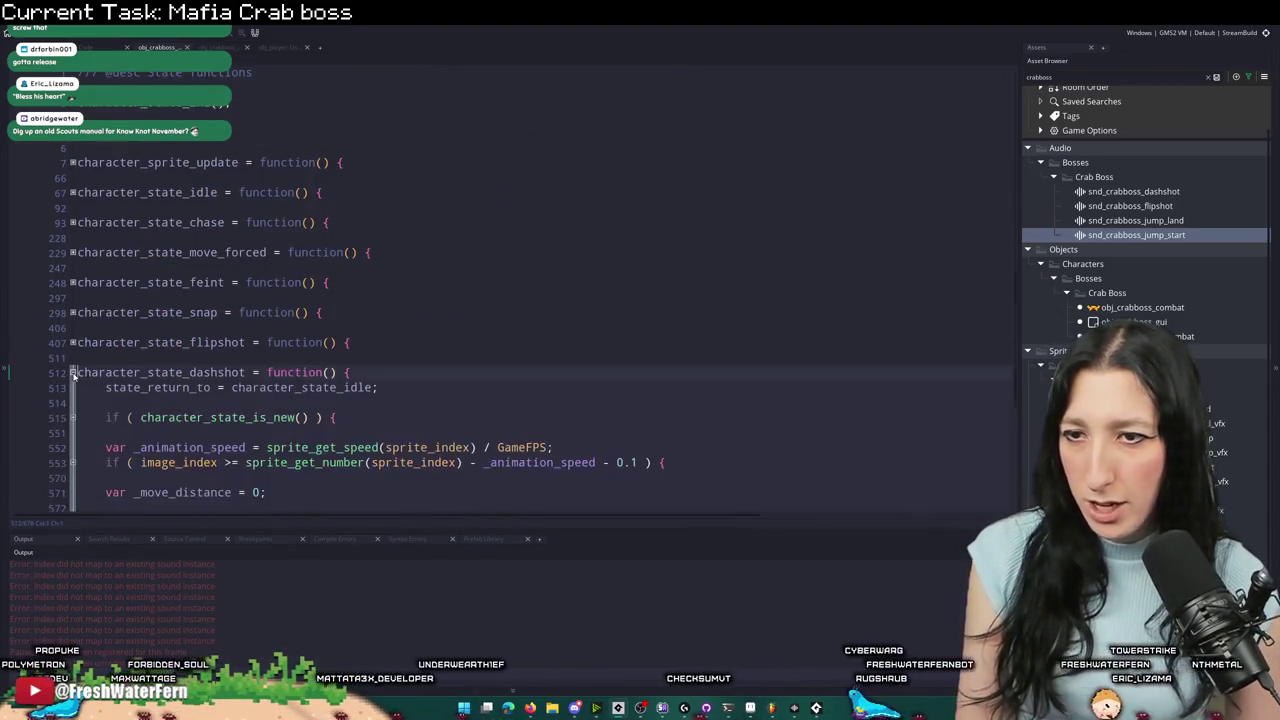
scroll(85, 395, down, 3)
click(72, 422)
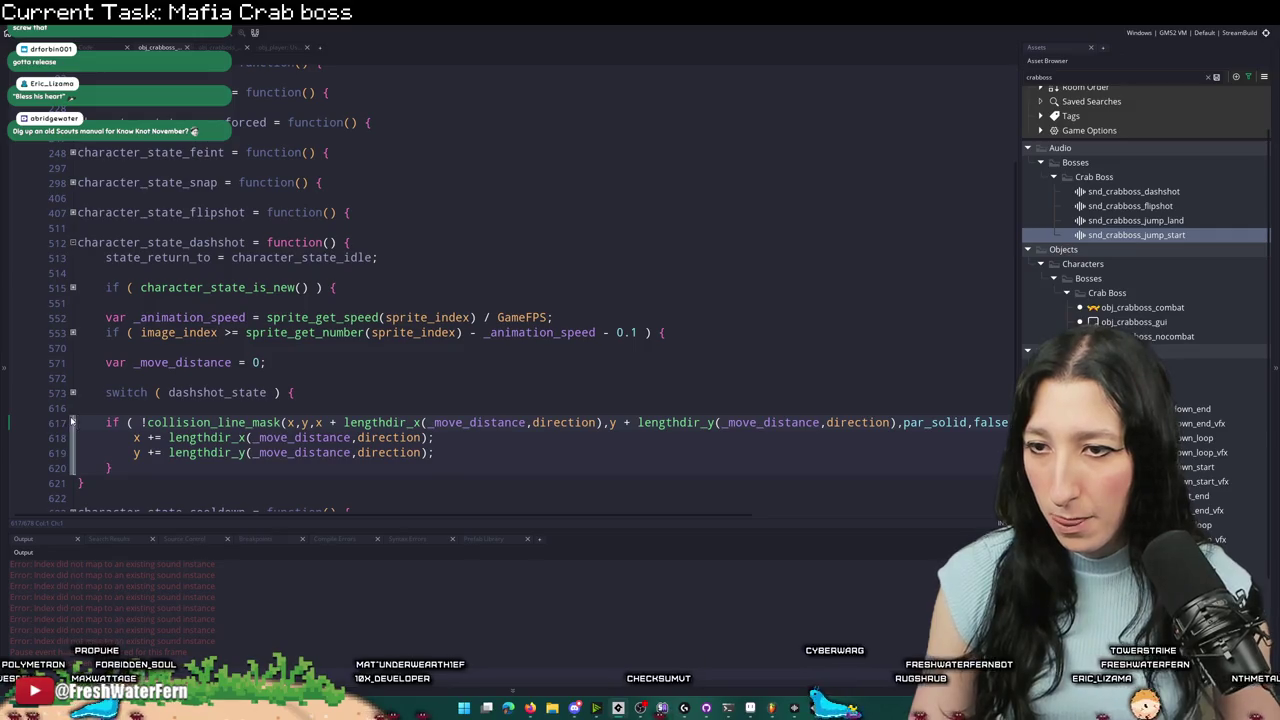
click(72, 392)
scroll(72, 392, down, 3)
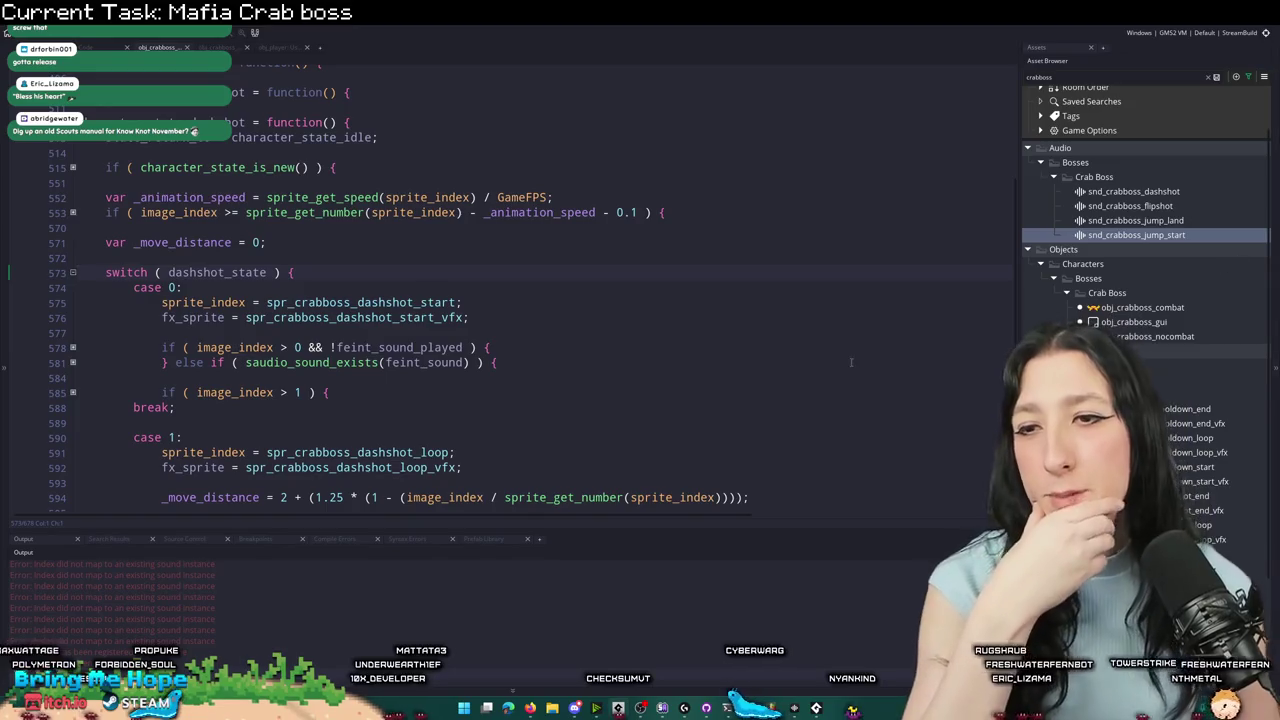
scroll(851, 362, down, 4)
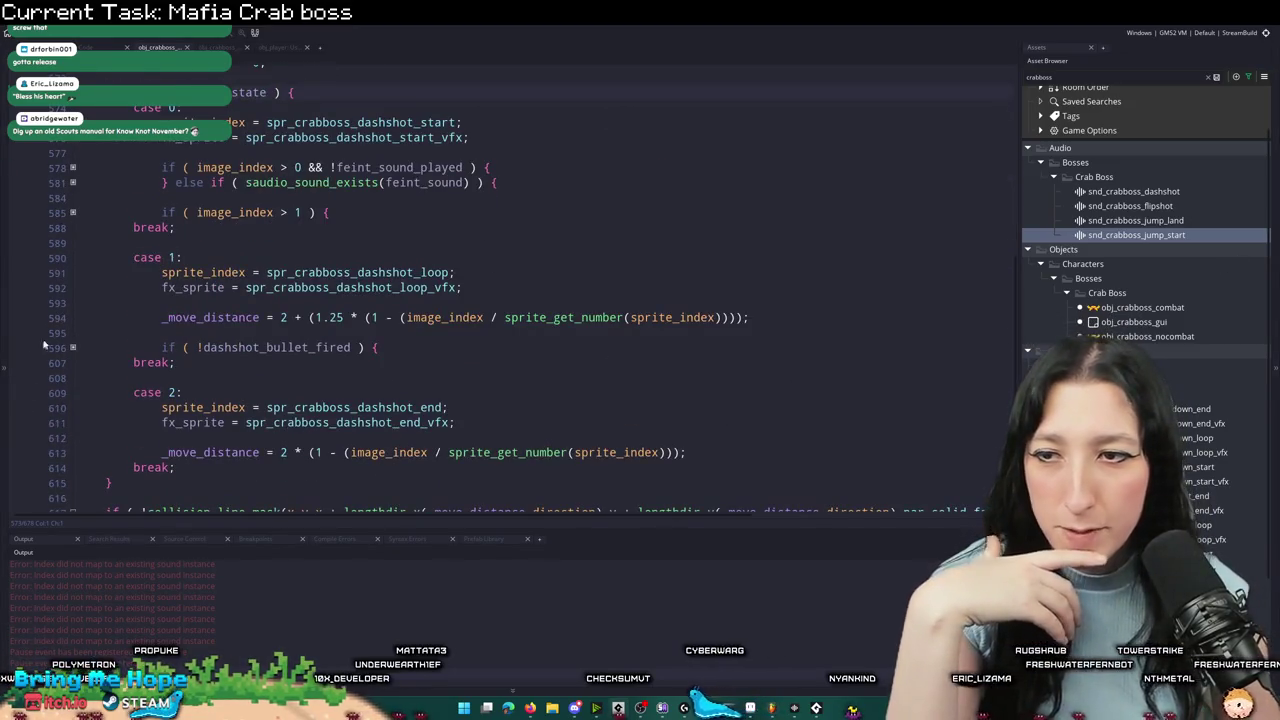
click(72, 347)
scroll(522, 352, down, 1)
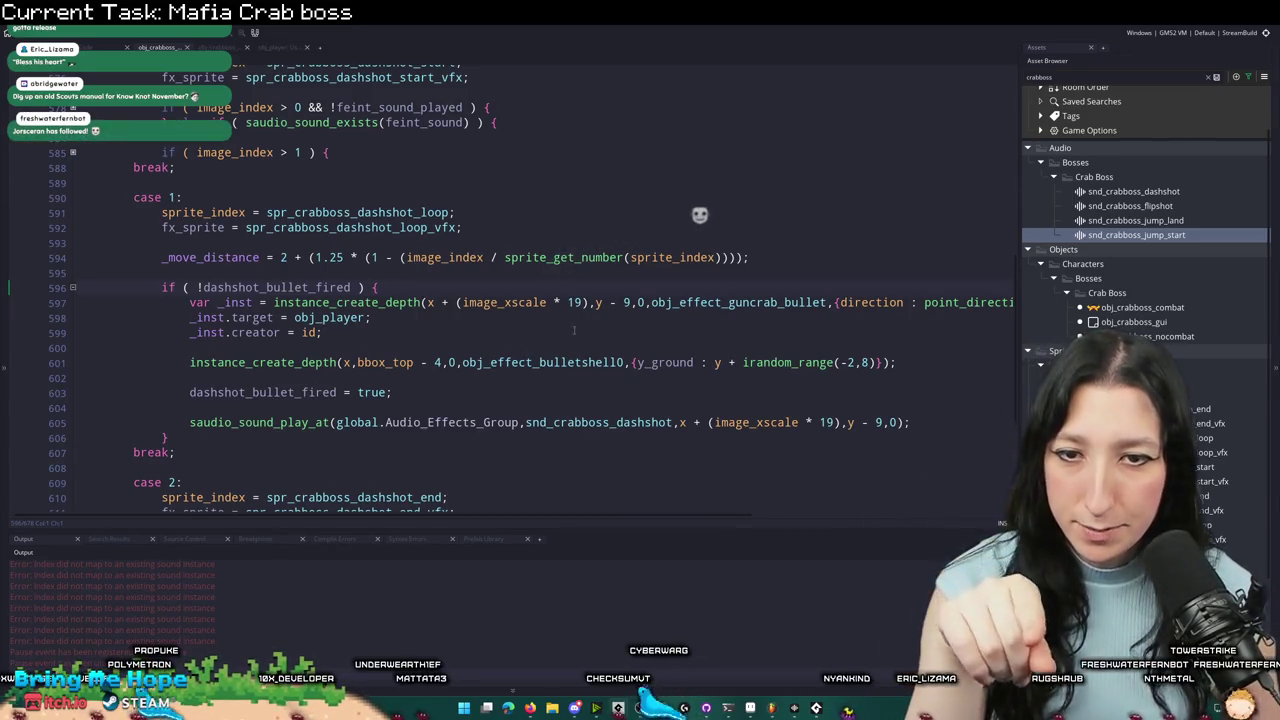
key(ctrl+Right)
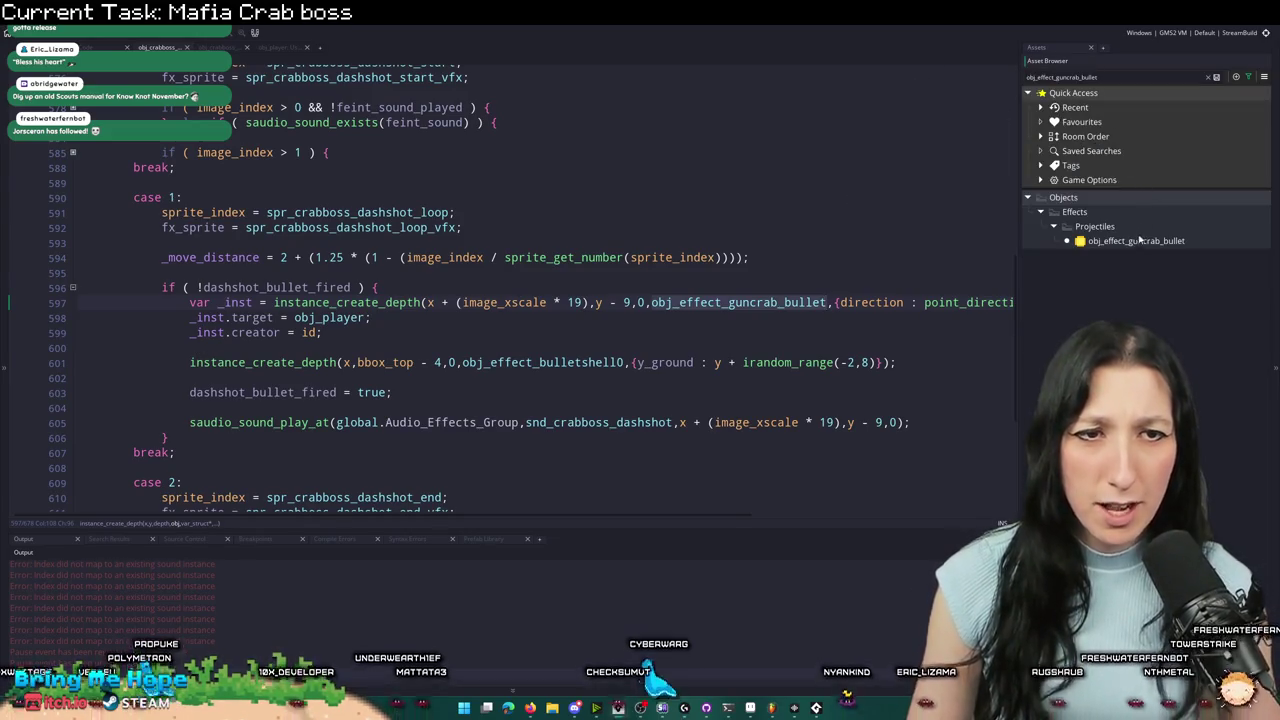
- Clear the asset filter and open the obj_effect_crabboss_bullet object
click(1140, 160)
key(Escape)
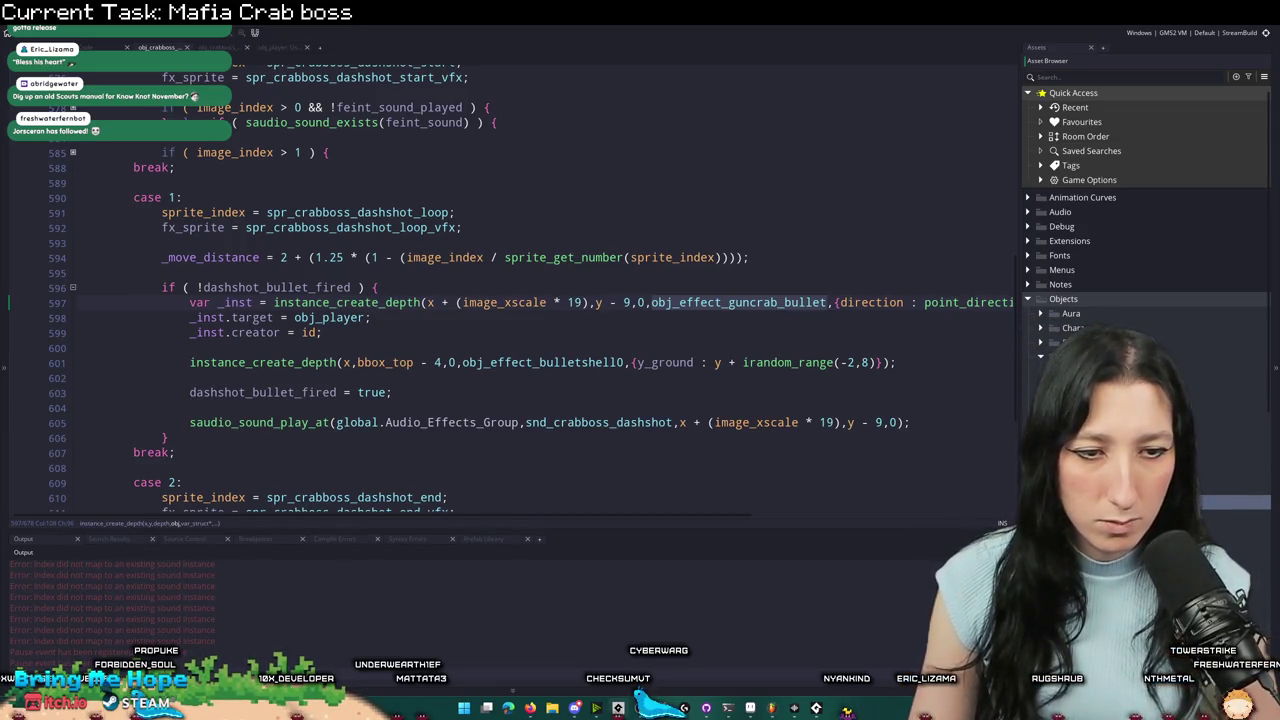
middle_click(738, 302)
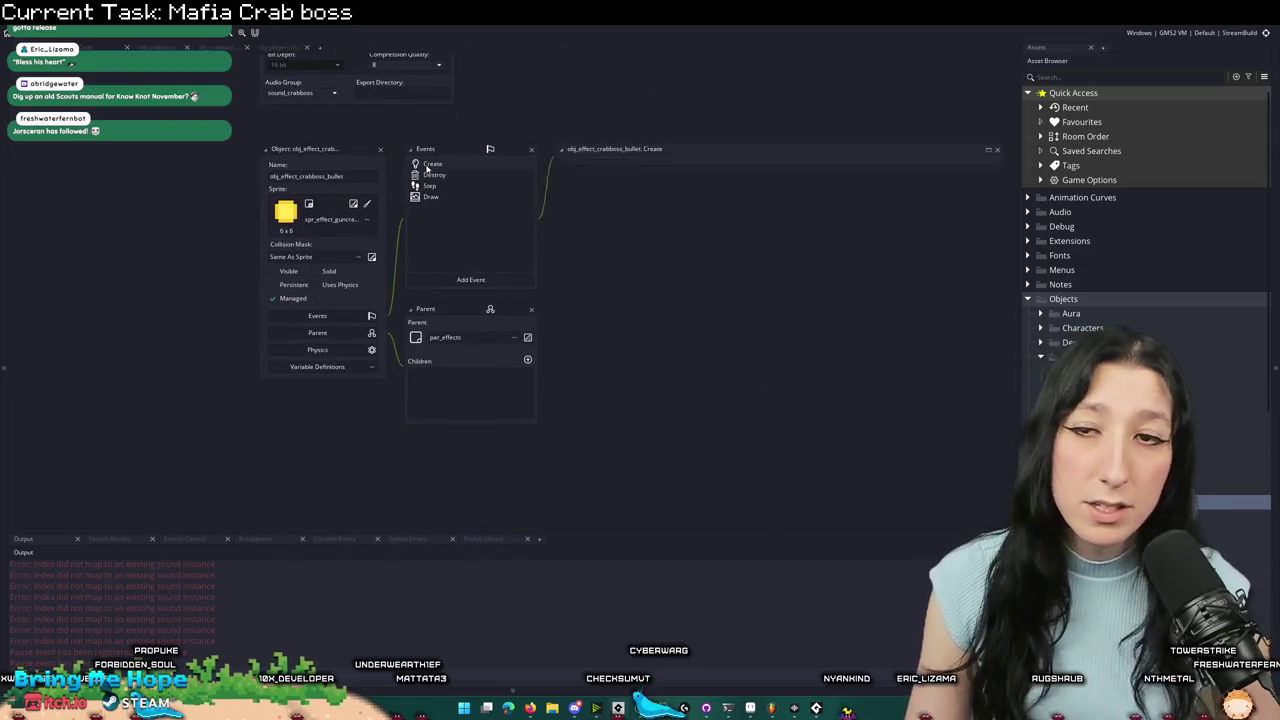
- Open the bullet's Create event in a wider code window and check the timer's starting value
click(667, 256)
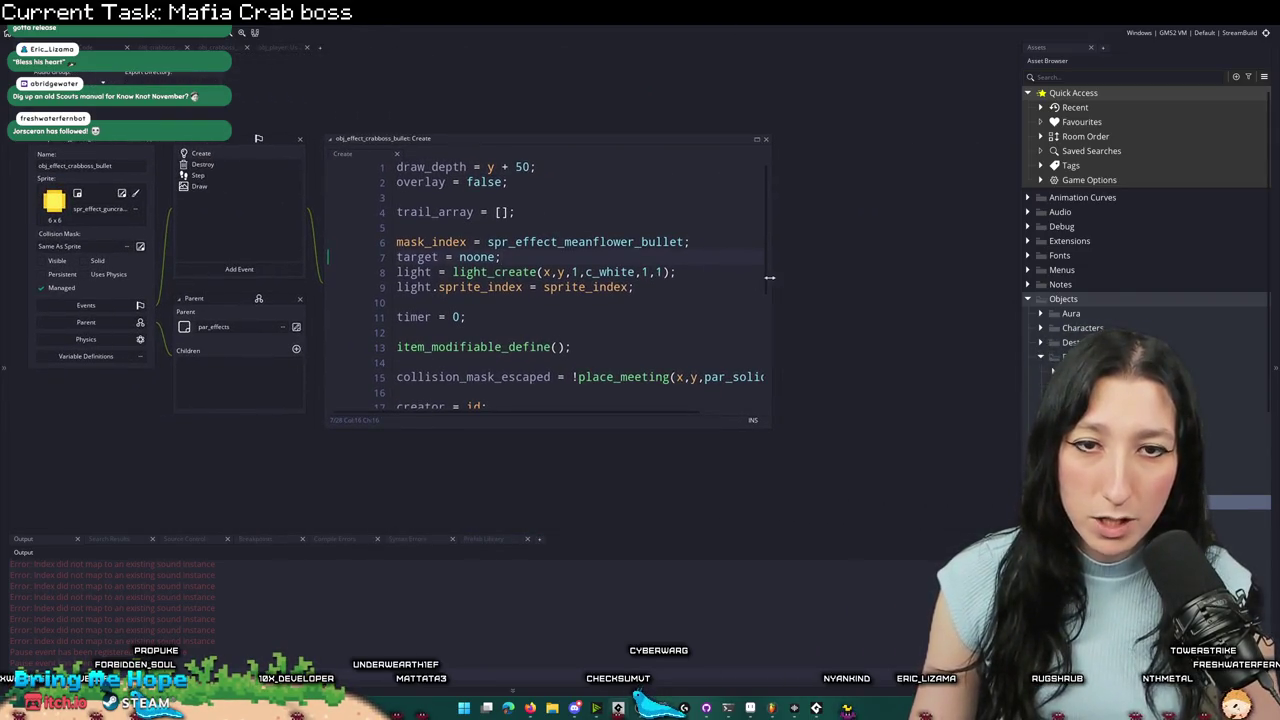
drag(770, 270, 891, 189)
scroll(600, 270, down, 2)
click(609, 256)
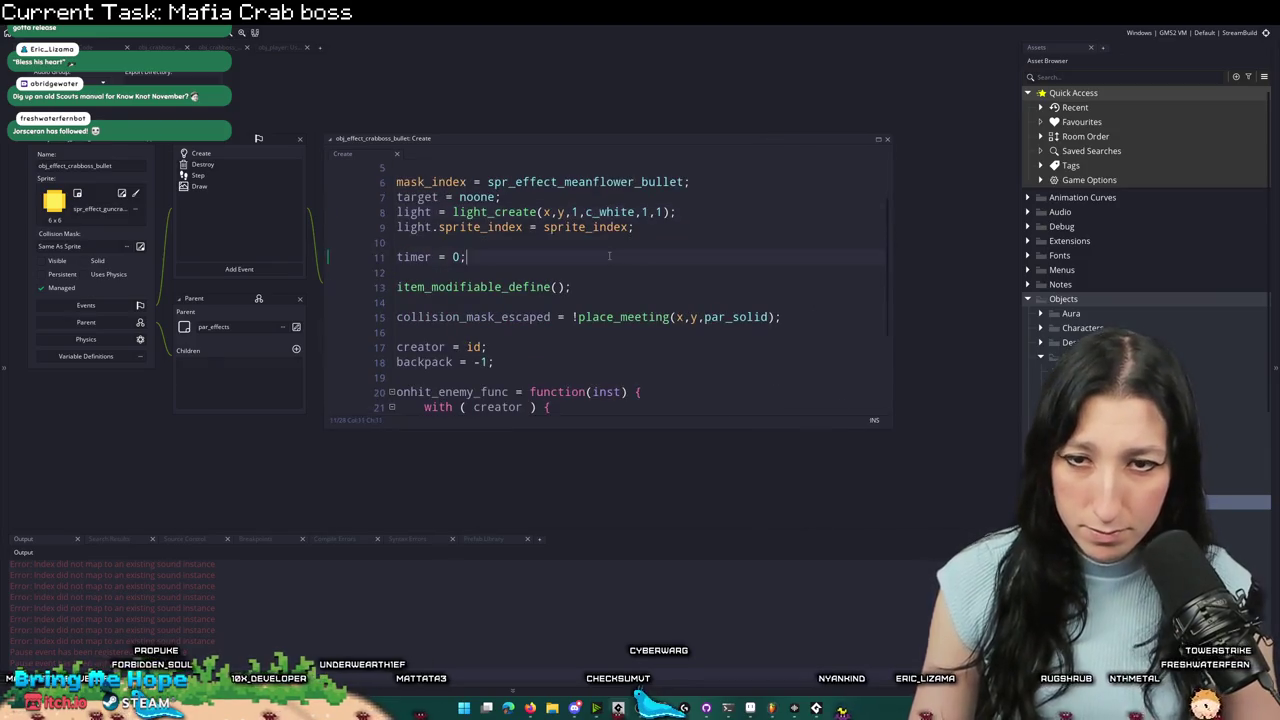
scroll(576, 267, down, 3)
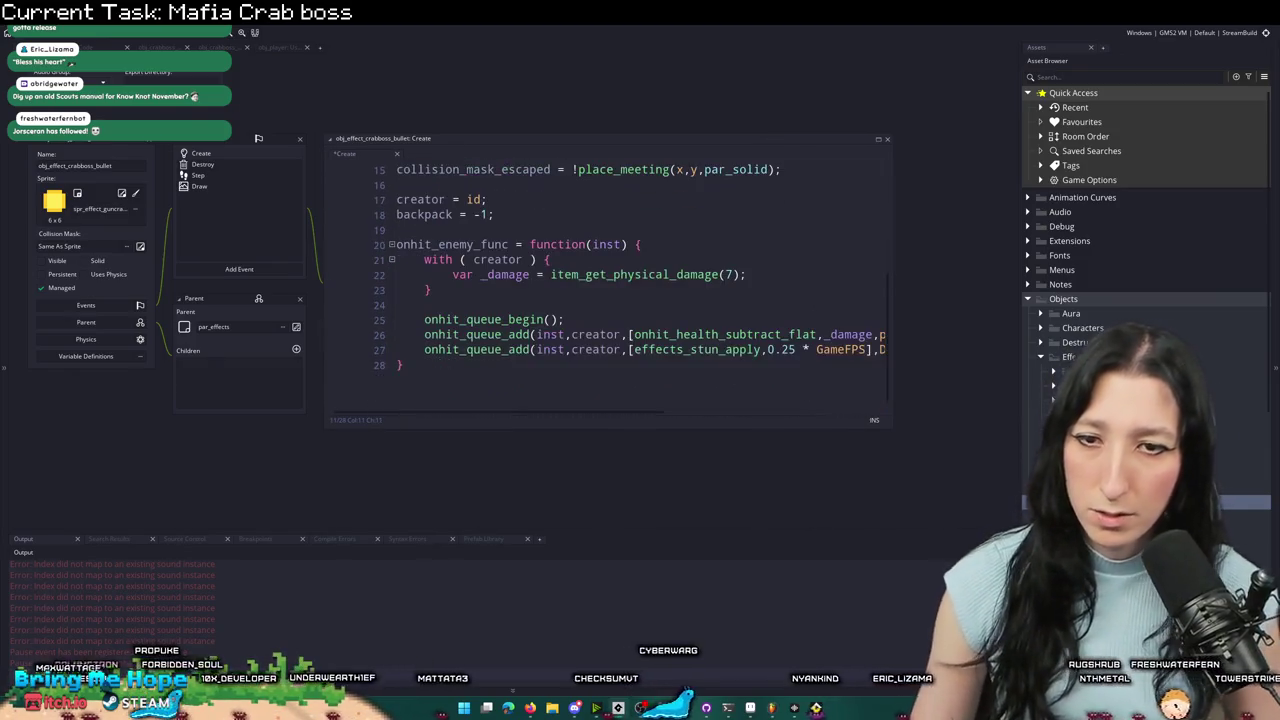
- In the Step event, change timer += 0.5 to timer += 0.75
click(228, 175)
scroll(490, 252, down, 3)
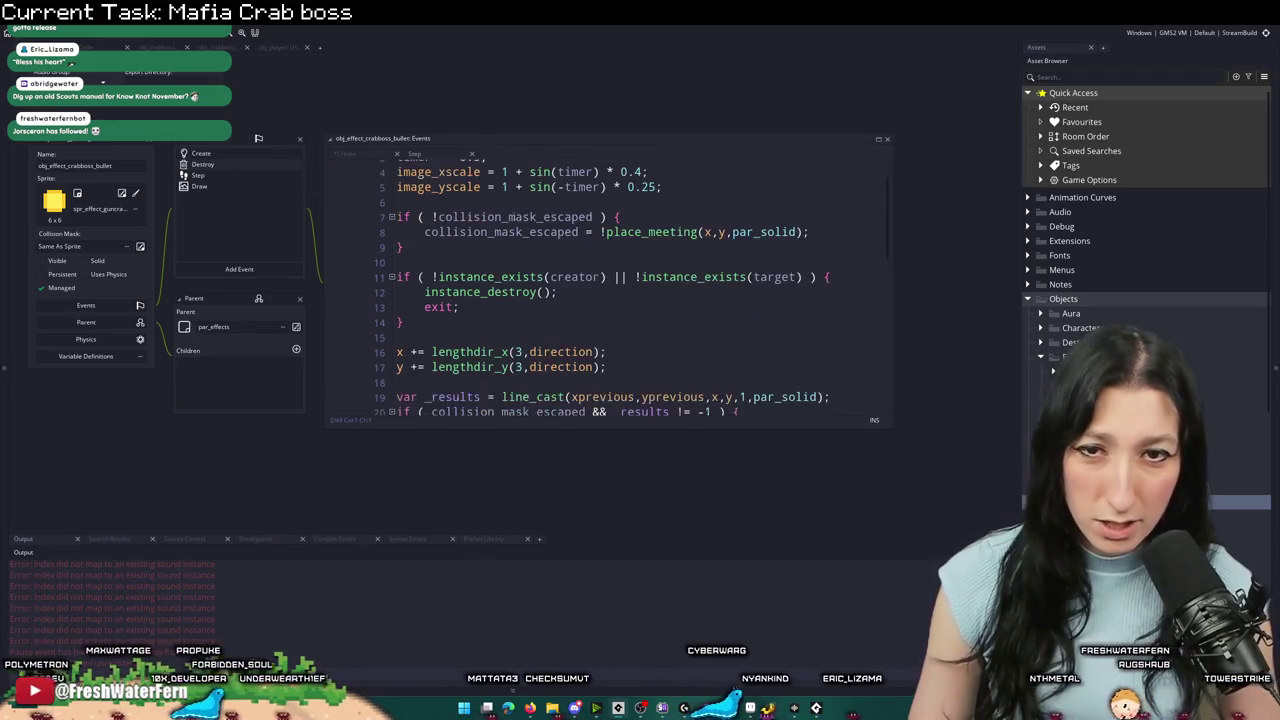
scroll(490, 252, up, 3)
click(471, 197)
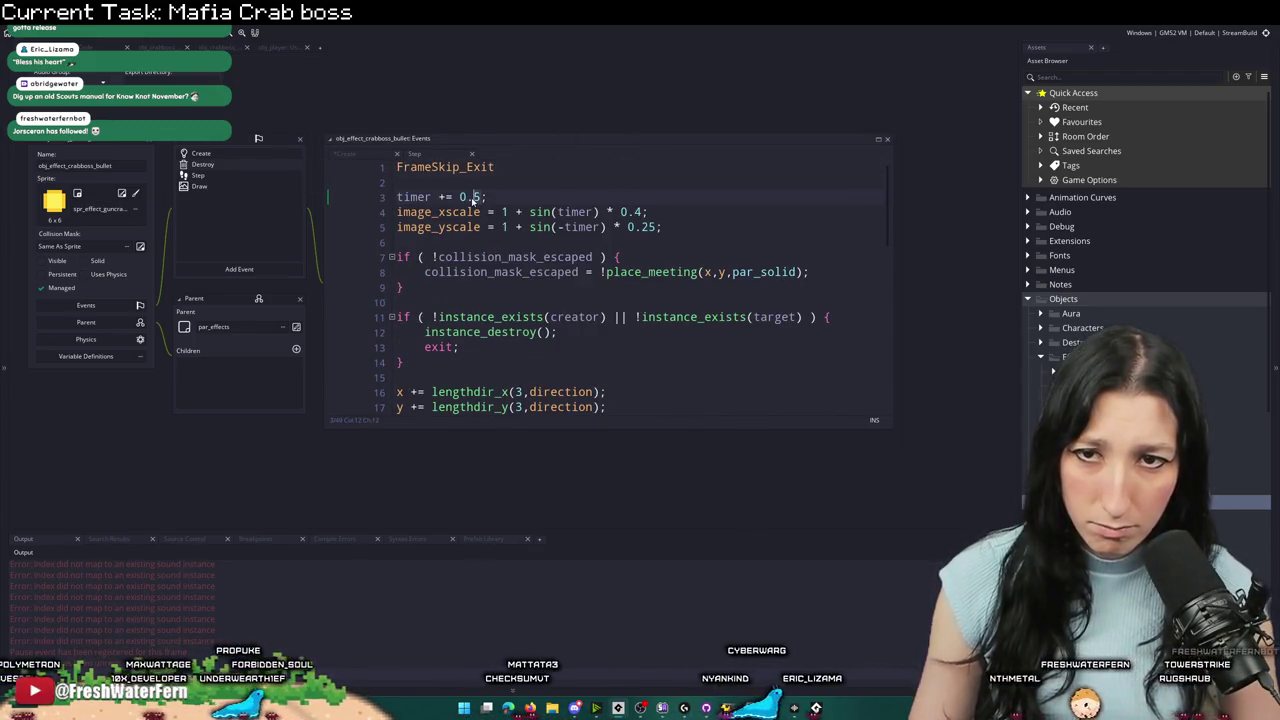
text(7)
scroll(500, 250, down, 4)
scroll(495, 260, up, 4)
scroll(491, 268, down, 2)
scroll(646, 300, down, 2)
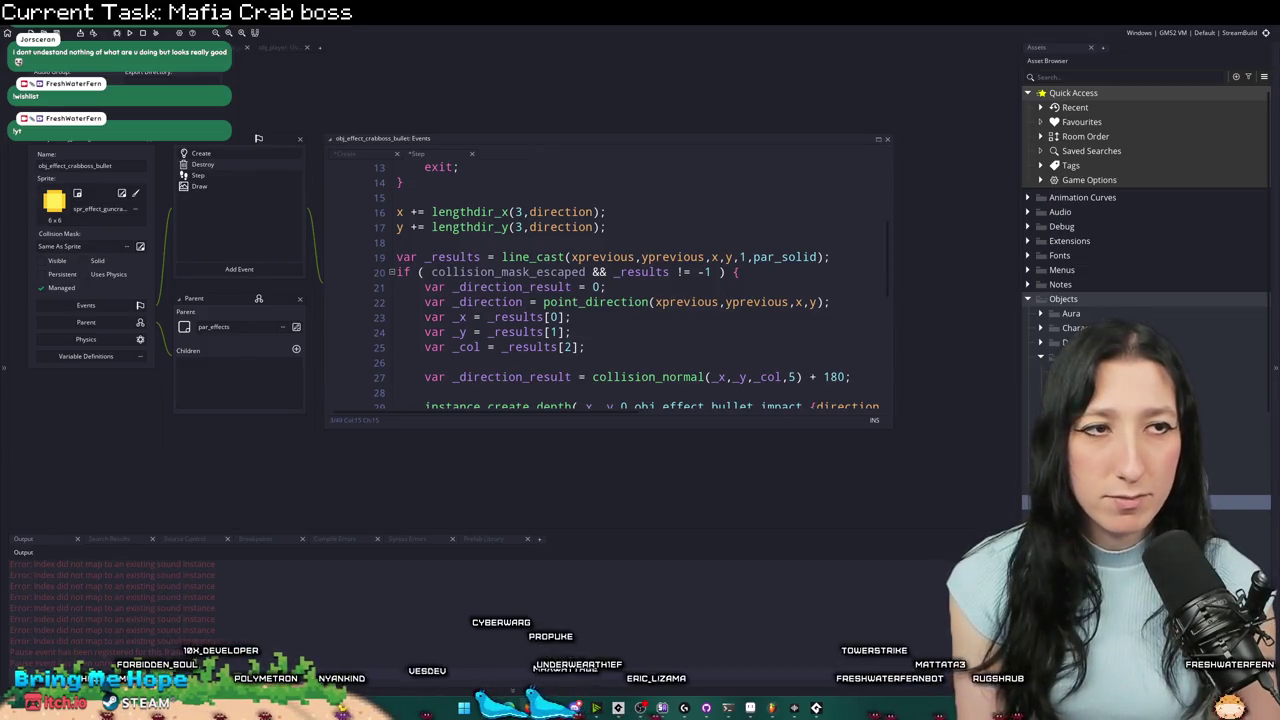
key(alt+Tab)
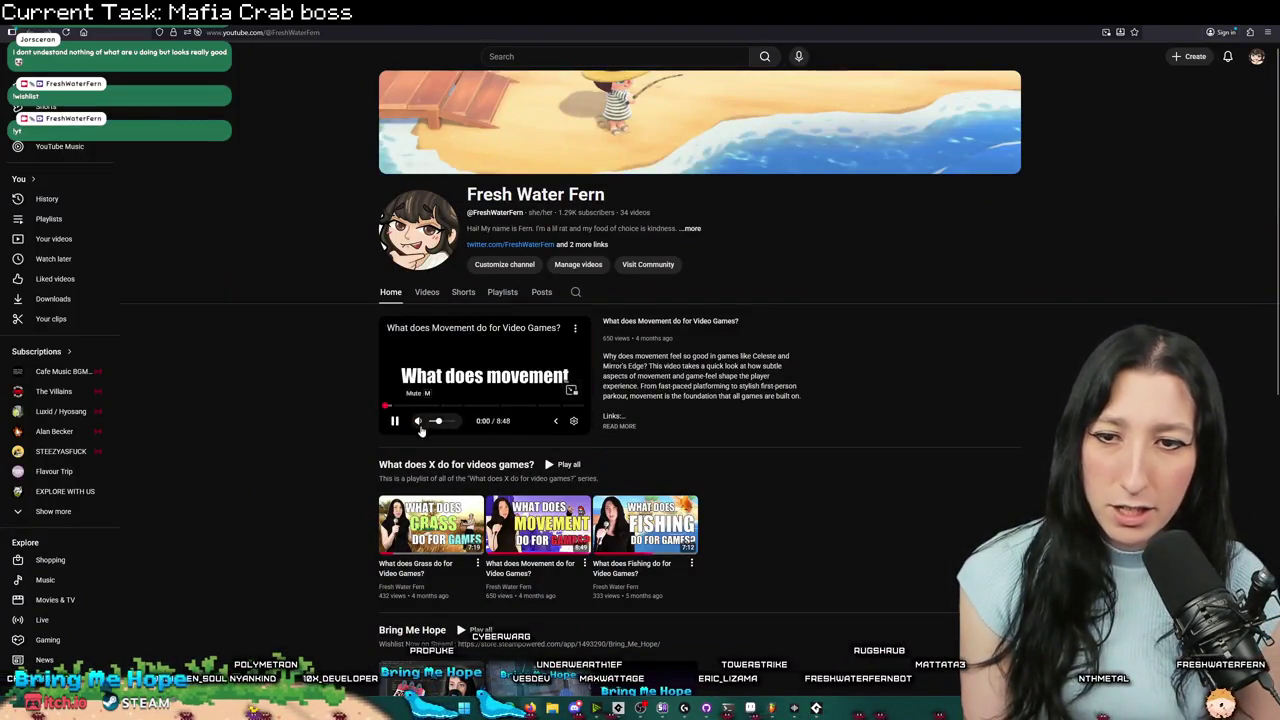
double_click(566, 353)
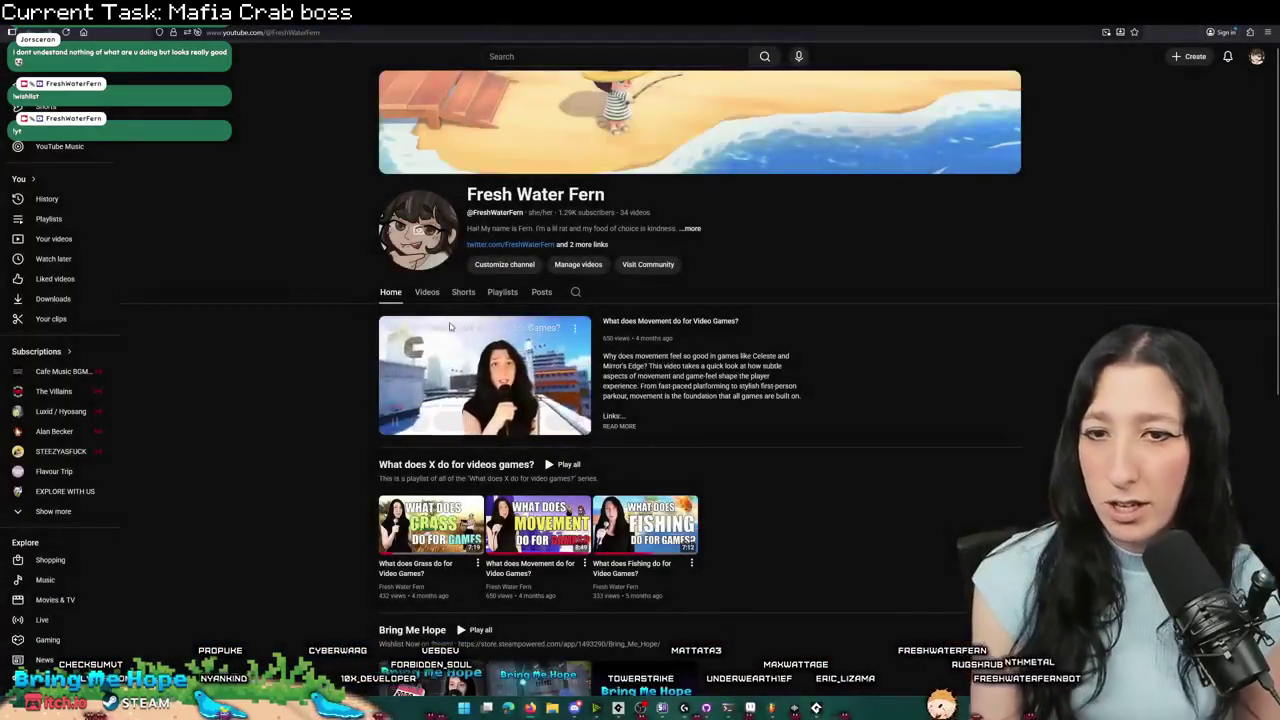
click(441, 292)
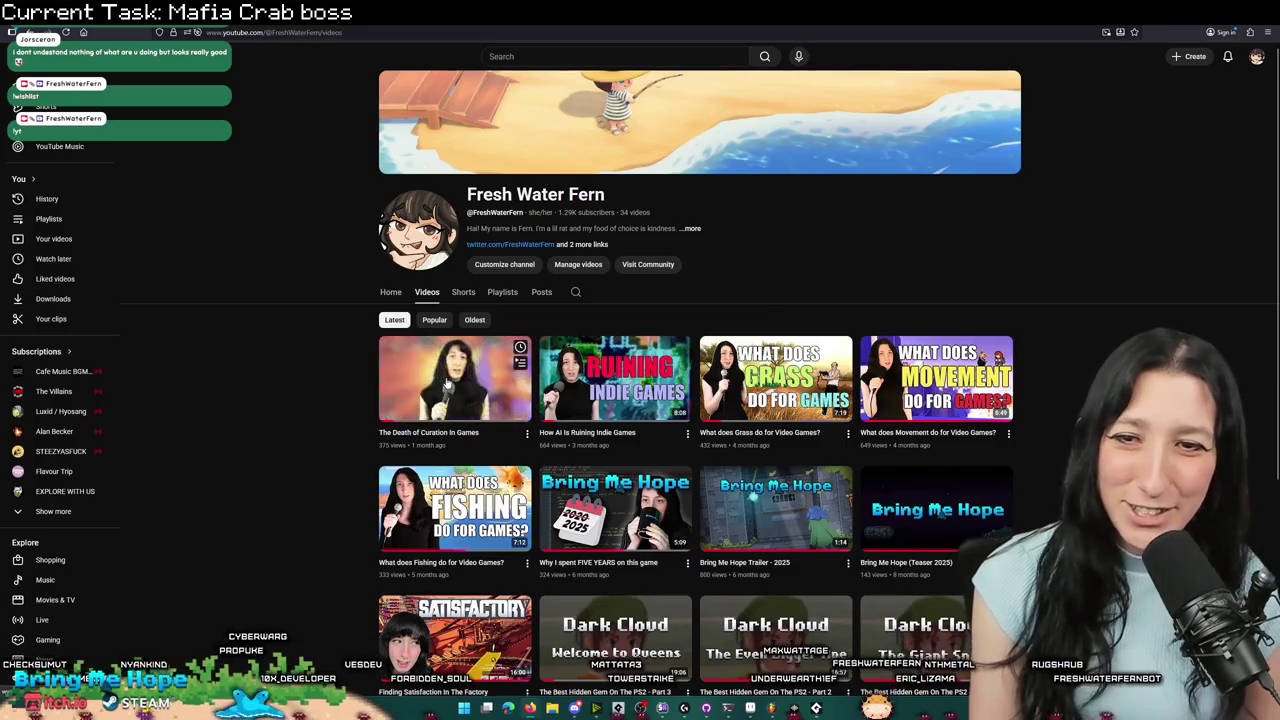
click(449, 383)
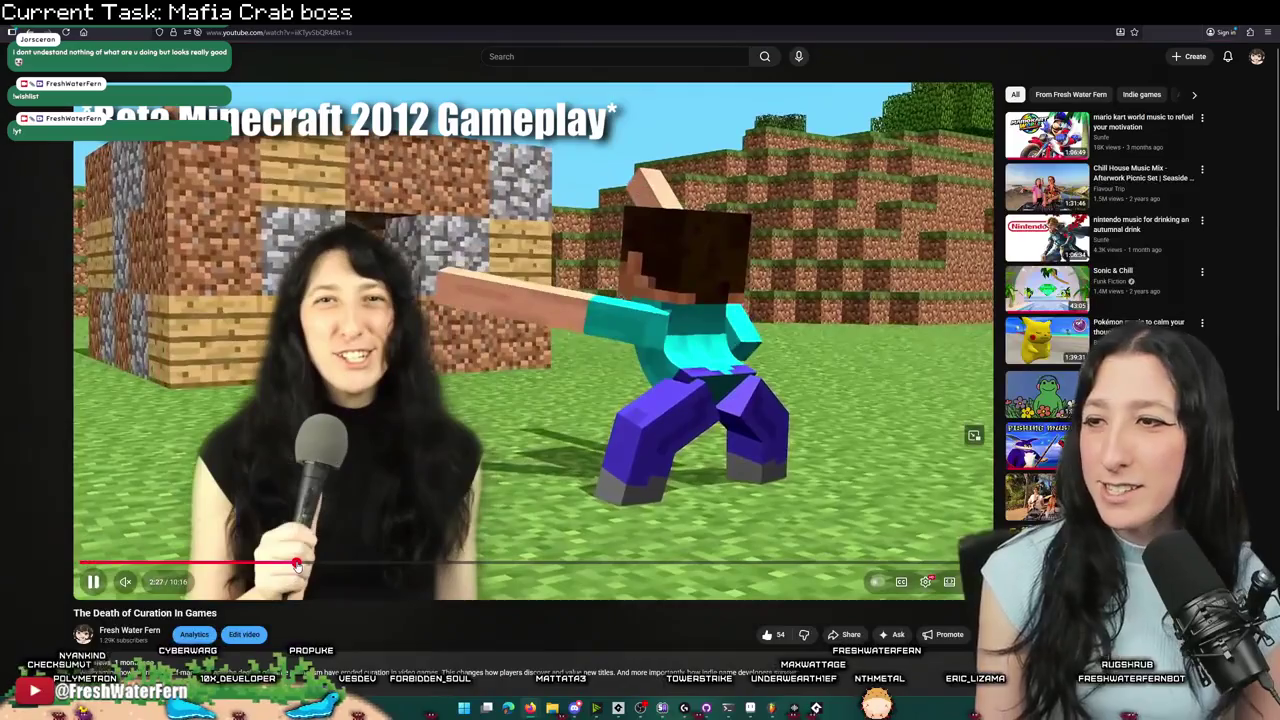
click(297, 566)
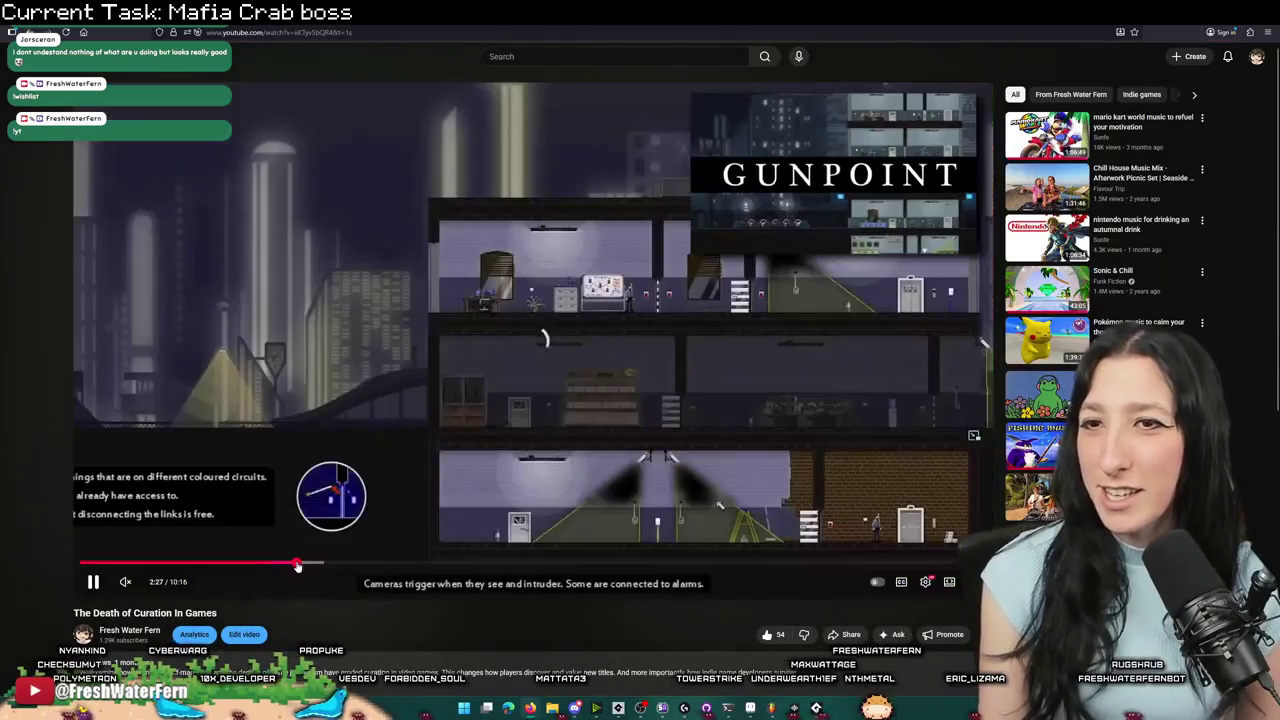
click(418, 563)
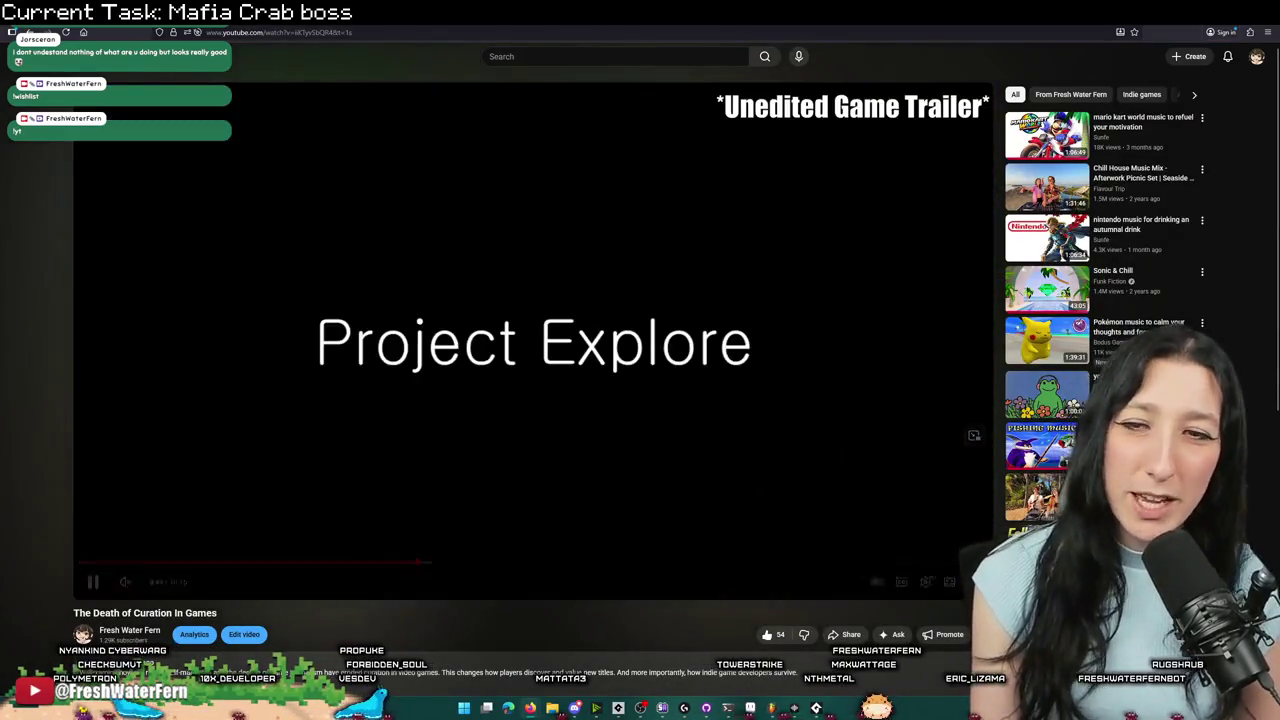
key(alt+Tab)
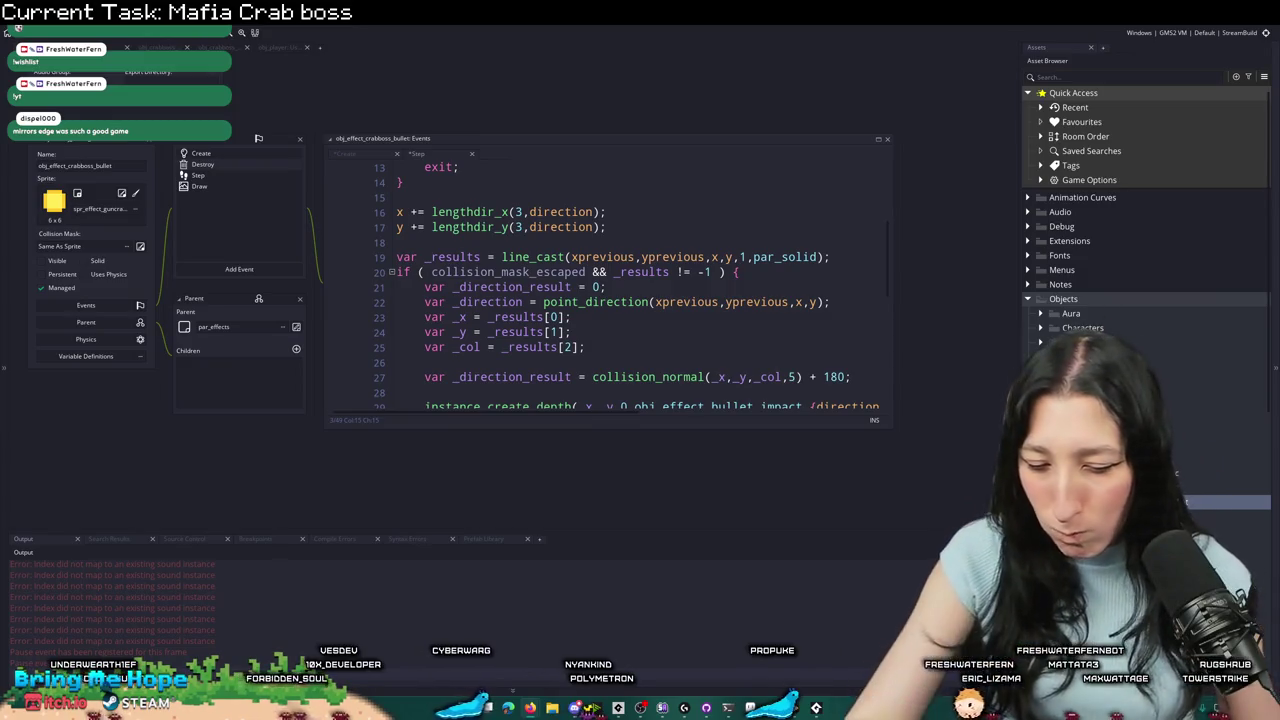
- Enlarge the bullet's Step event code window and review it
mouse_move(893, 425)
mouse_down()
mouse_move(781, 351)
mouse_move(826, 432)
mouse_move(836, 488)
mouse_move(928, 520)
mouse_up()
scroll(594, 227, up, 2)
click(594, 227)
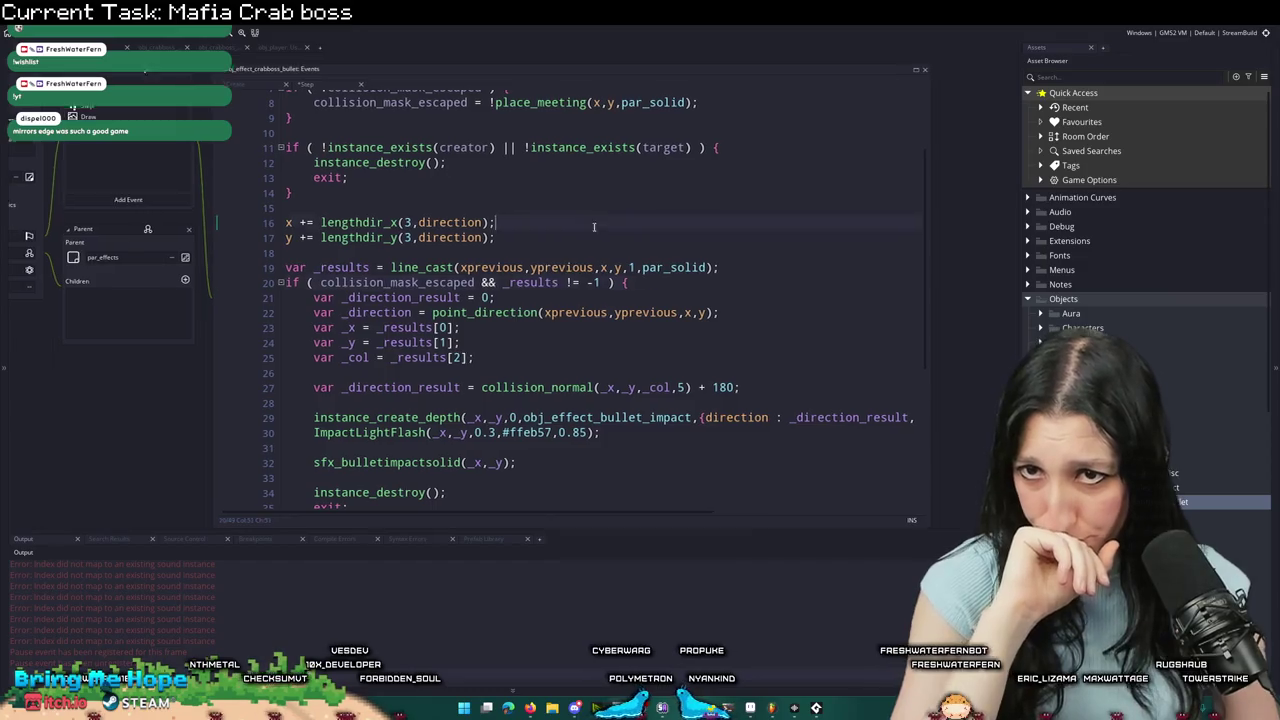
scroll(687, 285, down, 5)
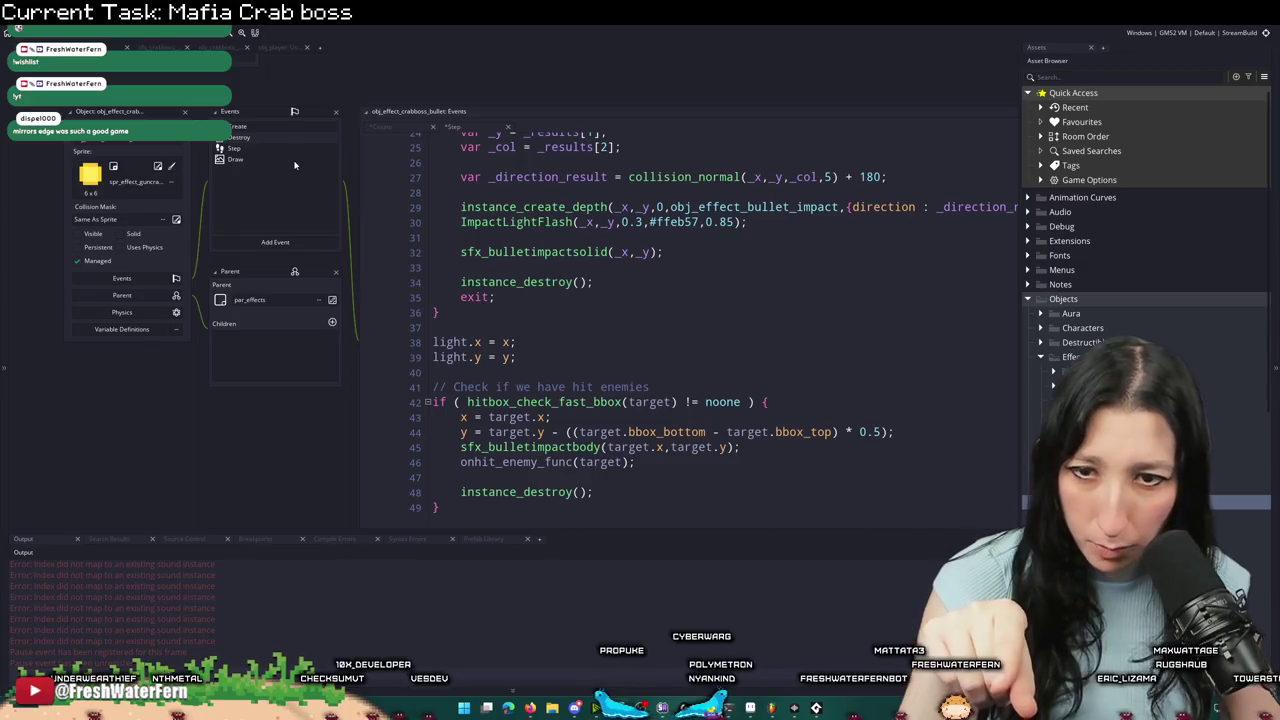
scroll(513, 230, up, 8)
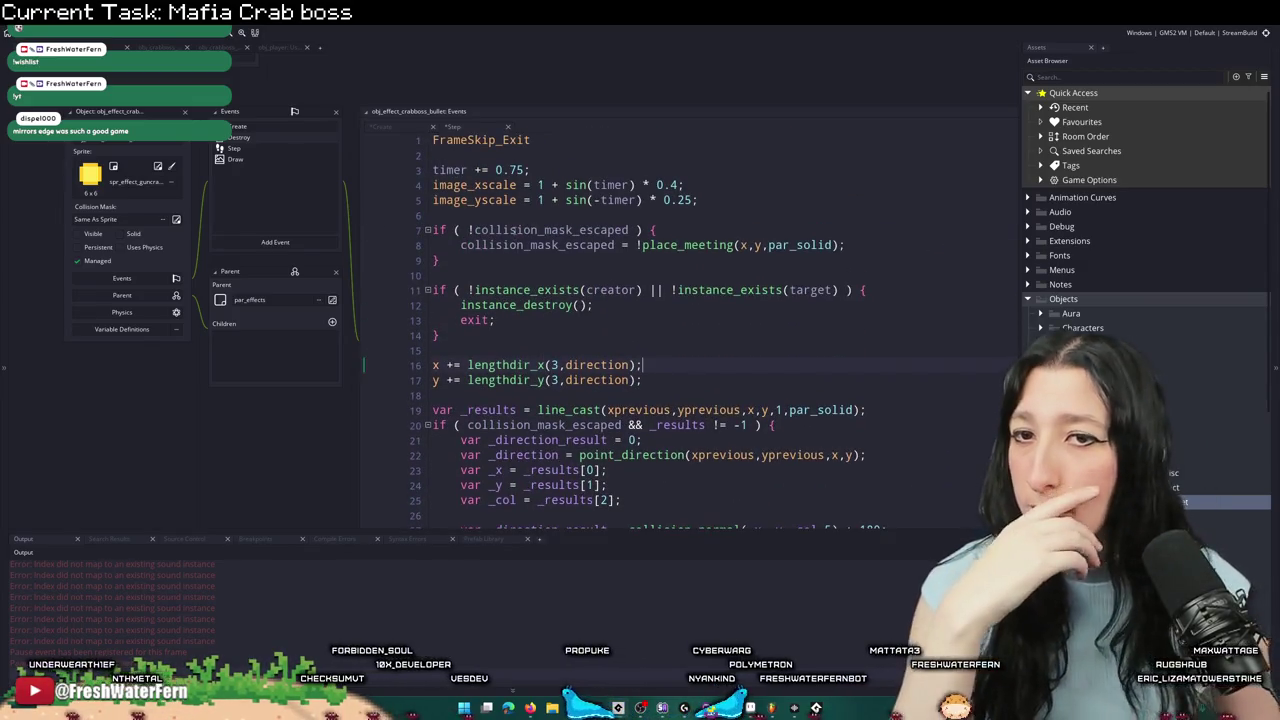
- Review the Create event code, then bring up the browser playing the Chill Lounge Deep House mix
click(260, 130)
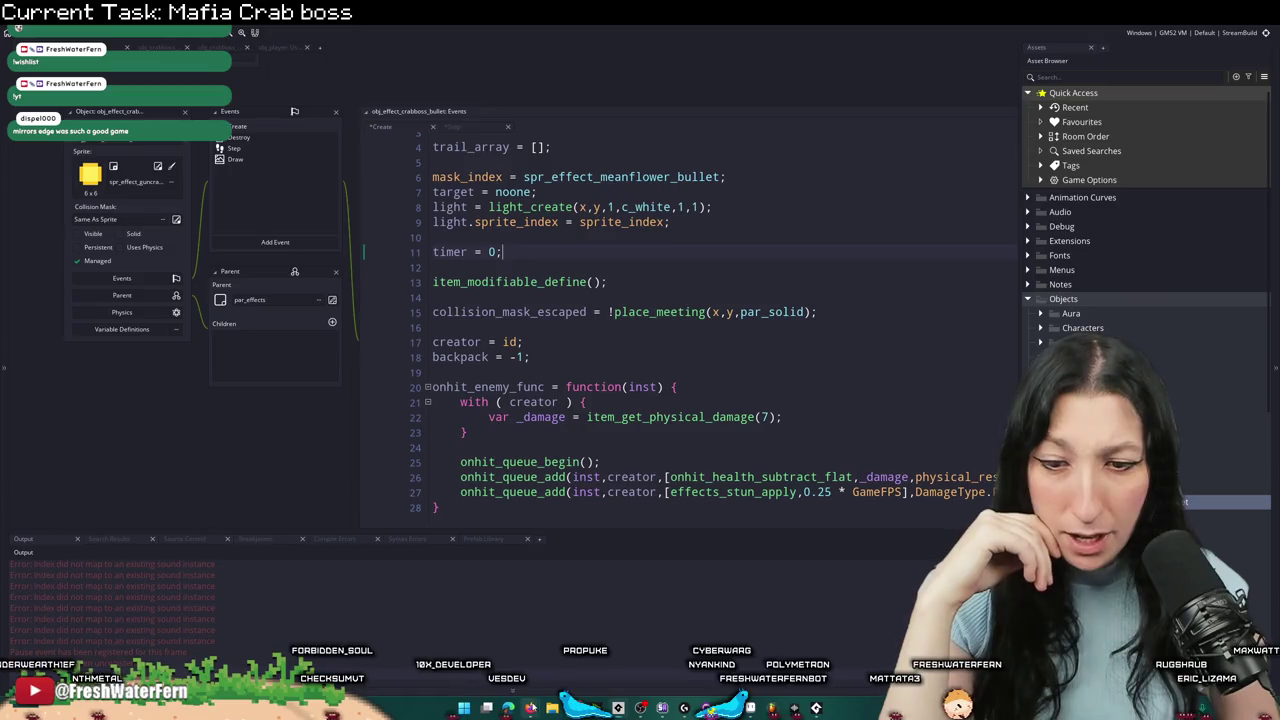
mouse_move(508, 708)
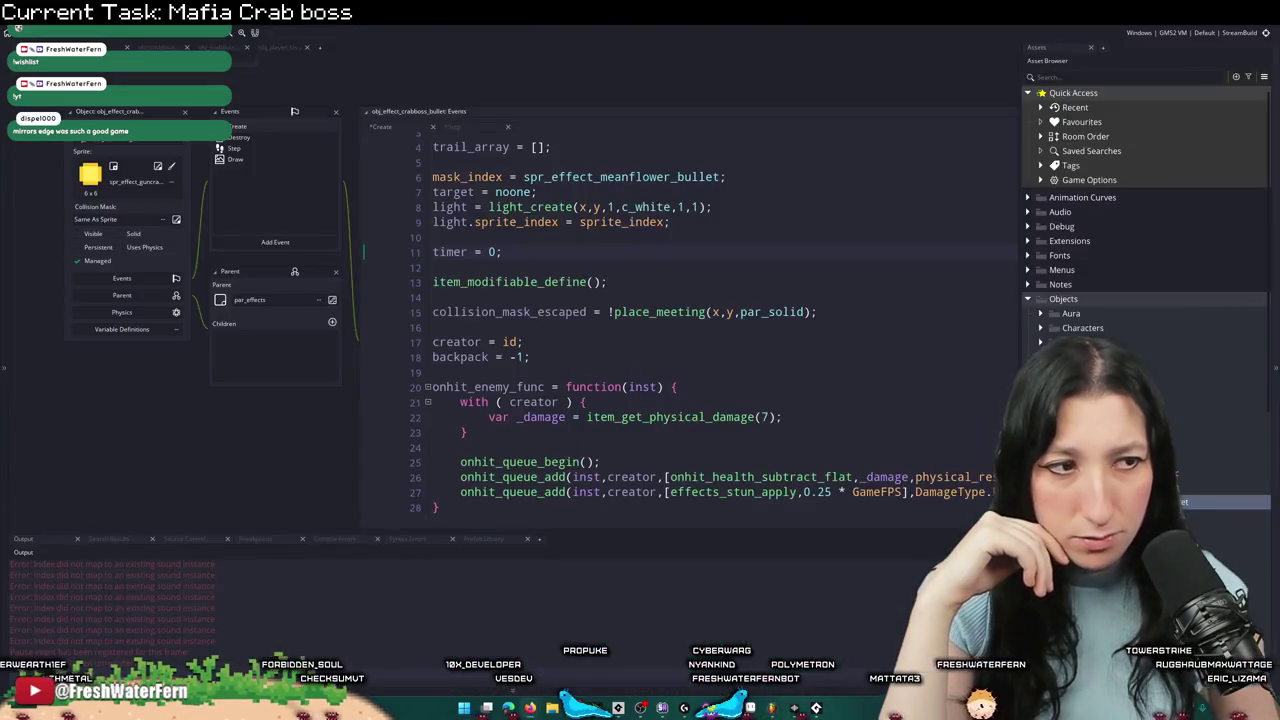
click(470, 665)
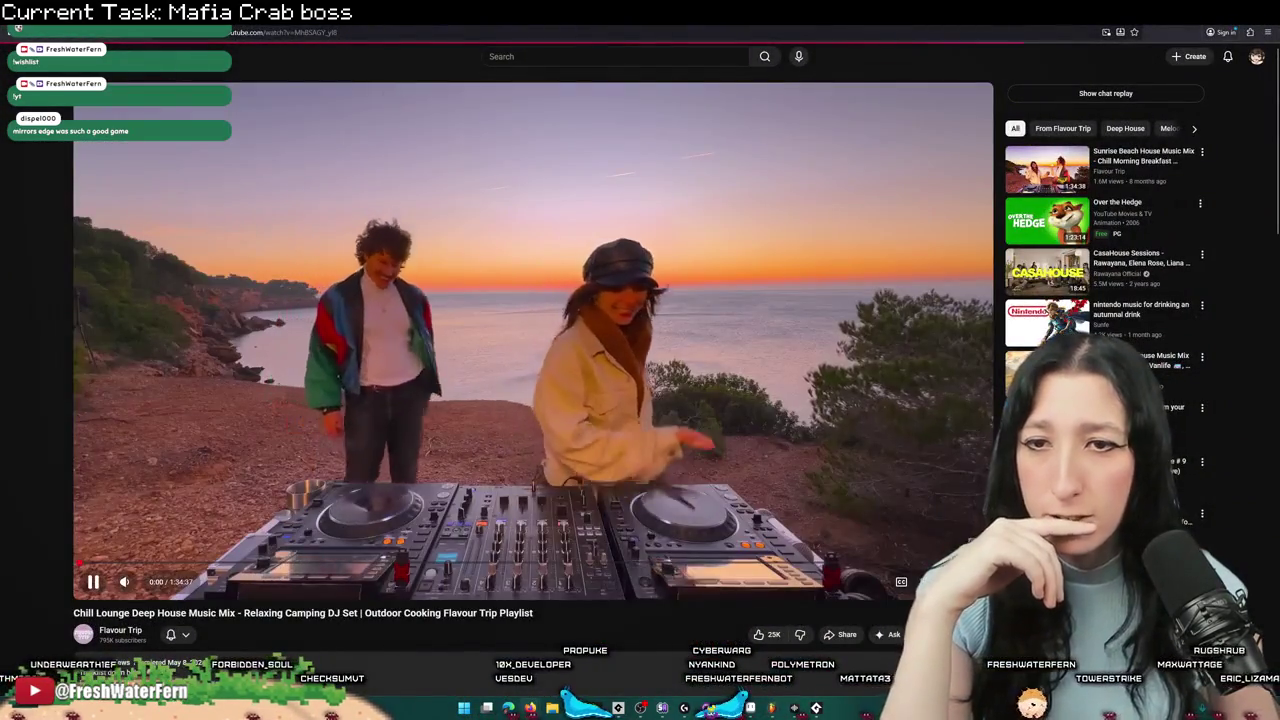
- Skip ahead in the music mix, then search for a reviewer's Far Cry video and open their YouTube channel
click(109, 566)
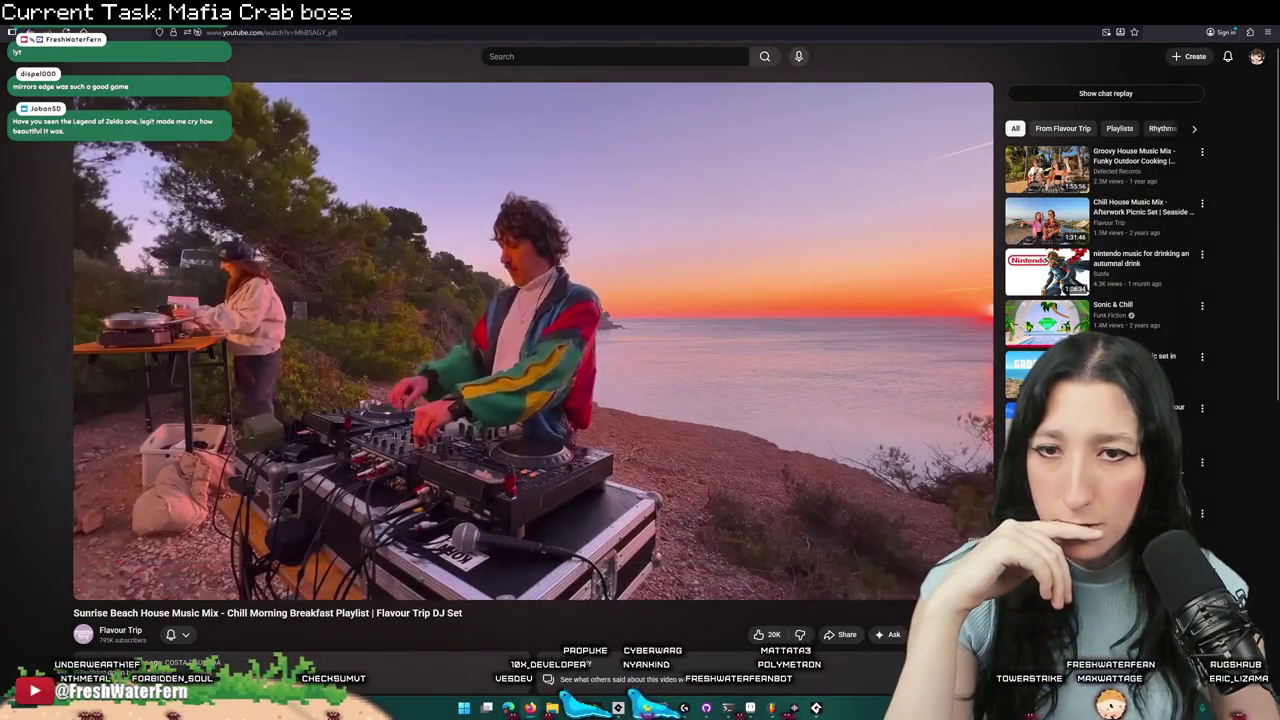
key(alt+Tab)
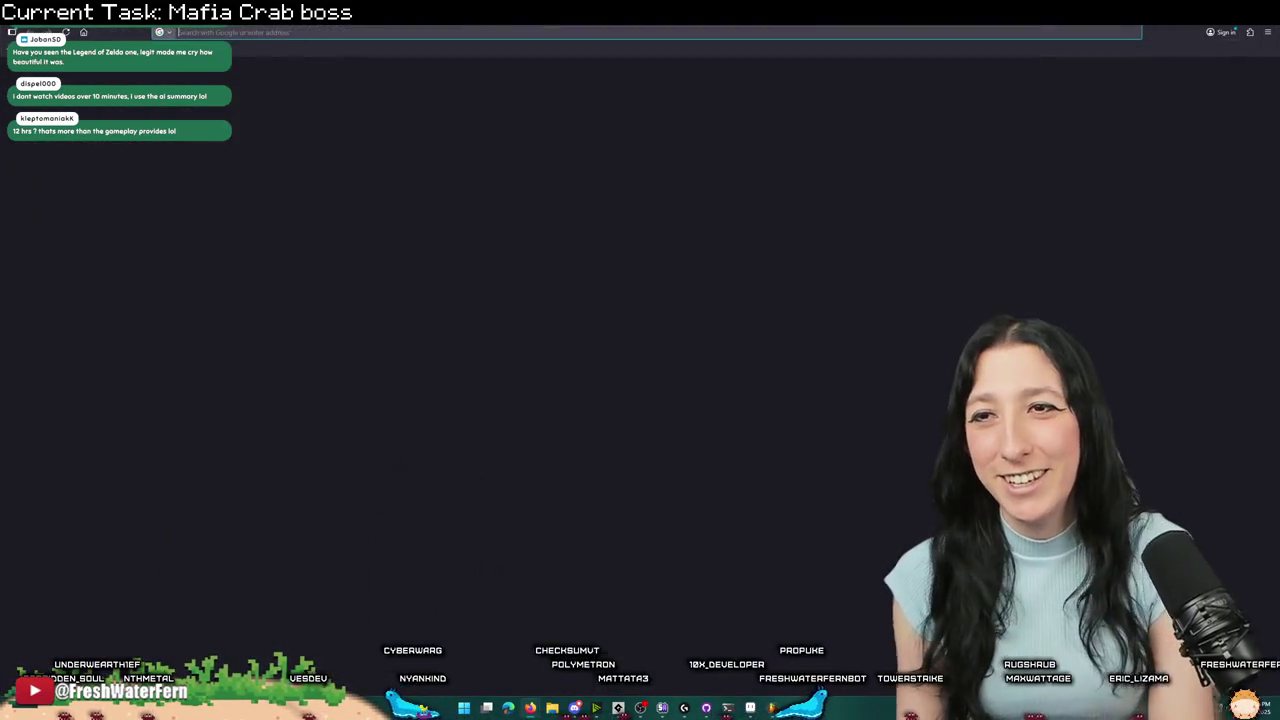
text(noah caldwell)
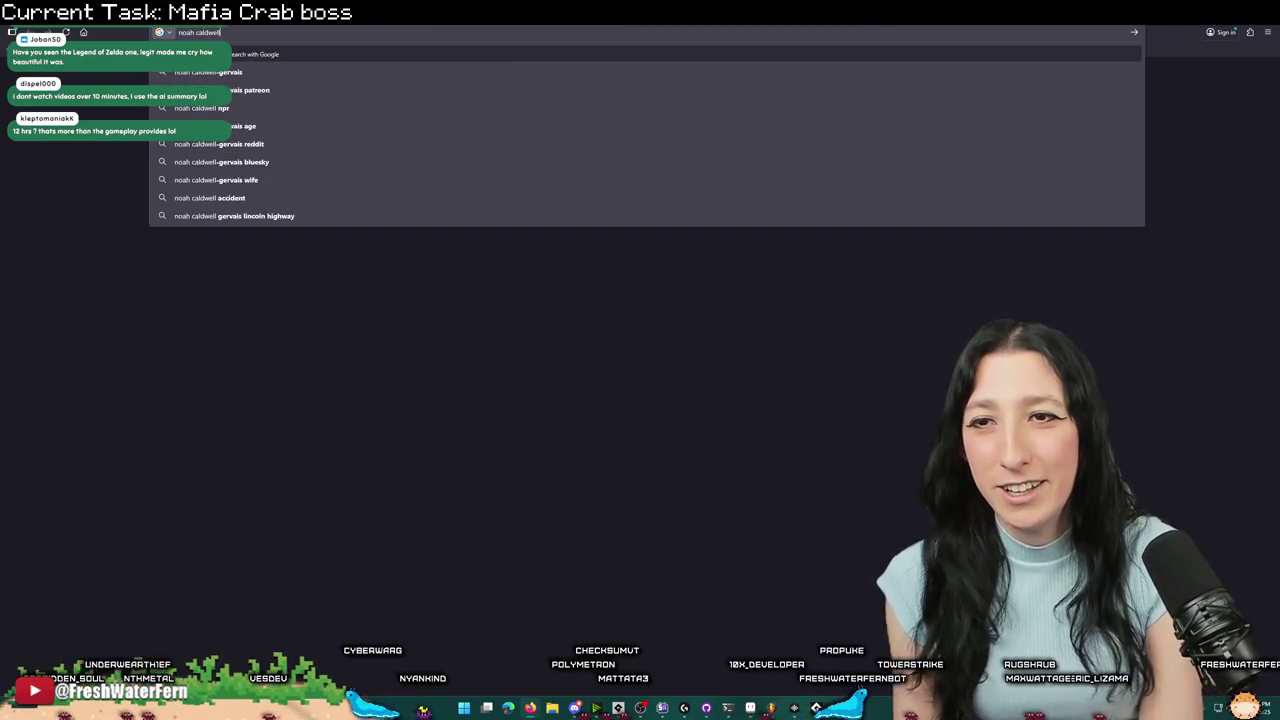
text( far cry v)
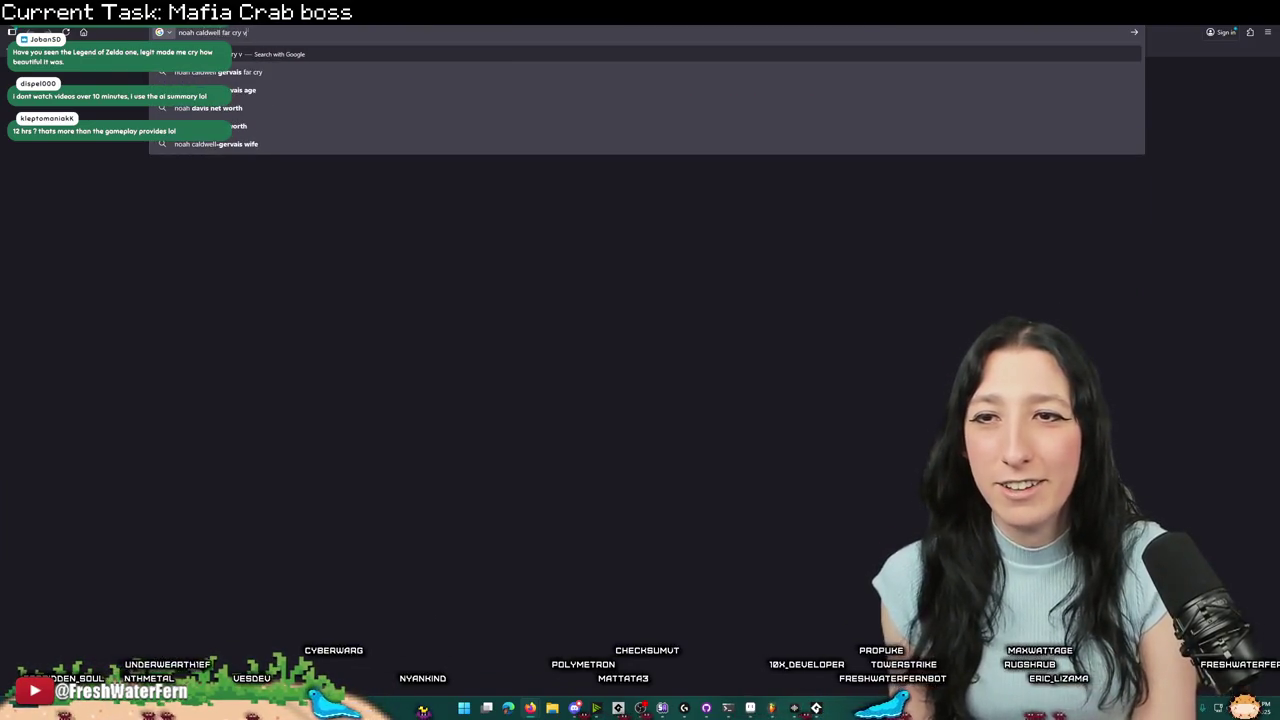
text(ideo)
key(Return)
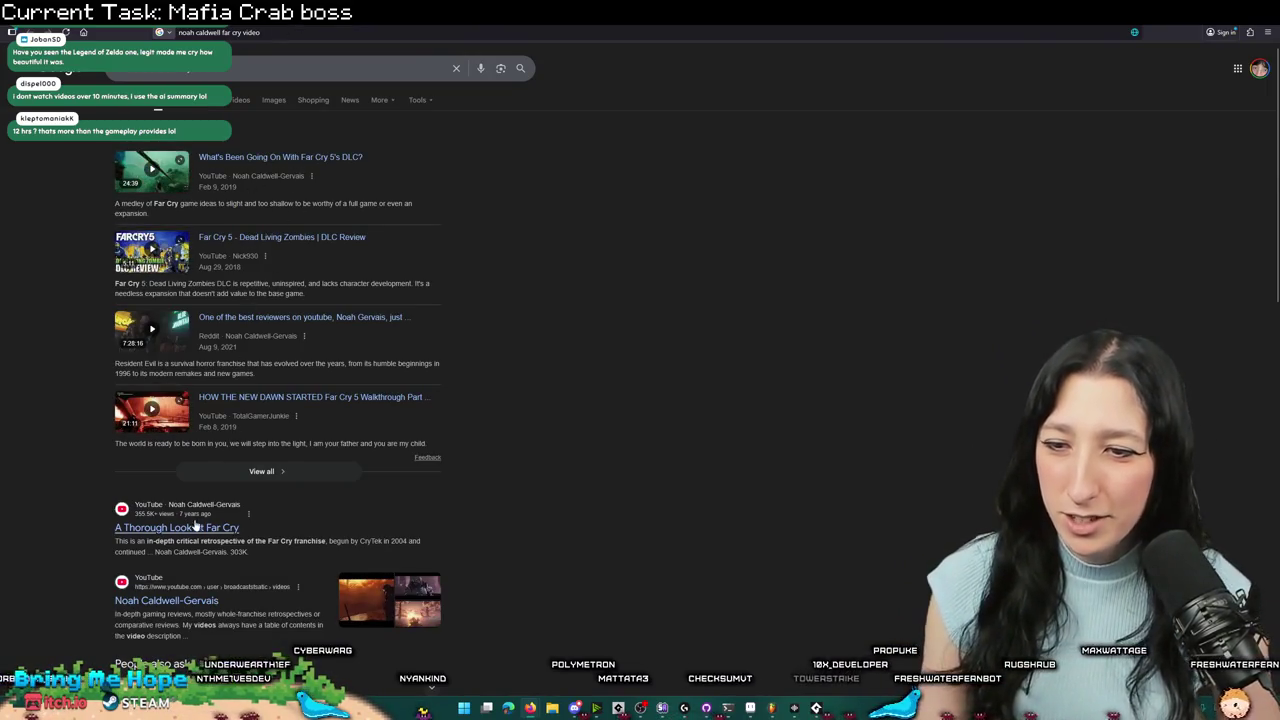
click(185, 601)
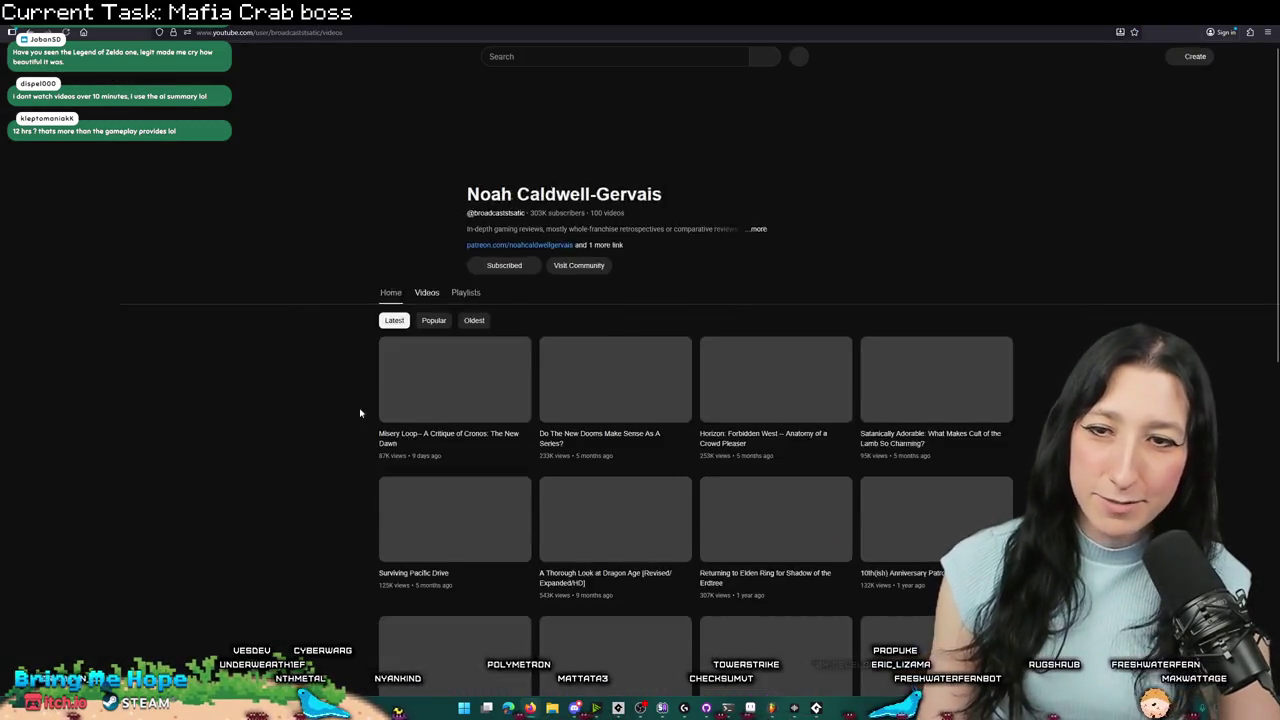